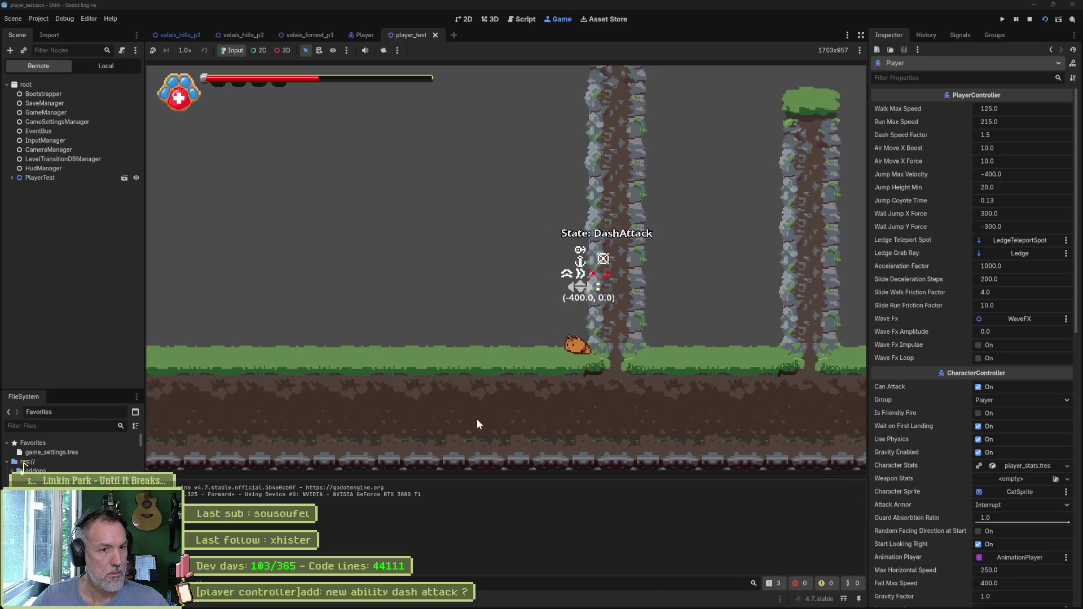
- Test the dash attack to the right and left in the running game, then stop the game
{"action": "key", "text": "shift+Right"}
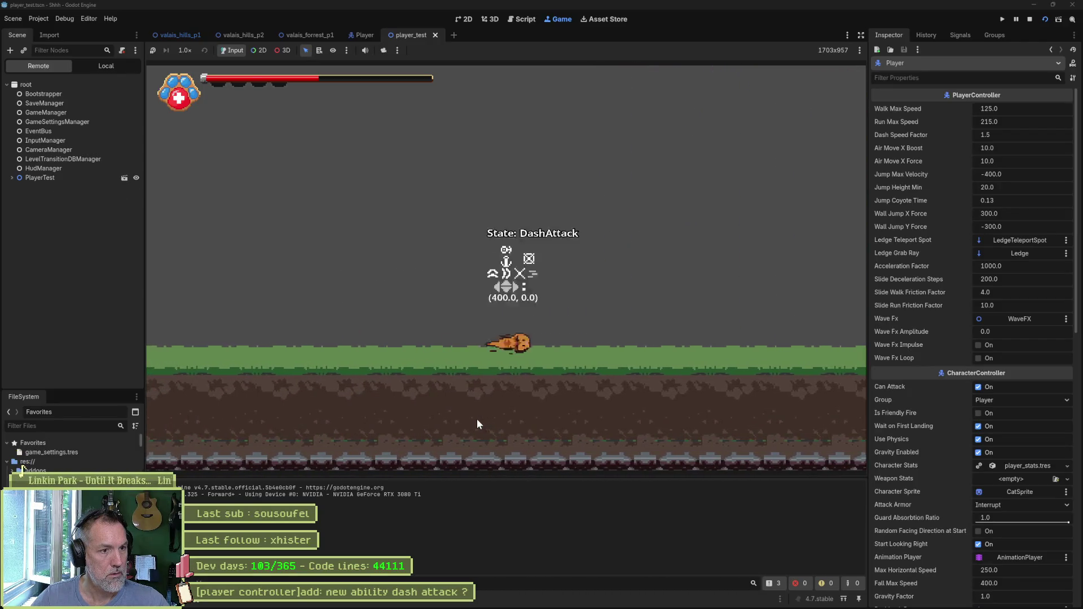
{"action": "key", "text": "shift+Right"}
{"action": "key", "text": "shift+Left"}
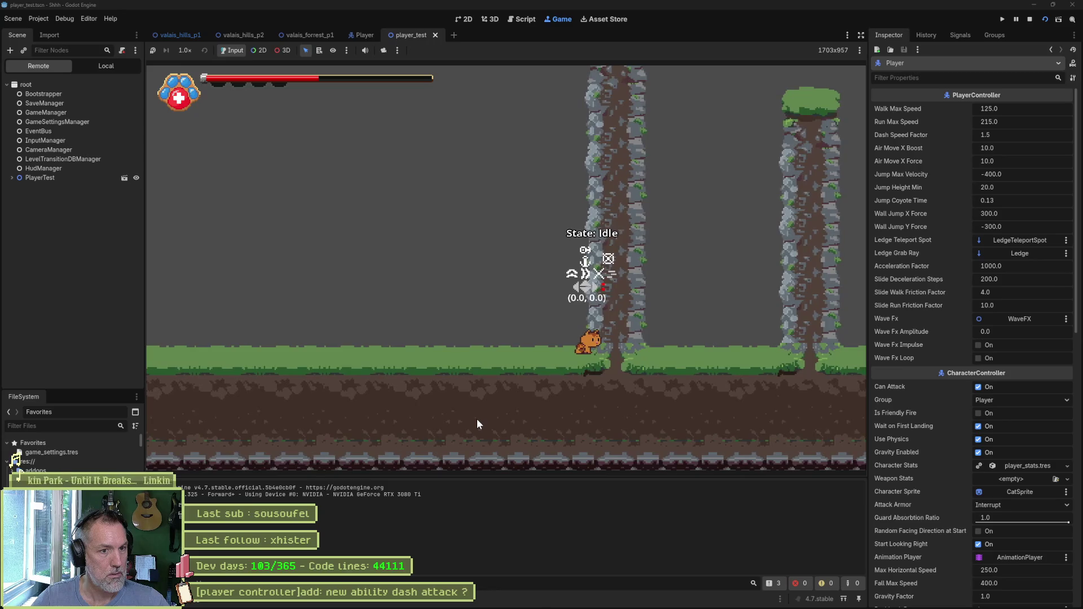
{"action": "key", "text": "shift+Right"}
{"action": "key", "text": "F8"}
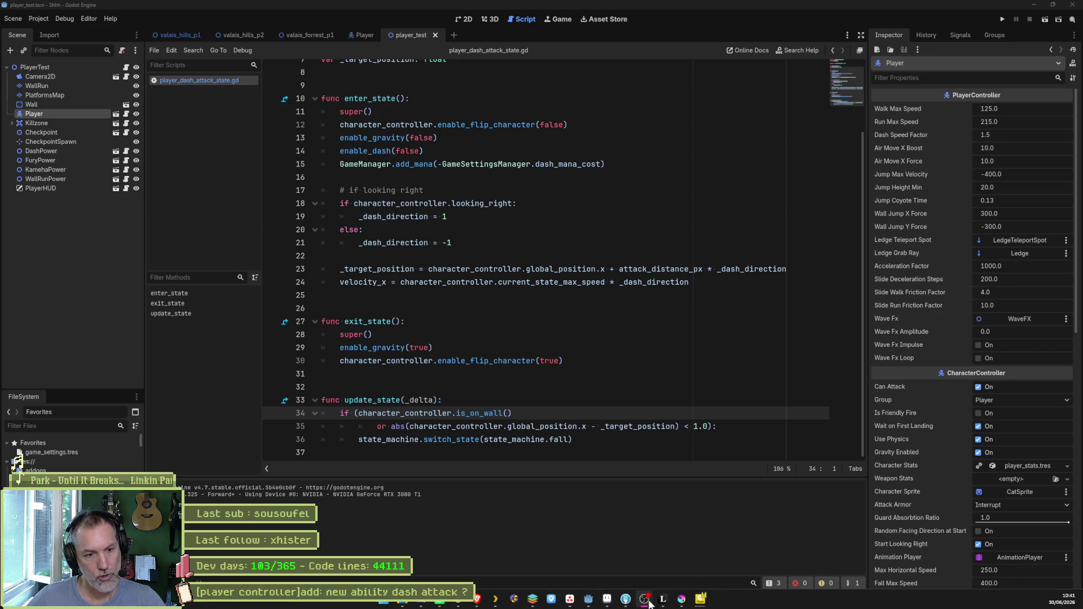
{"action": "left_click", "coordinate": [569, 607]}
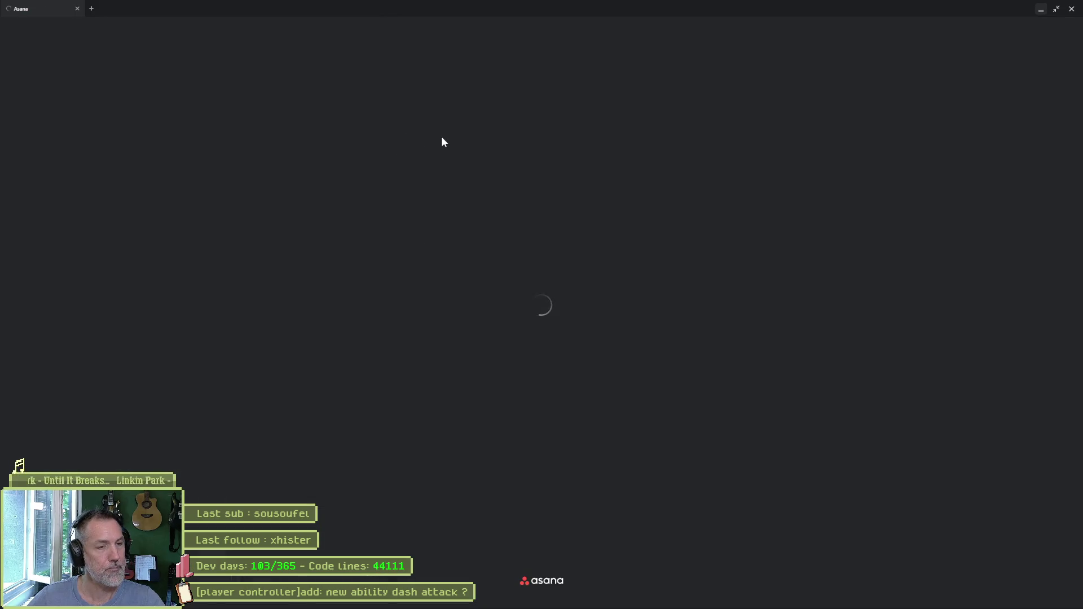
- Remove the trailing '?' from the 'new ability dash attack' task title in Asana
{"action": "left_click", "coordinate": [482, 174]}
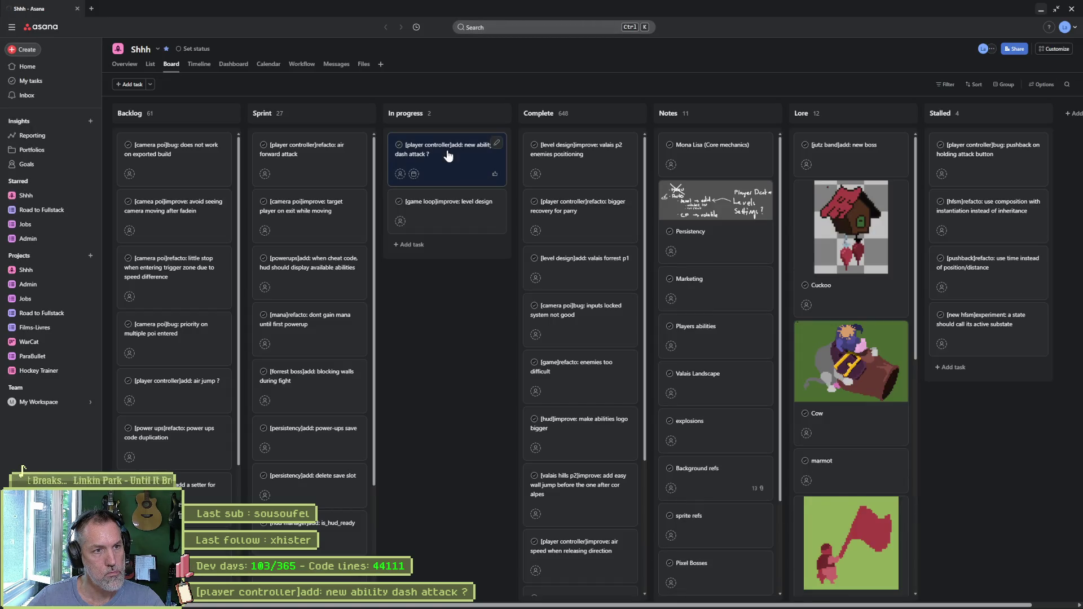
{"action": "left_click", "coordinate": [987, 106]}
{"action": "key", "text": "BackSpace"}
{"action": "key", "text": "BackSpace"}
{"action": "key", "text": "ctrl+a"}
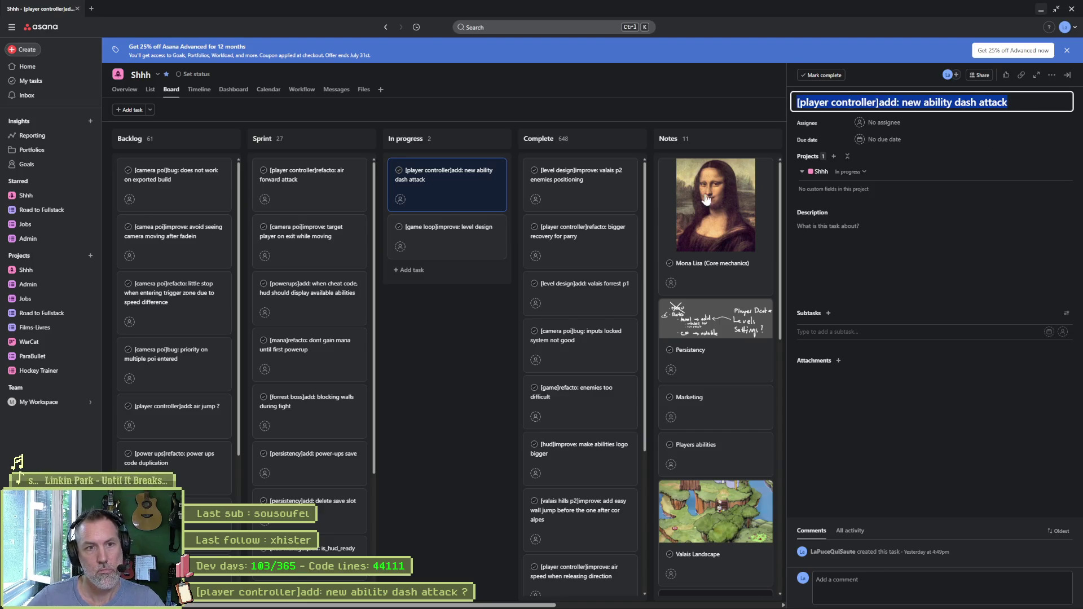
{"action": "left_click", "coordinate": [485, 356]}
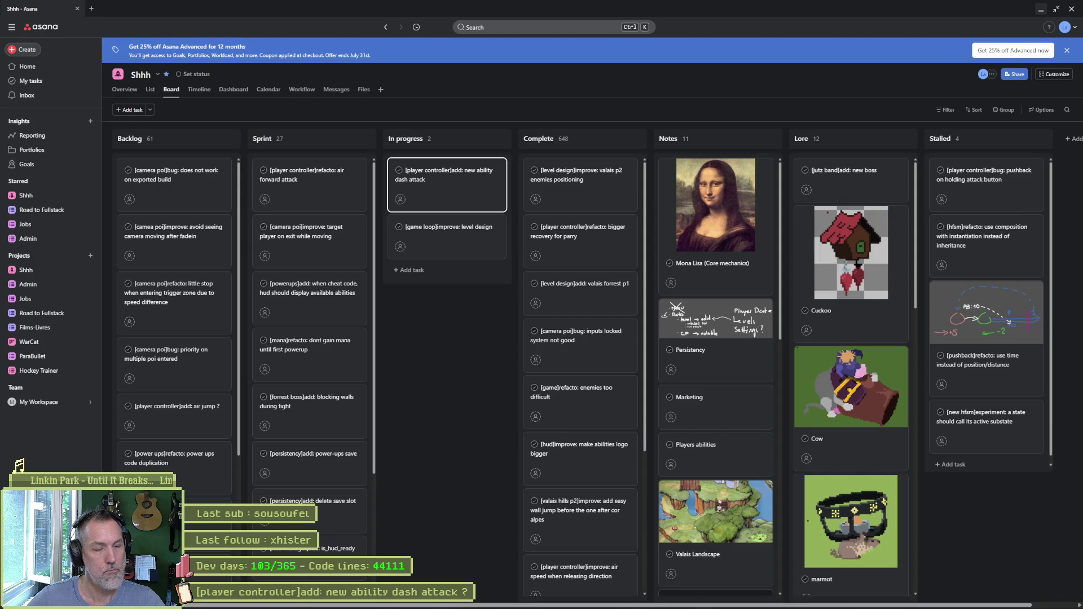
{"action": "left_click", "coordinate": [644, 601]}
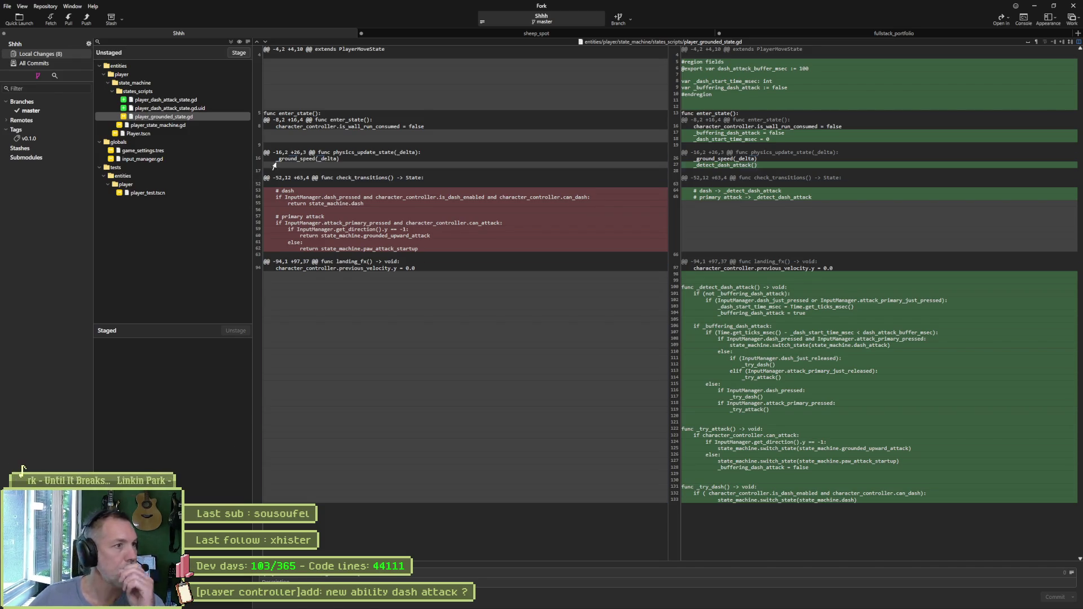
- Review the diffs of the dash attack state, grounded state, state machine and input manager scripts
{"action": "left_click", "coordinate": [206, 100]}
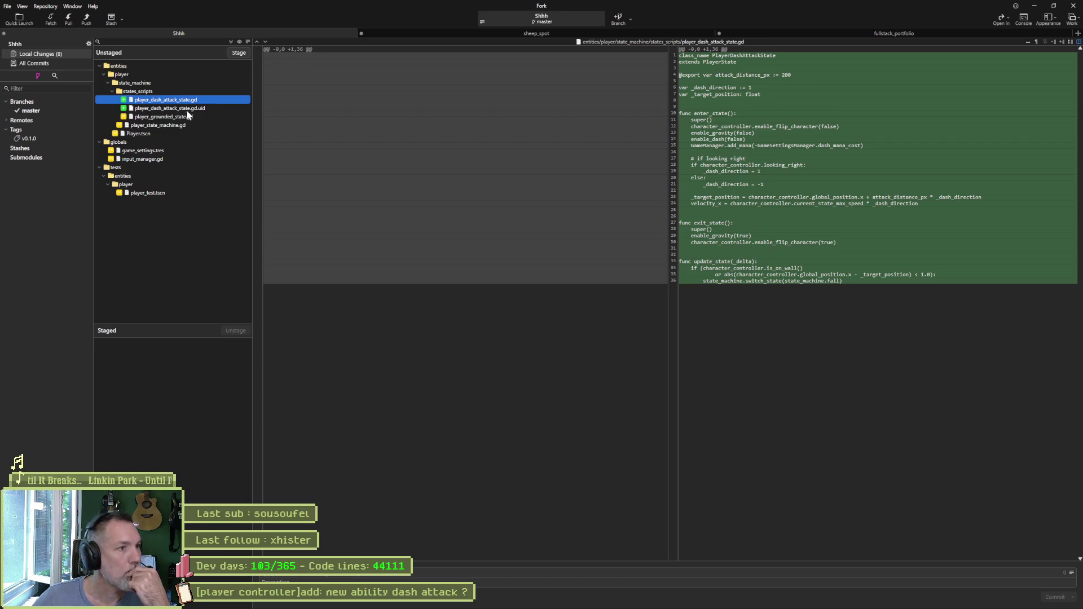
{"action": "left_click", "coordinate": [193, 116]}
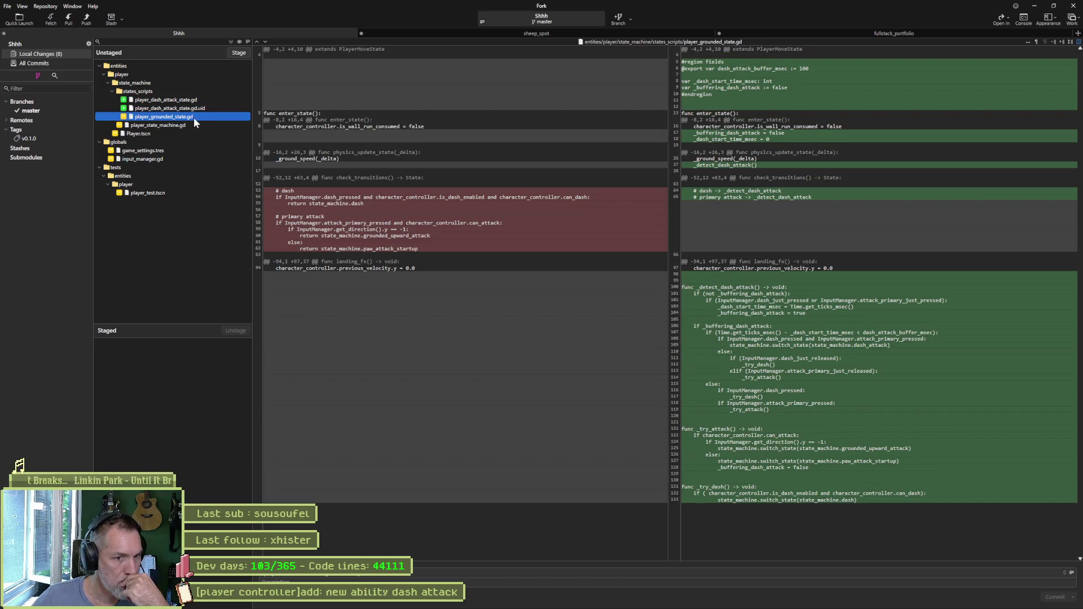
{"action": "left_click", "coordinate": [200, 127]}
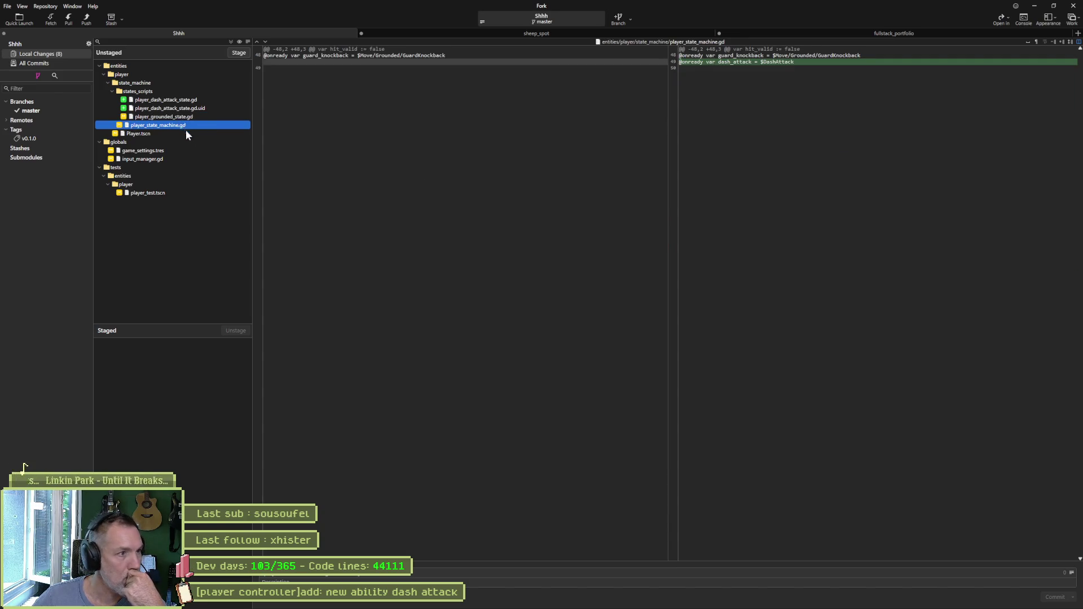
{"action": "left_click", "coordinate": [170, 160]}
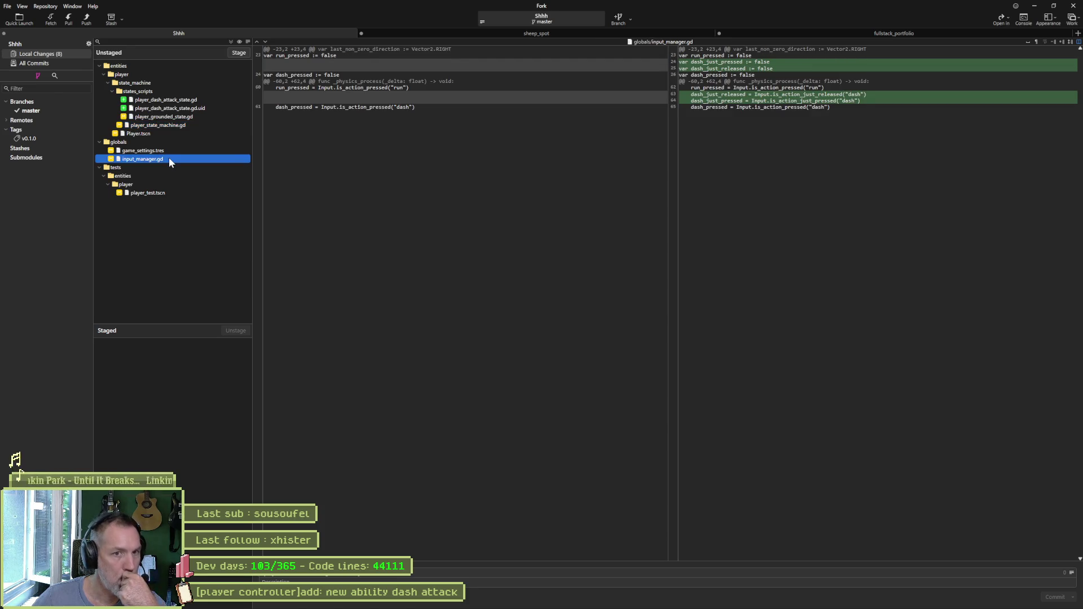
- Commit all 8 files with an input manager message noting dash_just_released/pressed, and push to origin
{"action": "left_click", "coordinate": [405, 573]}
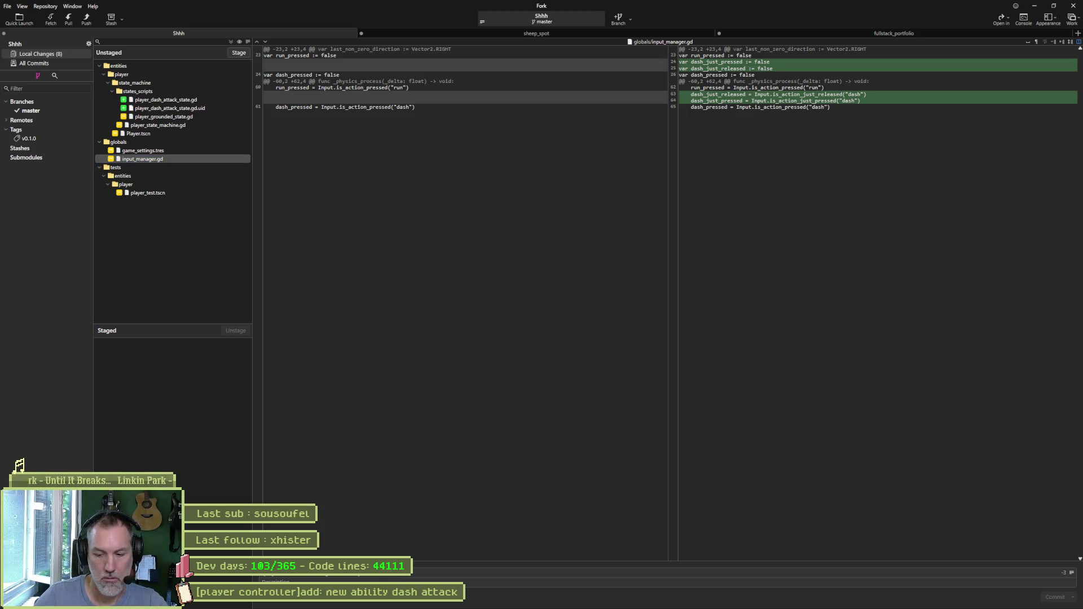
{"action": "type", "text": "ut manager]added: d"}
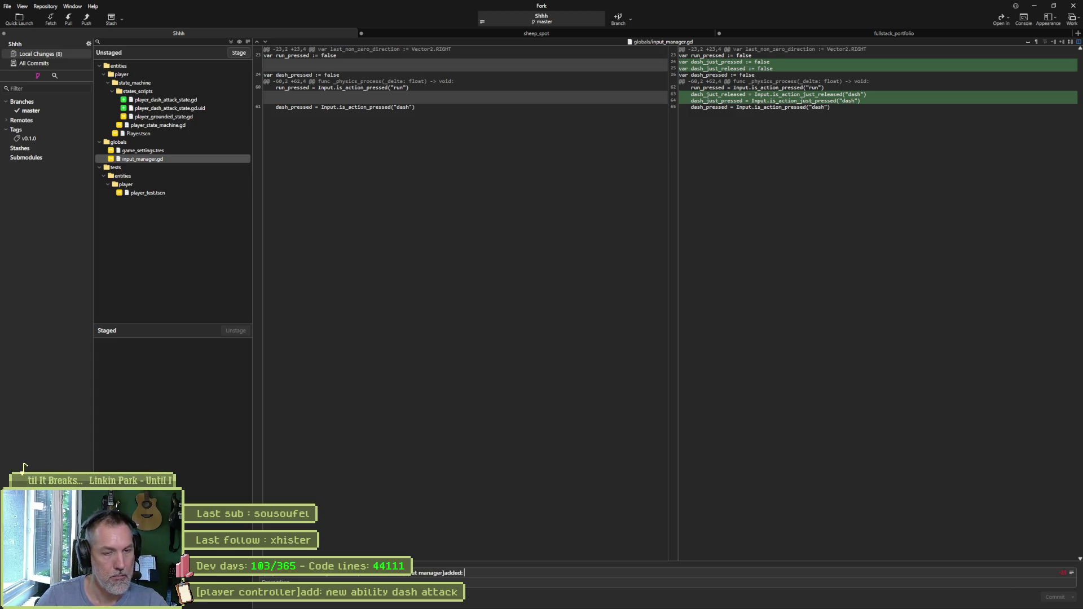
{"action": "type", "text": "ash"}
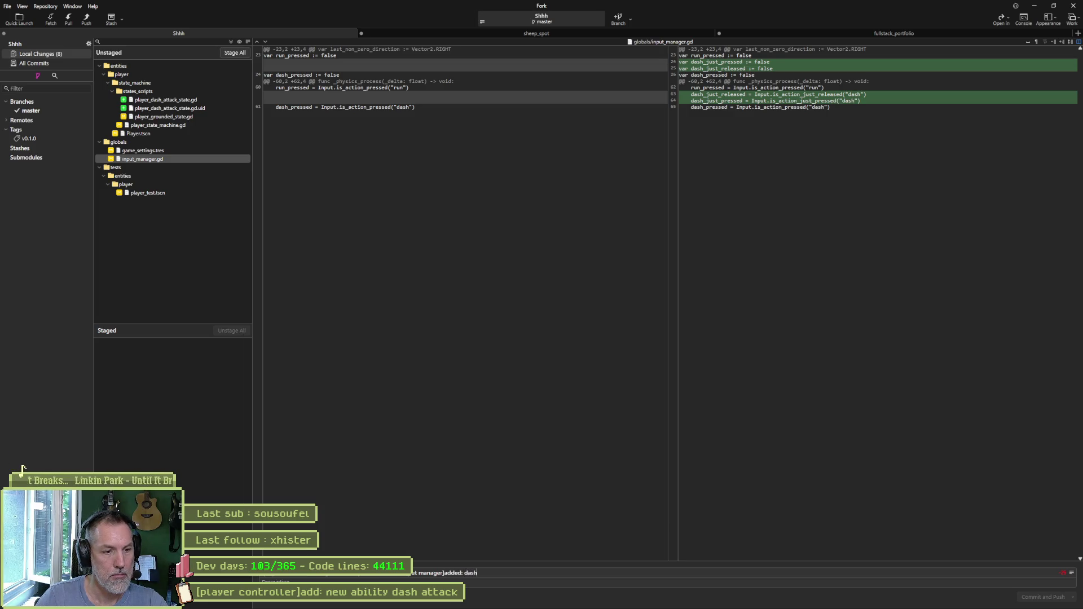
{"action": "type", "text": "_just_released, "}
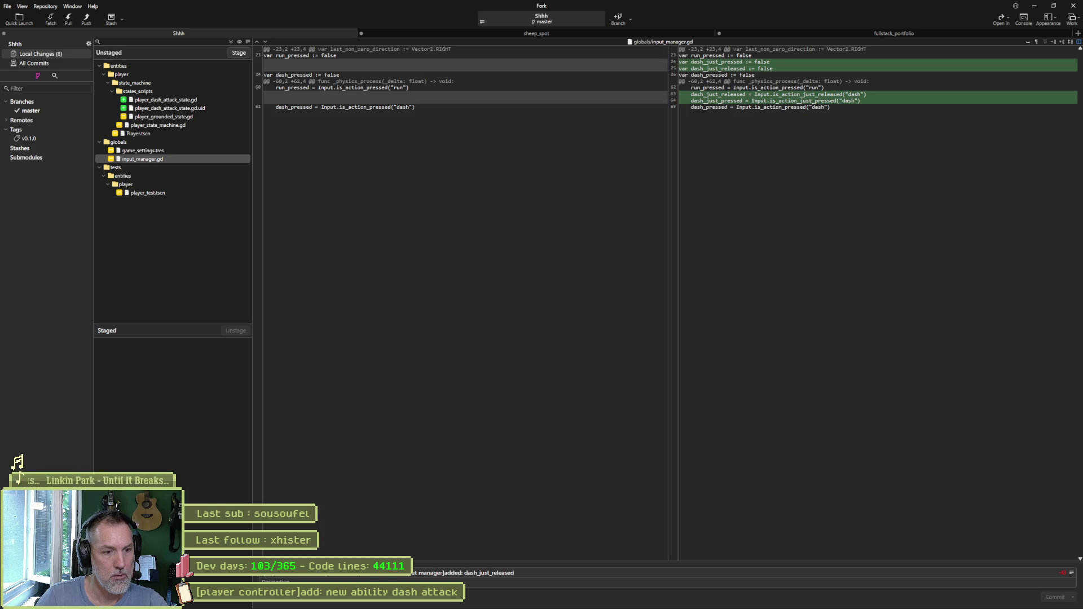
{"action": "type", "text": "dash_ju"}
{"action": "type", "text": "st_presssed"}
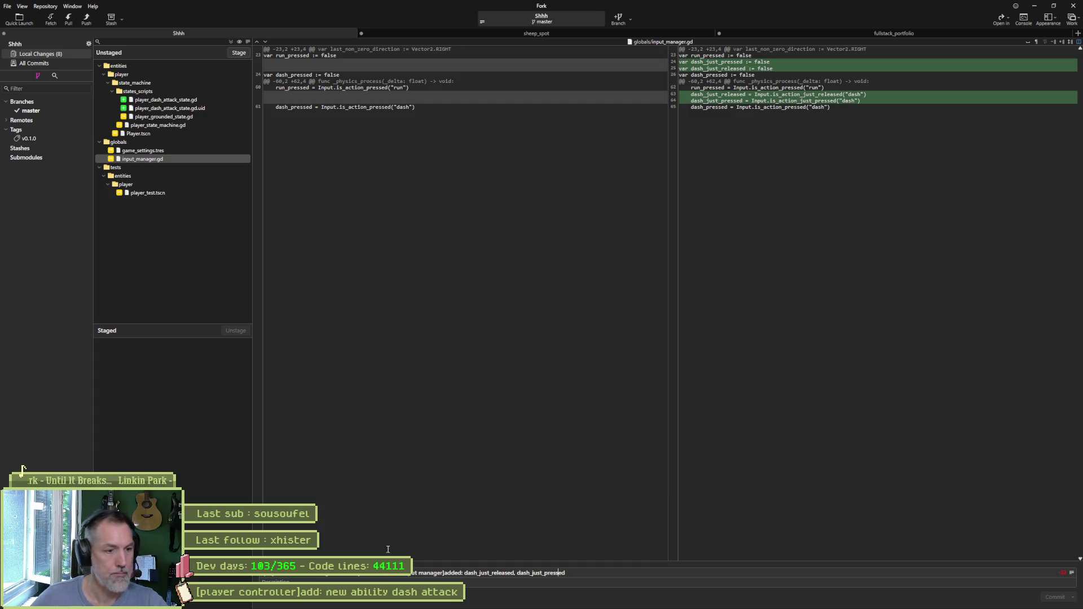
{"action": "left_click", "coordinate": [238, 53]}
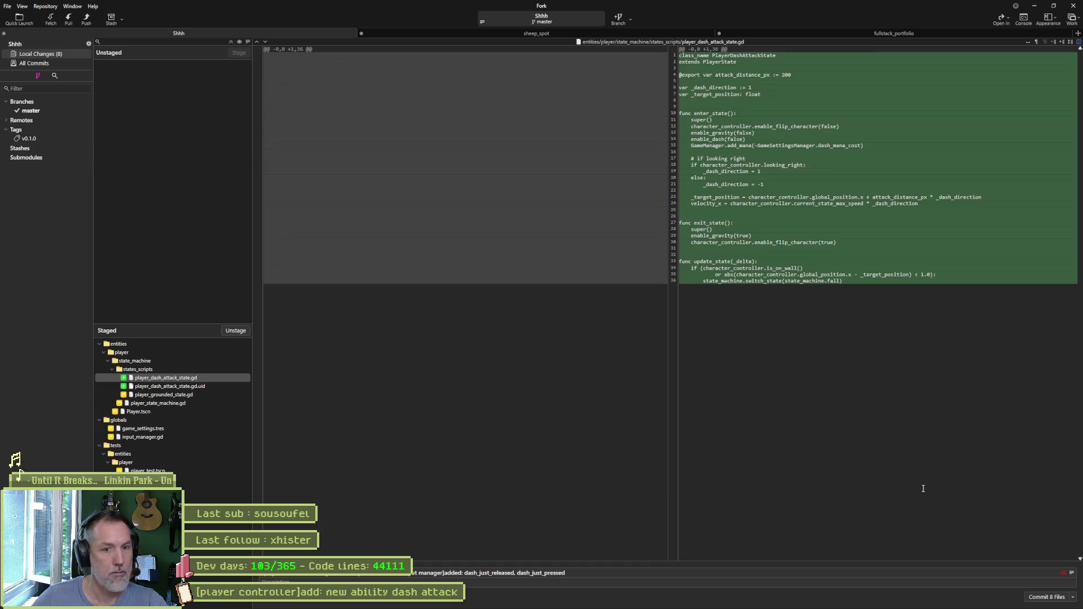
{"action": "left_click", "coordinate": [1041, 598]}
{"action": "left_click", "coordinate": [592, 333]}
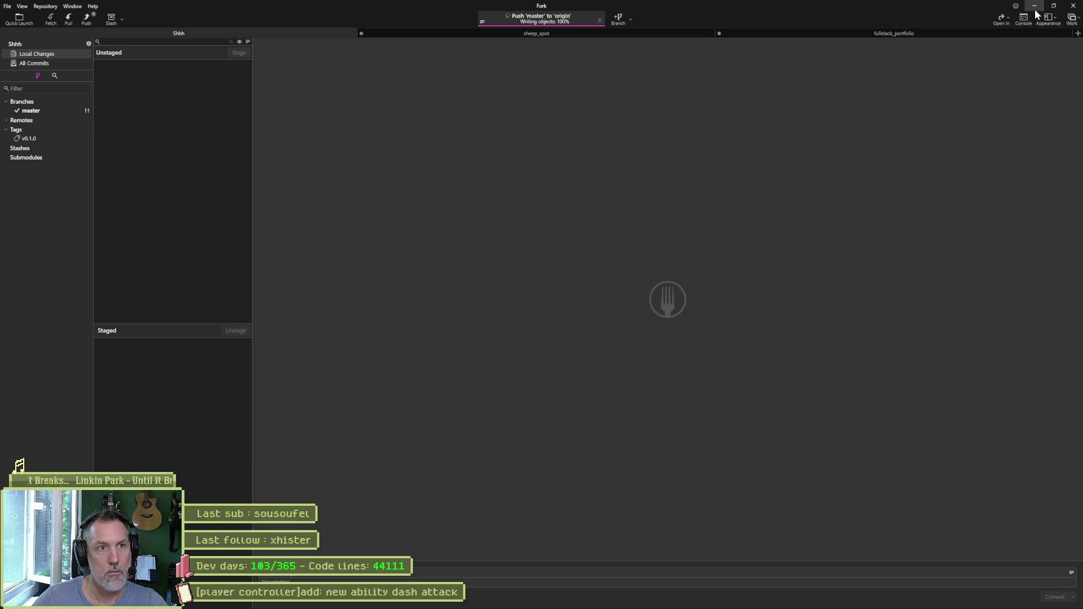
{"action": "left_click", "coordinate": [1035, 6]}
{"action": "left_click", "coordinate": [1042, 9]}
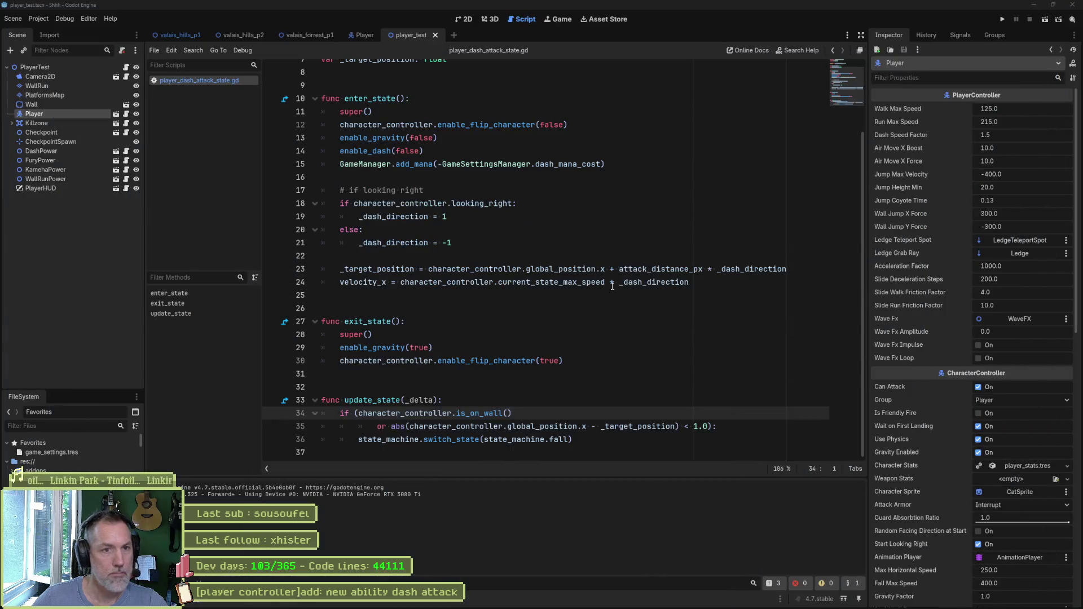
- Rename attack_distance_px to attack_duration_msec and change its value from 200 to 1000
{"action": "scroll", "scroll_direction": "up", "scroll_amount": 3}
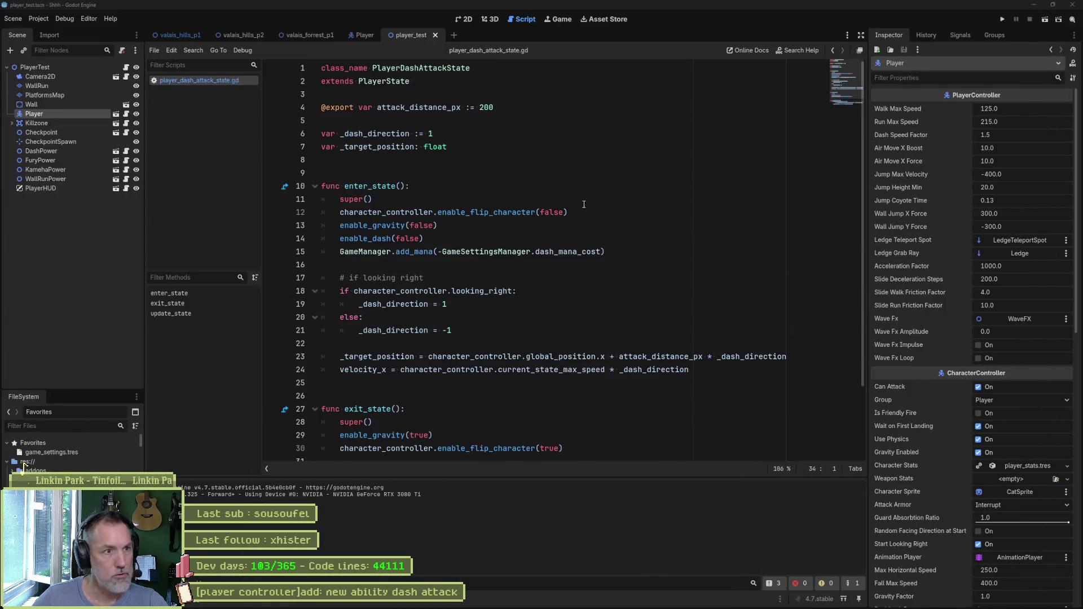
{"action": "left_click", "coordinate": [367, 134]}
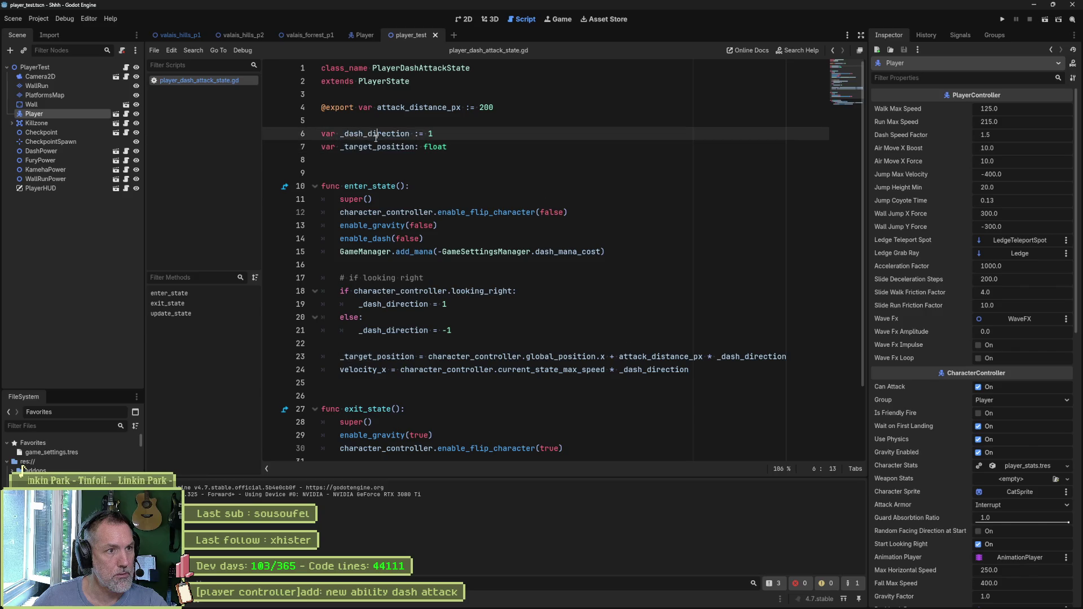
{"action": "double_click", "coordinate": [437, 107]}
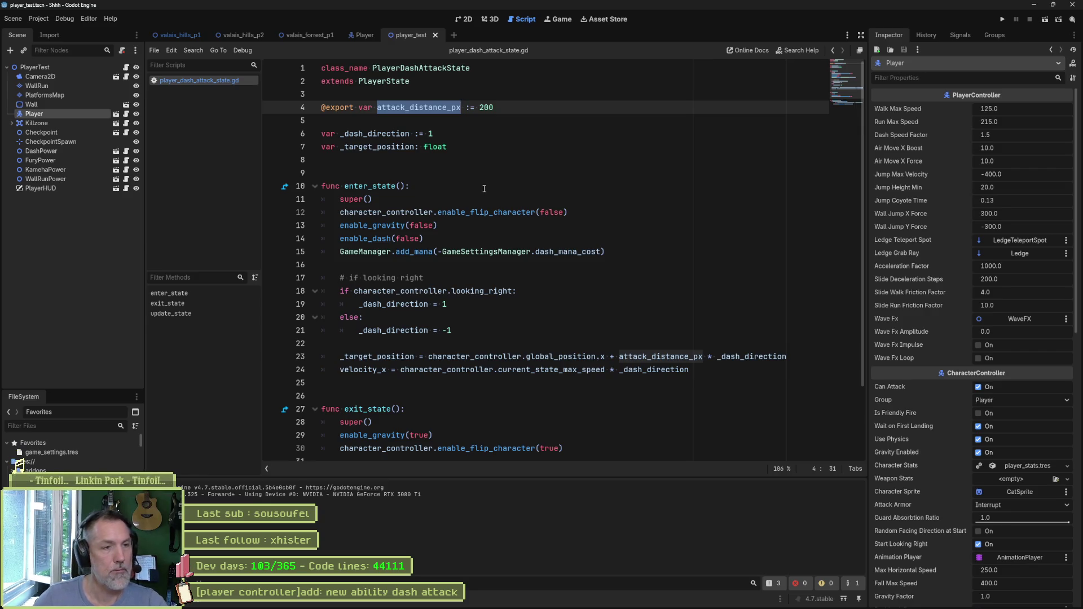
{"action": "key", "text": "Right"}
{"action": "key", "text": "BackSpace"}
{"action": "key", "text": "BackSpace"}
{"action": "key", "text": "BackSpace"}
{"action": "type", "text": "uration_msec"}
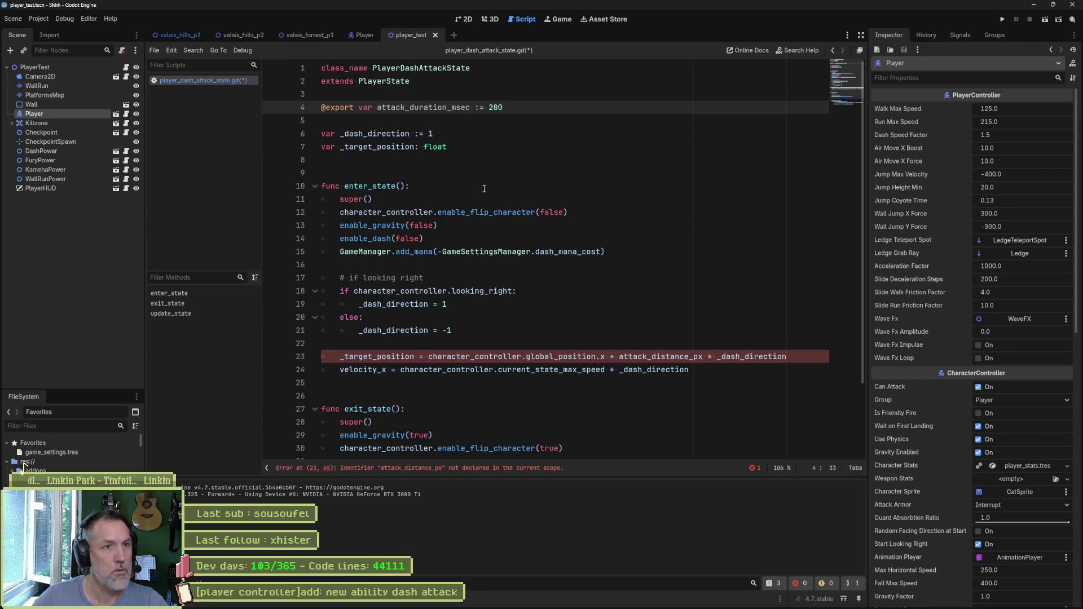
{"action": "left_click_drag", "start_coordinate": [489, 107], "coordinate": [495, 107]}
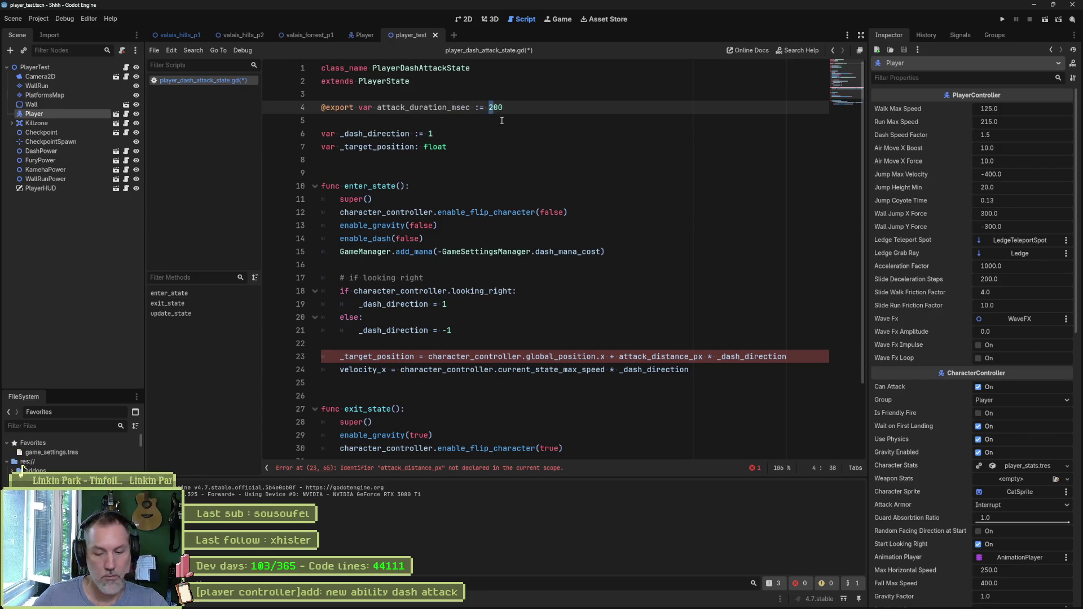
{"action": "type", "text": "1000"}
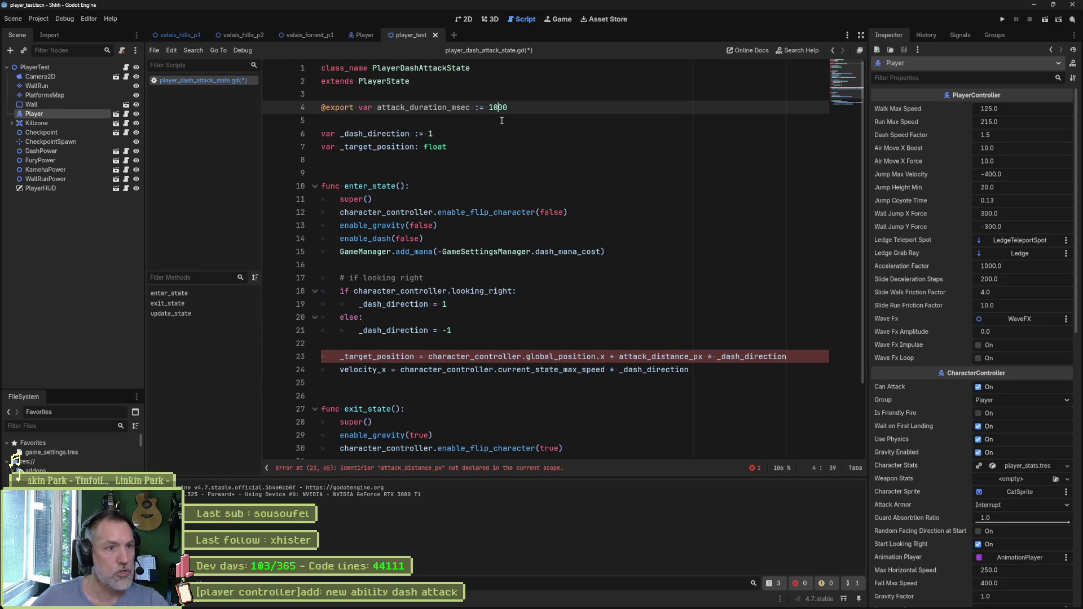
{"action": "double_click", "coordinate": [458, 107]}
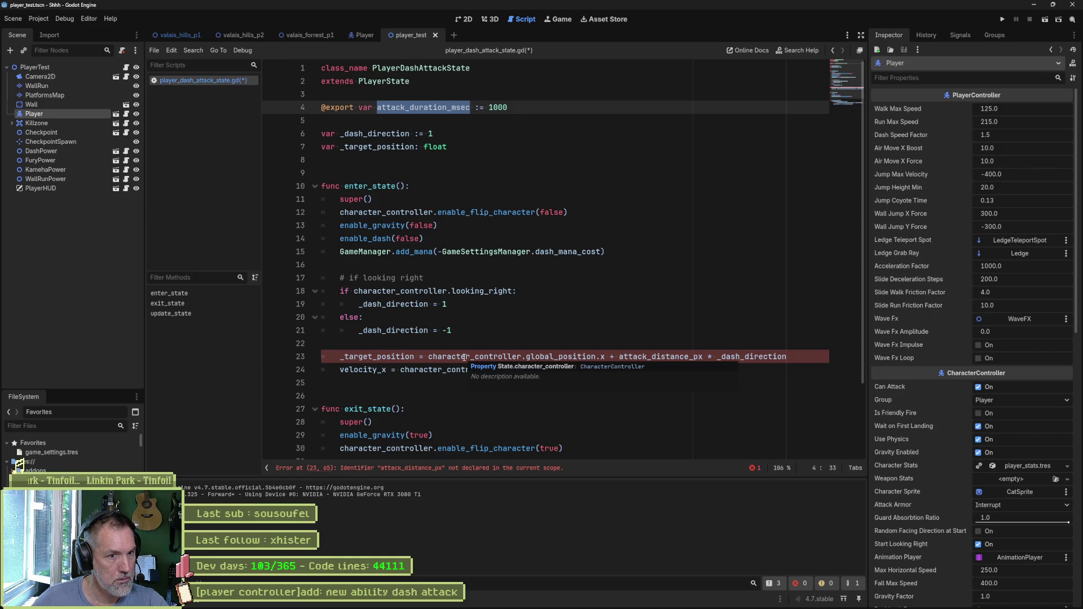
- Rename the _target_position variable on line 7 to _dash_timeout
{"action": "left_click", "coordinate": [464, 357]}
{"action": "left_click", "coordinate": [358, 356]}
{"action": "double_click", "coordinate": [391, 148]}
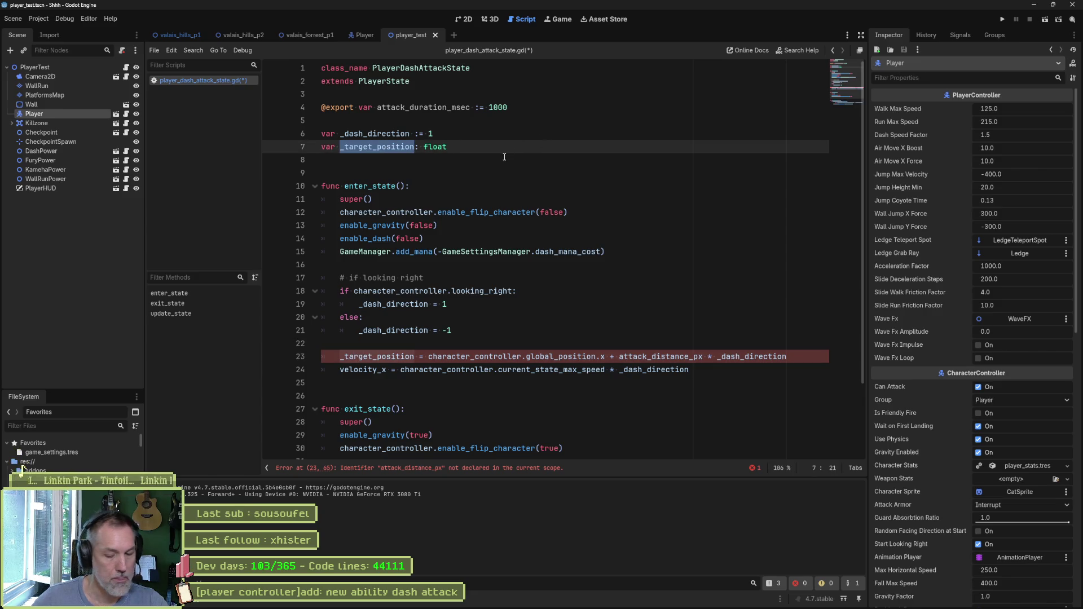
{"action": "key", "text": "Right"}
{"action": "key", "text": "BackSpace"}
{"action": "key", "text": "BackSpace"}
{"action": "key", "text": "BackSpace"}
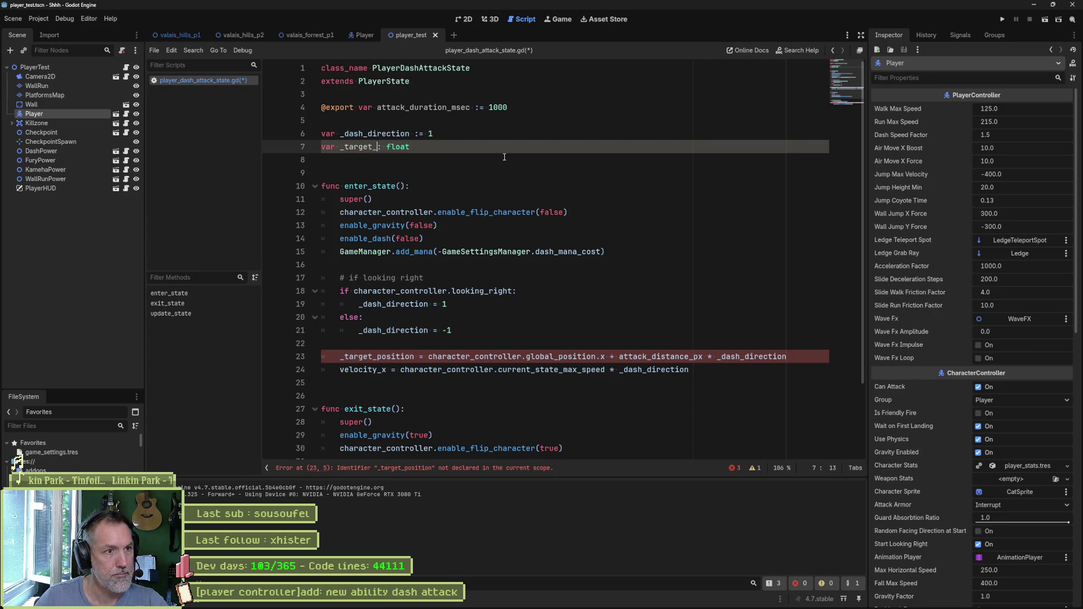
{"action": "key", "text": "BackSpace"}
{"action": "key", "text": "BackSpace"}
{"action": "key", "text": "BackSpace"}
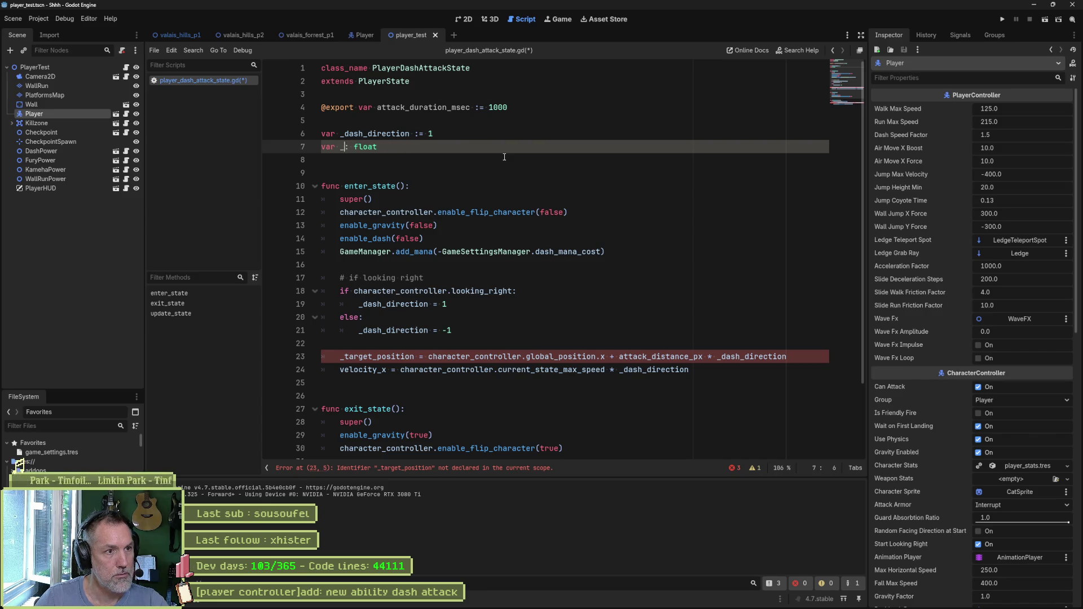
{"action": "type", "text": "dash_timeout"}
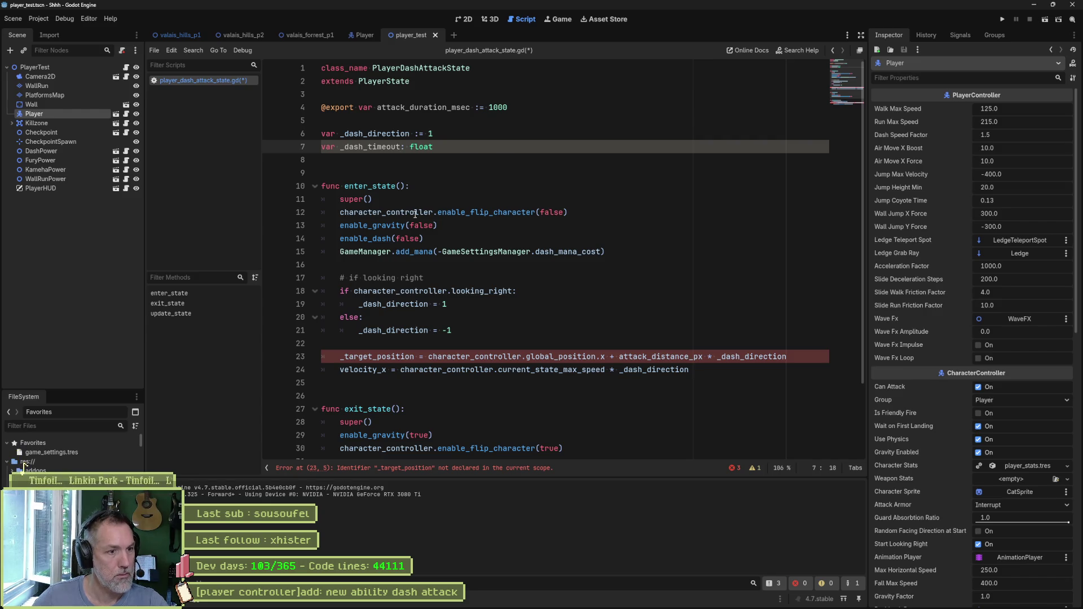
- Replace _target_position on line 23 with the copied _dash_timeout name
{"action": "double_click", "coordinate": [379, 146]}
{"action": "key", "text": "ctrl+c"}
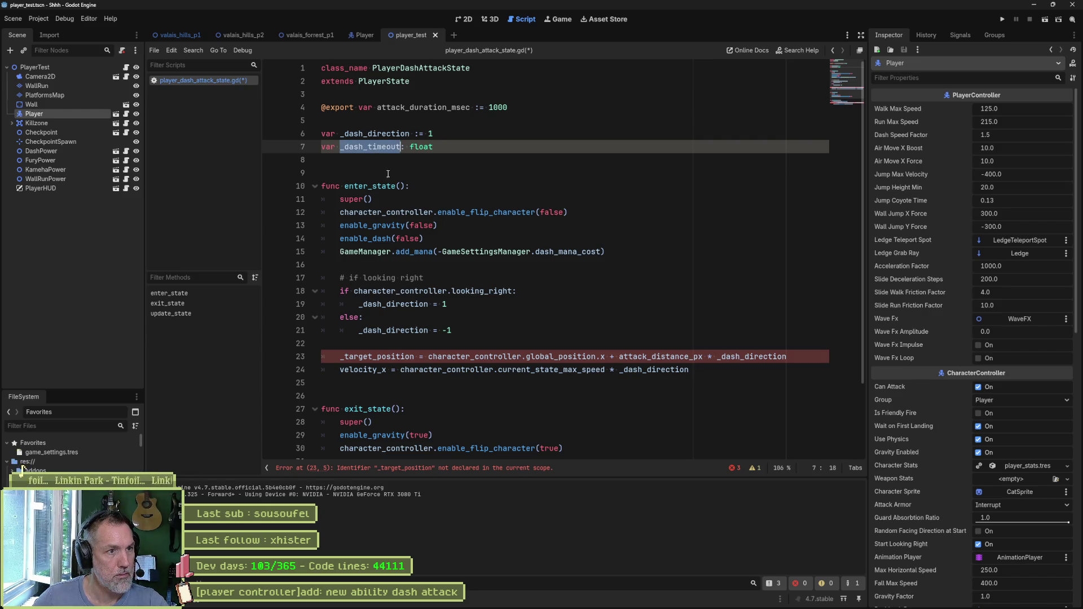
{"action": "double_click", "coordinate": [409, 357]}
{"action": "key", "text": "ctrl+v"}
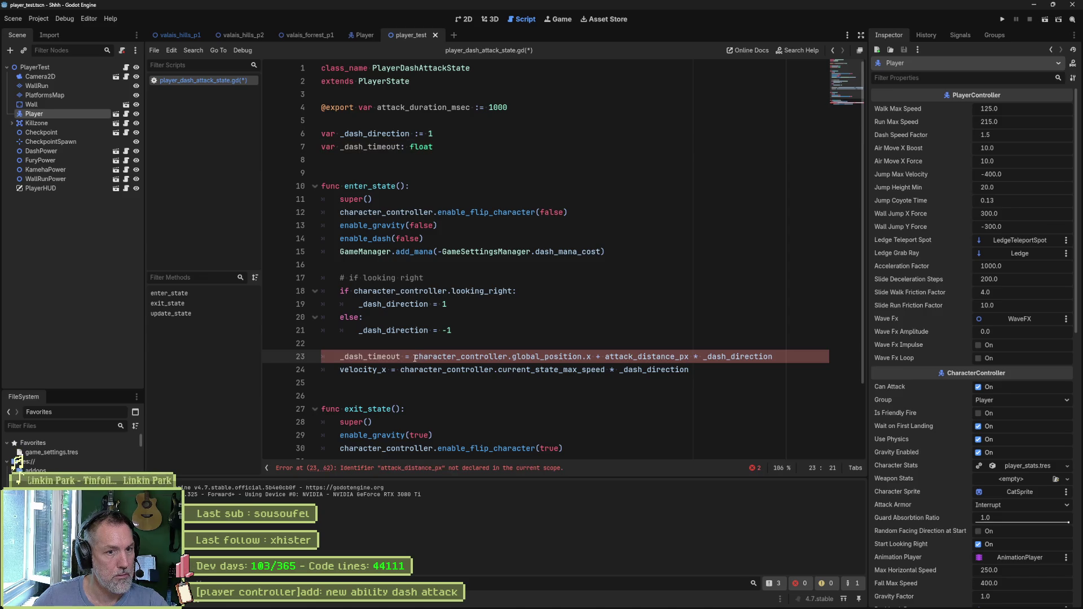
- Set _dash_timeout to Time.get_ticks_msec() + _dash_timeout on line 23
{"action": "left_click_drag", "start_coordinate": [415, 357], "coordinate": [690, 356]}
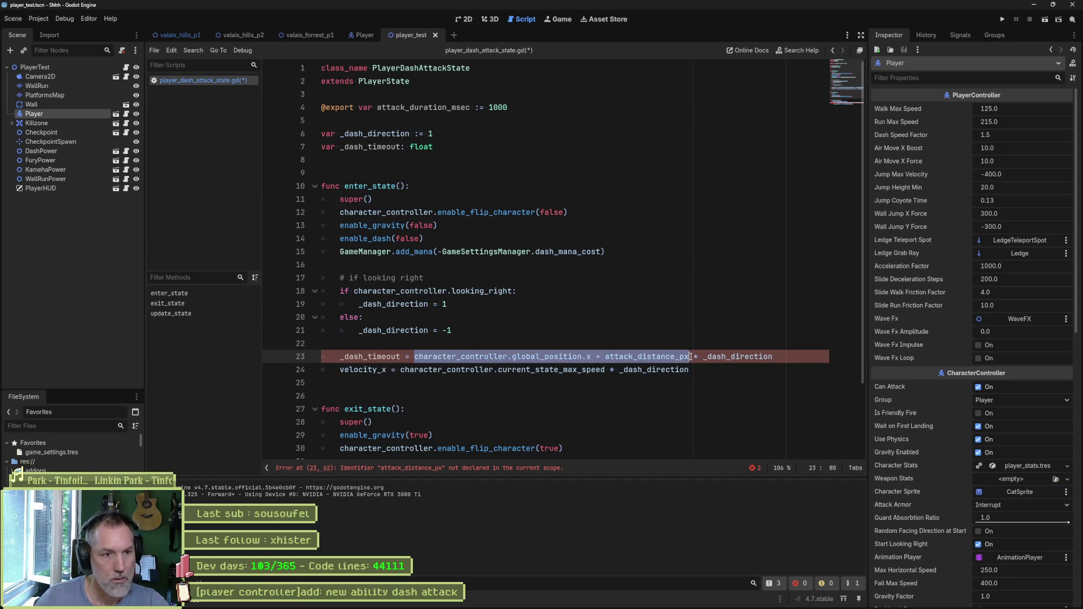
{"action": "key", "text": "shift+End"}
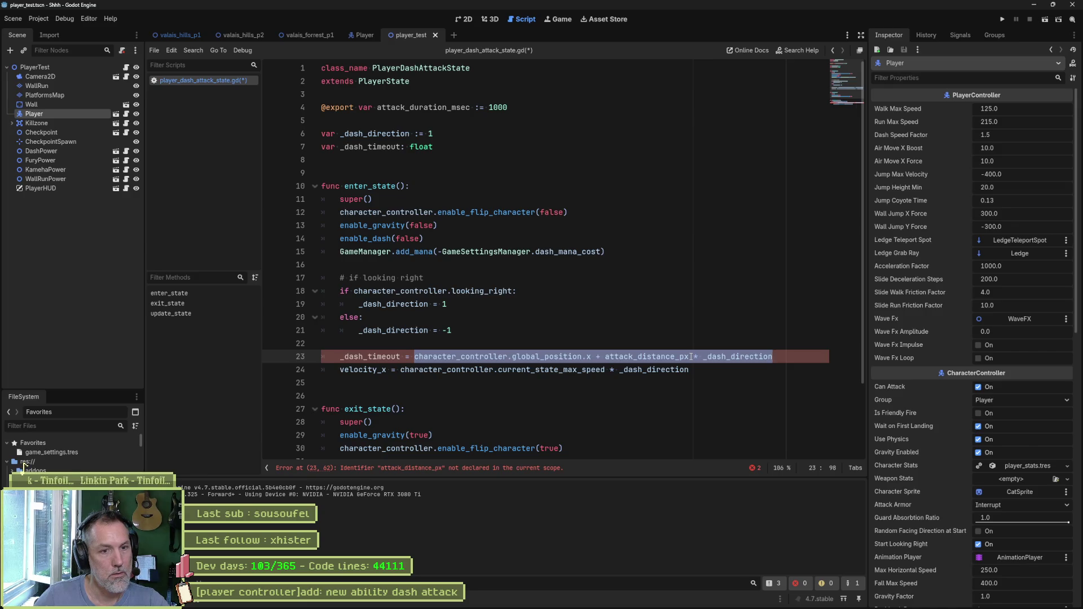
{"action": "key", "text": "BackSpace"}
{"action": "type", "text": "Tim"}
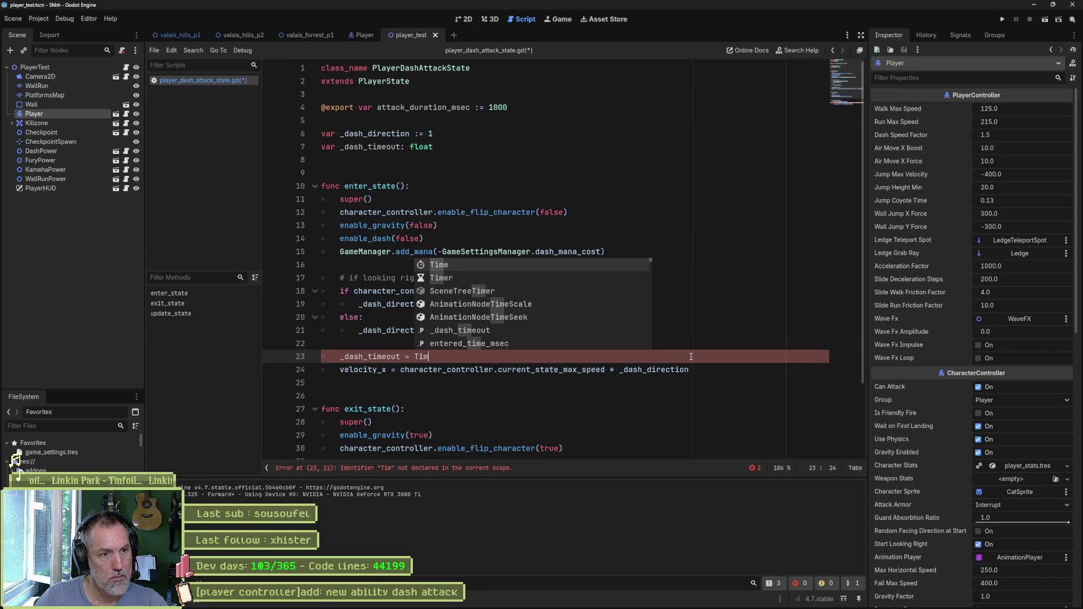
{"action": "type", "text": "e.mse"}
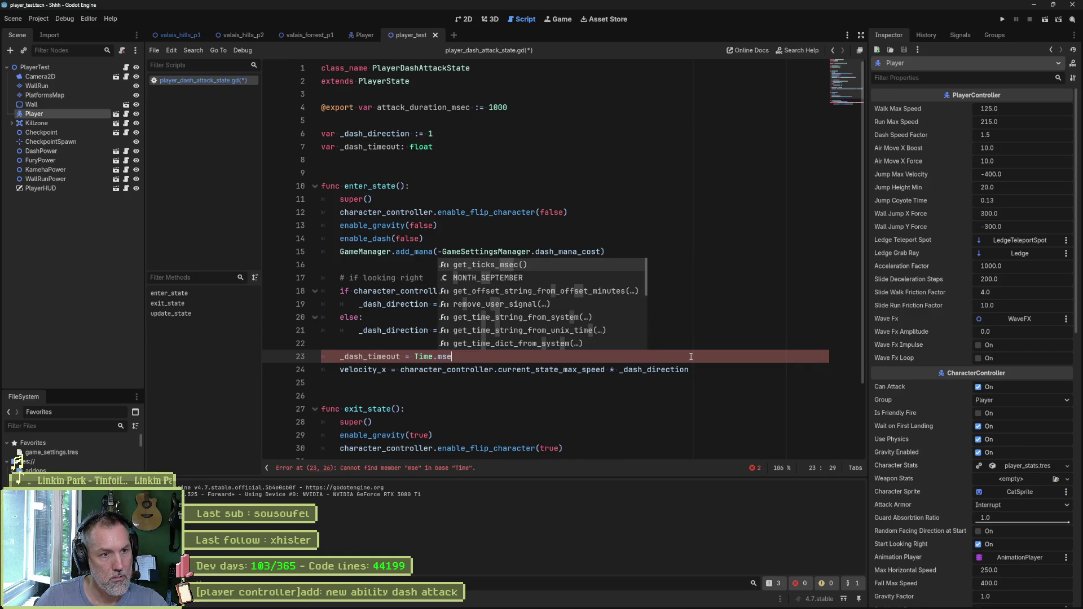
{"action": "key", "text": "Return"}
{"action": "type", "text": "+ "}
{"action": "type", "text": "_dash"}
{"action": "key", "text": "Return"}
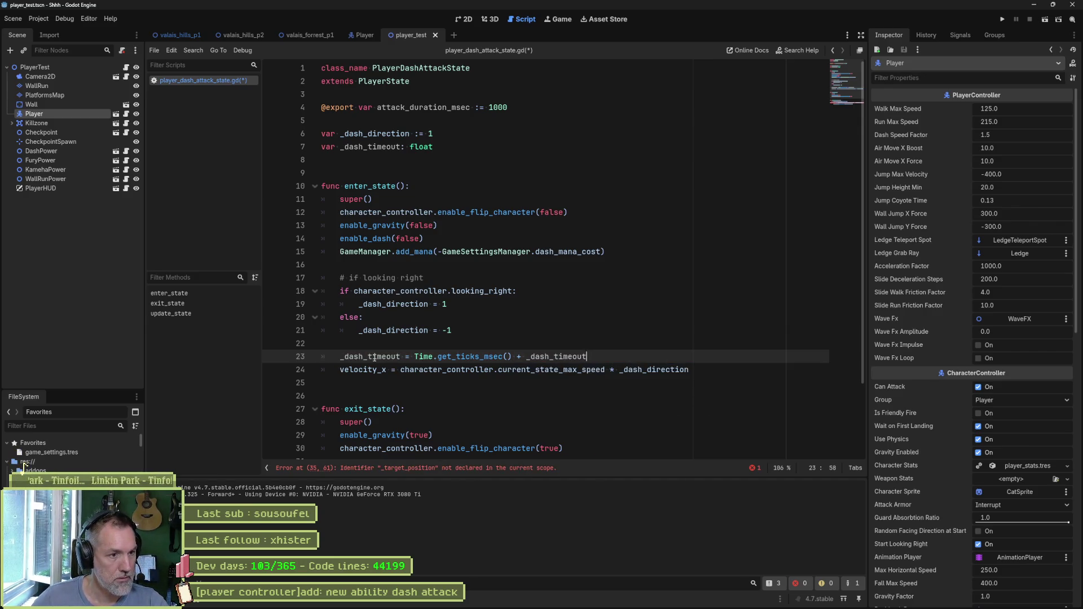
{"action": "double_click", "coordinate": [375, 357]}
- Replace the line 35 distance check with 'if Time.get_ticks_msec() > _dash_timeout'
{"action": "scroll", "scroll_direction": "down", "scroll_amount": 3}
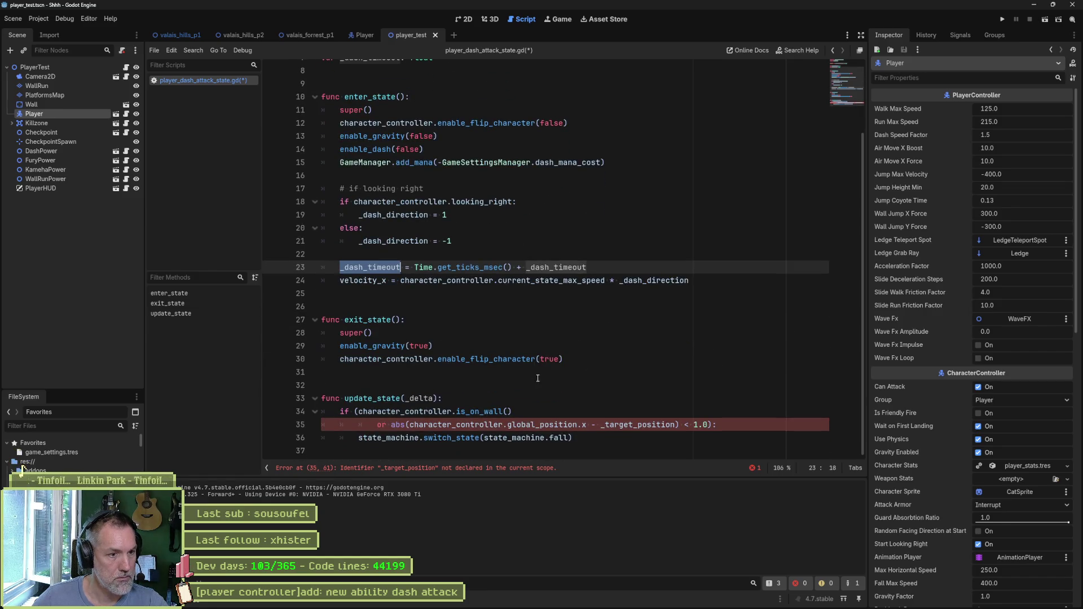
{"action": "left_click", "coordinate": [462, 426]}
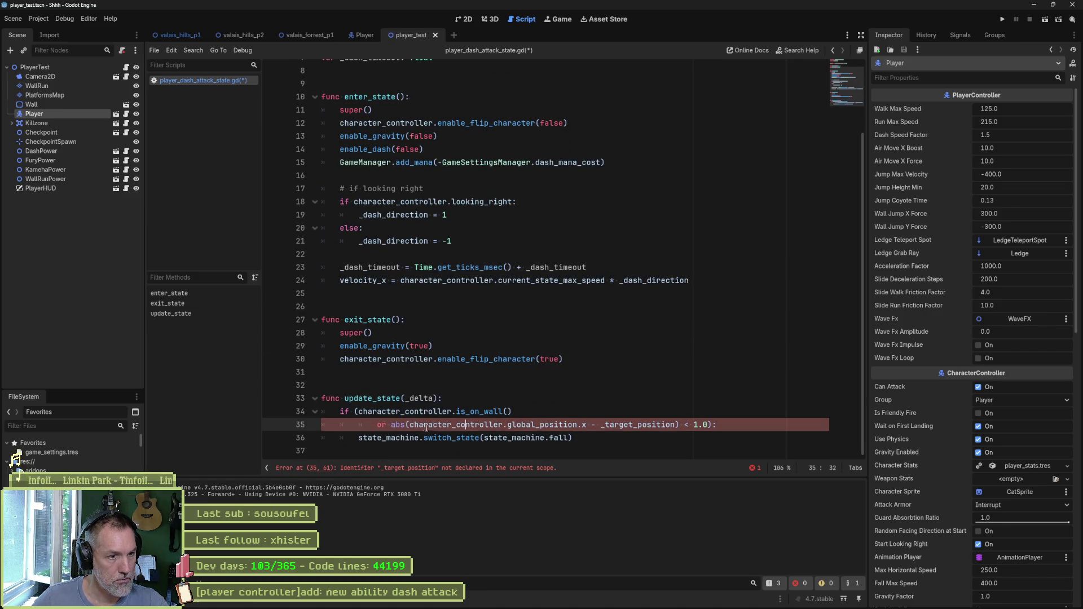
{"action": "left_click_drag", "start_coordinate": [391, 424], "coordinate": [586, 425]}
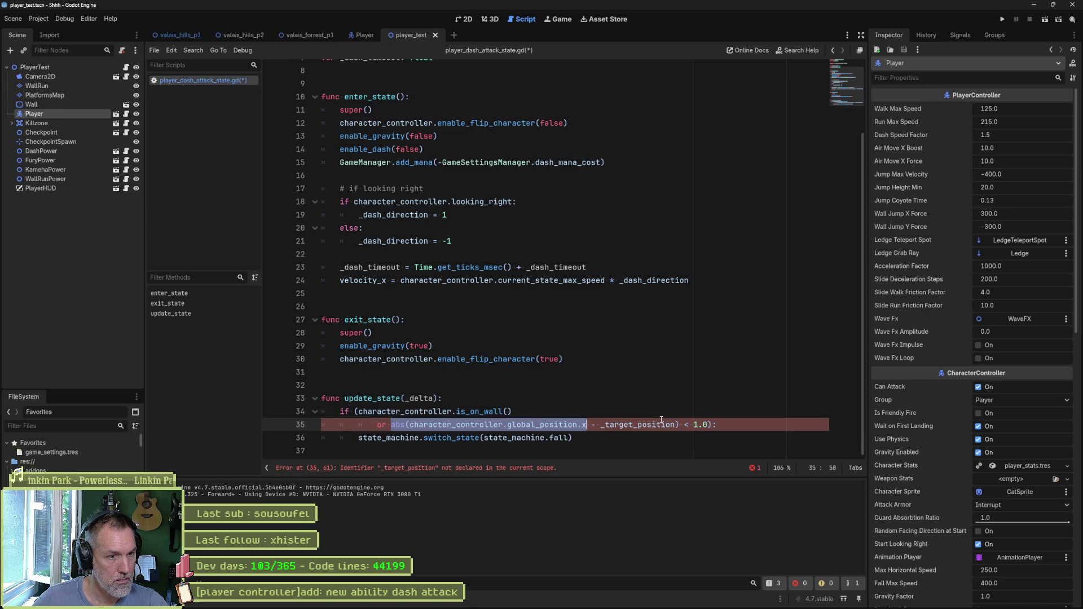
{"action": "left_click", "coordinate": [679, 424]}
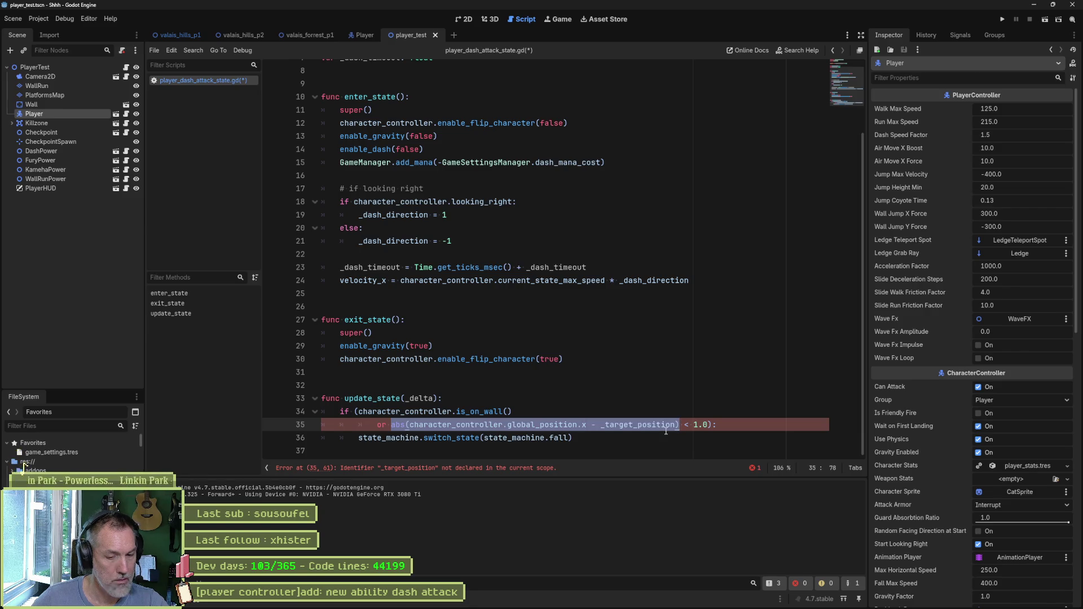
{"action": "type", "text": "Time.mse"}
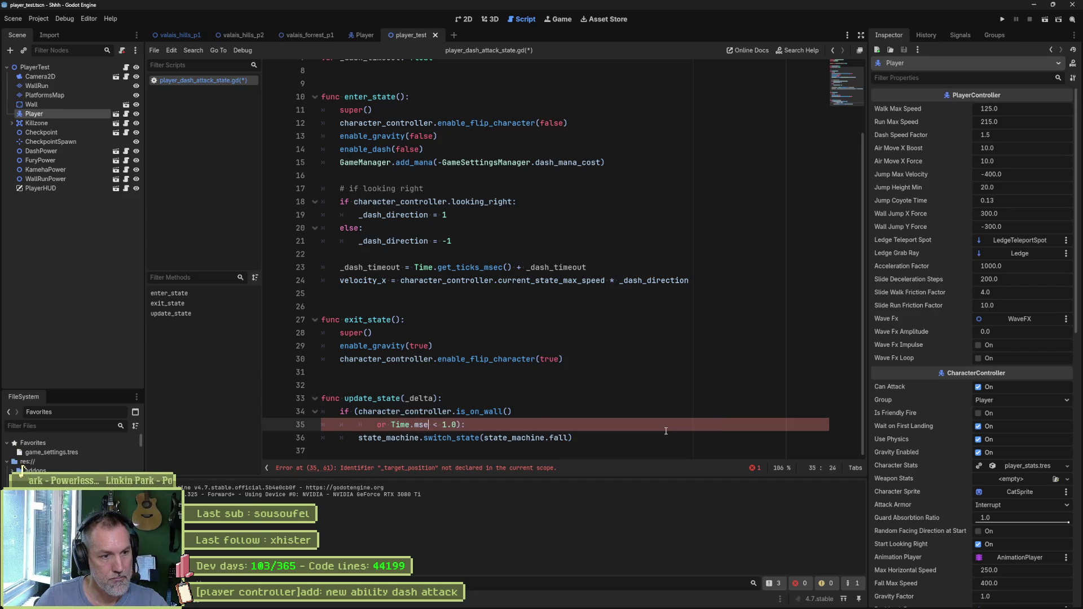
{"action": "key", "text": "Return"}
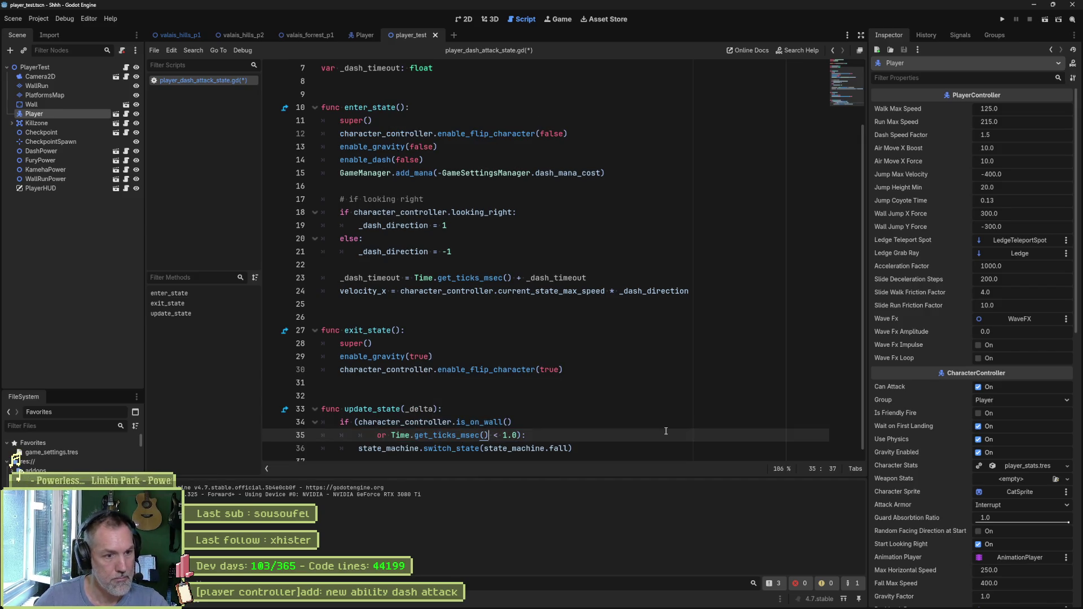
{"action": "key", "text": "Delete"}
{"action": "key", "text": "Delete"}
{"action": "key", "text": "Delete"}
{"action": "type", "text": "> _dash_timeout"}
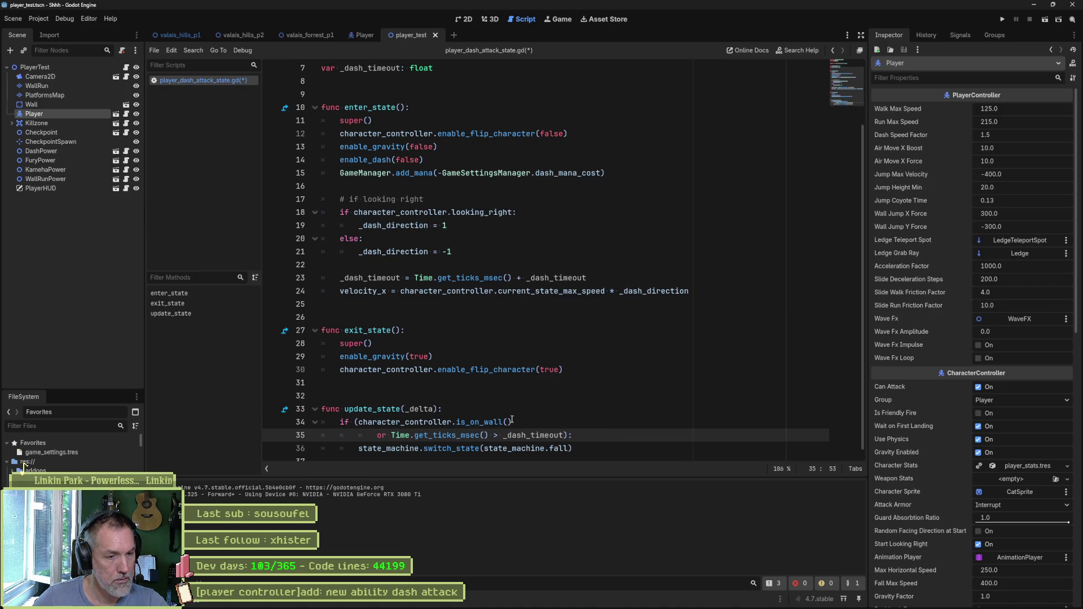
{"action": "left_click", "coordinate": [505, 409]}
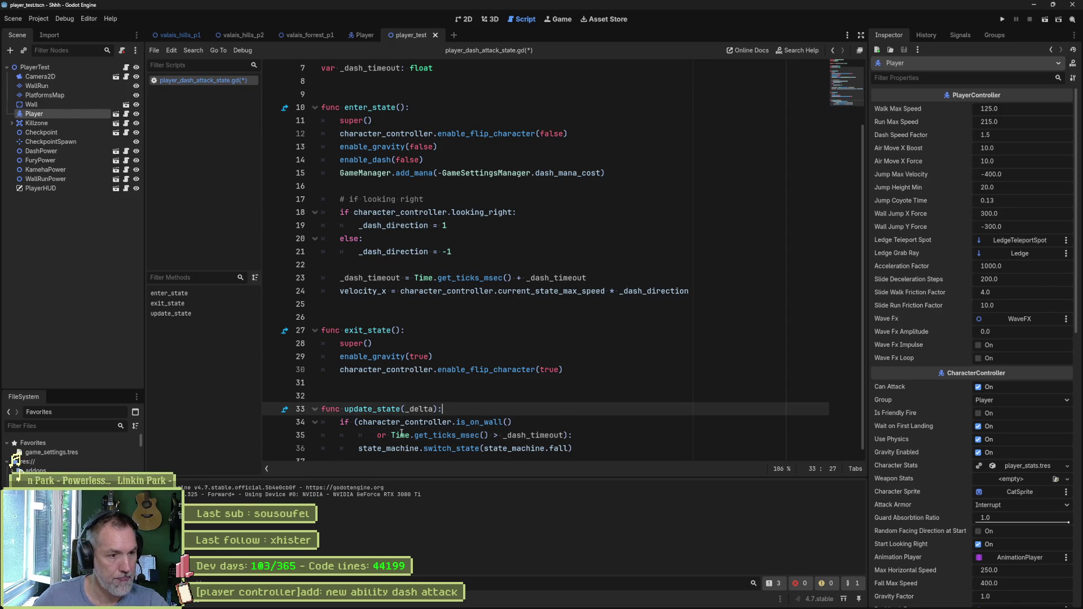
{"action": "left_click_drag", "start_coordinate": [391, 435], "coordinate": [346, 433]}
{"action": "type", "text": "if"}
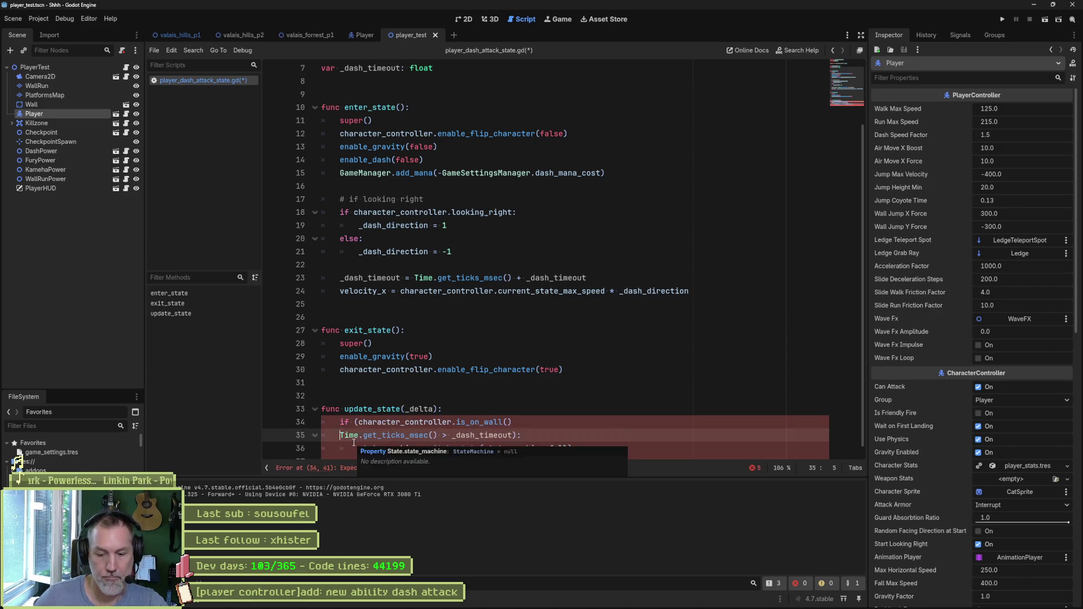
- Set velocity_x to 0.0 inside the wall check
{"action": "left_click", "coordinate": [517, 423]}
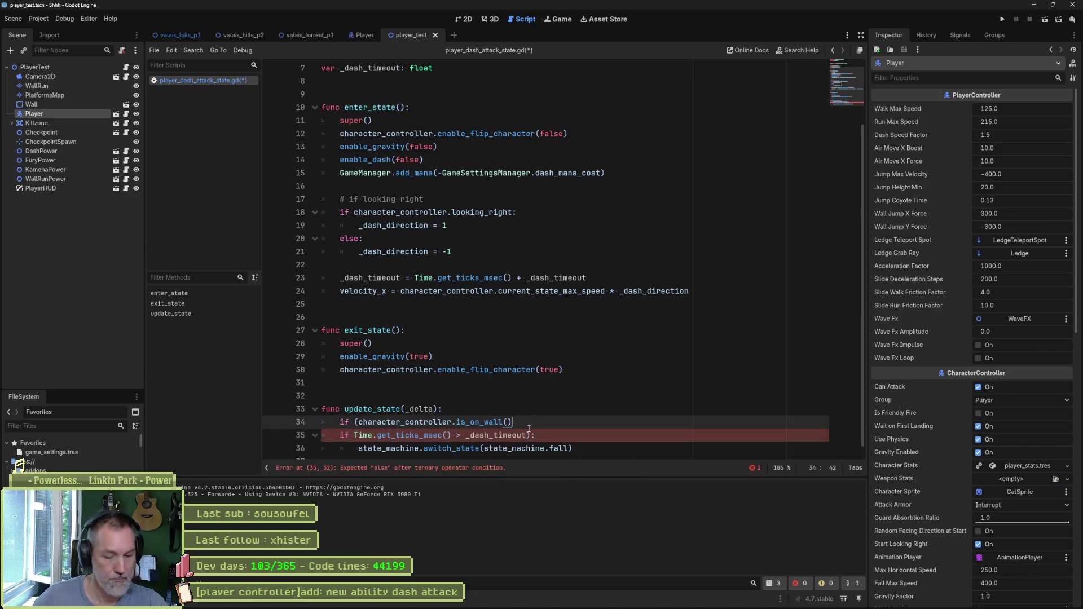
{"action": "type", "text": ":"}
{"action": "key", "text": "Return"}
{"action": "type", "text": "vel"}
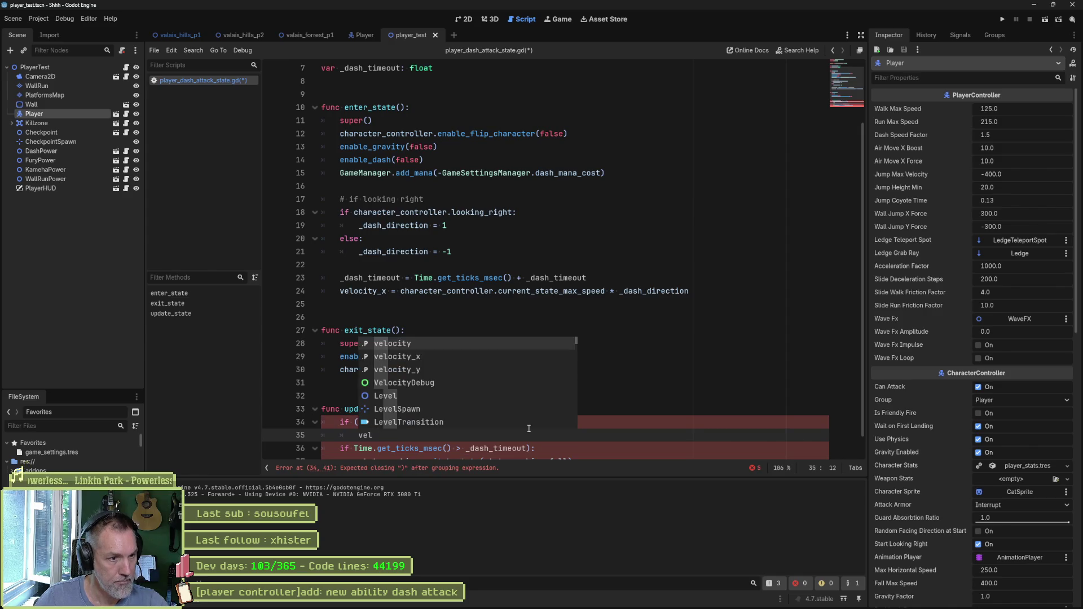
{"action": "key", "text": "Down"}
{"action": "key", "text": "Return"}
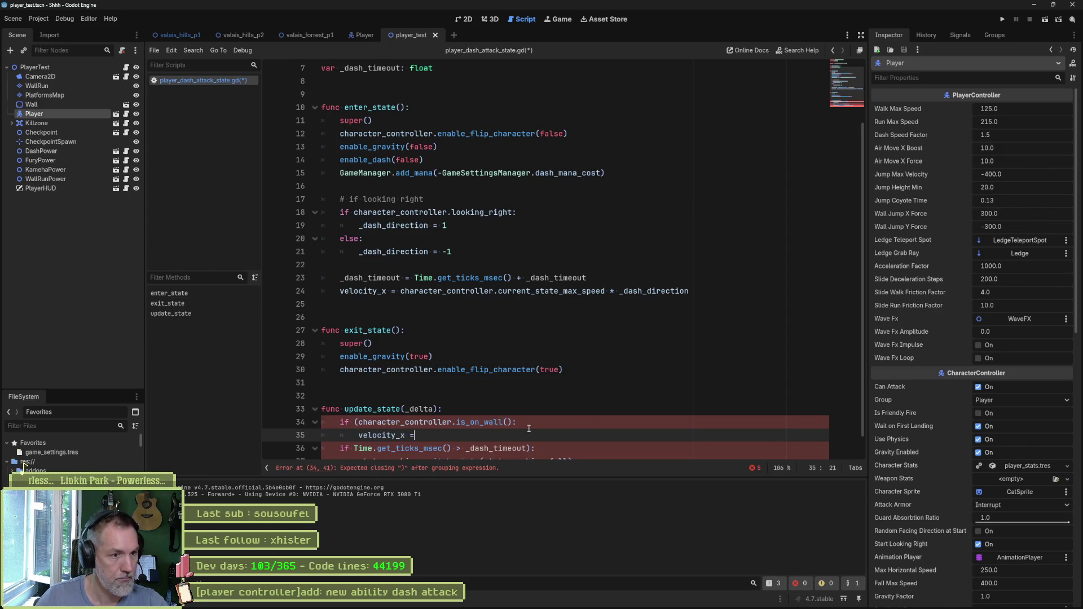
{"action": "type", "text": "0."}
{"action": "key", "text": "Return"}
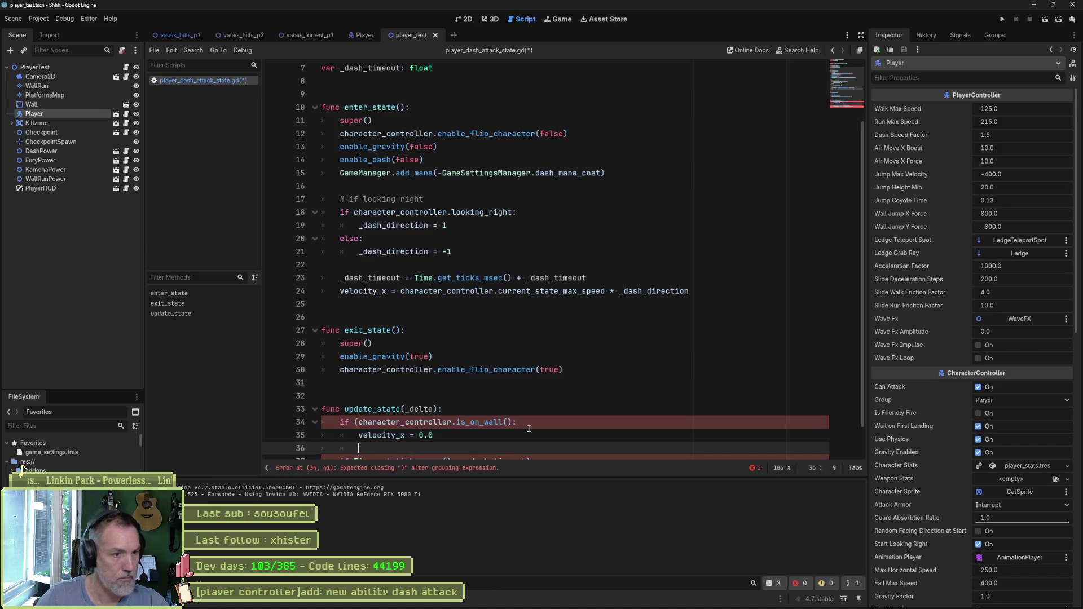
- Remove the stray parentheses on lines 34 and 37 and save the script
{"action": "scroll", "scroll_direction": "down", "scroll_amount": 3}
{"action": "left_click", "coordinate": [358, 386]}
{"action": "key", "text": "BackSpace"}
{"action": "left_click", "coordinate": [584, 368]}
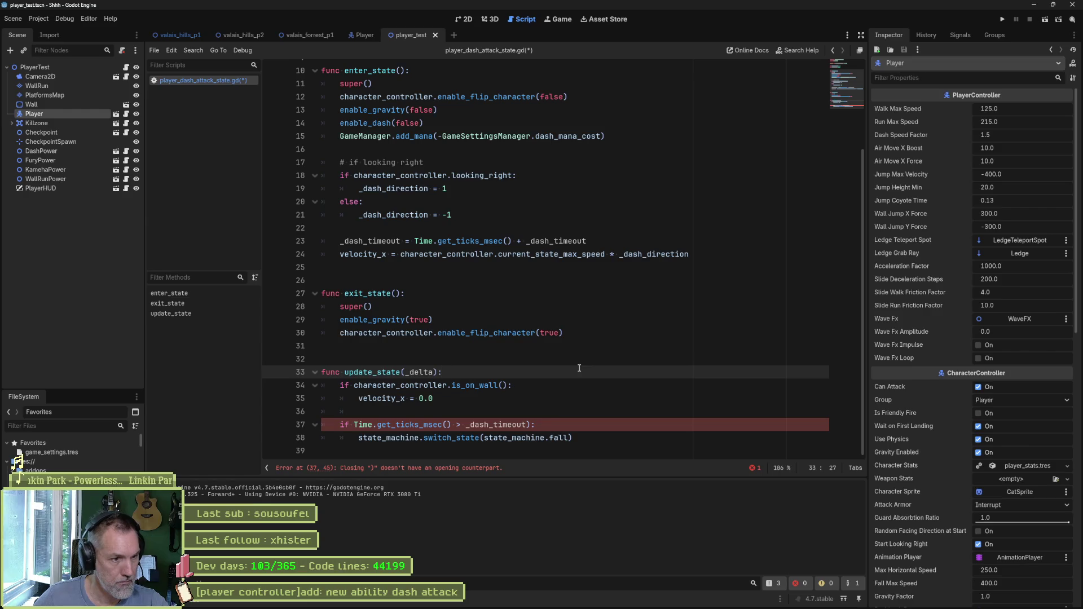
{"action": "left_click", "coordinate": [541, 424]}
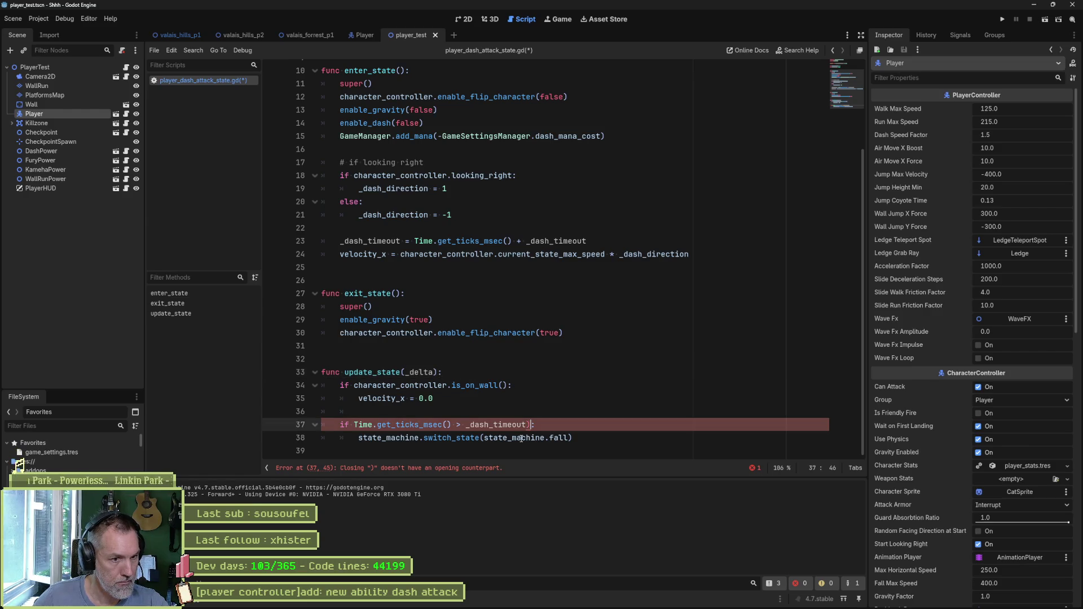
{"action": "key", "text": "Left"}
{"action": "key", "text": "BackSpace"}
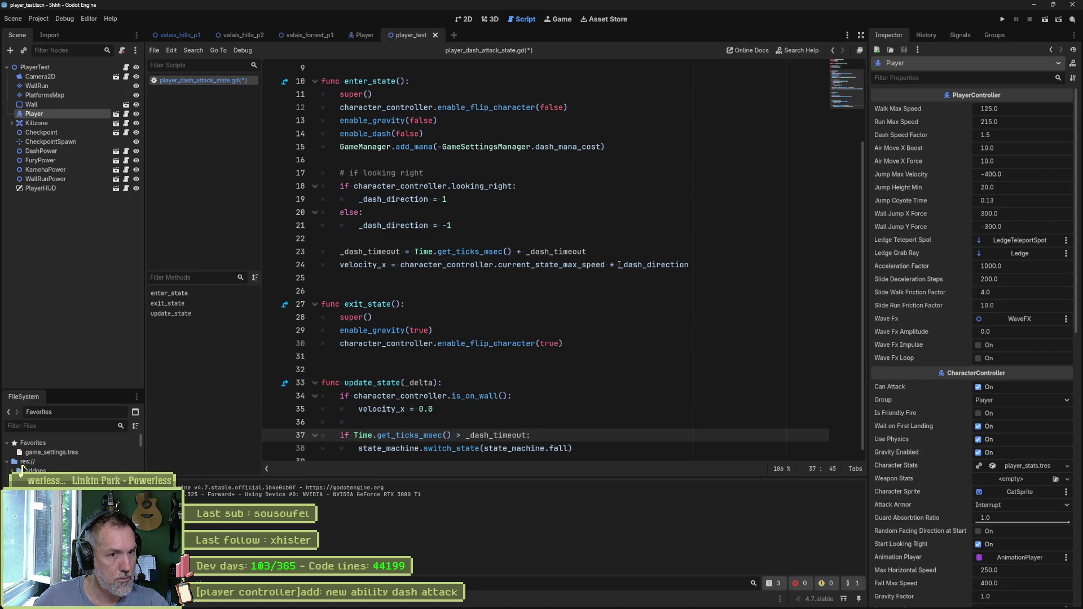
{"action": "double_click", "coordinate": [664, 265]}
{"action": "left_click", "coordinate": [602, 265]}
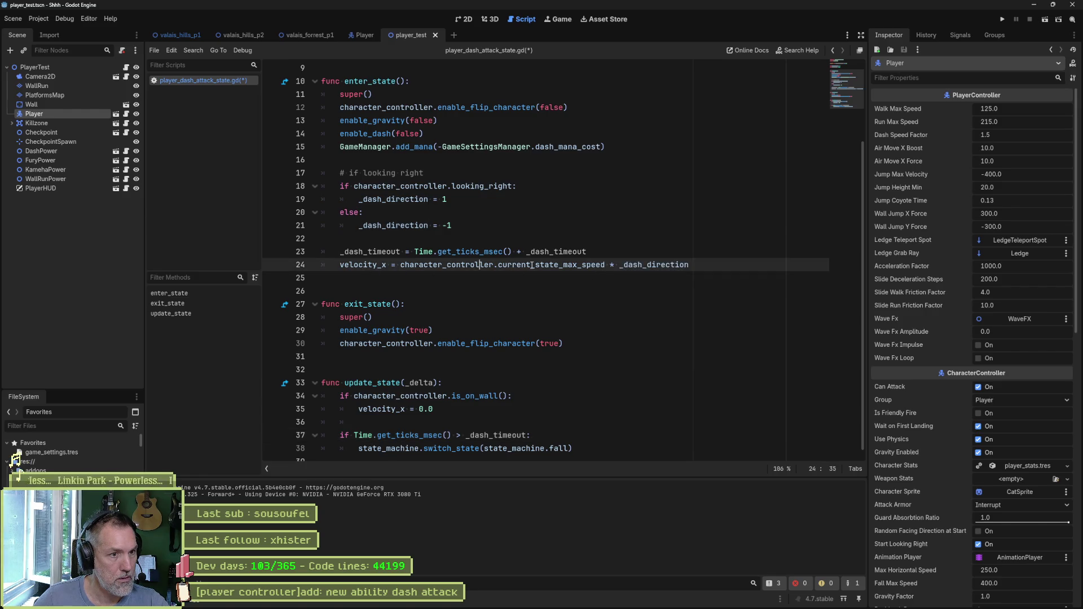
{"action": "key", "text": "ctrl+s"}
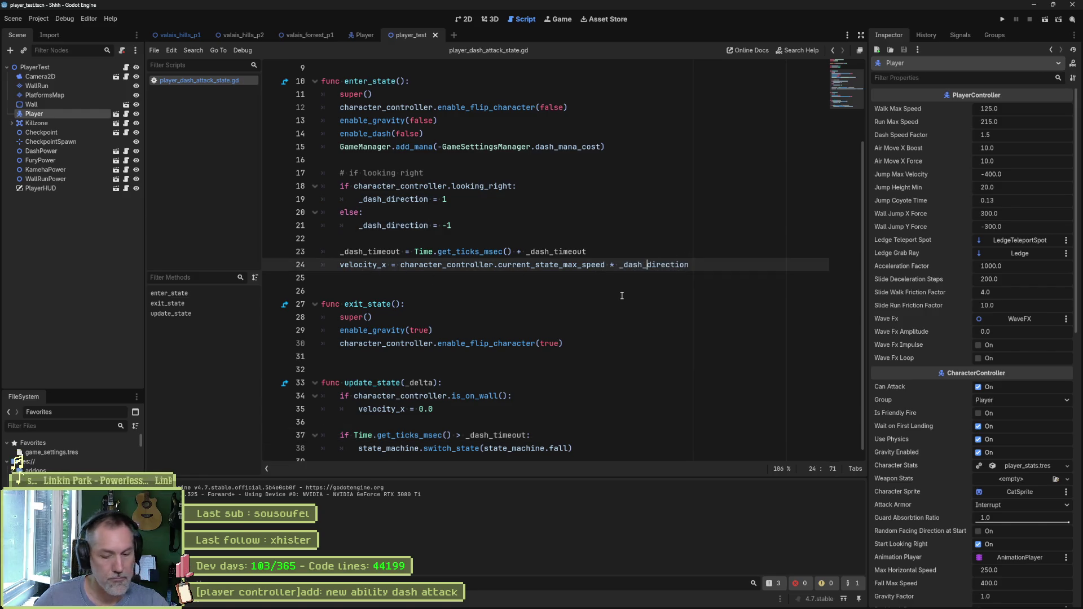
{"action": "key", "text": "F6"}
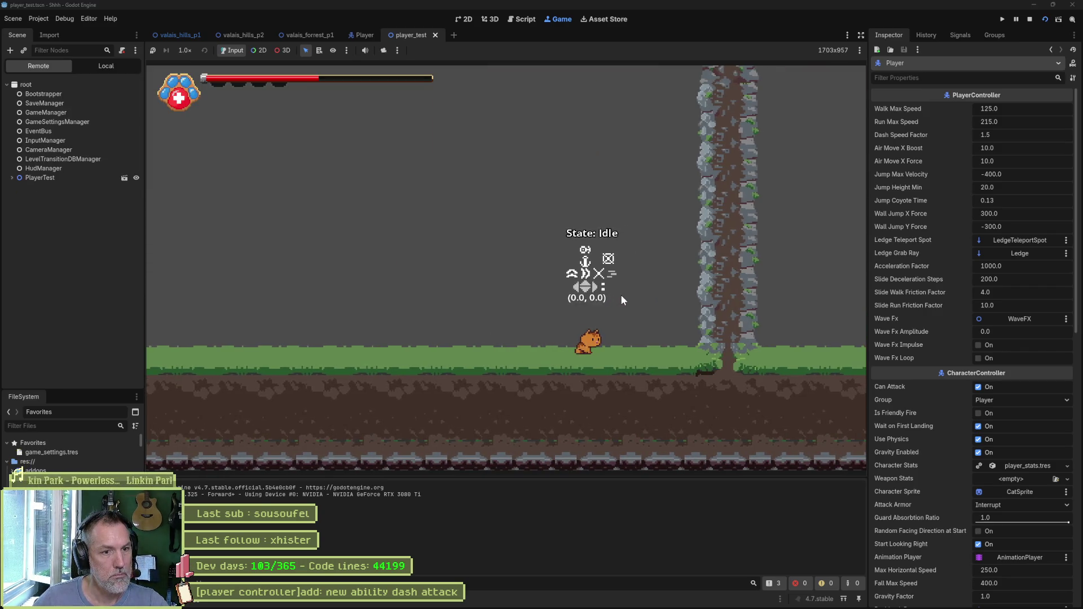
- Perform dash attacks to the right and left in the playtest, then stop the game
{"action": "key", "text": "shift"}
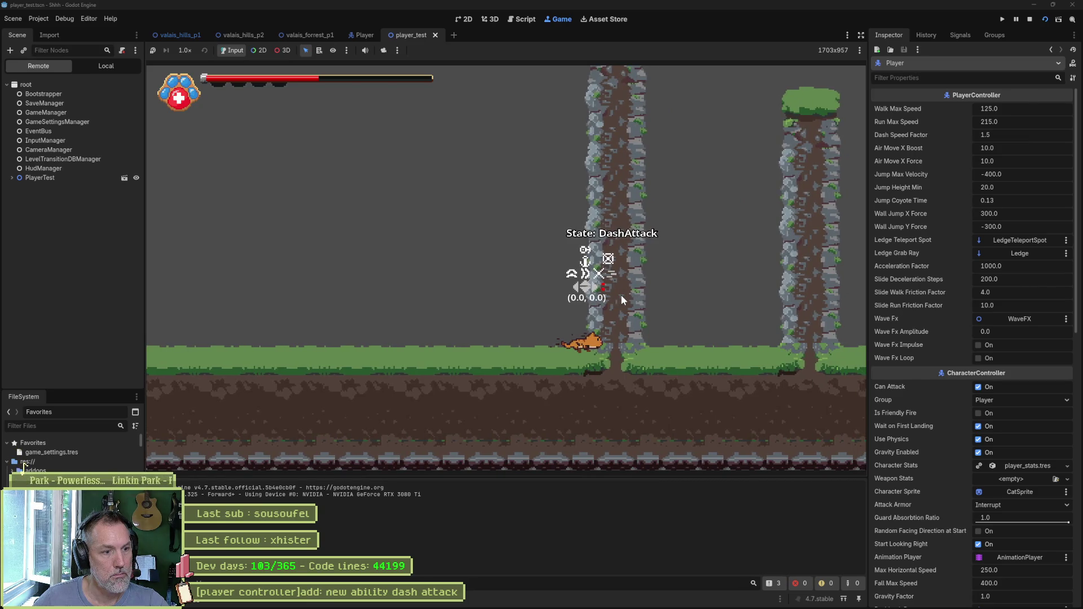
{"action": "key", "text": "Left"}
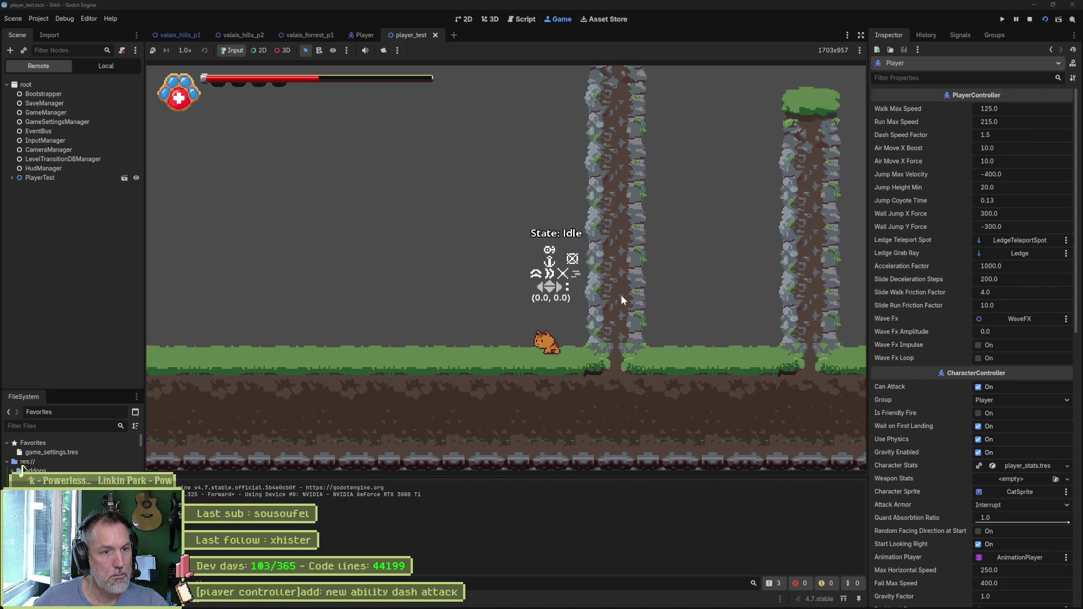
{"action": "key", "text": "shift"}
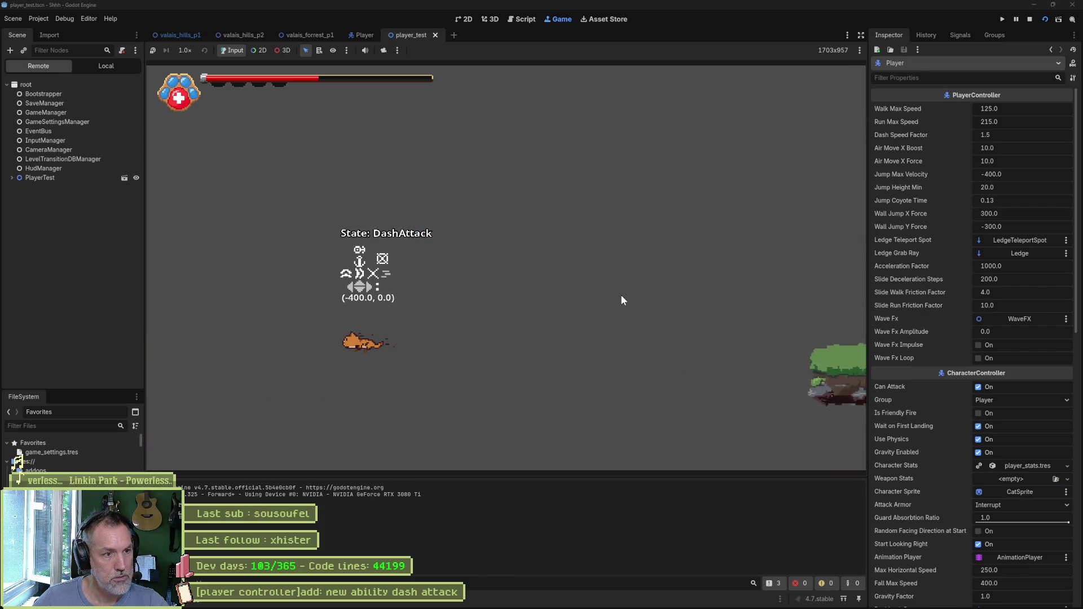
{"action": "key", "text": "F8"}
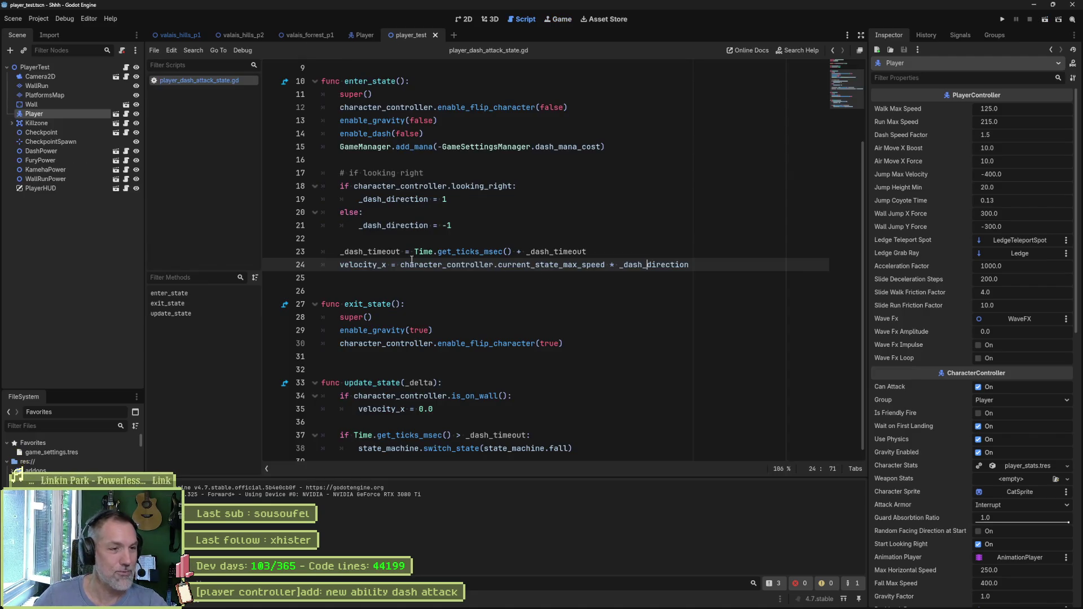
- Replace the trailing _dash_timeout on line 23 with attack_duration_msec and save
{"action": "left_click", "coordinate": [564, 251]}
{"action": "double_click", "coordinate": [558, 252]}
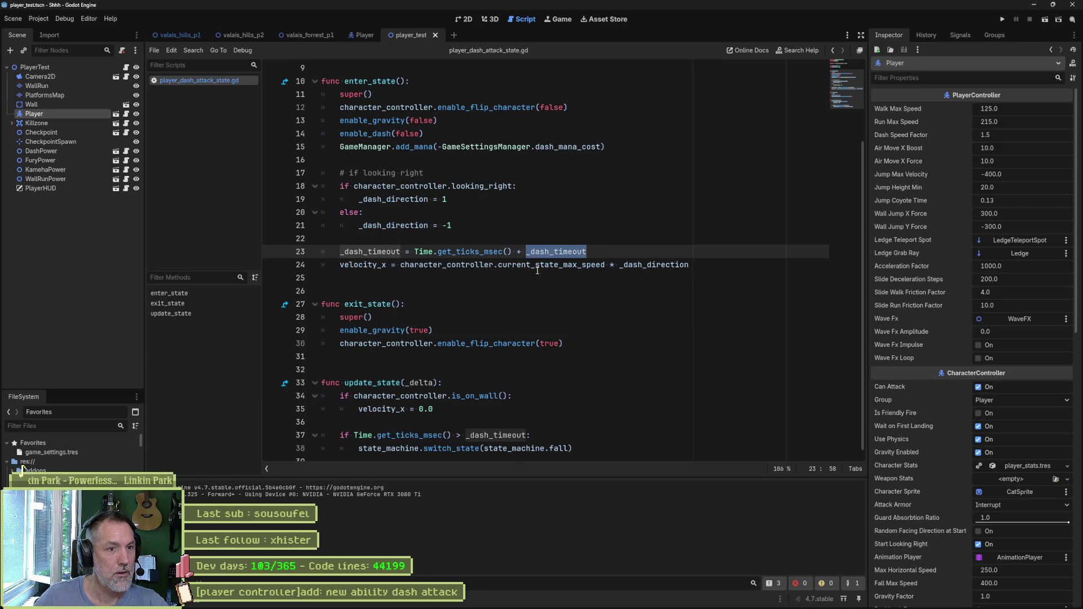
{"action": "scroll", "scroll_direction": "up", "scroll_amount": 3}
{"action": "double_click", "coordinate": [423, 107]}
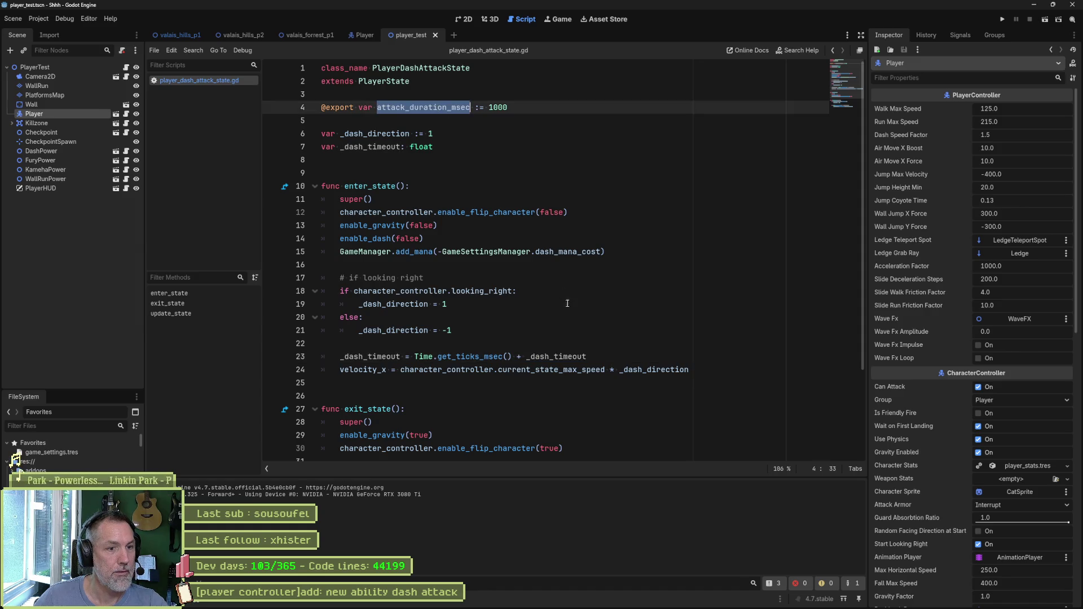
{"action": "left_click", "coordinate": [559, 357]}
{"action": "double_click", "coordinate": [559, 356]}
{"action": "key", "text": "ctrl+v"}
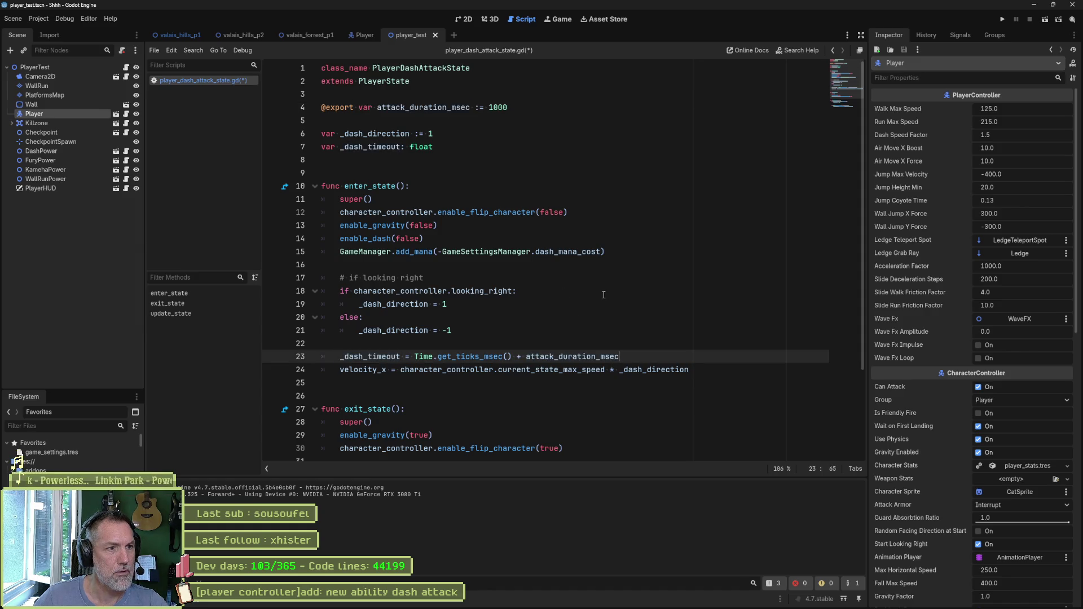
{"action": "key", "text": "ctrl+s"}
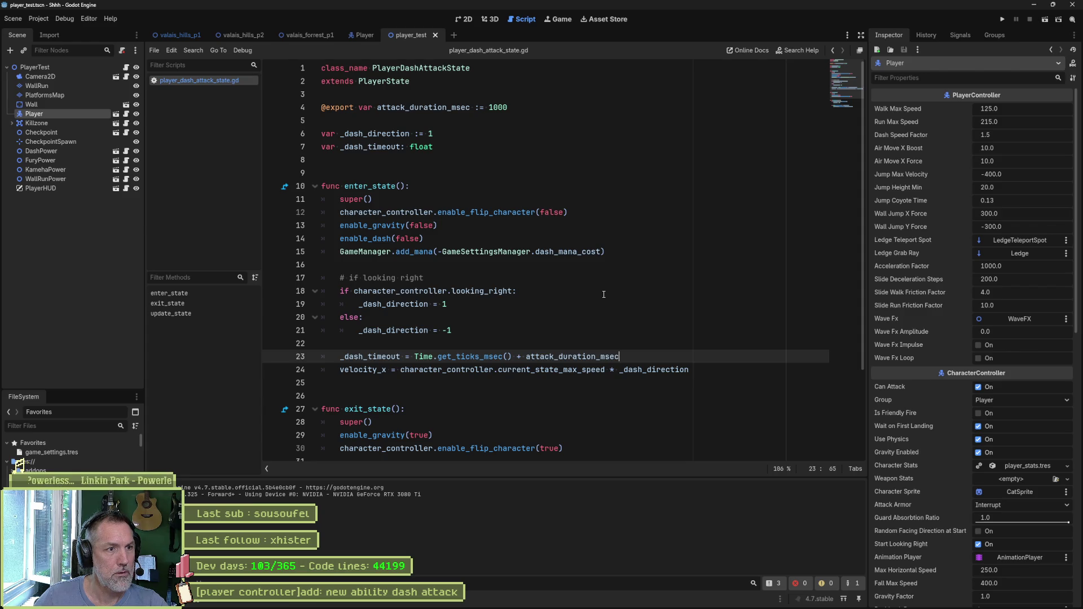
- Change the timeout comparison on line 37 from > to >=
{"action": "key", "text": "ctrl+Left"}
{"action": "key", "text": "ctrl+Left"}
{"action": "key", "text": "ctrl+Left"}
{"action": "key", "text": "ctrl+shift+Right"}
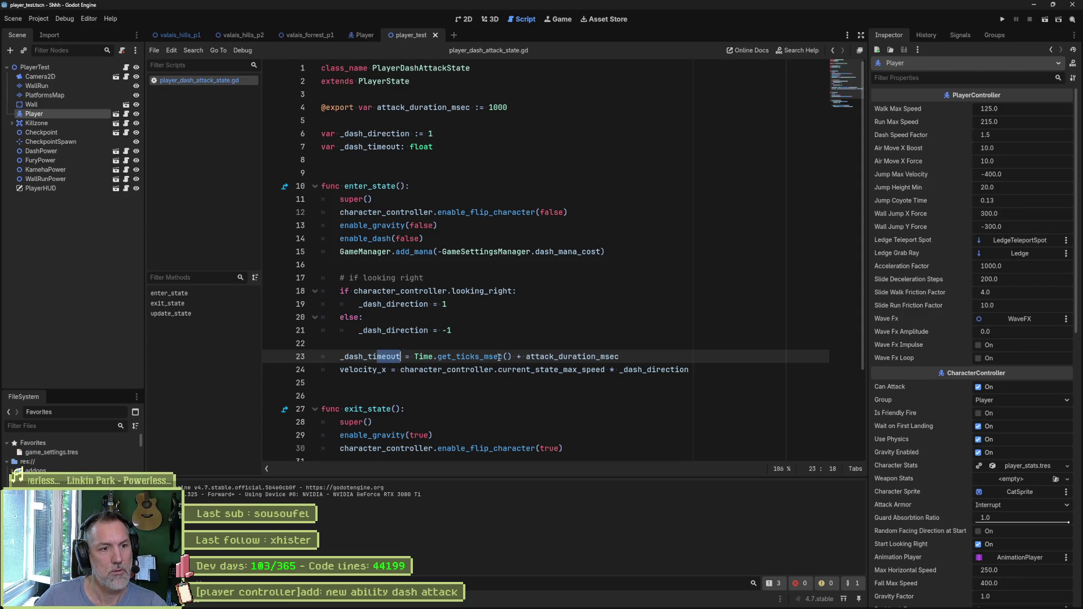
{"action": "scroll", "scroll_direction": "down", "scroll_amount": 3}
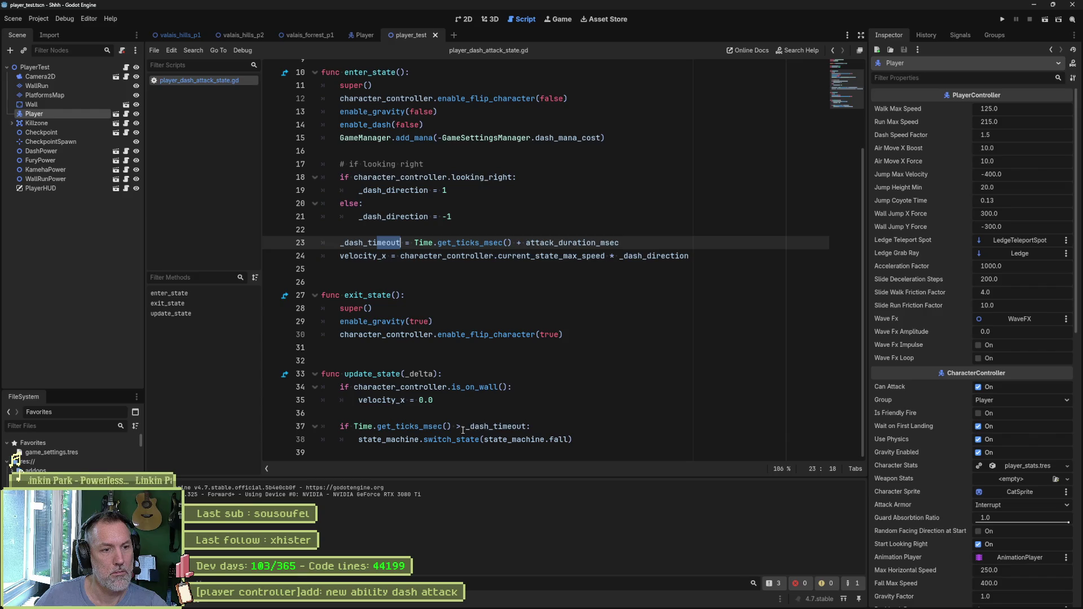
{"action": "left_click", "coordinate": [463, 427]}
{"action": "type", "text": "="}
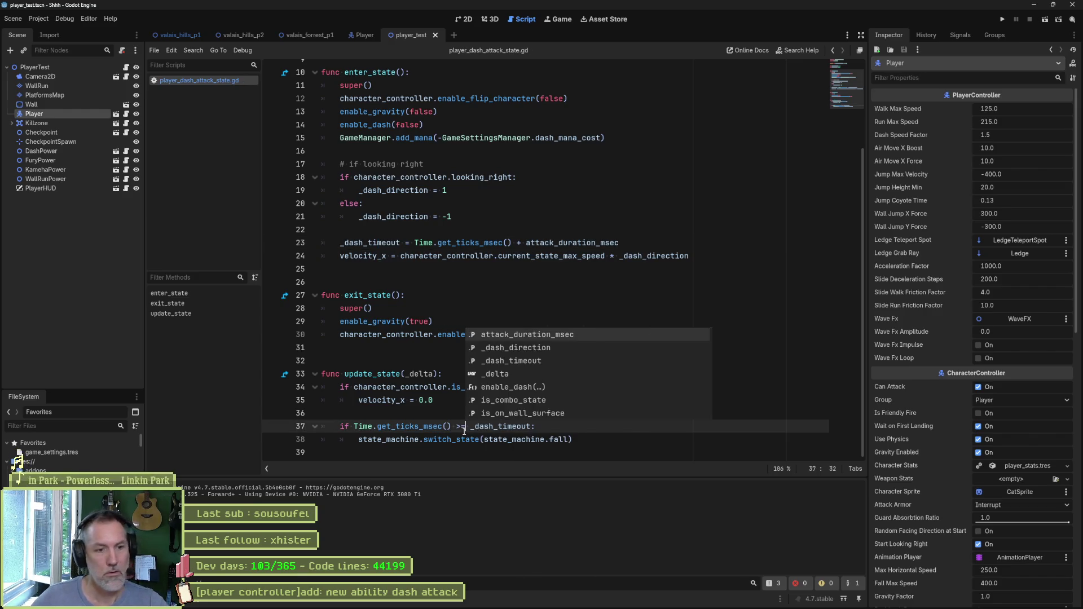
{"action": "key", "text": "F6"}
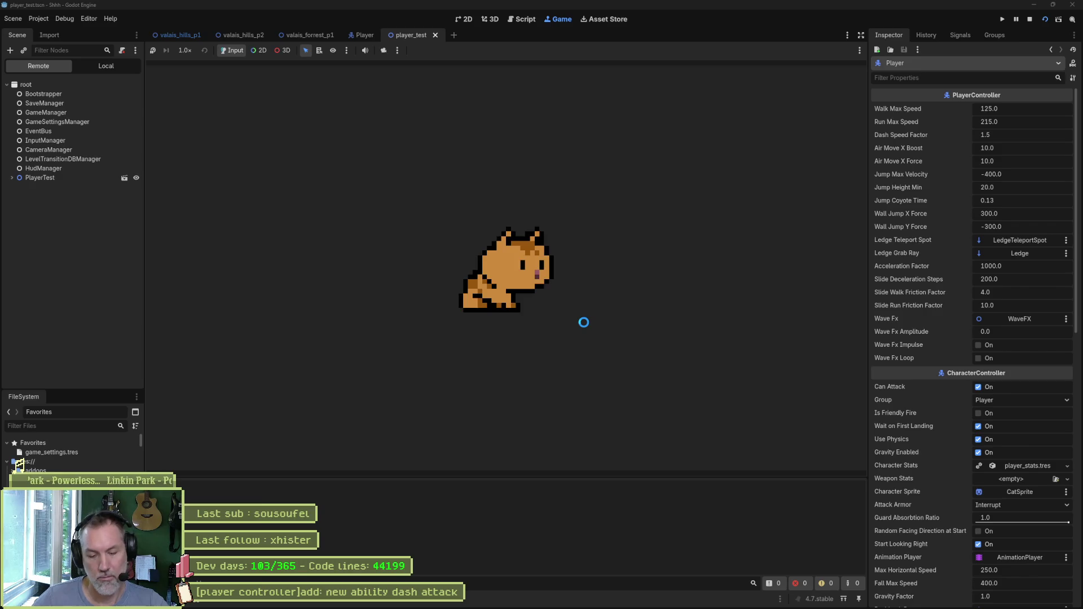
- Playtest dash attacks to the left and right, then stop the game
{"action": "key", "text": "shift"}
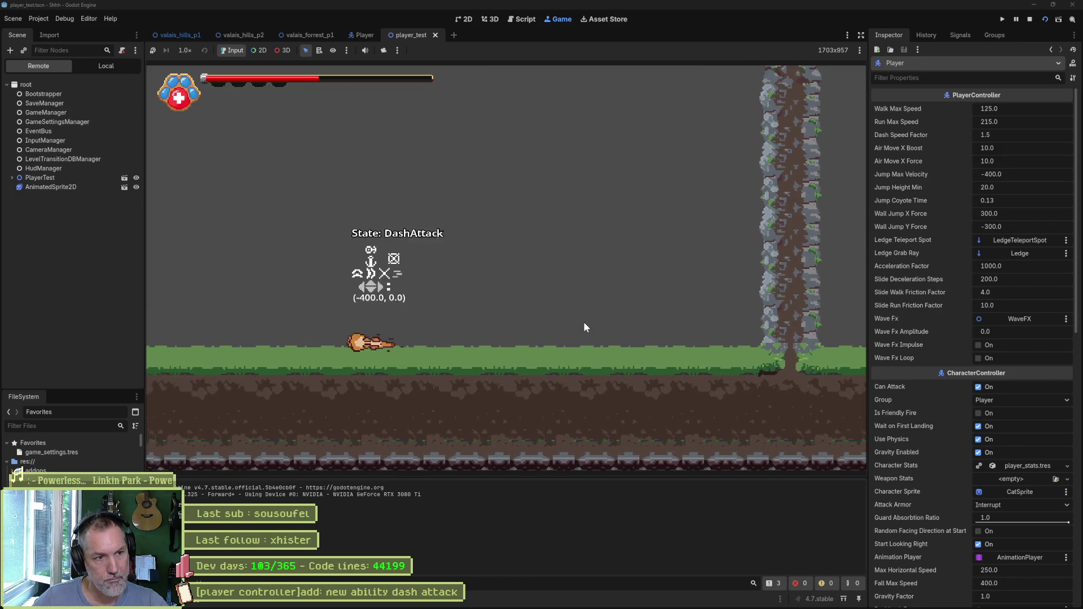
{"action": "key", "text": "Right"}
{"action": "key", "text": "shift"}
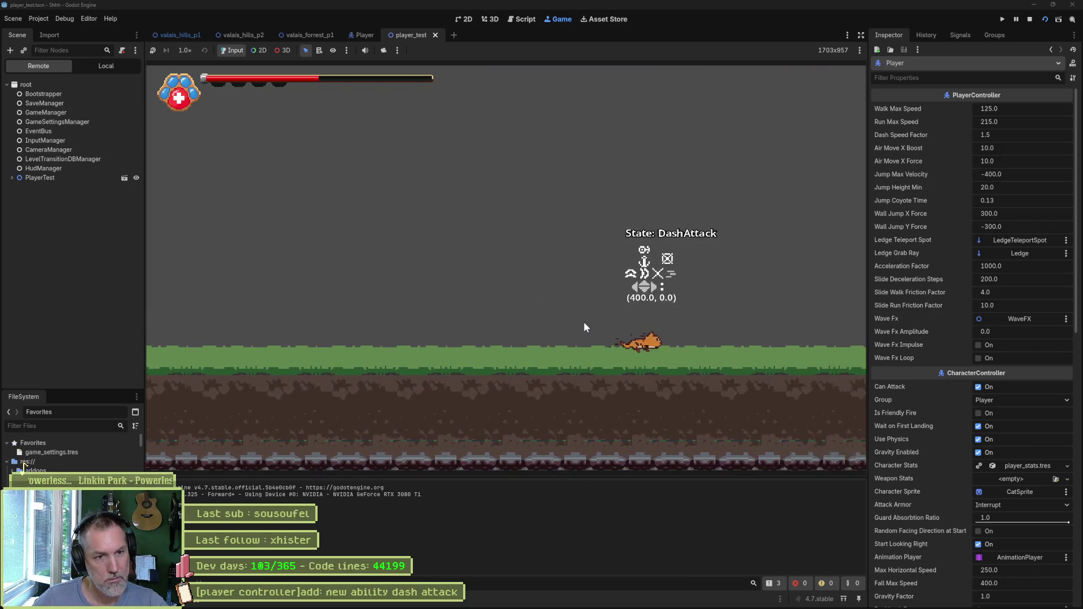
{"action": "key", "text": "shift"}
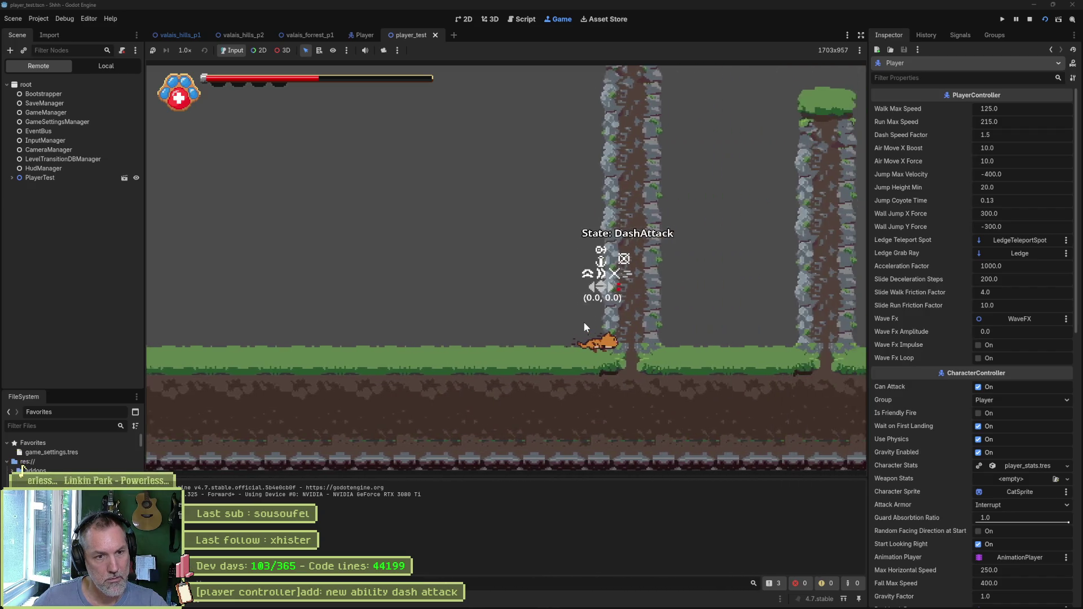
{"action": "key", "text": "F8"}
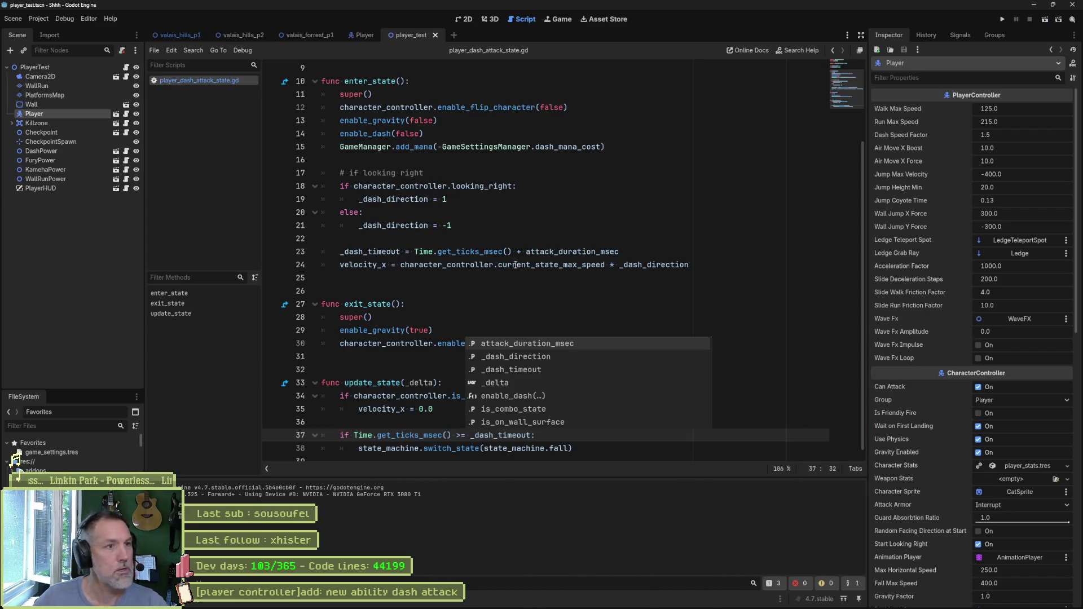
- Shorten attack_duration_msec from 1000 to 100, save, and retest the shorter dash attack
{"action": "scroll", "scroll_direction": "up", "scroll_amount": 3}
{"action": "left_click", "coordinate": [506, 108]}
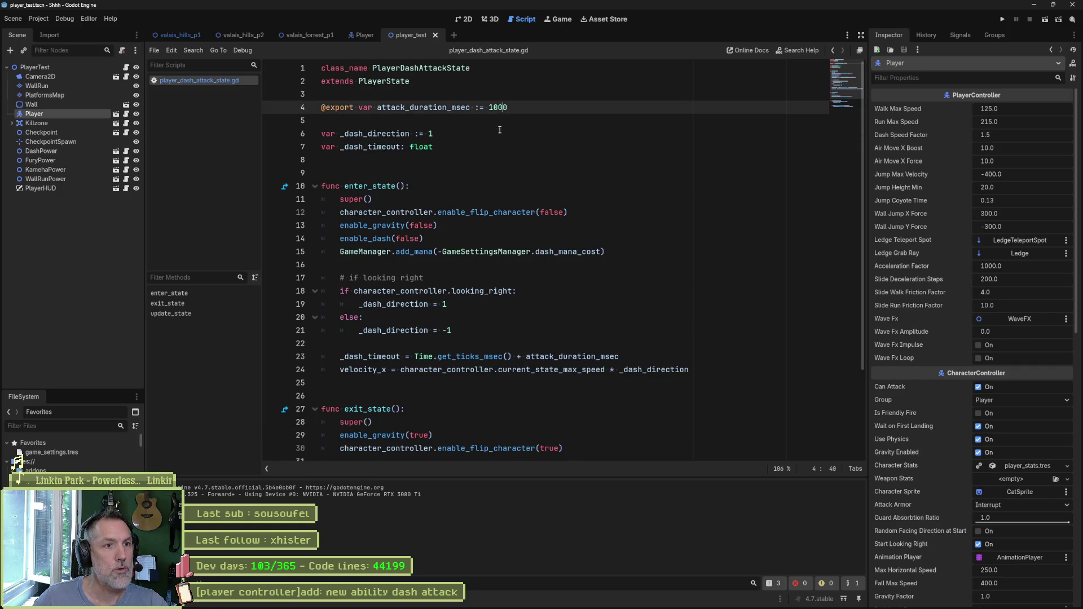
{"action": "key", "text": "BackSpace"}
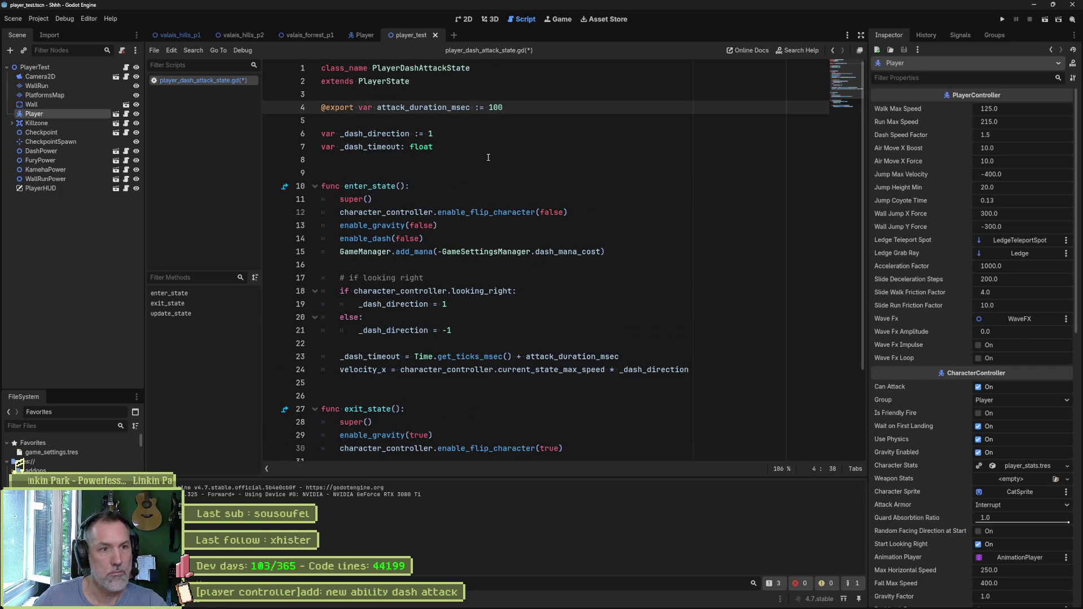
{"action": "key", "text": "ctrl+s"}
{"action": "key", "text": "F6"}
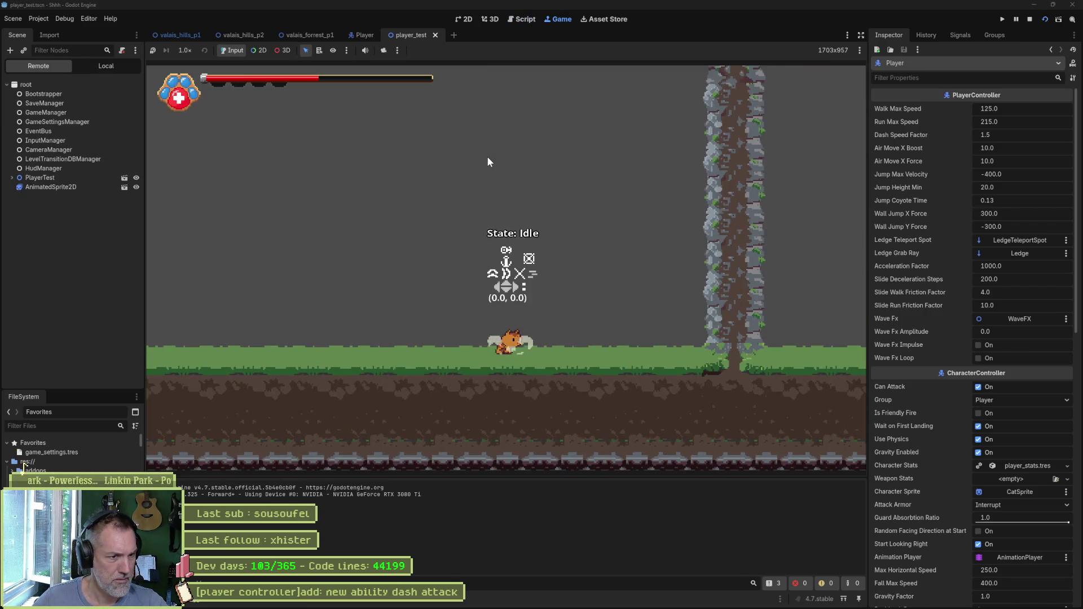
{"action": "key", "text": "F8"}
{"action": "key", "text": "BackSpace"}
{"action": "key", "text": "F6"}
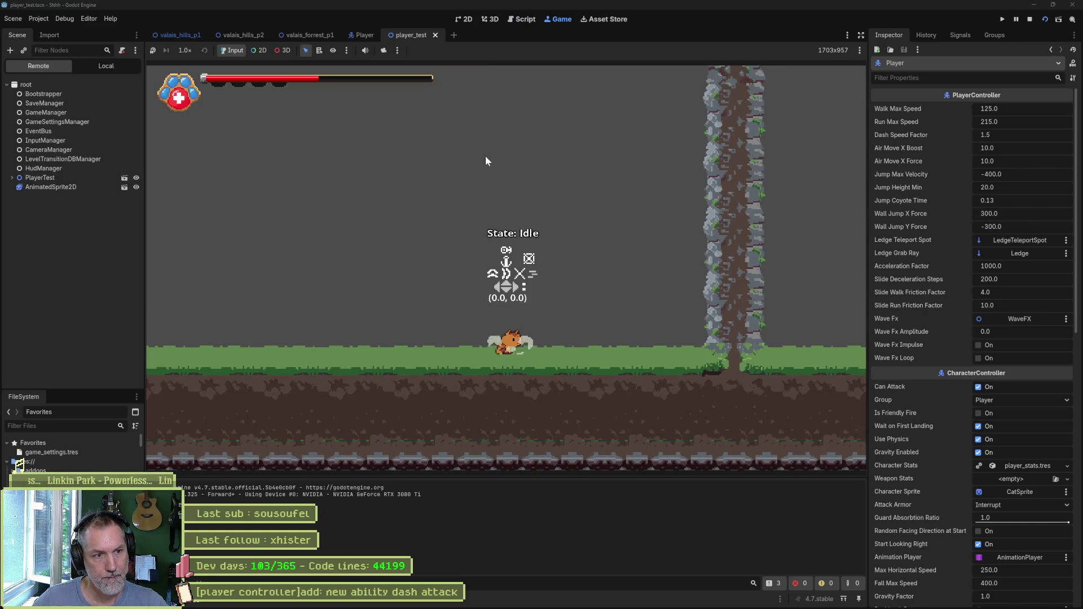
{"action": "key", "text": "shift"}
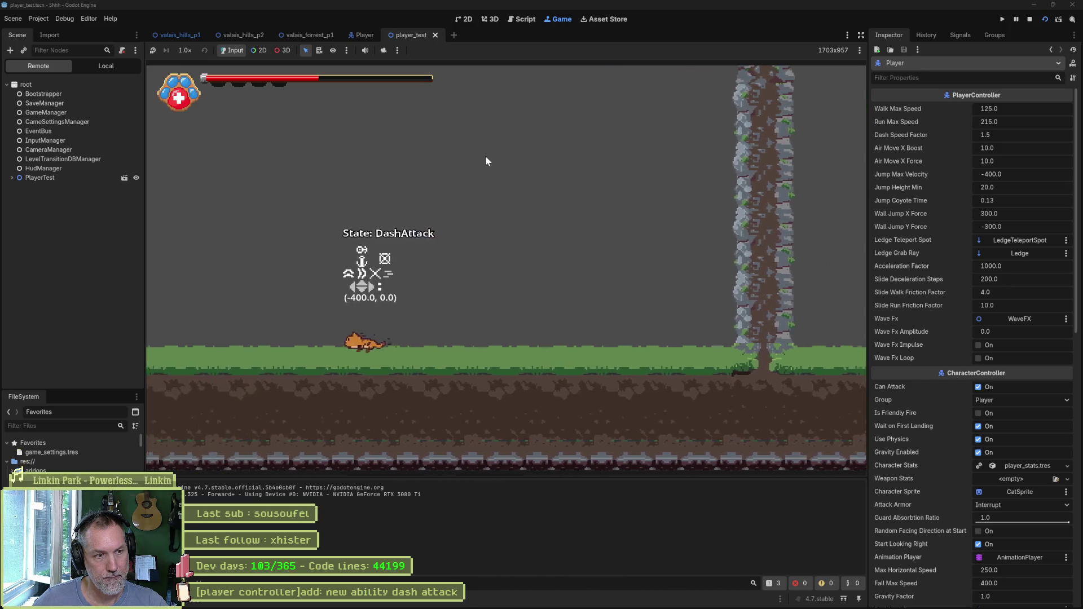
{"action": "key", "text": "F8"}
{"action": "key", "text": "BackSpace"}
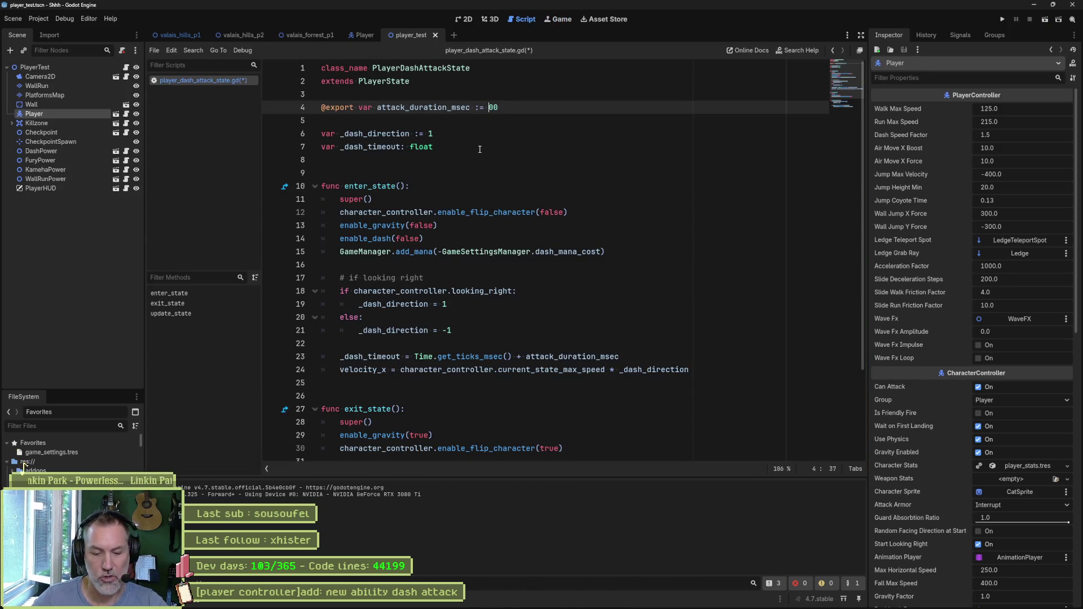
- Playtest the 500 ms dash attack alongside regular dashes both ways, then stop and save
{"action": "key", "text": "F6"}
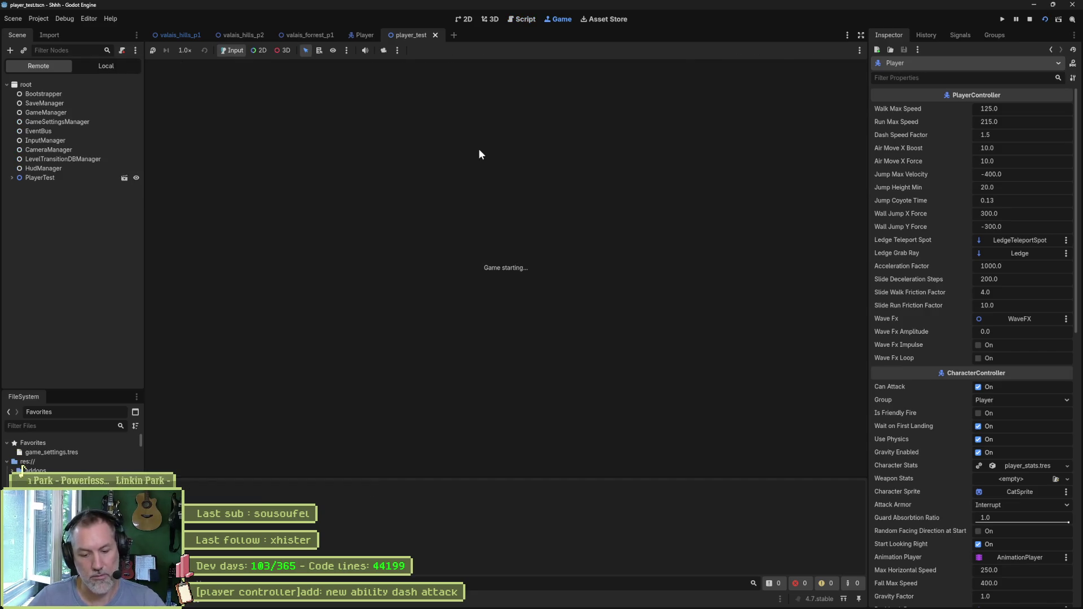
{"action": "key", "text": "shift"}
{"action": "key", "text": "shift"}
{"action": "key", "text": "shift"}
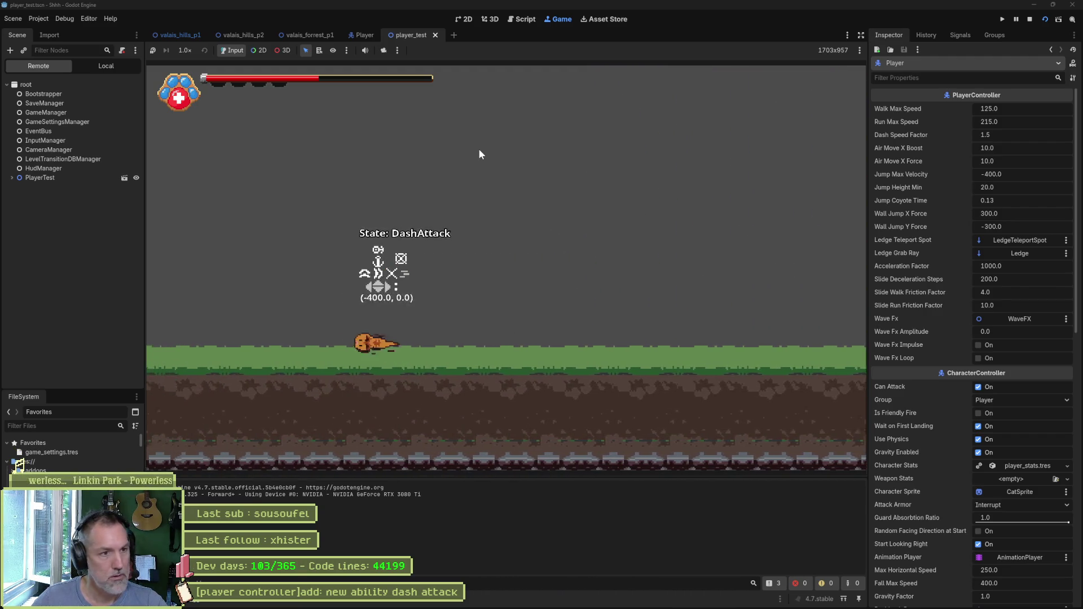
{"action": "key", "text": "shift"}
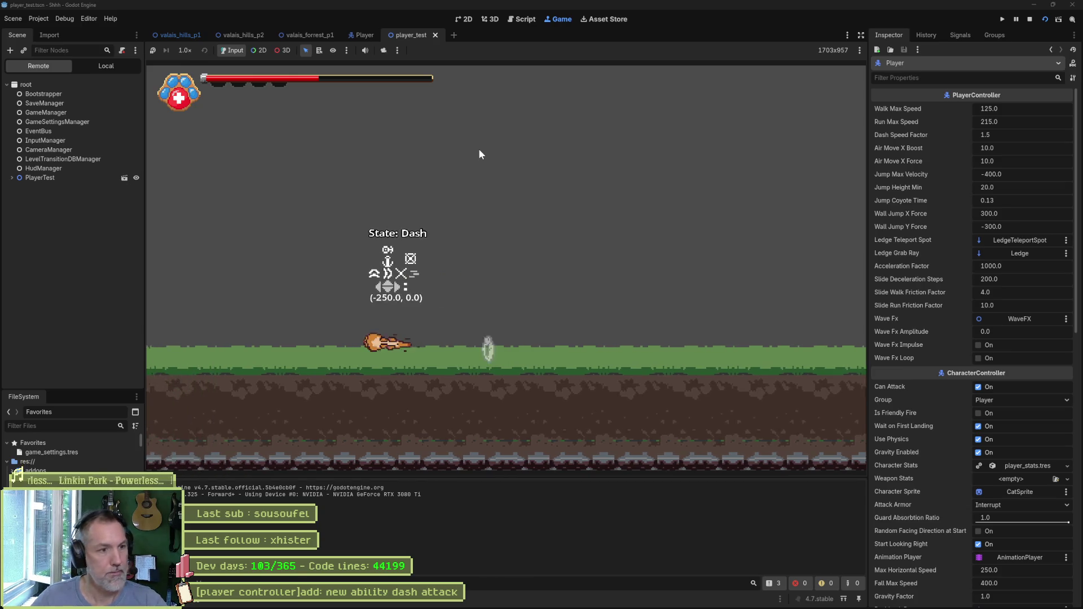
{"action": "key", "text": "Right"}
{"action": "key", "text": "shift"}
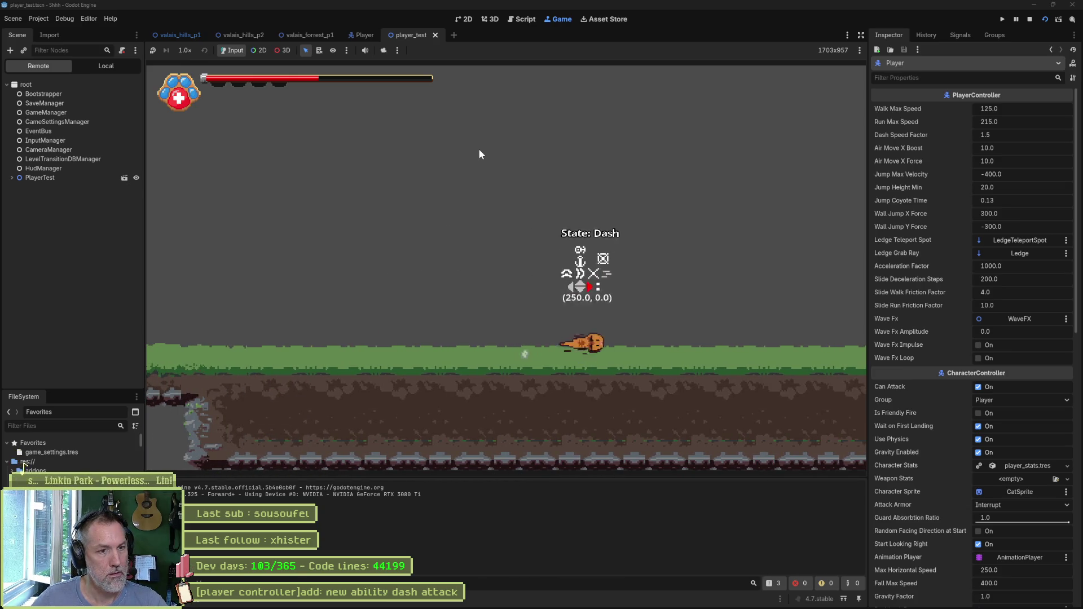
{"action": "key", "text": "shift"}
{"action": "key", "text": "Left"}
{"action": "key", "text": "shift"}
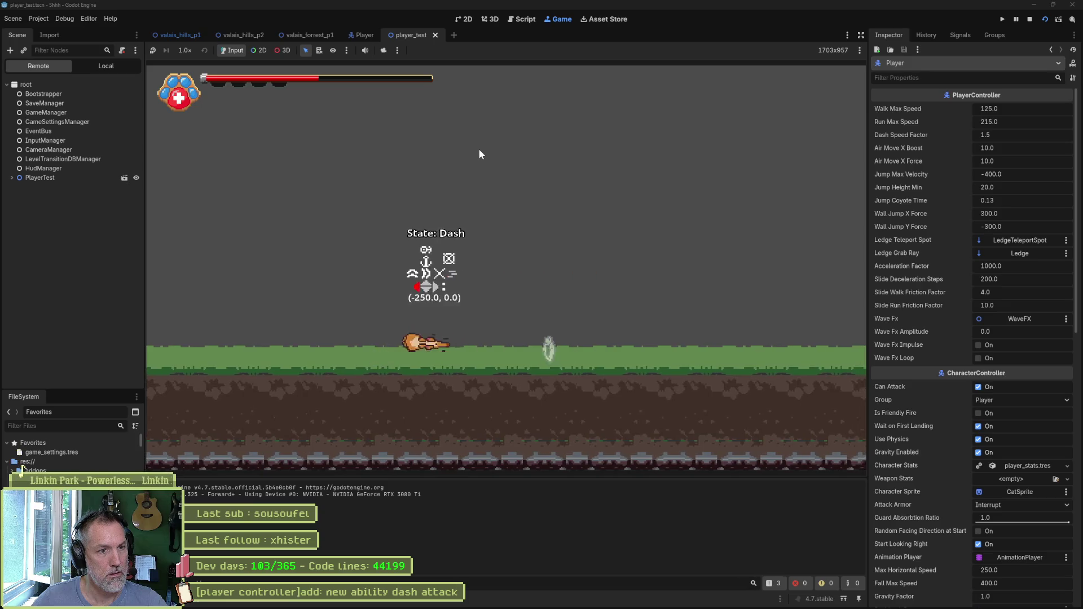
{"action": "key", "text": "shift"}
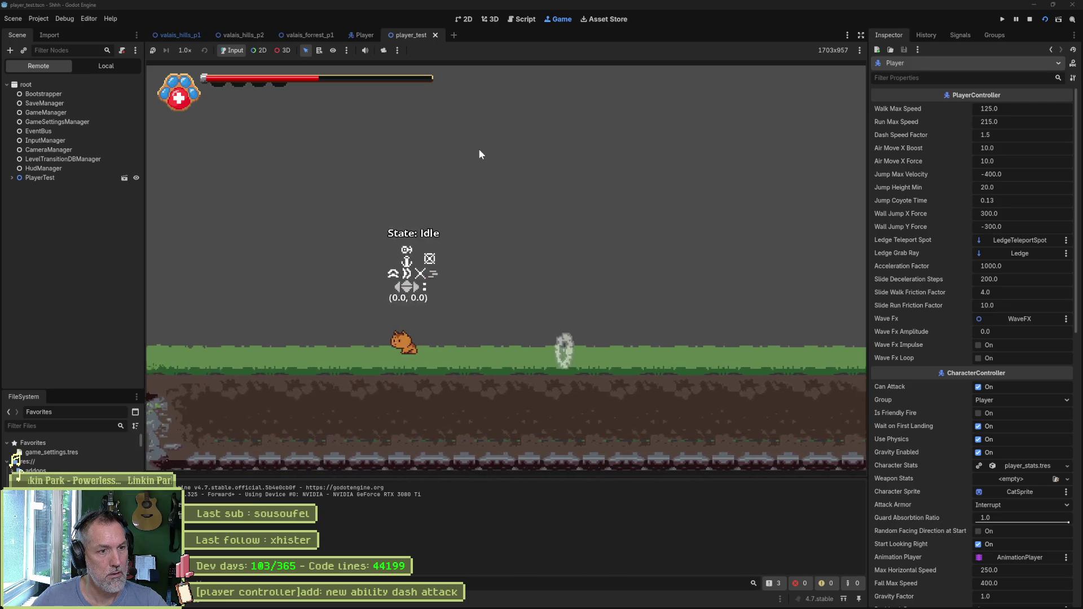
{"action": "key", "text": "Right"}
{"action": "key", "text": "shift"}
{"action": "key", "text": "shift"}
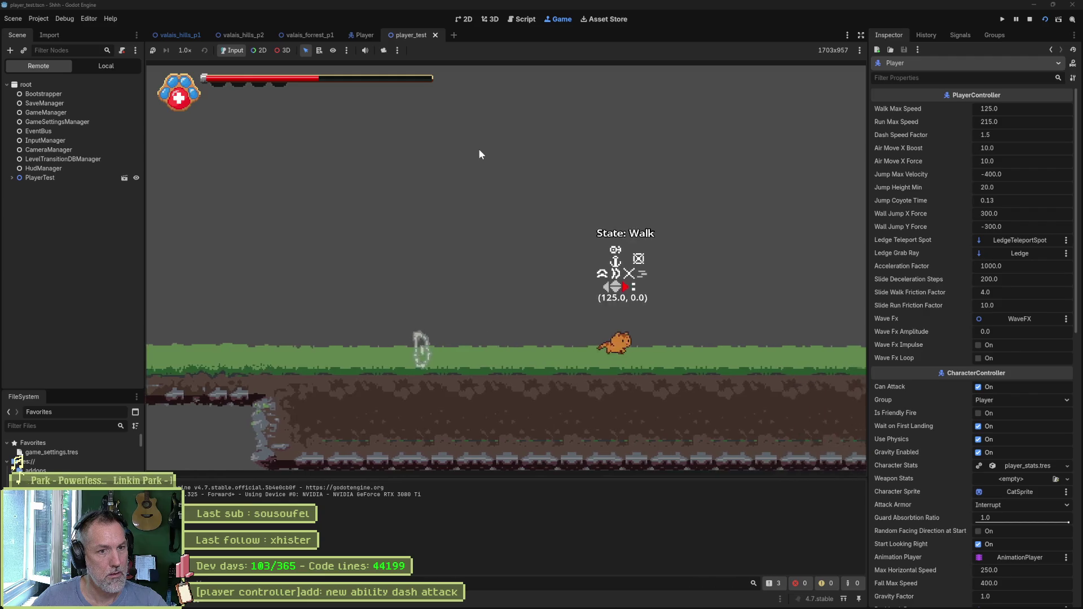
{"action": "key", "text": "x"}
{"action": "key", "text": "x"}
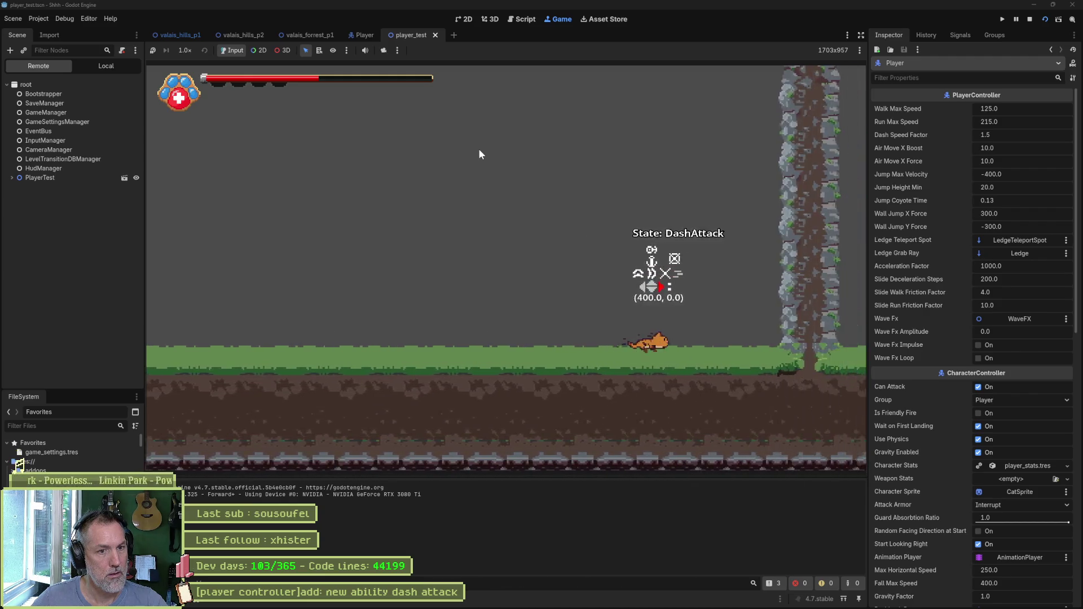
{"action": "key", "text": "F8"}
{"action": "key", "text": "ctrl+s"}
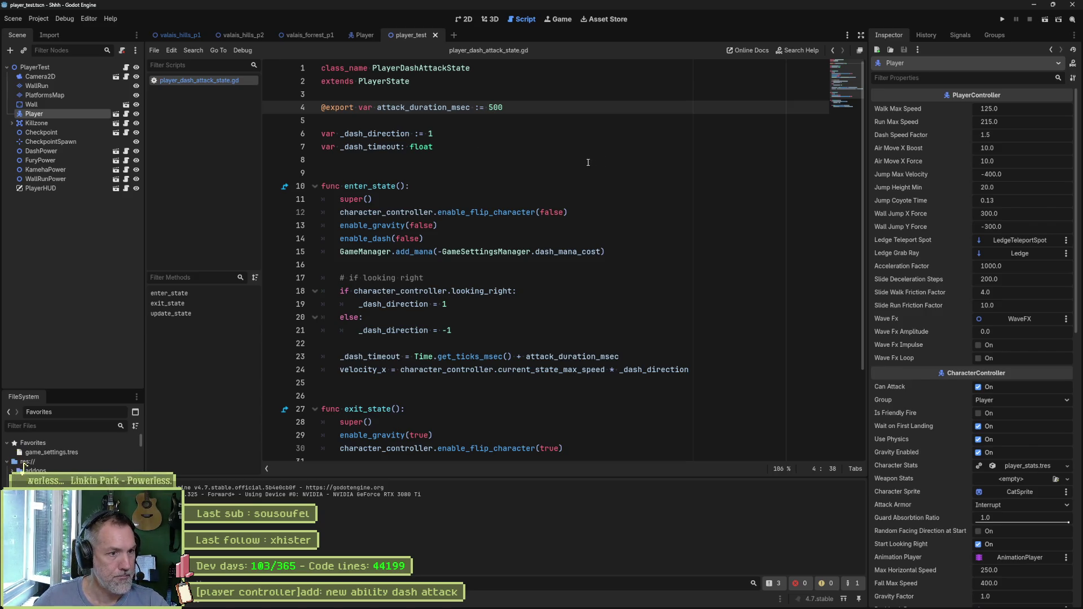
- Delete the '# if looking right' comment and add a blank line below the if/else block
{"action": "scroll", "scroll_direction": "down", "scroll_amount": 3}
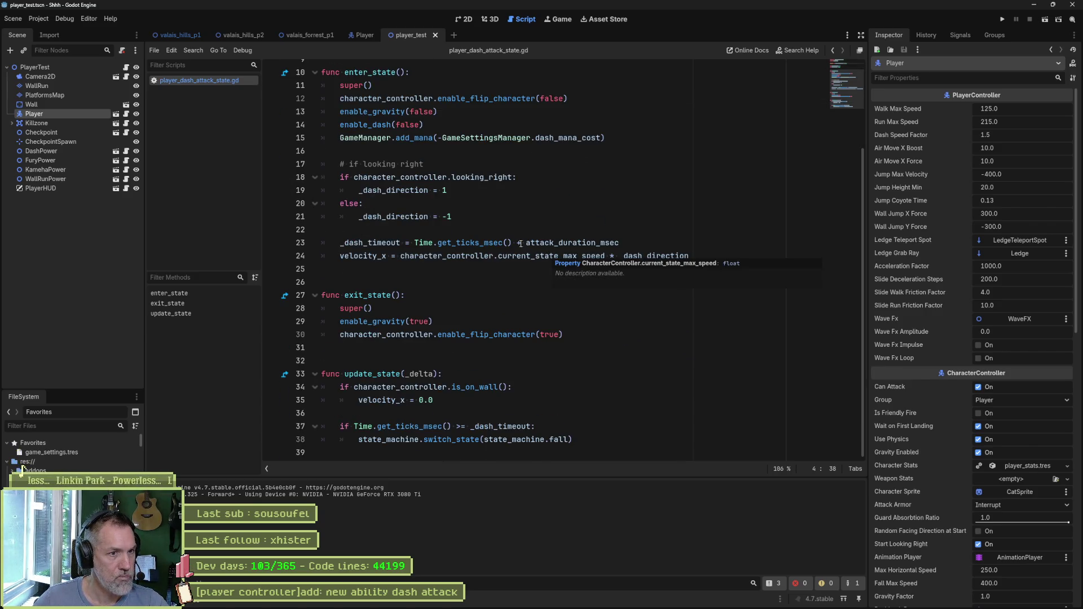
{"action": "left_click", "coordinate": [425, 163]}
{"action": "key", "text": "ctrl+shift+k"}
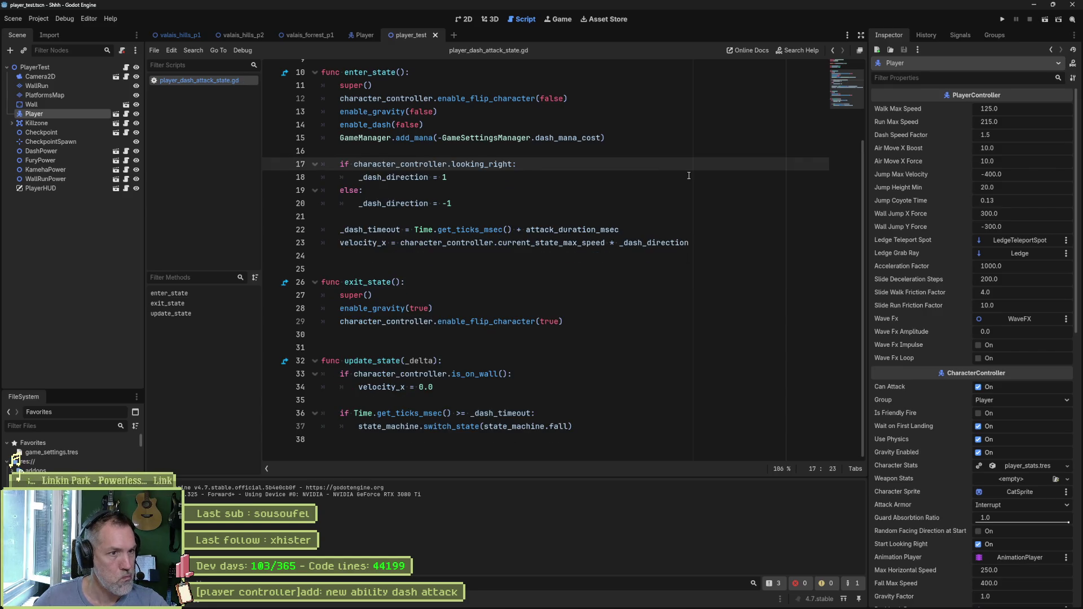
{"action": "left_click", "coordinate": [566, 212]}
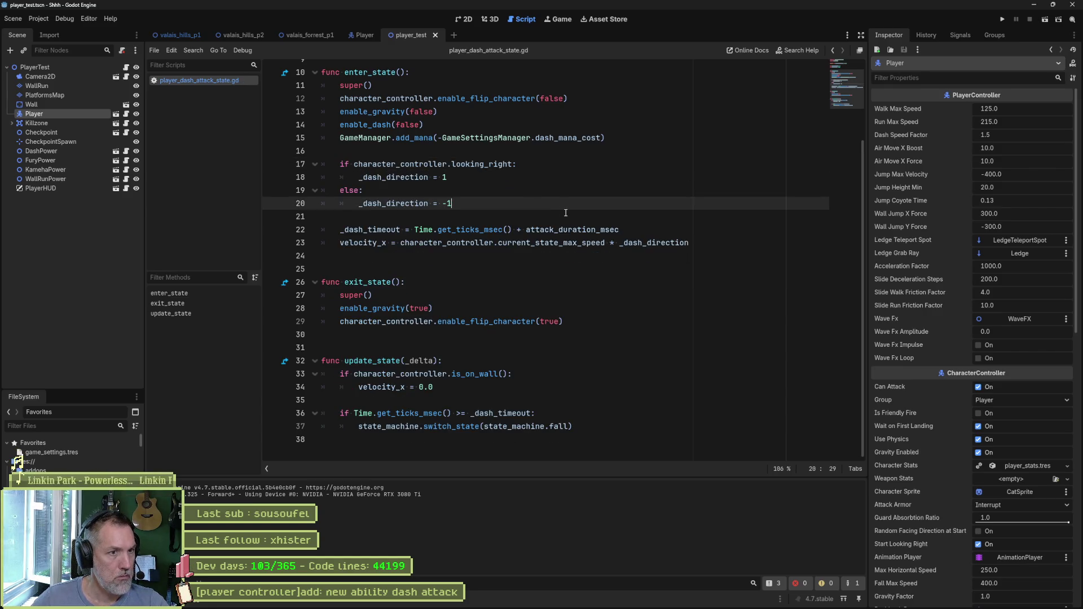
{"action": "key", "text": "Return"}
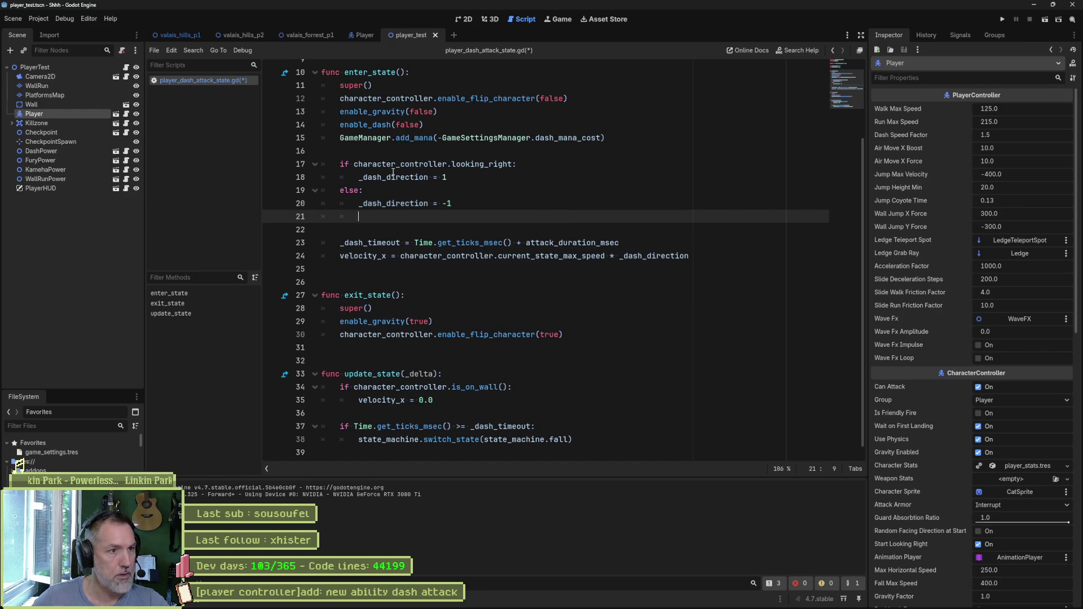
- Write '_dash_direction = 1 if character_controller.looking_right else -1' on line 21
{"action": "left_click", "coordinate": [364, 178]}
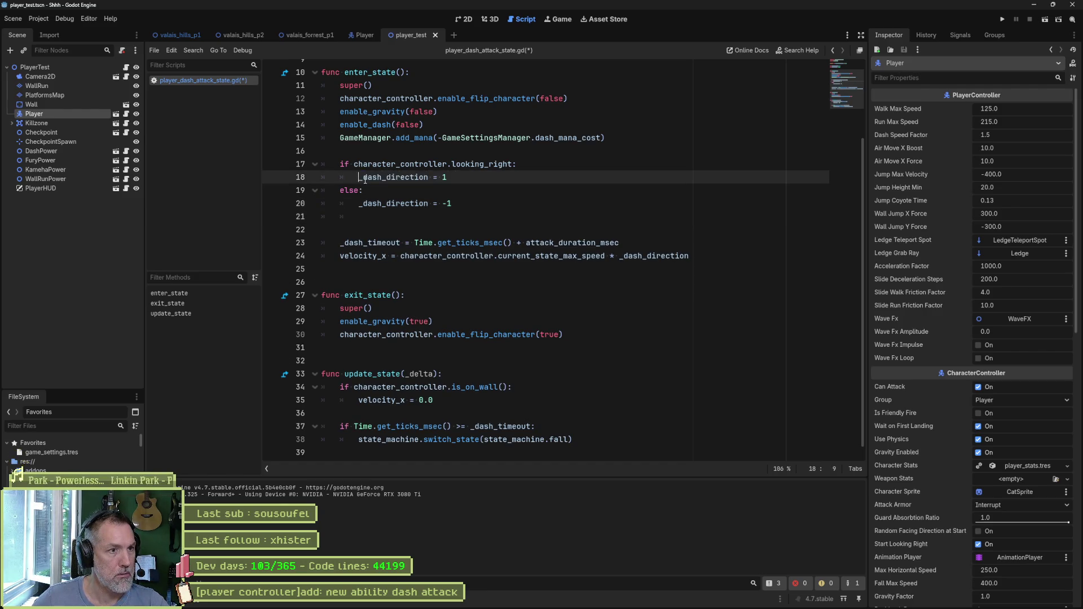
{"action": "left_click", "coordinate": [435, 178]}
{"action": "key", "text": "ctrl+c"}
{"action": "left_click", "coordinate": [515, 216]}
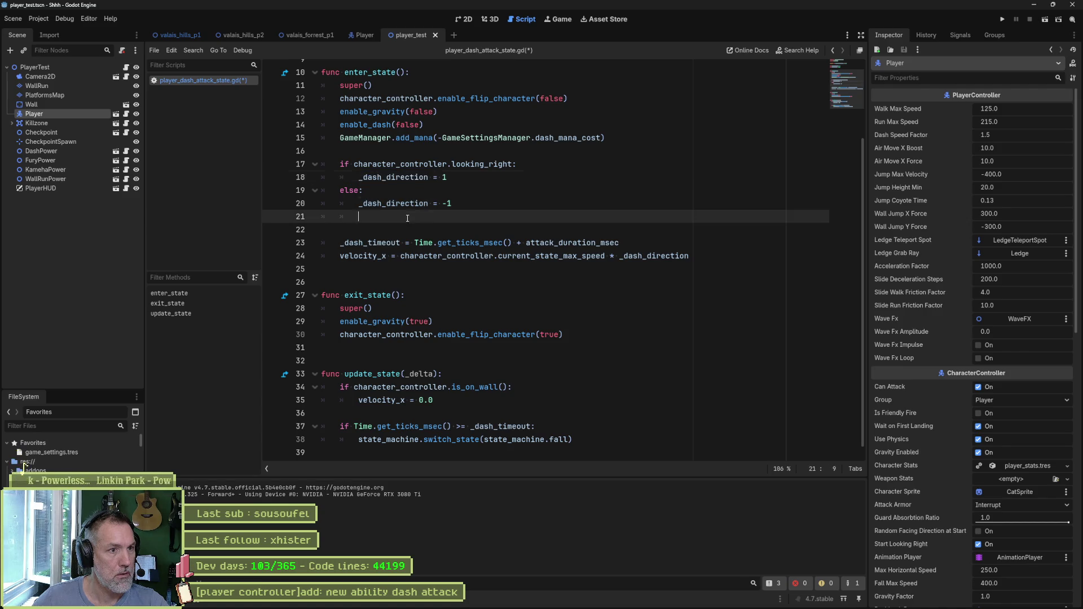
{"action": "key", "text": "ctrl+v"}
{"action": "scroll", "scroll_direction": "up", "scroll_amount": 3}
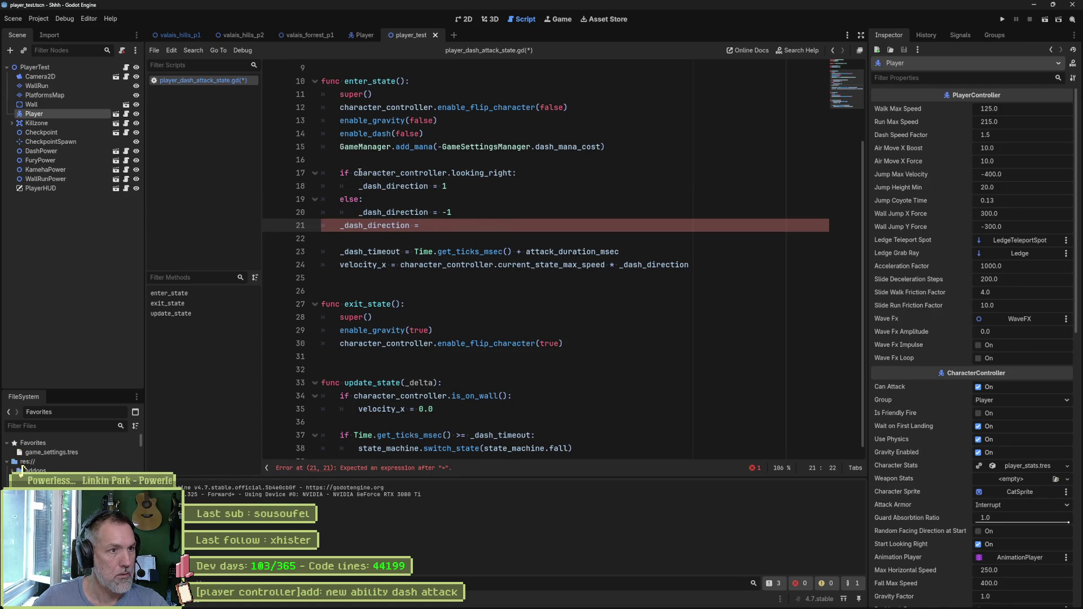
{"action": "type", "text": "1 if"}
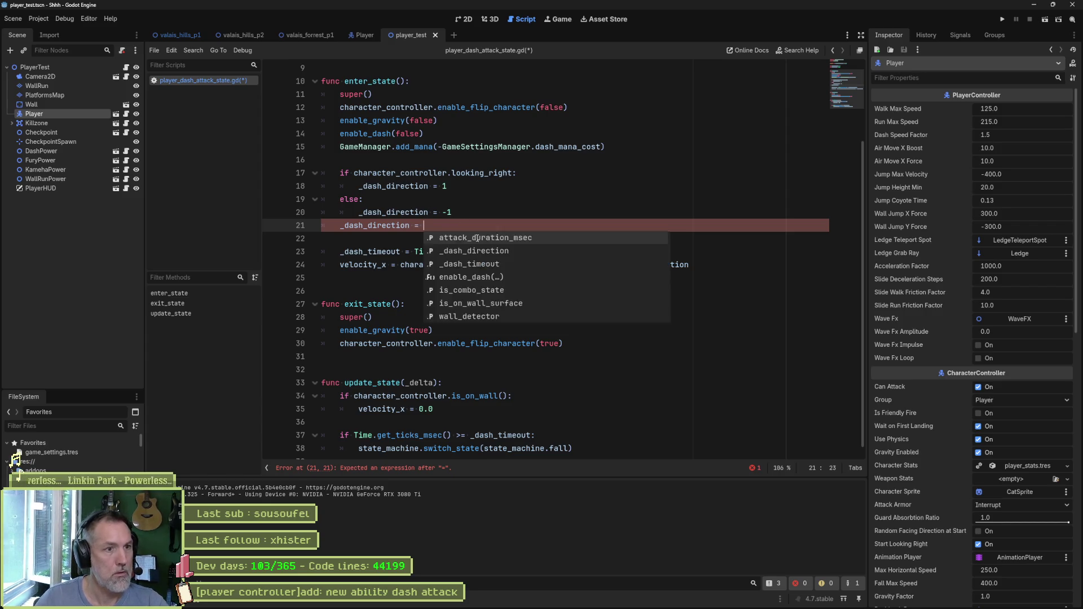
{"action": "left_click_drag", "start_coordinate": [354, 173], "coordinate": [514, 173]}
{"action": "key", "text": "ctrl+c"}
{"action": "left_click", "coordinate": [489, 225]}
{"action": "key", "text": "ctrl+v"}
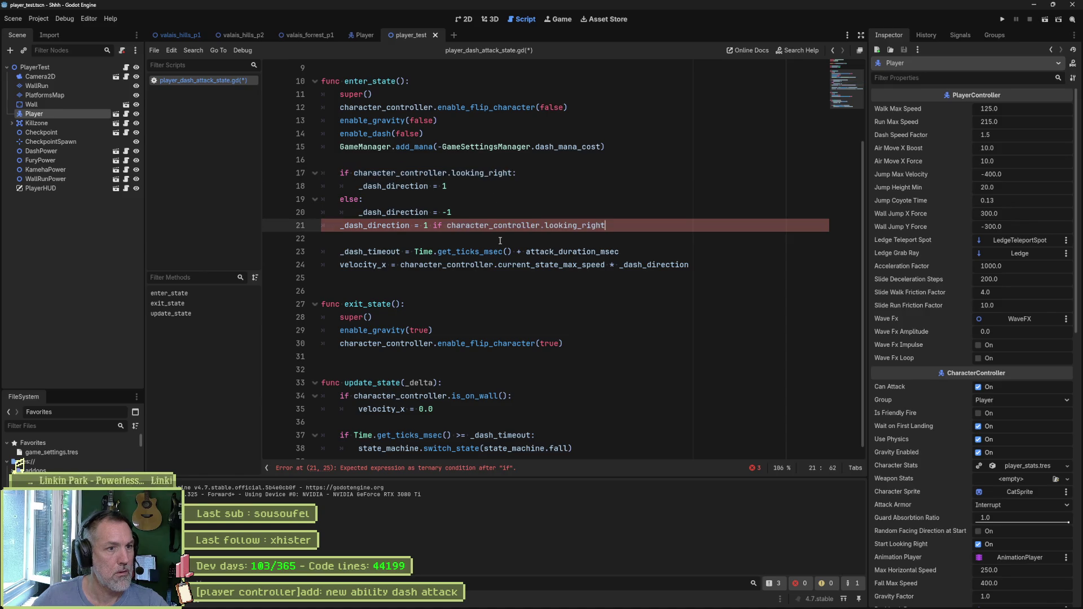
{"action": "type", "text": " else"}
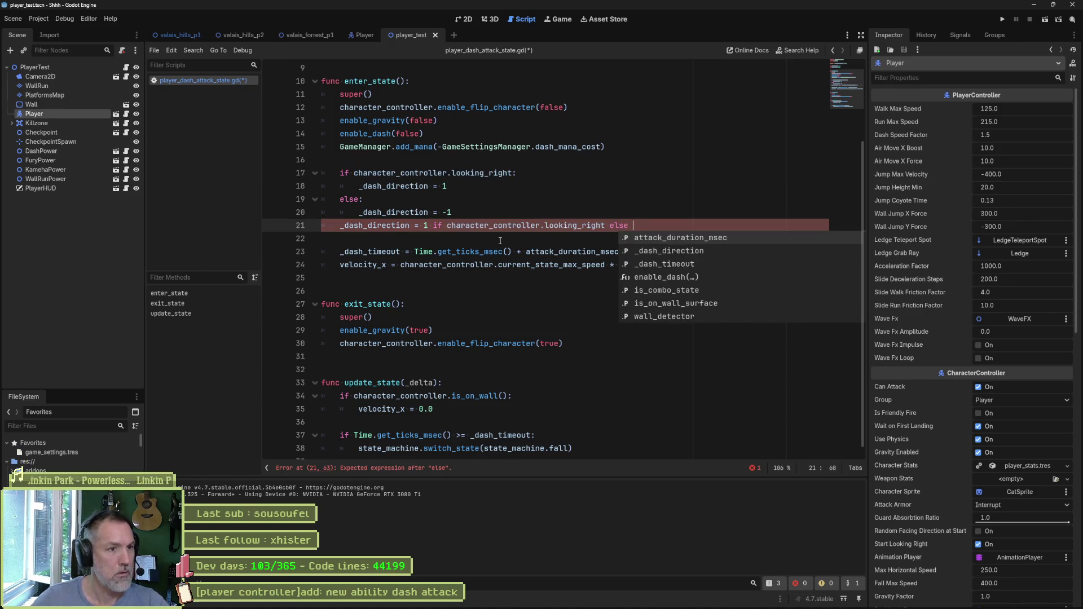
{"action": "type", "text": " -1"}
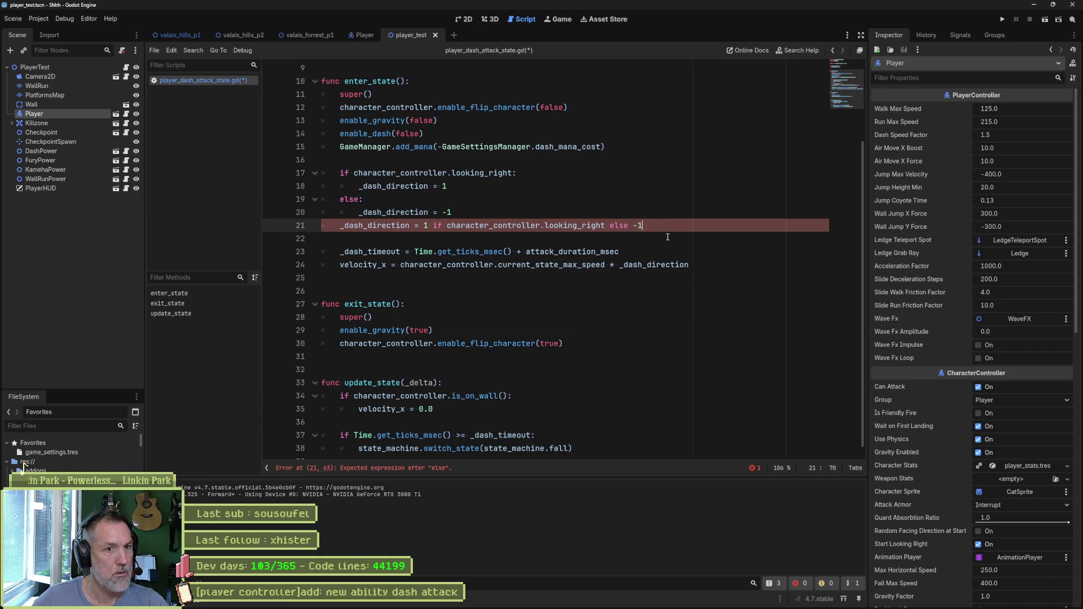
- Delete the old if/else block and leftover blank lines, save the script, and run the scene
{"action": "left_click_drag", "start_coordinate": [651, 214], "coordinate": [642, 157]}
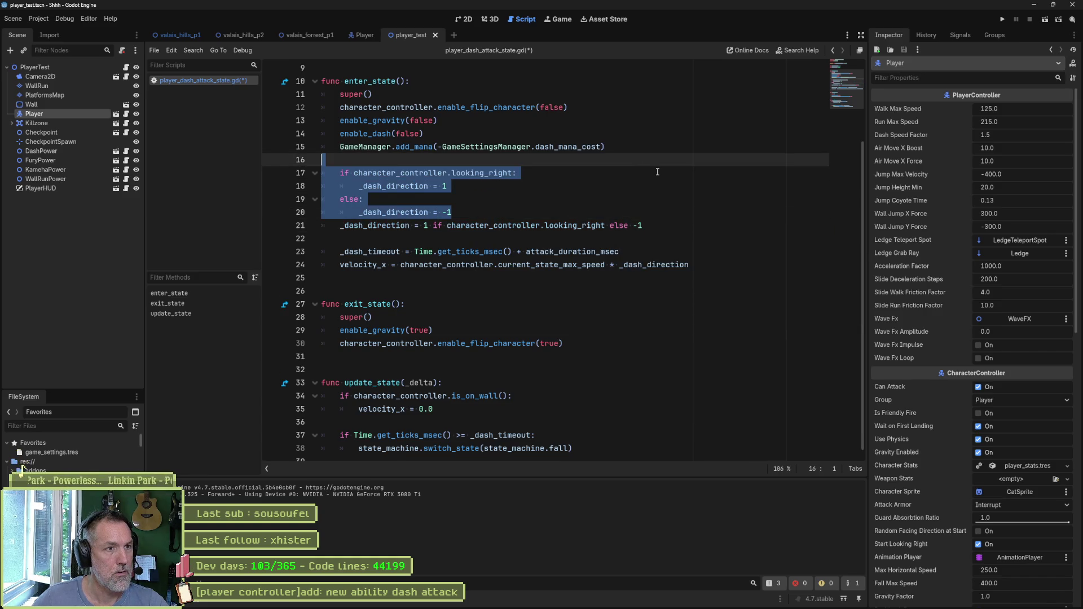
{"action": "key", "text": "Delete"}
{"action": "key", "text": "Delete"}
{"action": "key", "text": "Down"}
{"action": "key", "text": "Delete"}
{"action": "key", "text": "ctrl+s"}
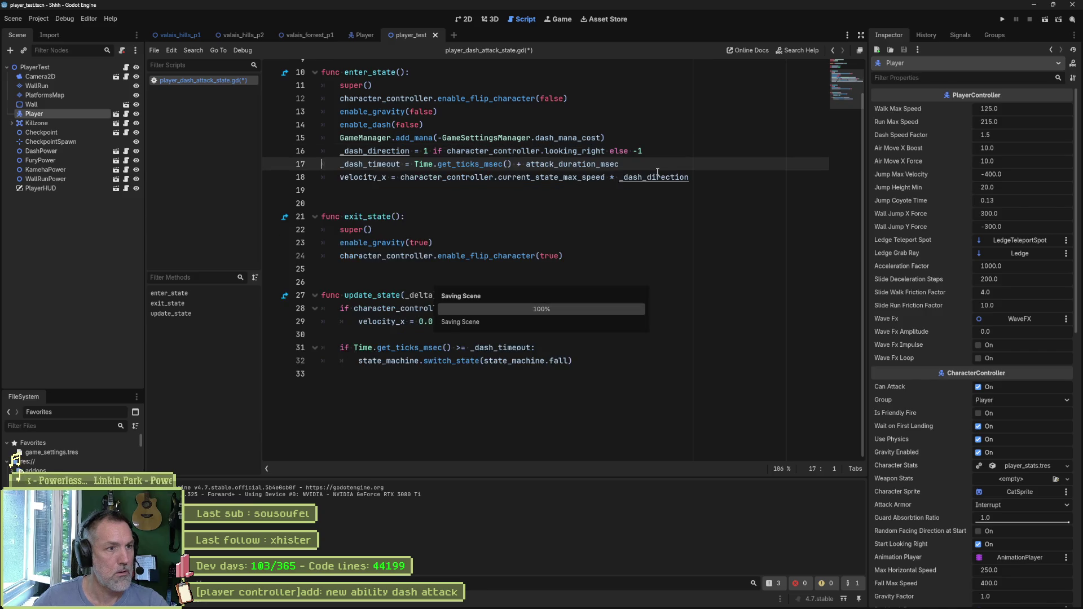
{"action": "key", "text": "F6"}
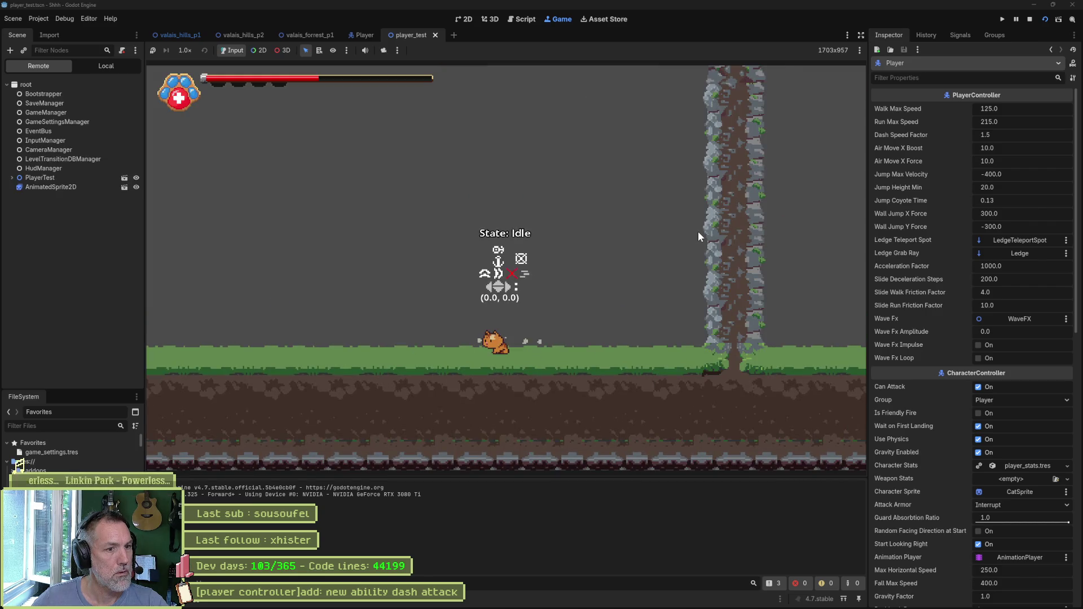
{"action": "left_click", "coordinate": [699, 232]}
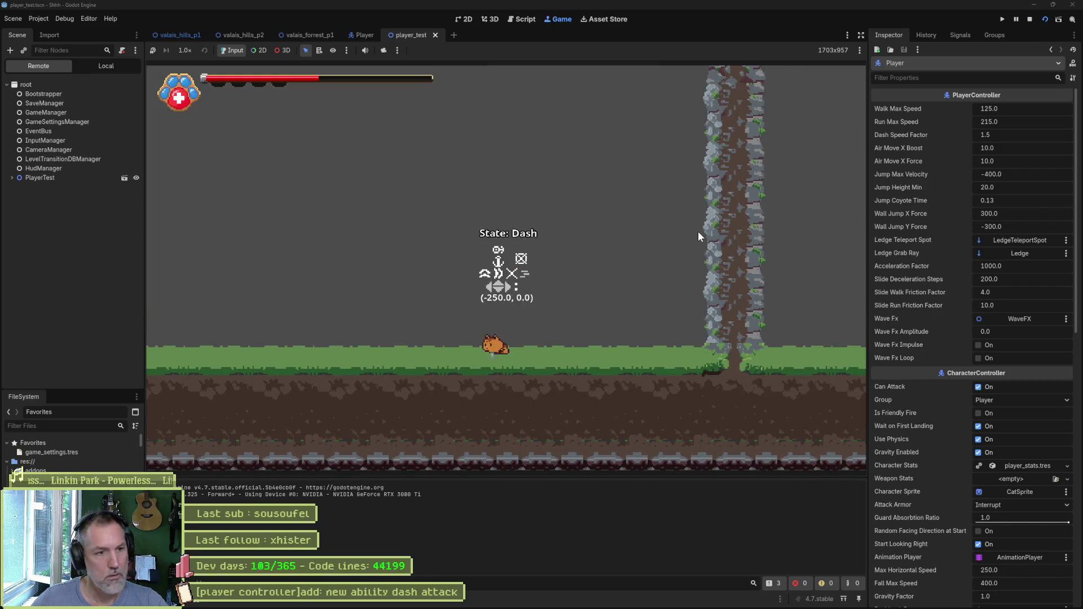
{"action": "key", "text": "Left"}
{"action": "key", "text": "shift"}
{"action": "key", "text": "Right"}
{"action": "key", "text": "shift"}
{"action": "key", "text": "Left"}
{"action": "key", "text": "shift"}
{"action": "key", "text": "Right"}
{"action": "key", "text": "shift"}
{"action": "key", "text": "F8"}
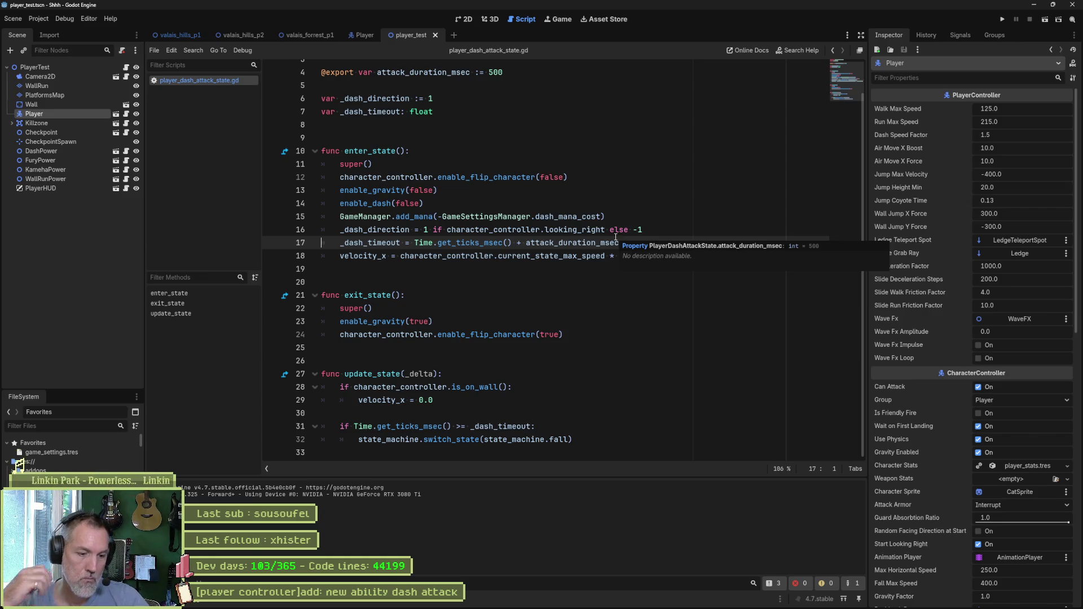
- Enable Debug > Visible Collision Shapes and run the current scene
{"action": "left_click", "coordinate": [65, 19]}
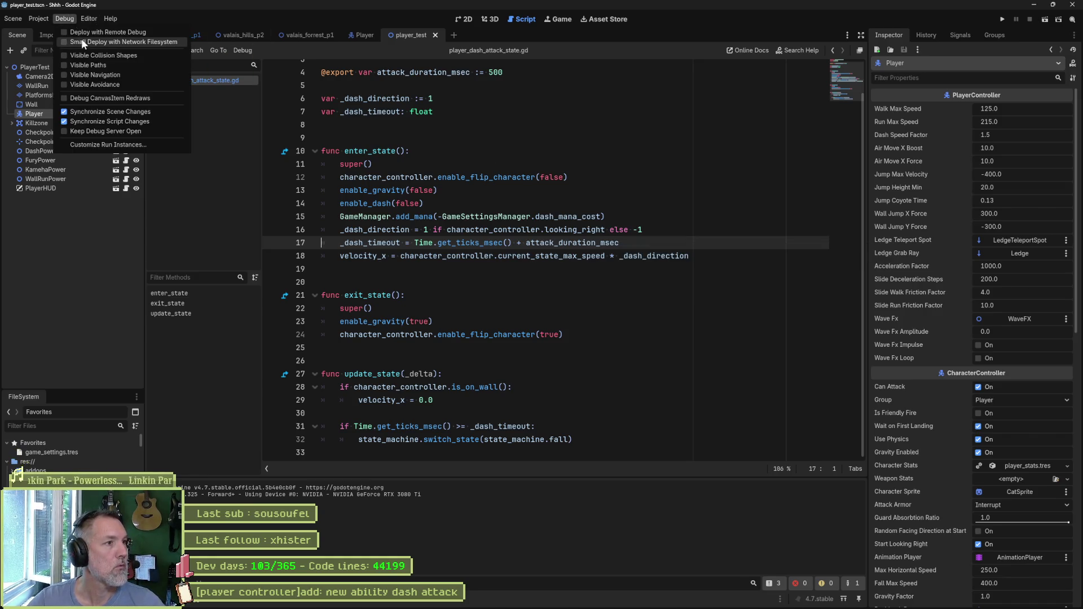
{"action": "left_click", "coordinate": [615, 199]}
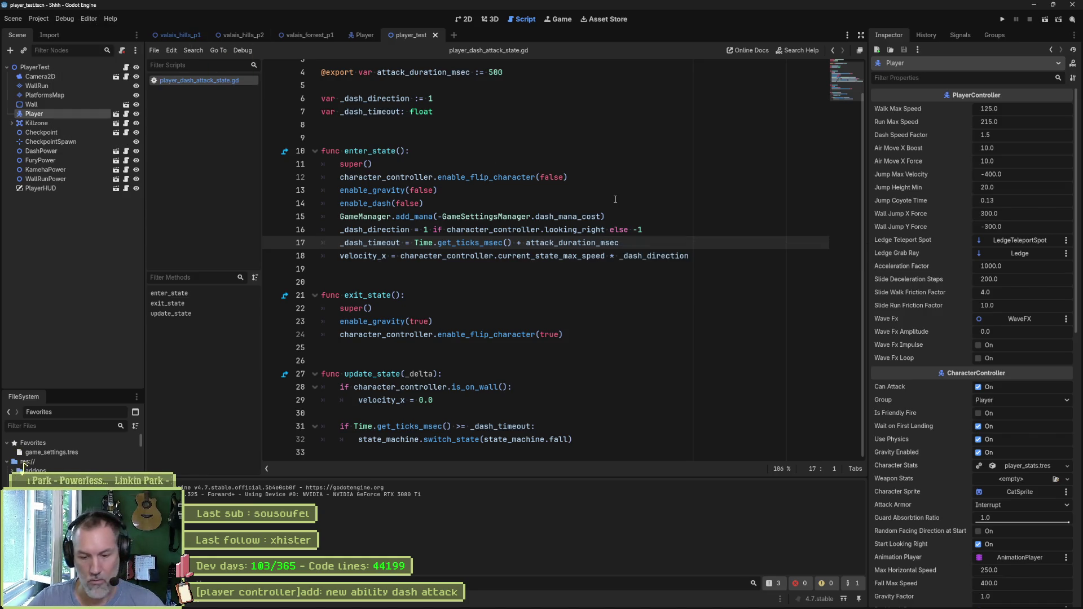
{"action": "key", "text": "F6"}
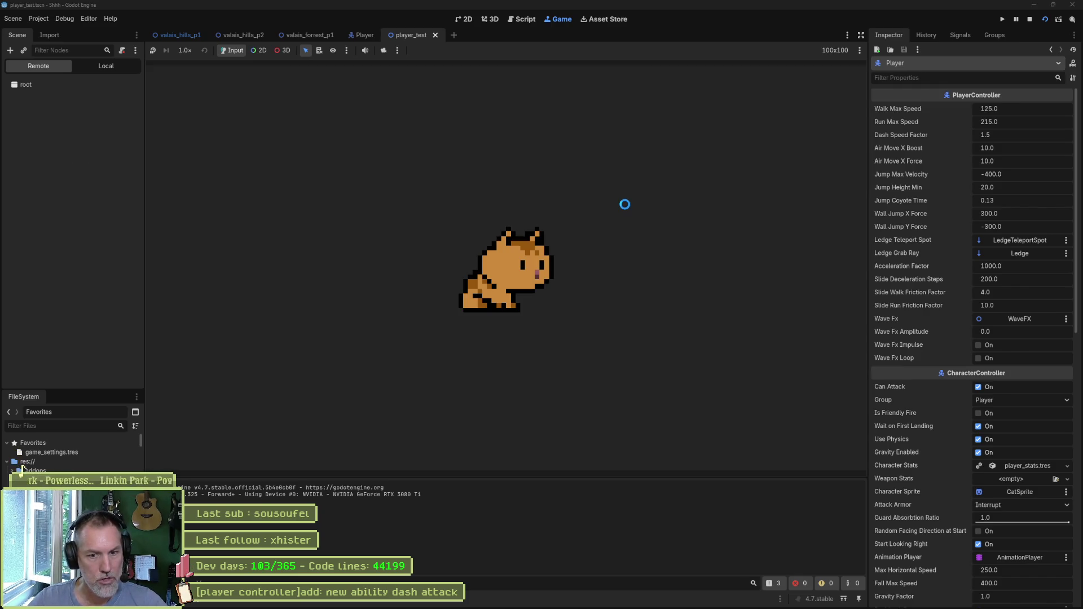
- Trigger a dash attack in game, stop the run, and bring up Quick Open
{"action": "key", "text": "shift"}
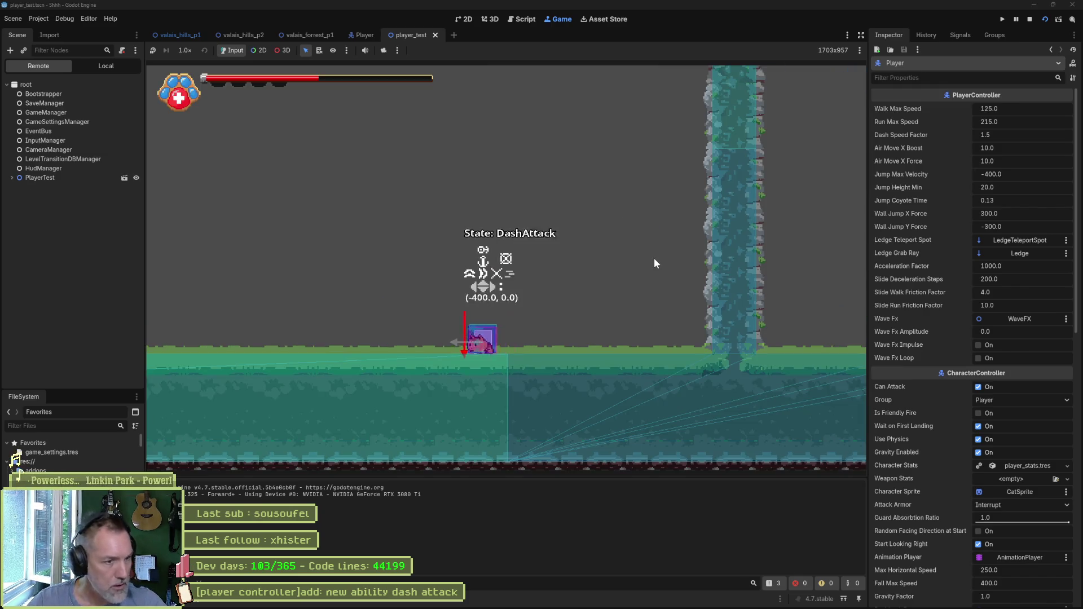
{"action": "key", "text": "F8"}
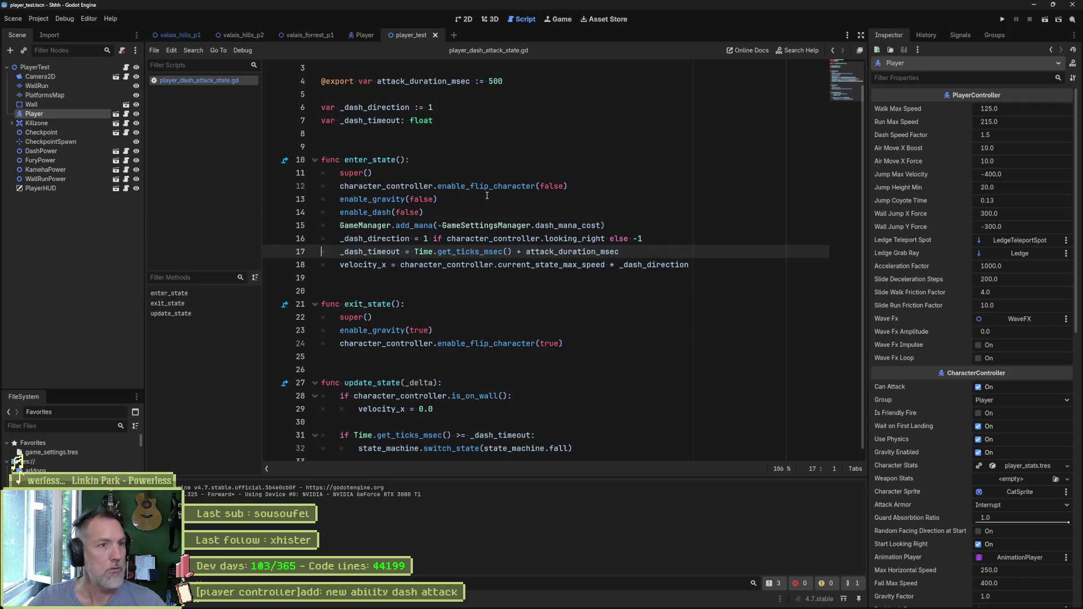
{"action": "key", "text": "shift+alt+o"}
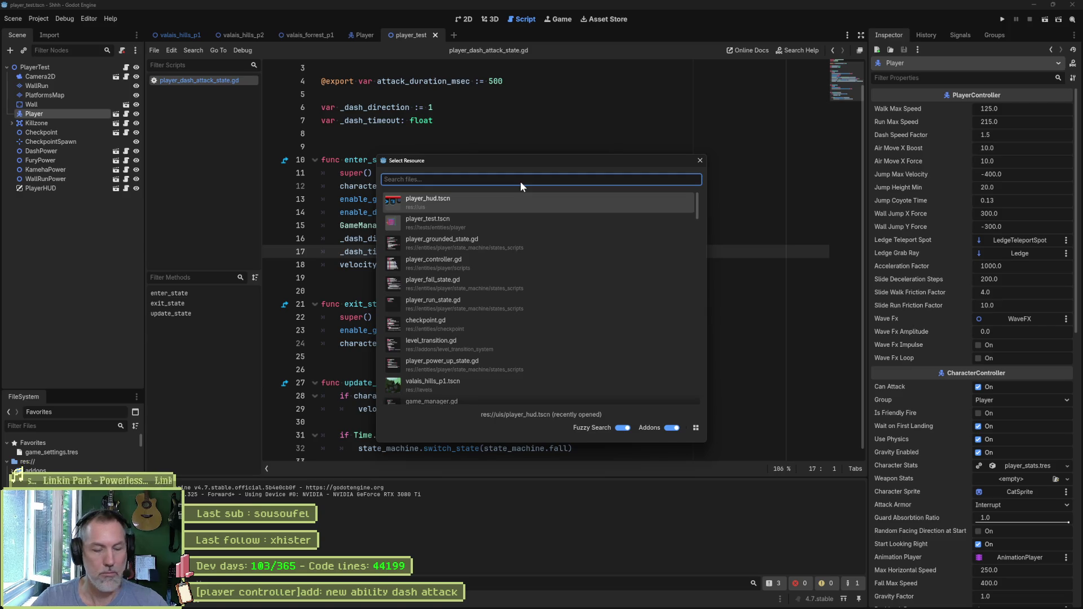
- Switch to the valais_hills_p2 level in the 2D view, zoom out, and save it
{"action": "key", "text": "Escape"}
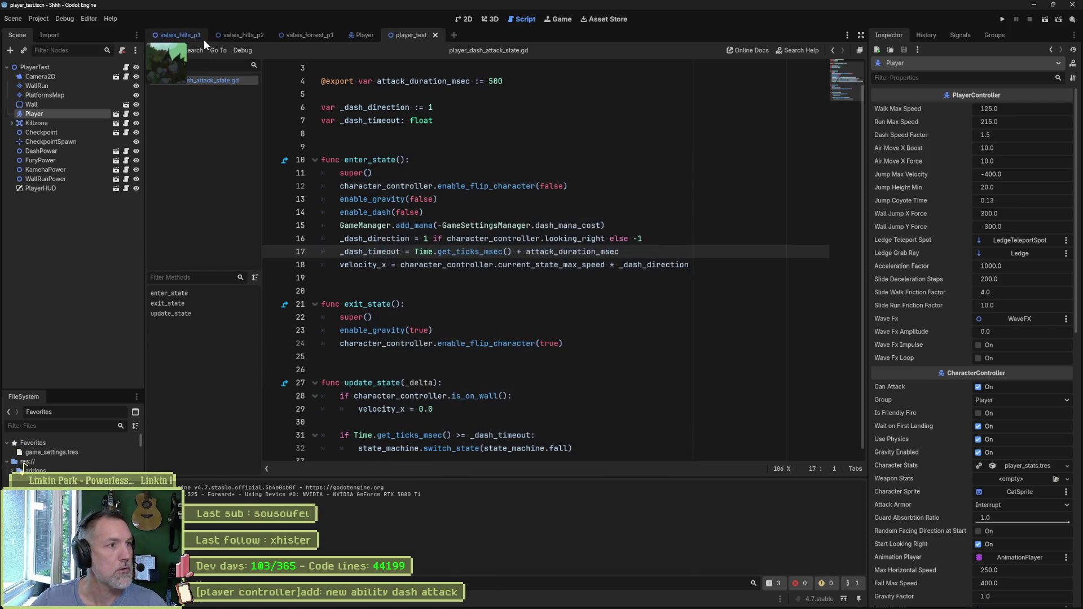
{"action": "left_click", "coordinate": [243, 35]}
{"action": "left_click", "coordinate": [463, 19]}
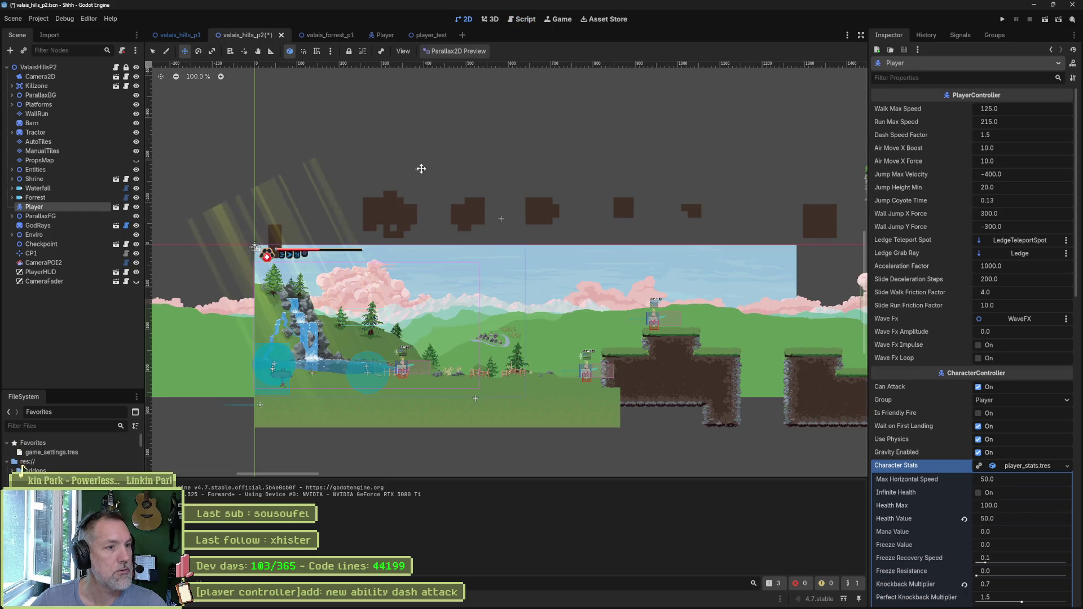
{"action": "scroll", "scroll_direction": "down", "scroll_amount": 3}
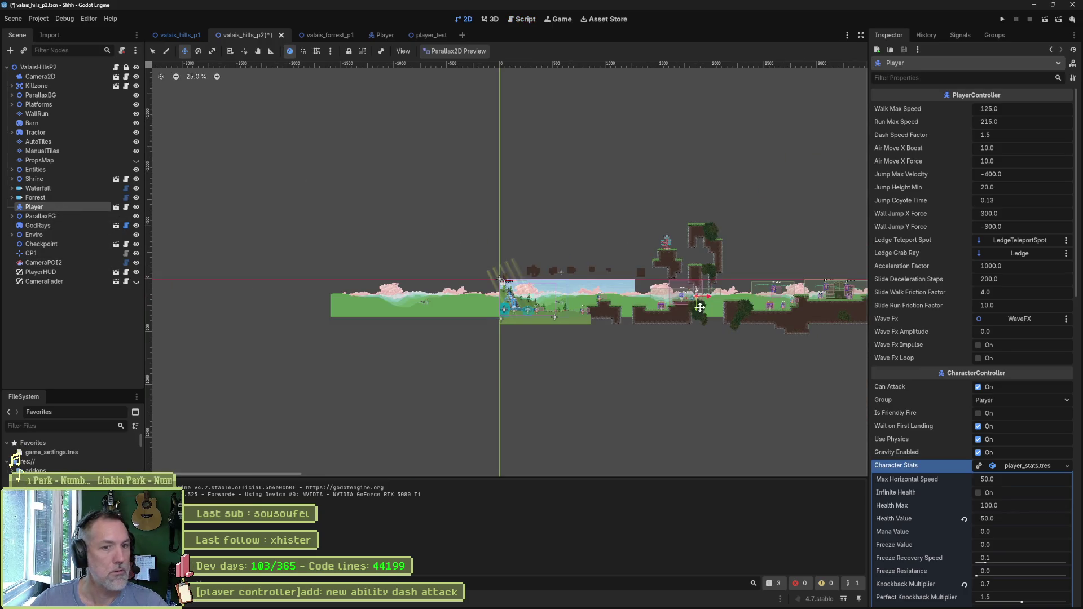
{"action": "key", "text": "ctrl+s"}
- Play valais_hills_p2, walking the cat left toward the enemy, then stop the game
{"action": "key", "text": "F6"}
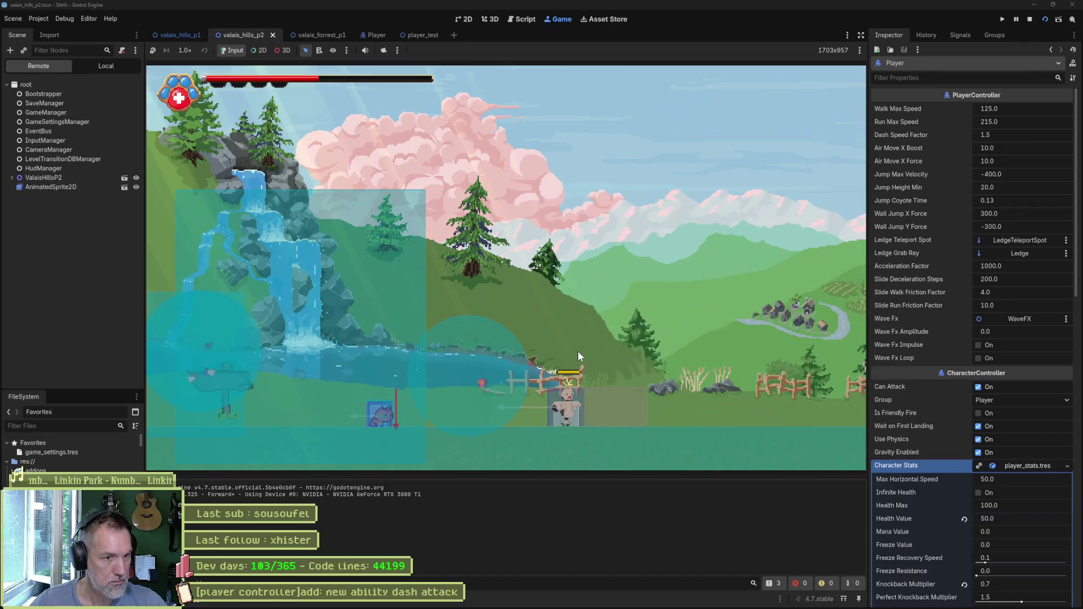
{"action": "key", "text": "Left"}
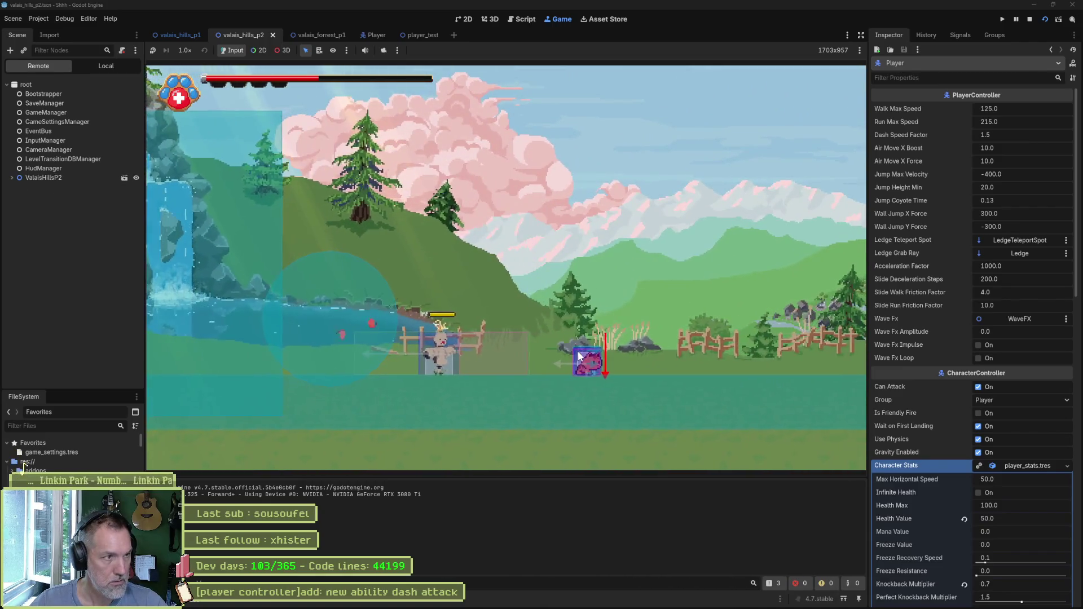
{"action": "key", "text": "Left"}
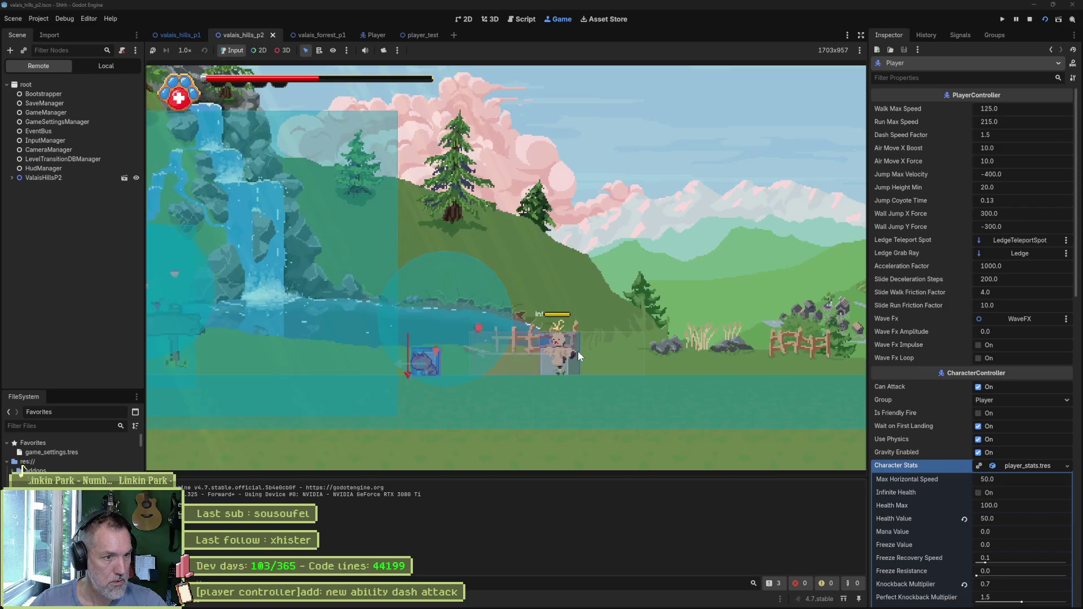
{"action": "key", "text": "F8"}
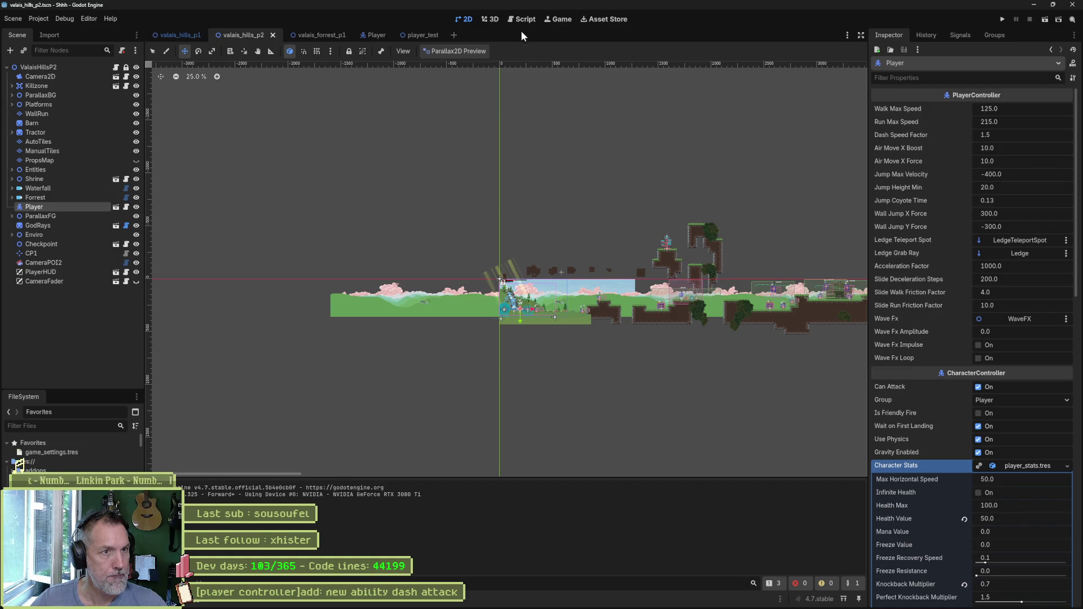
{"action": "left_click", "coordinate": [529, 20]}
- Load the 'dash' animation in the Player scene's AnimationPlayer
{"action": "left_click", "coordinate": [389, 212]}
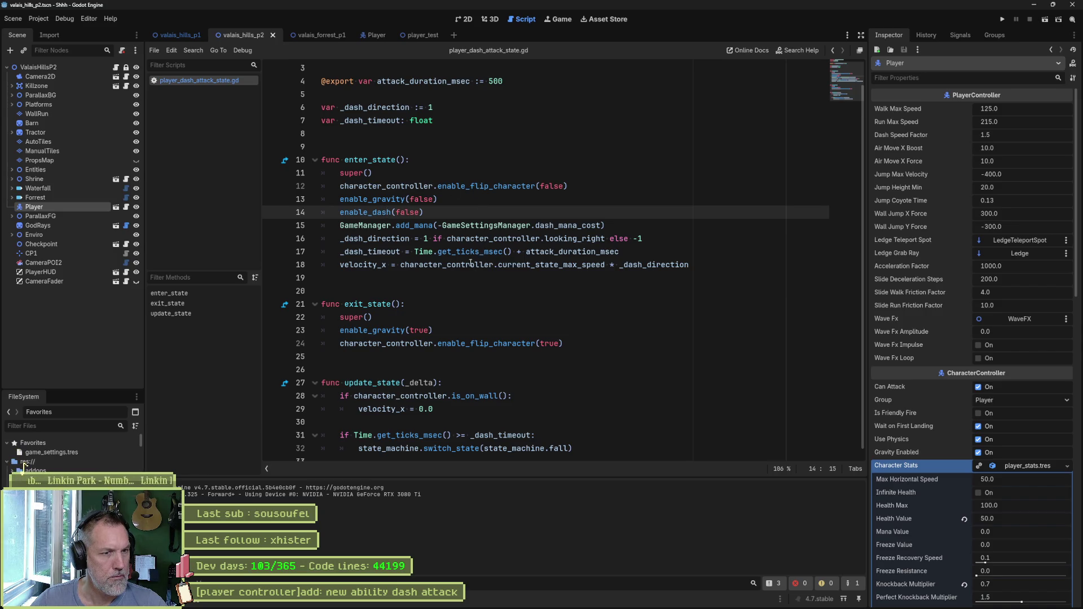
{"action": "left_click", "coordinate": [620, 187]}
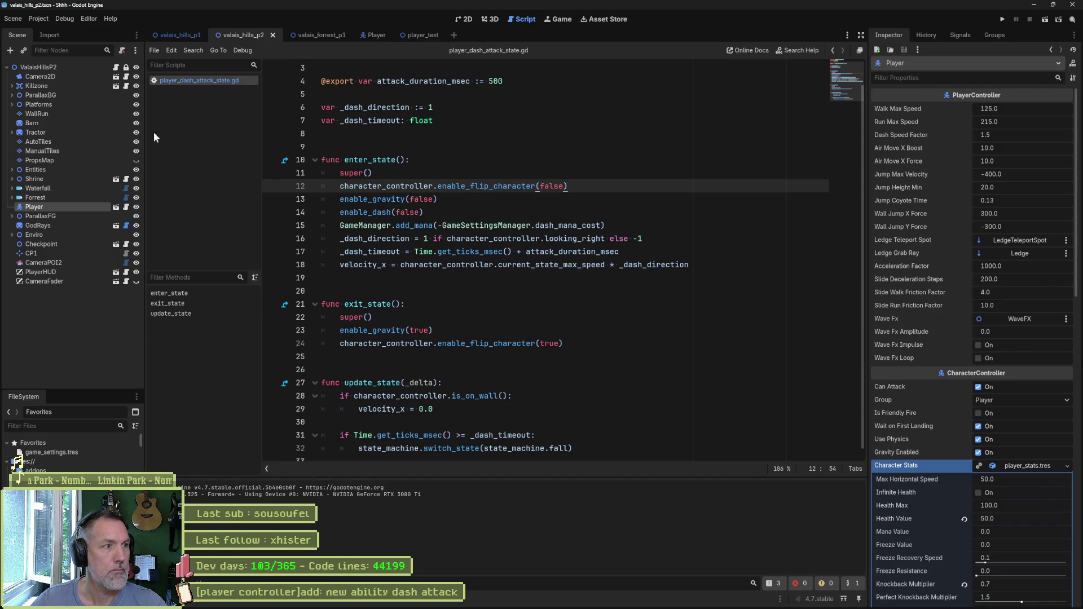
{"action": "left_click", "coordinate": [375, 35]}
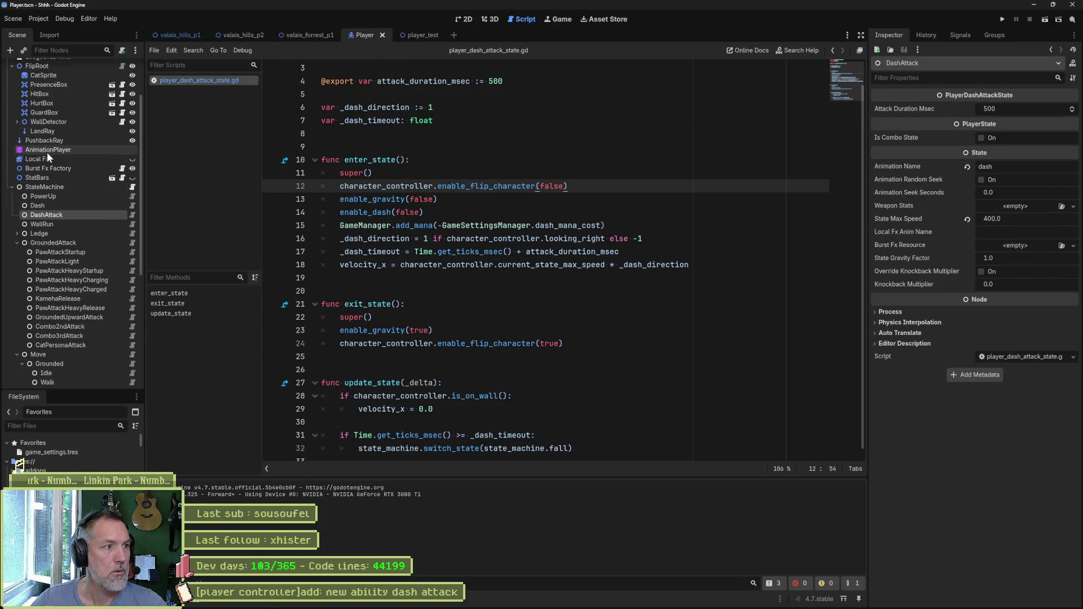
{"action": "left_click", "coordinate": [46, 150]}
{"action": "left_click", "coordinate": [424, 425]}
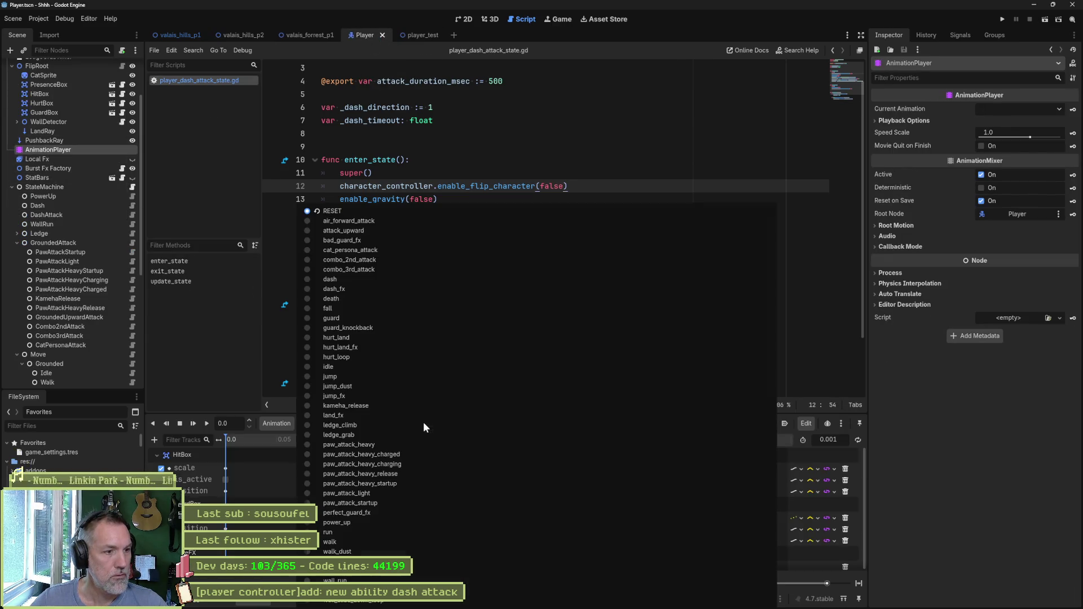
{"action": "left_click", "coordinate": [397, 280]}
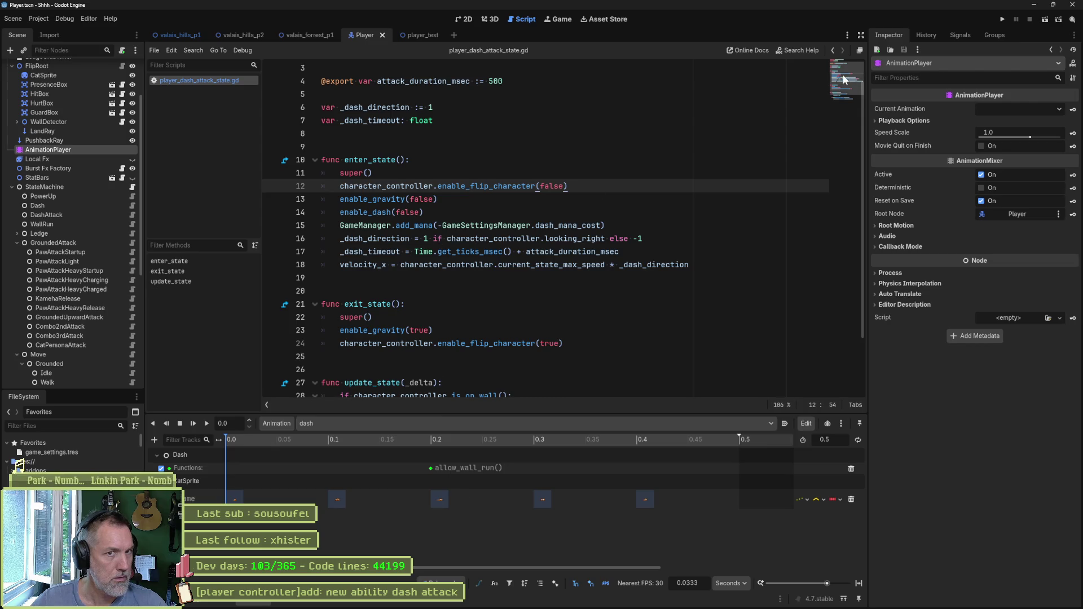
- Switch back to valais_hills_p2 and run the level with F6
{"action": "scroll", "scroll_direction": "up", "scroll_amount": 3}
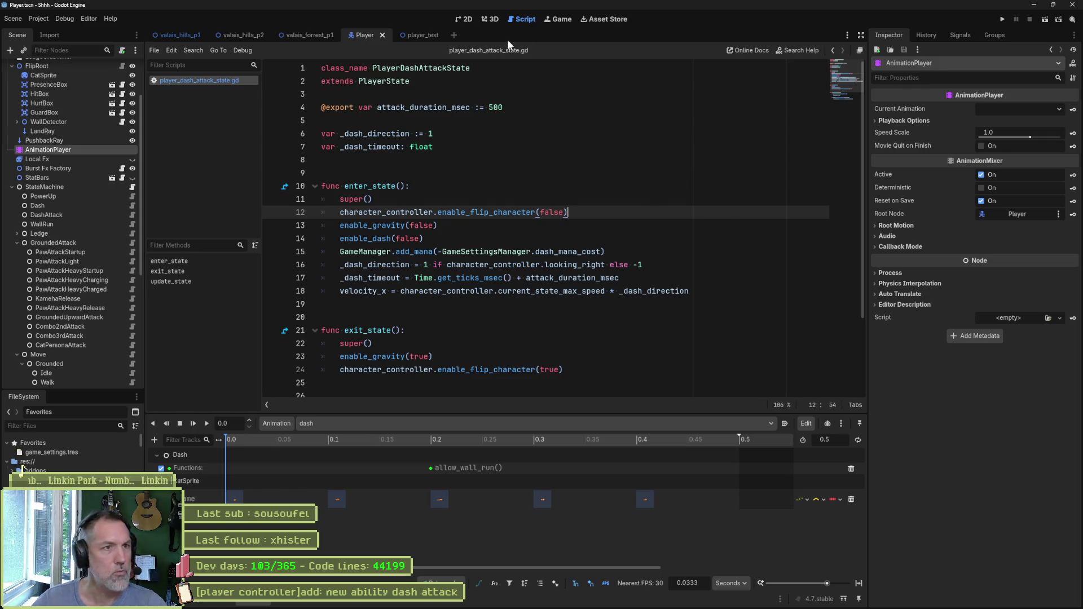
{"action": "left_click", "coordinate": [248, 34]}
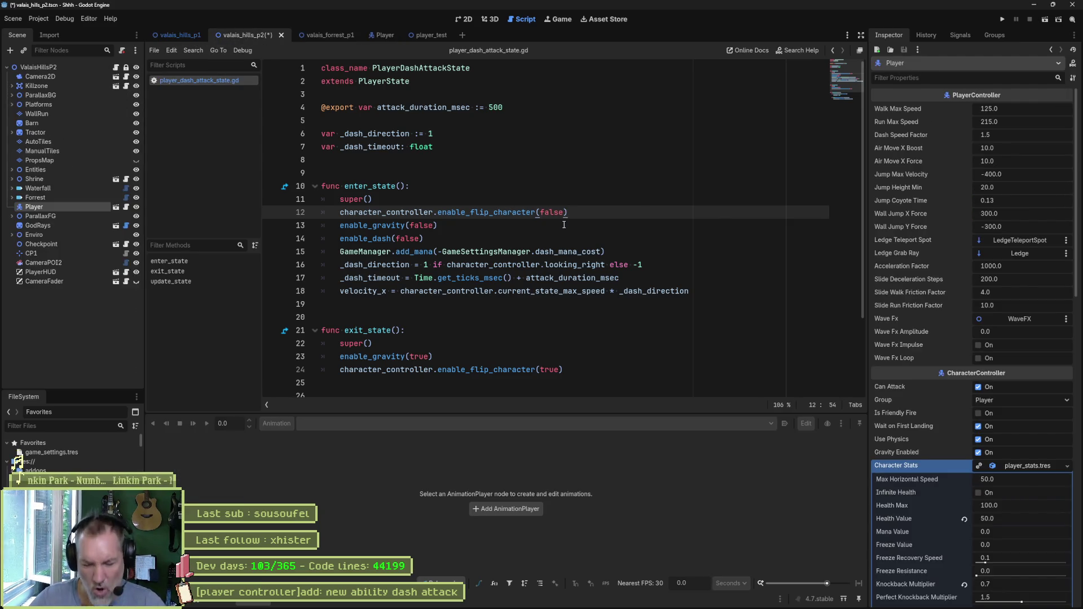
{"action": "key", "text": "F6"}
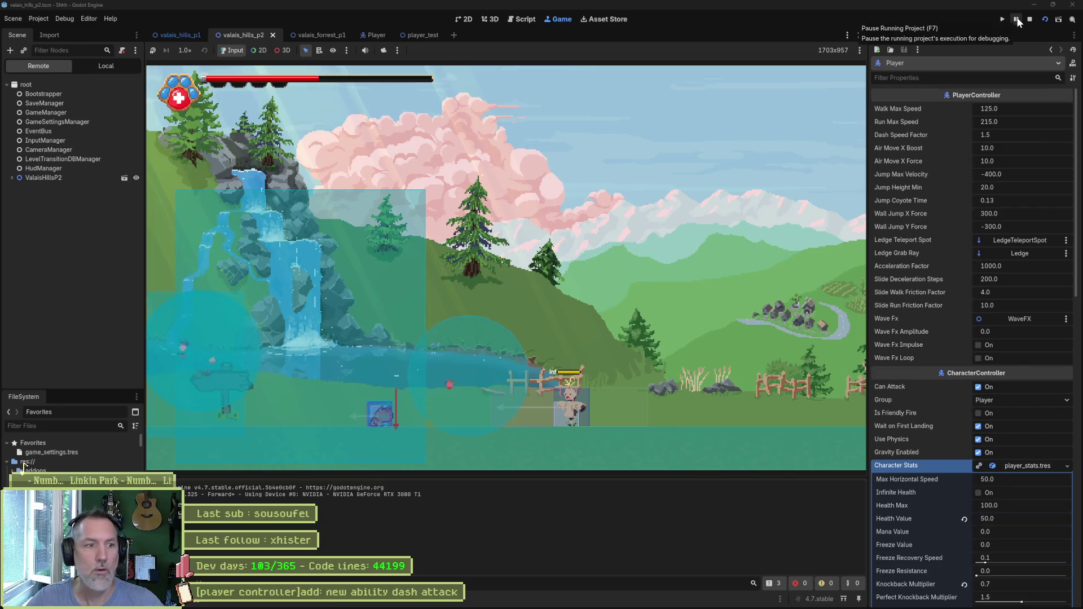
- Pause the game and tick Is Active on the live Player > FlipRoot > HitBox
{"action": "left_click", "coordinate": [1016, 19]}
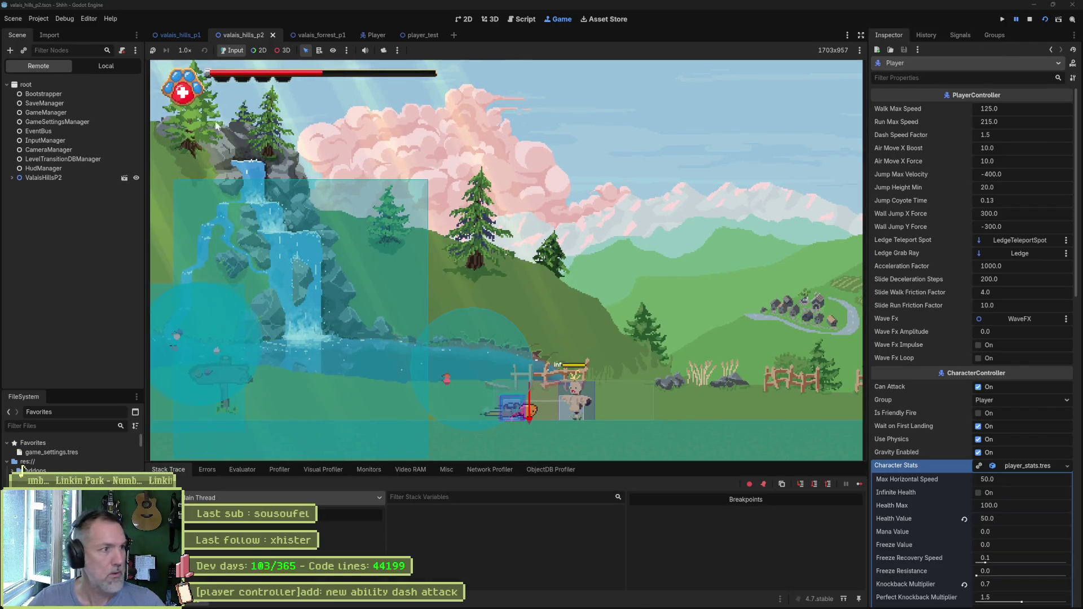
{"action": "left_click", "coordinate": [12, 178]}
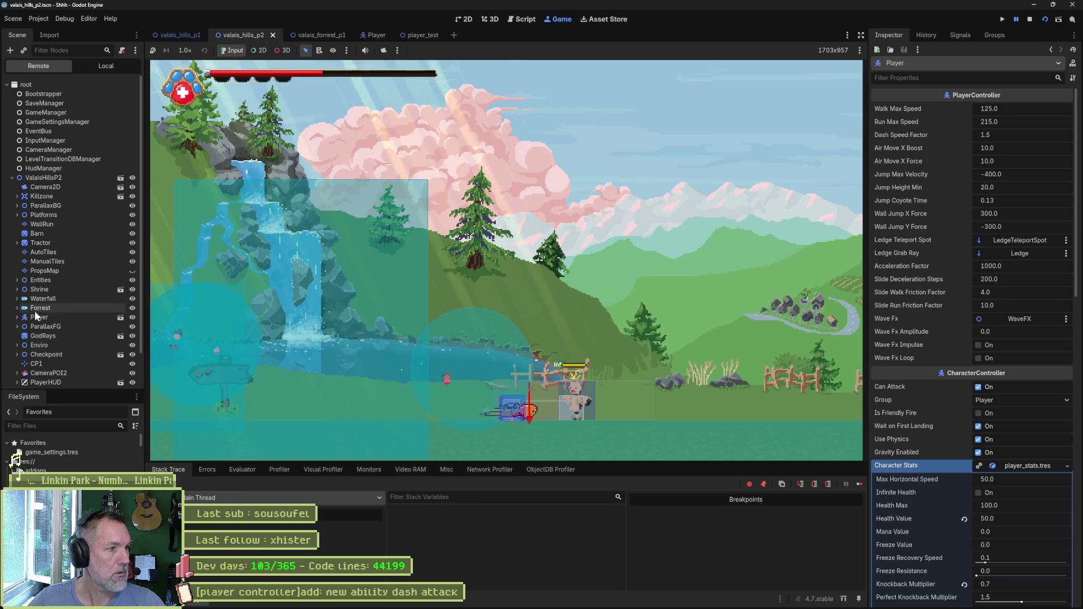
{"action": "left_click", "coordinate": [52, 319]}
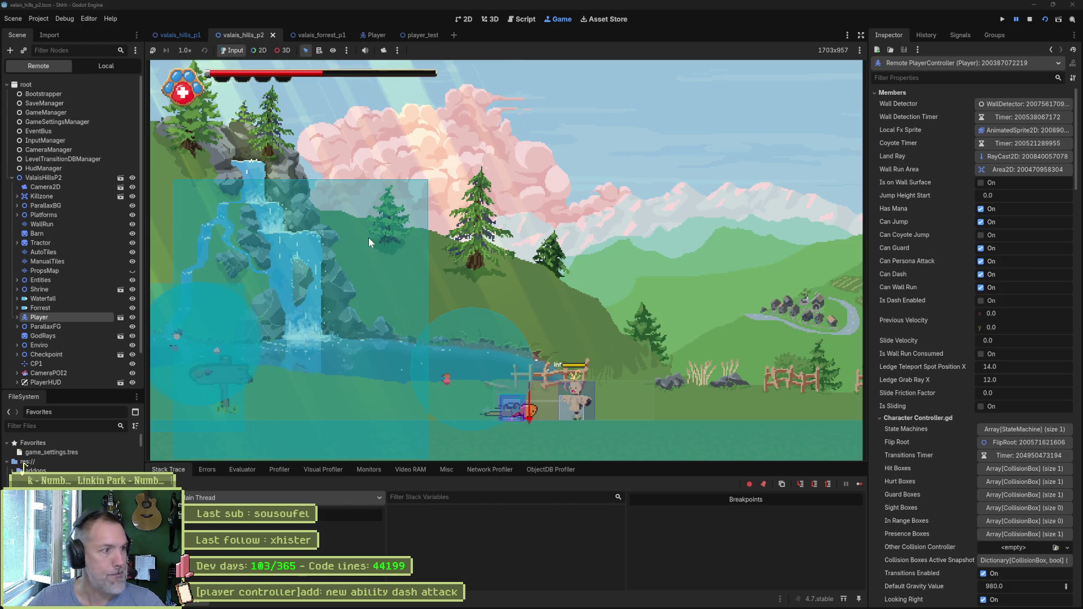
{"action": "left_click", "coordinate": [17, 317]}
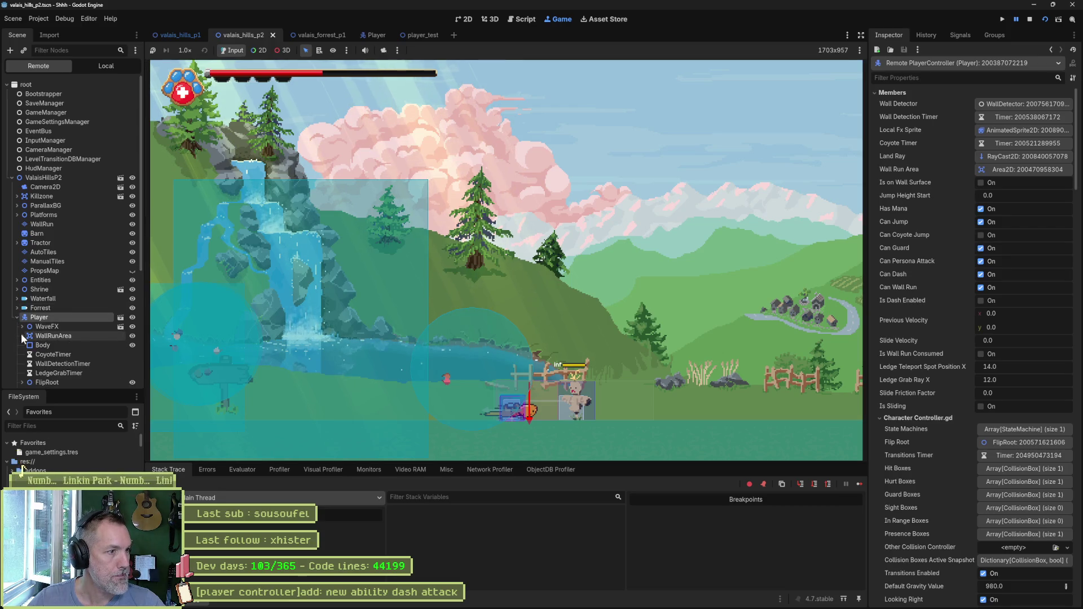
{"action": "scroll", "scroll_direction": "down", "scroll_amount": 3}
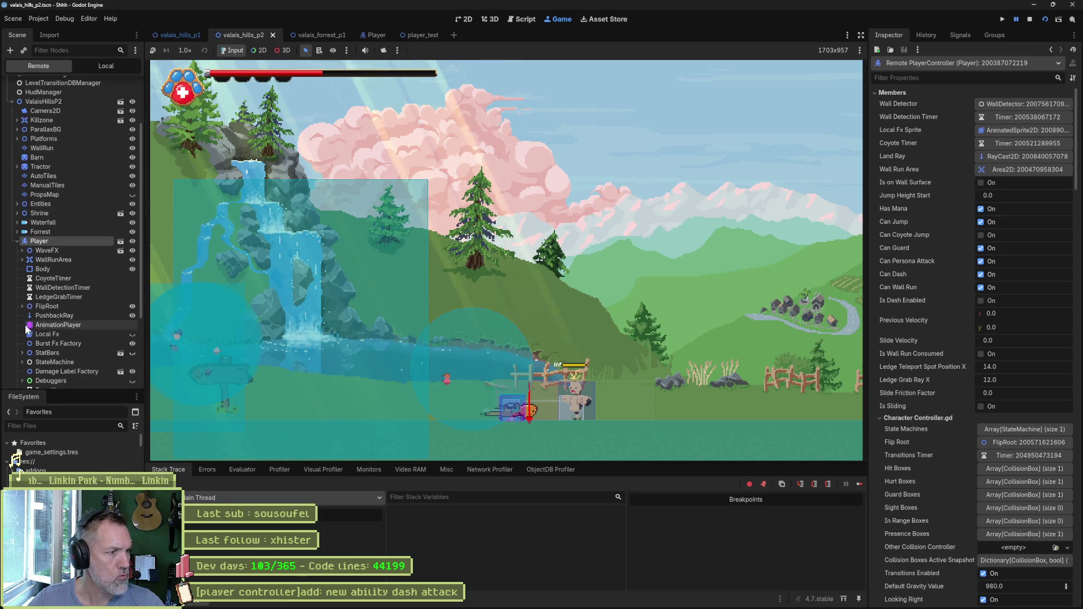
{"action": "left_click", "coordinate": [22, 306]}
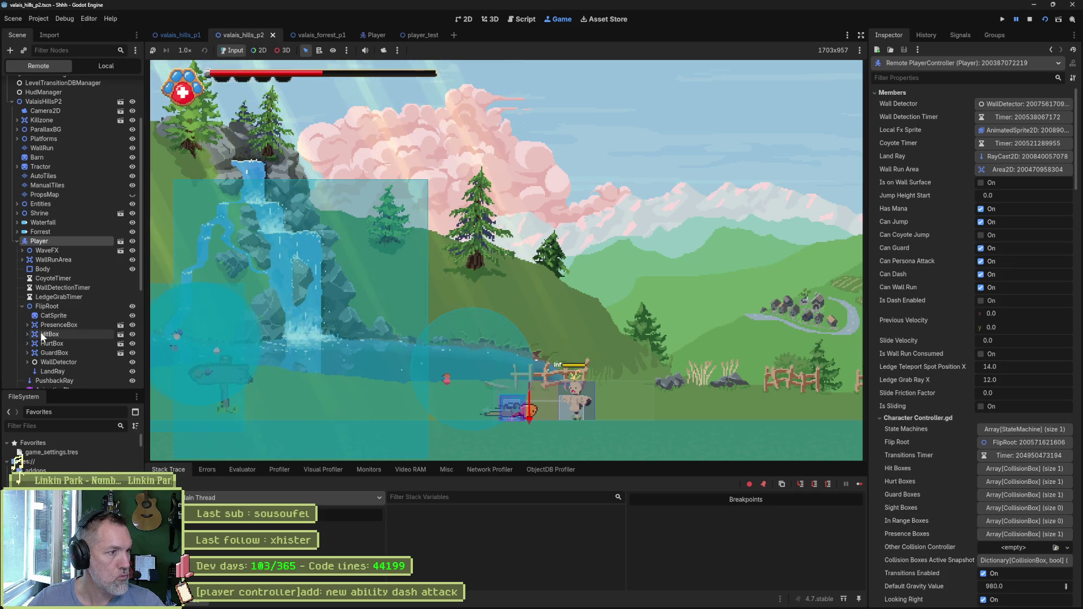
{"action": "left_click", "coordinate": [45, 335]}
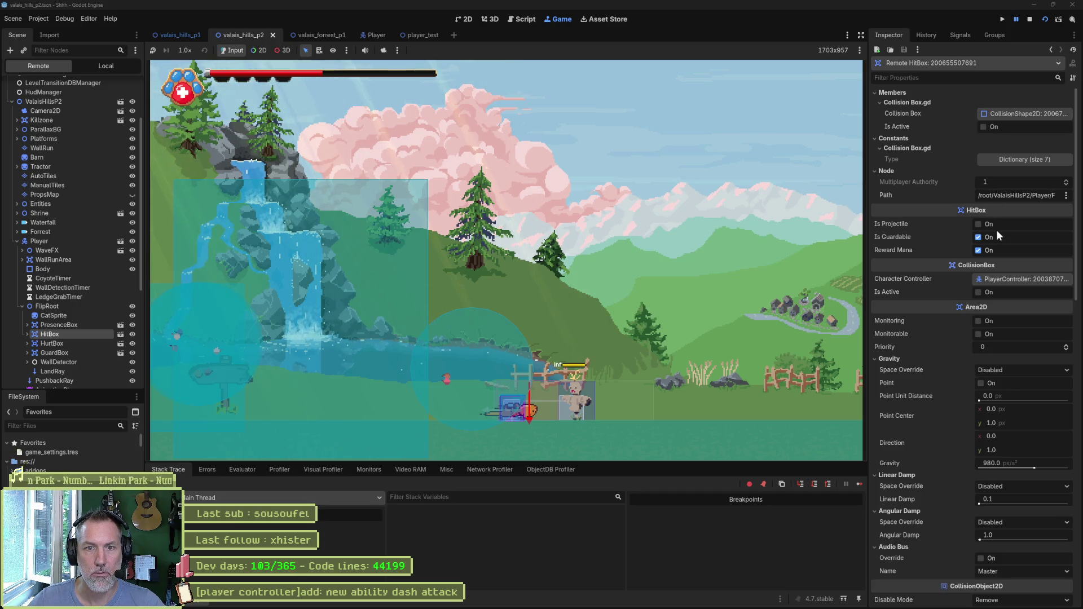
{"action": "left_click", "coordinate": [980, 294]}
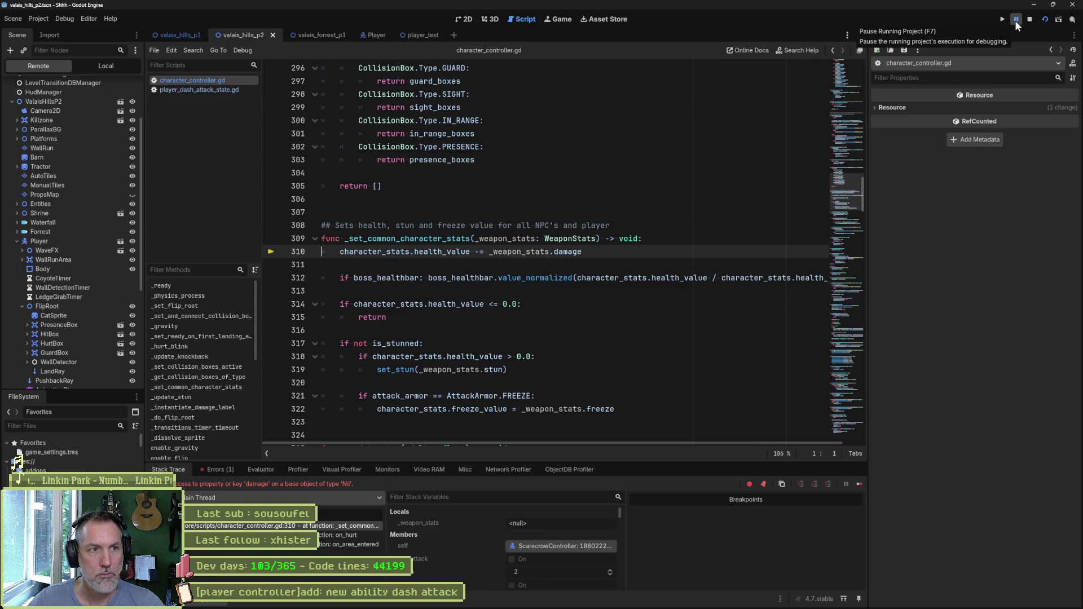
- Stop the debug session and go back to the Player scene tab
{"action": "mouse_move", "coordinate": [372, 281]}
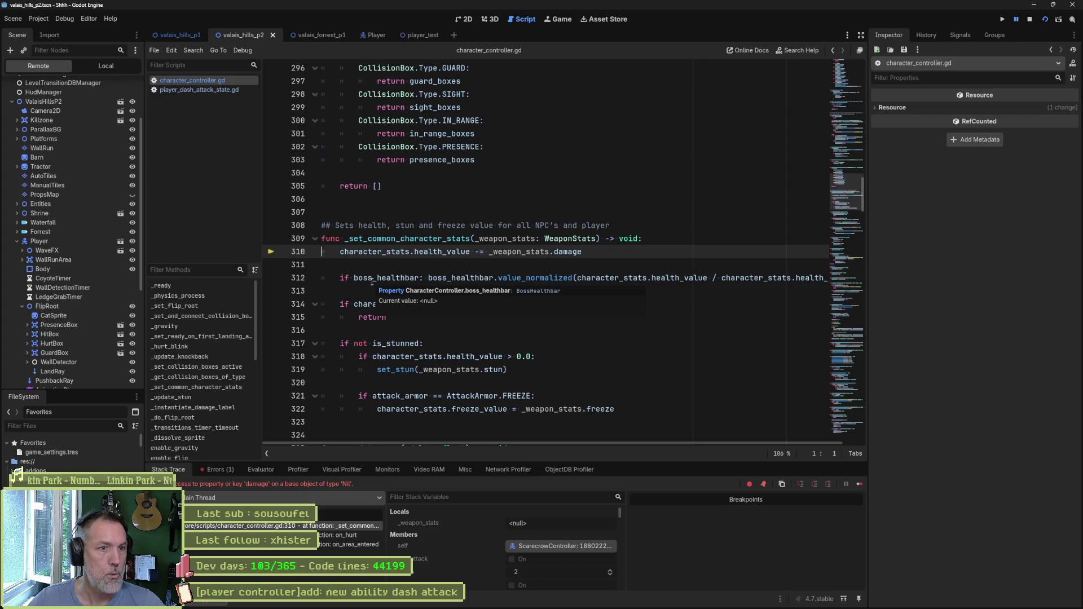
{"action": "left_click", "coordinate": [1029, 19]}
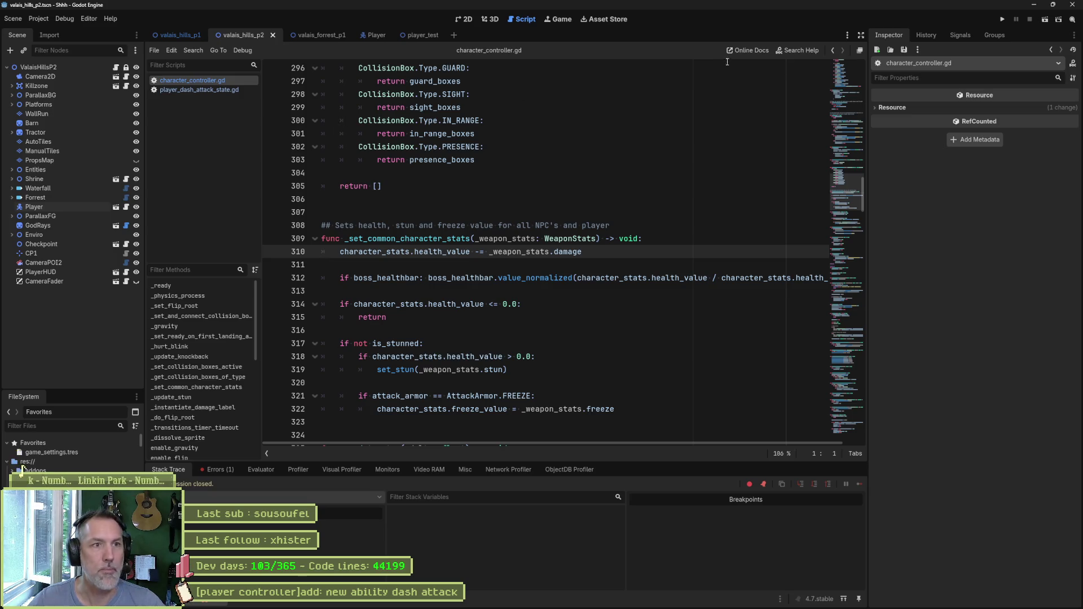
{"action": "left_click", "coordinate": [368, 33]}
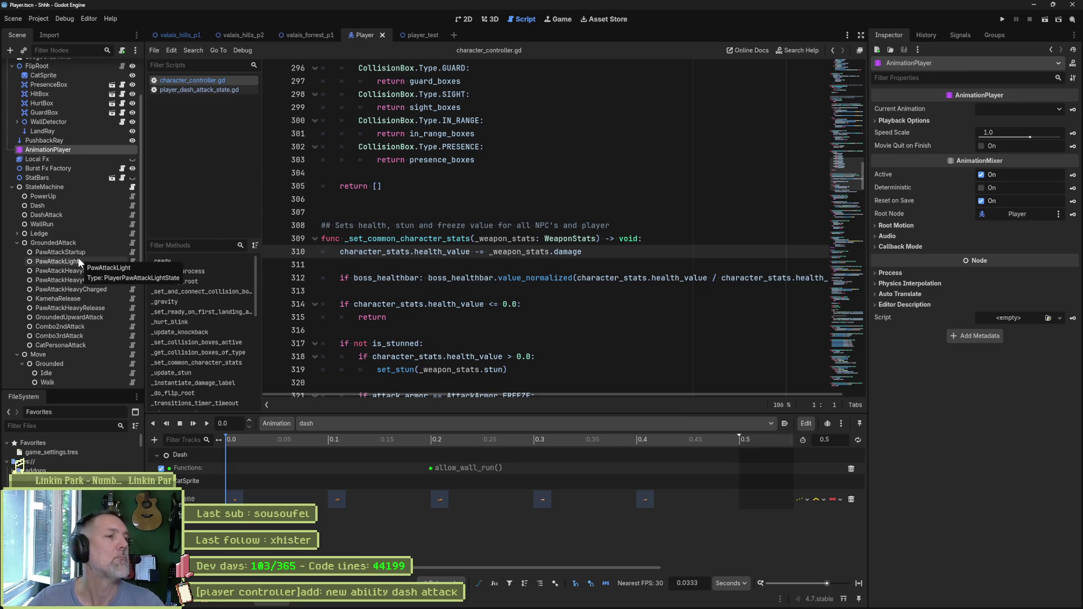
- Locate PawAttackLight's weapon stats resource in the FileSystem
{"action": "left_click", "coordinate": [117, 206]}
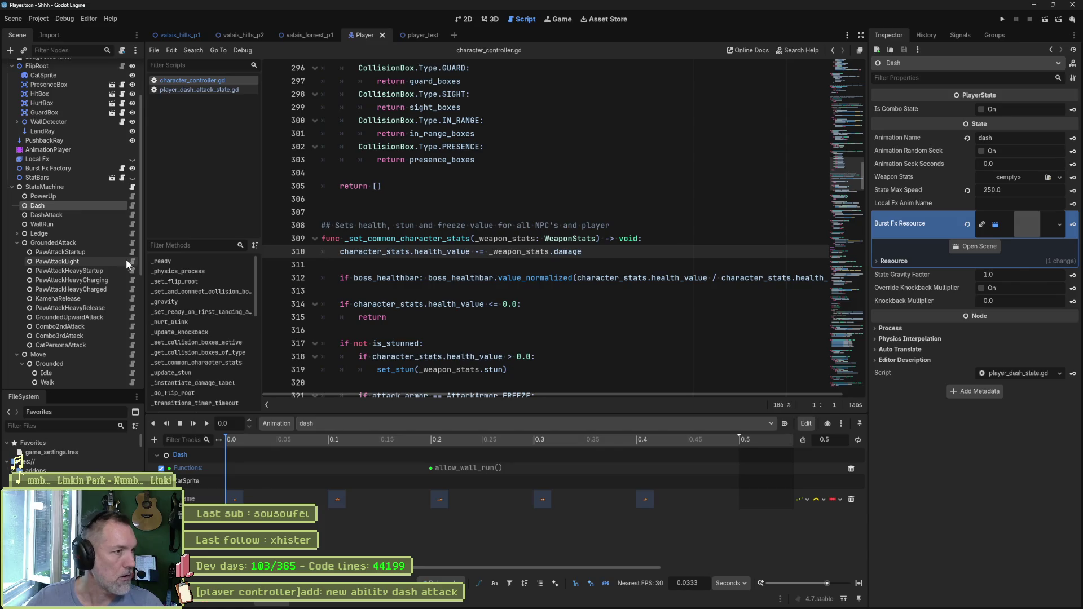
{"action": "left_click", "coordinate": [95, 262]}
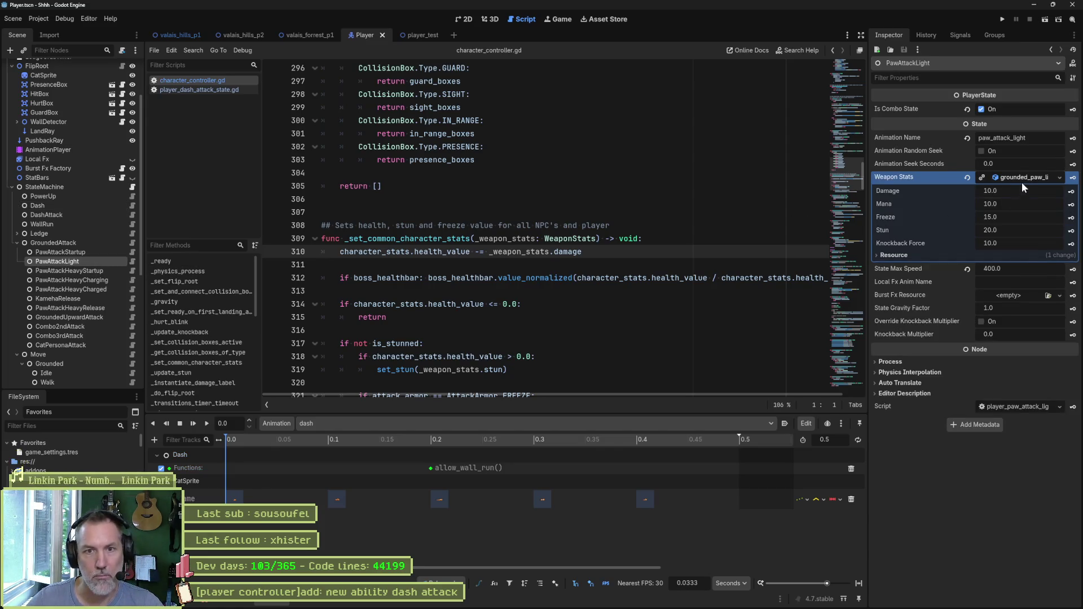
{"action": "left_click", "coordinate": [1024, 177]}
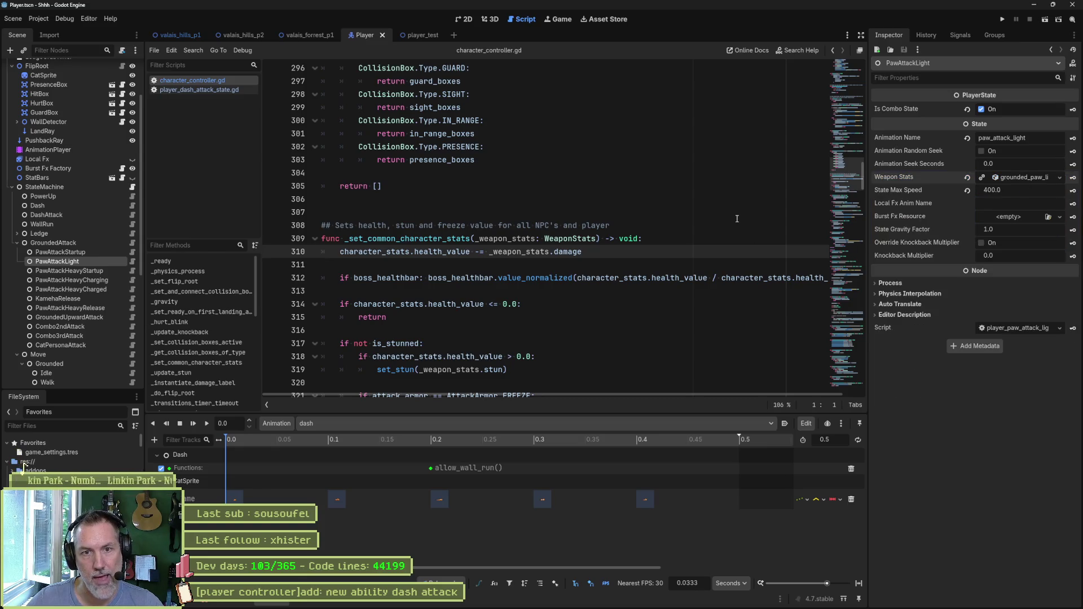
{"action": "right_click", "coordinate": [1007, 181]}
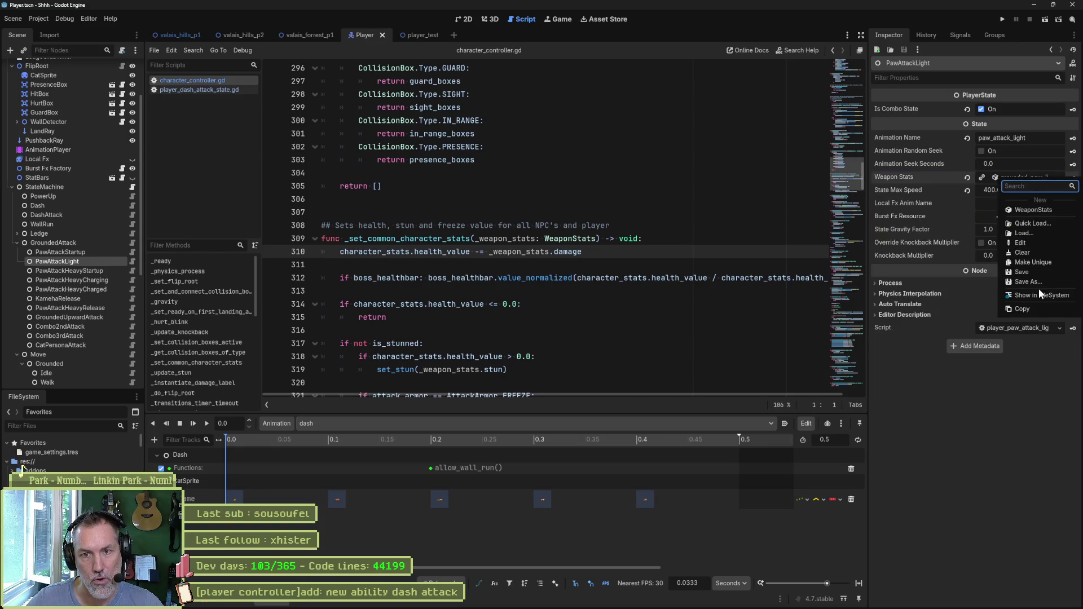
{"action": "left_click", "coordinate": [1041, 295]}
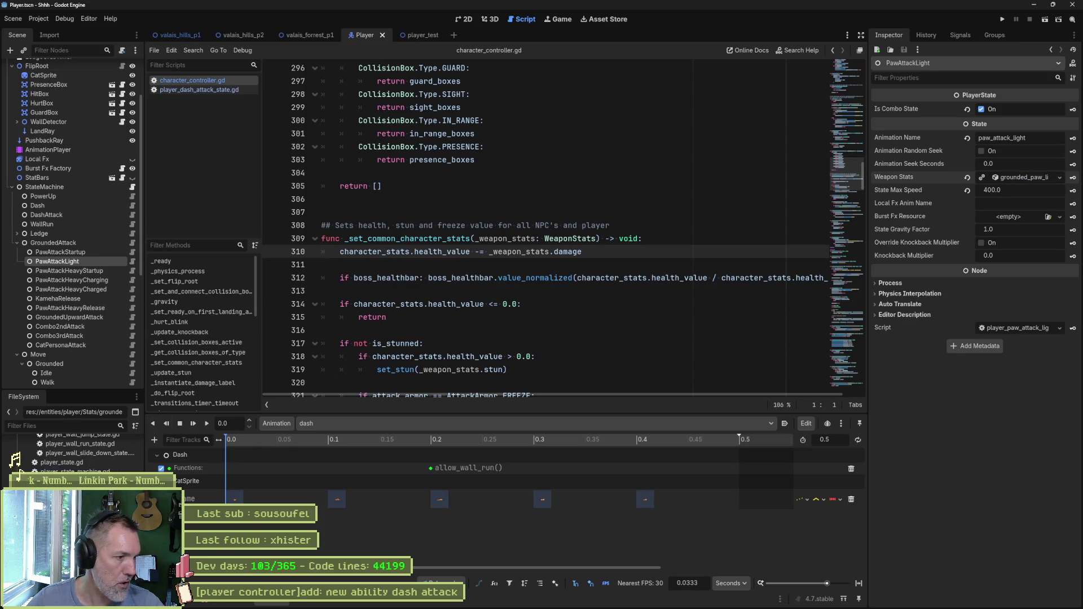
- Duplicate the light paw stats file as grounded_dash_attack_weapon_stats.tres
{"action": "key", "text": "ctrl+d"}
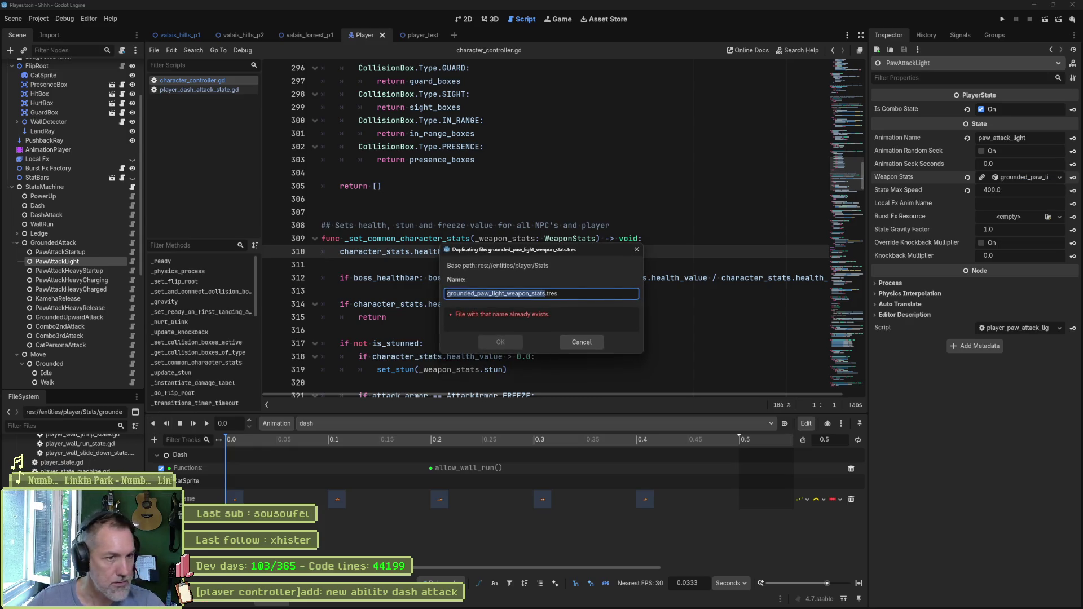
{"action": "key", "text": "Right"}
{"action": "key", "text": "Delete"}
{"action": "key", "text": "Delete"}
{"action": "key", "text": "Delete"}
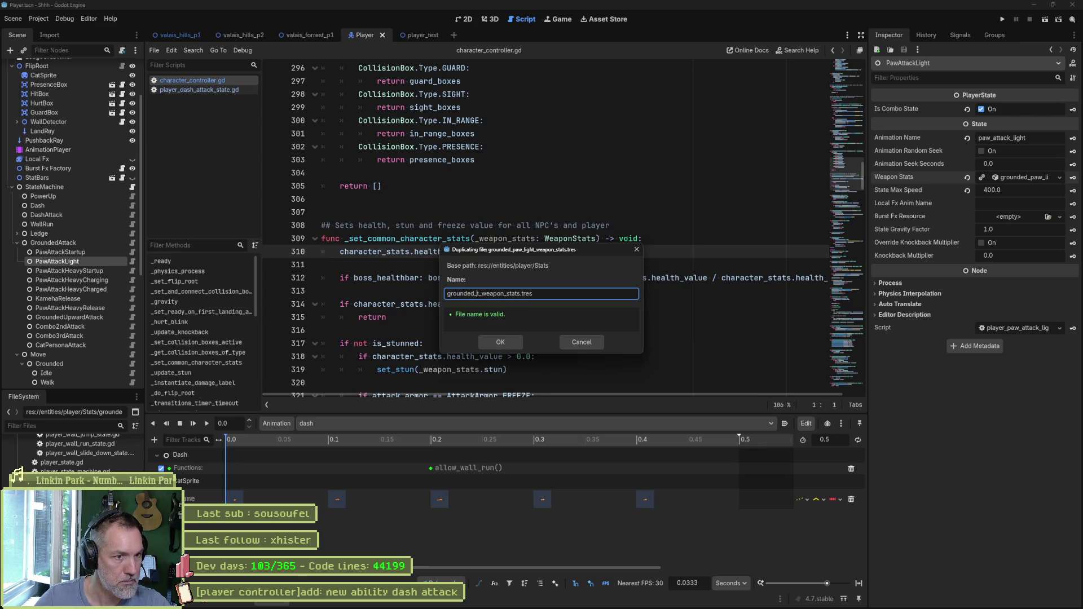
{"action": "type", "text": "dash_atta"}
{"action": "type", "text": "ck"}
{"action": "left_click", "coordinate": [501, 344]}
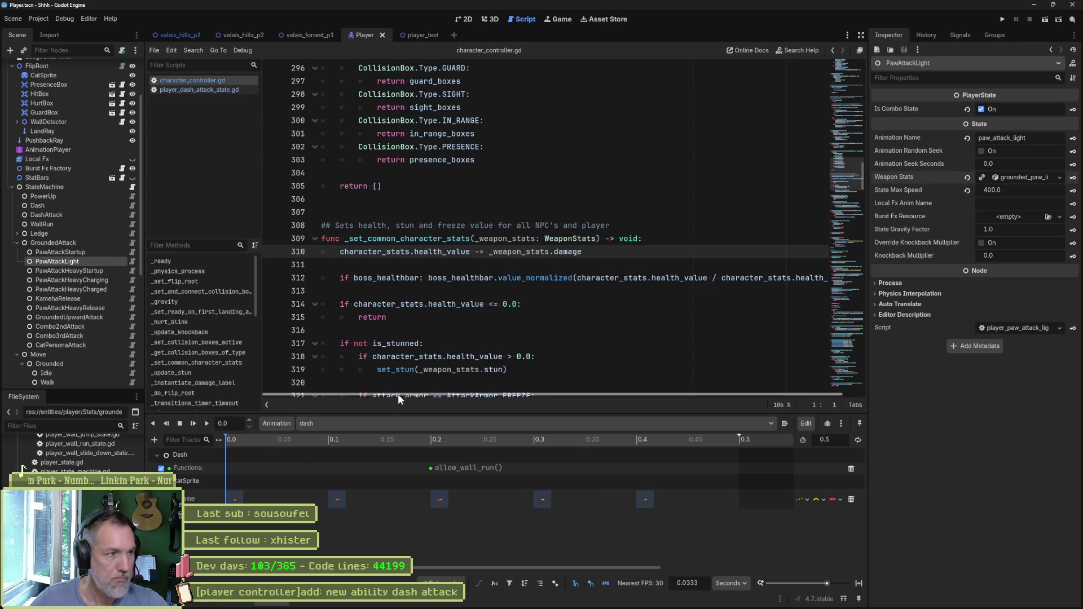
- Assign the new stats to DashAttack's Weapon Stats, set Damage to 30.0, and save
{"action": "left_click", "coordinate": [80, 214]}
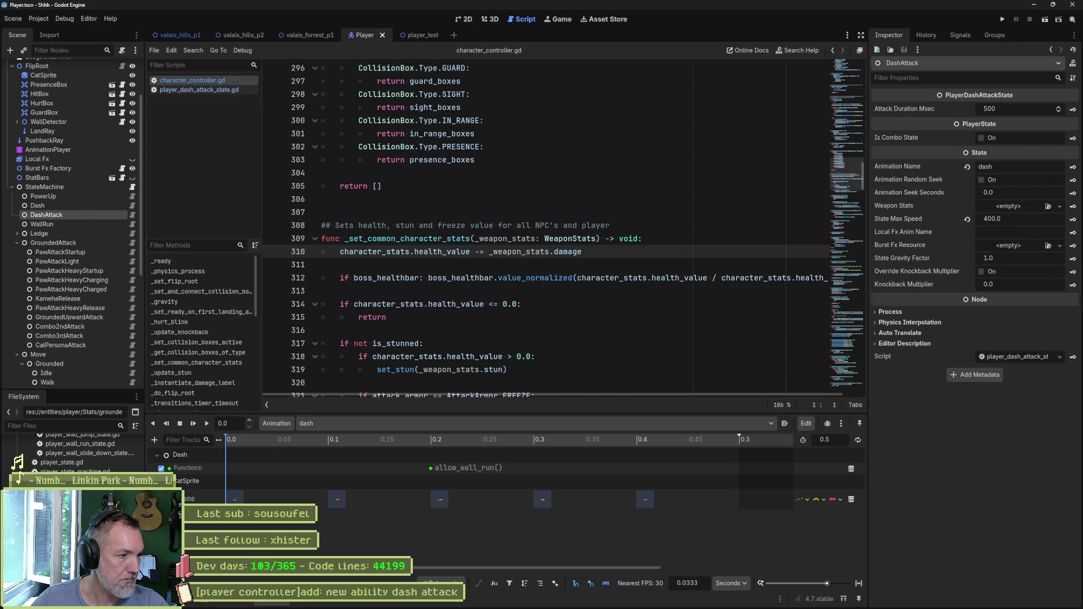
{"action": "left_click_drag", "start_coordinate": [68, 473], "coordinate": [997, 204]}
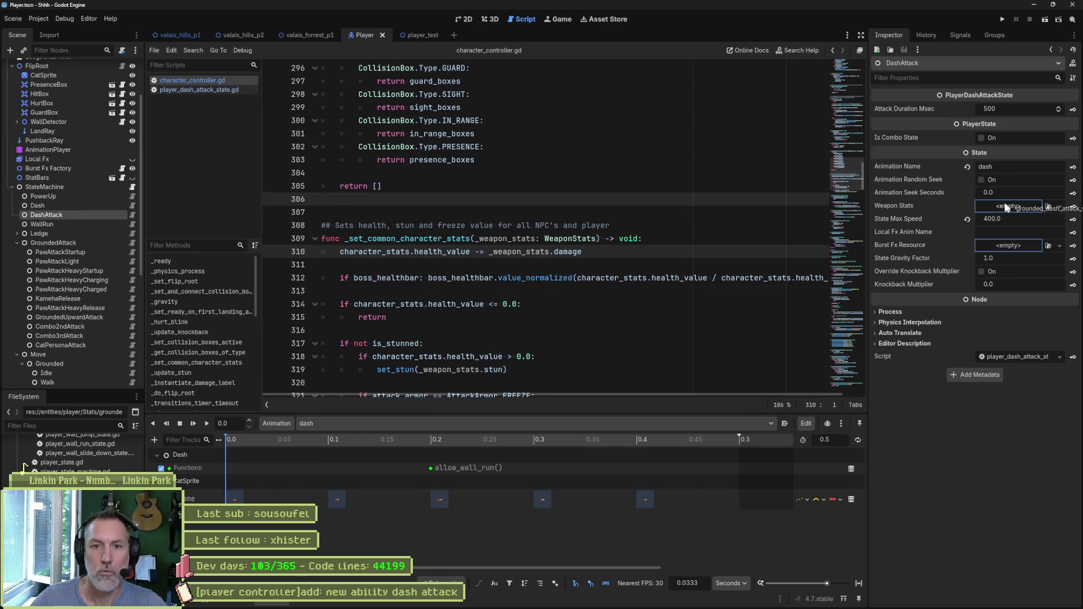
{"action": "left_click", "coordinate": [1010, 205]}
{"action": "left_click", "coordinate": [1013, 219]}
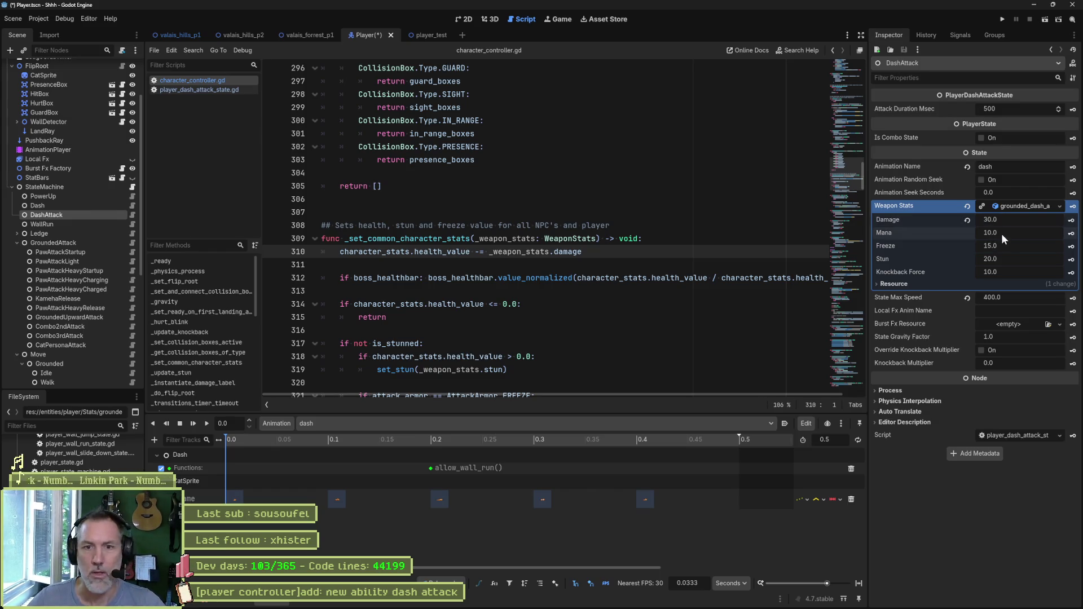
{"action": "key", "text": "ctrl+s"}
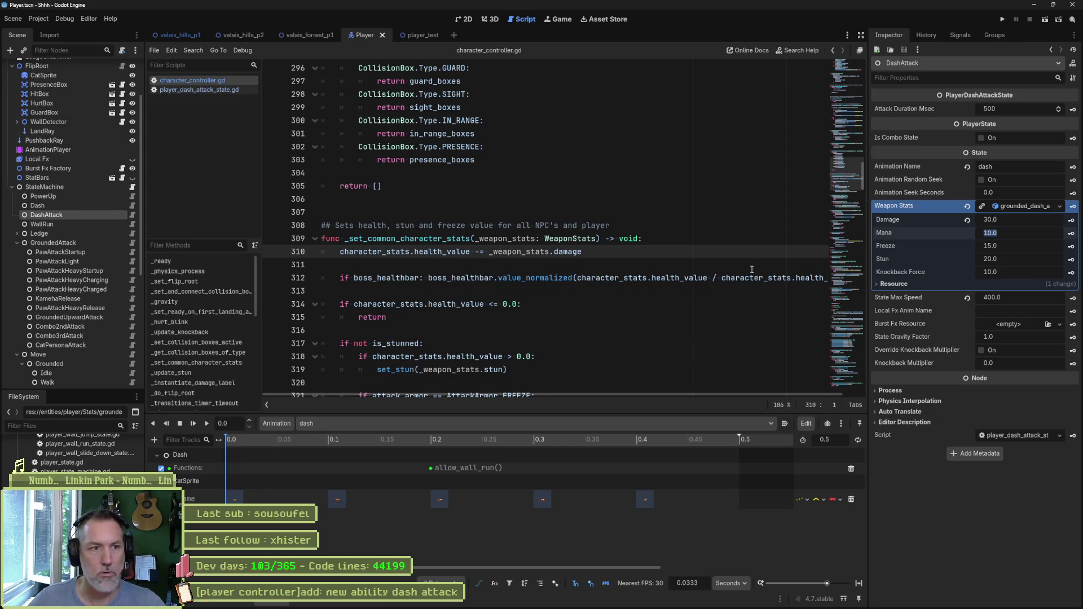
{"action": "left_click", "coordinate": [559, 225]}
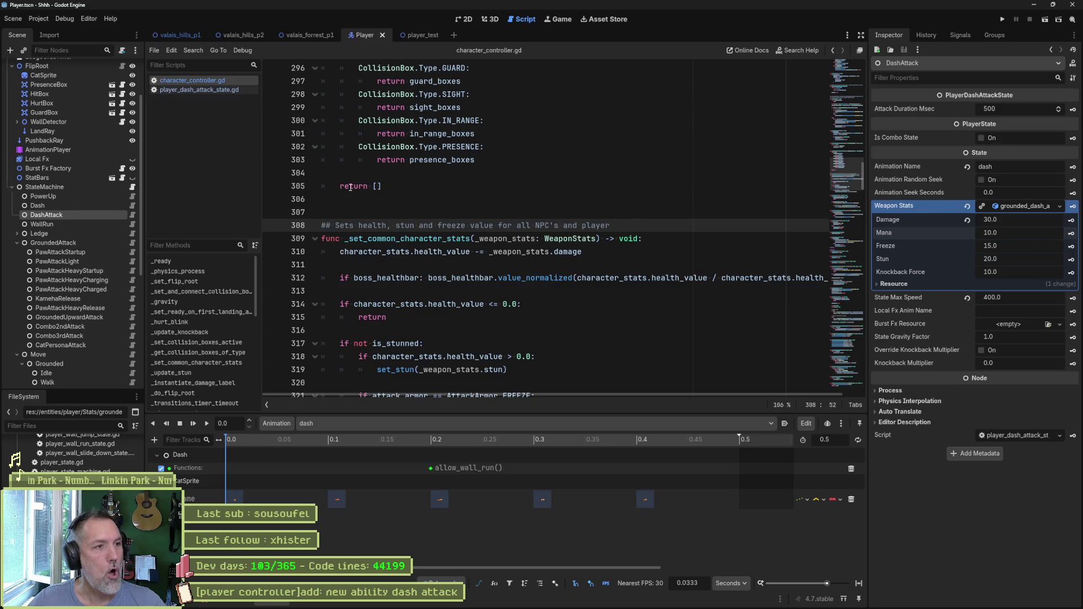
{"action": "left_click", "coordinate": [215, 90]}
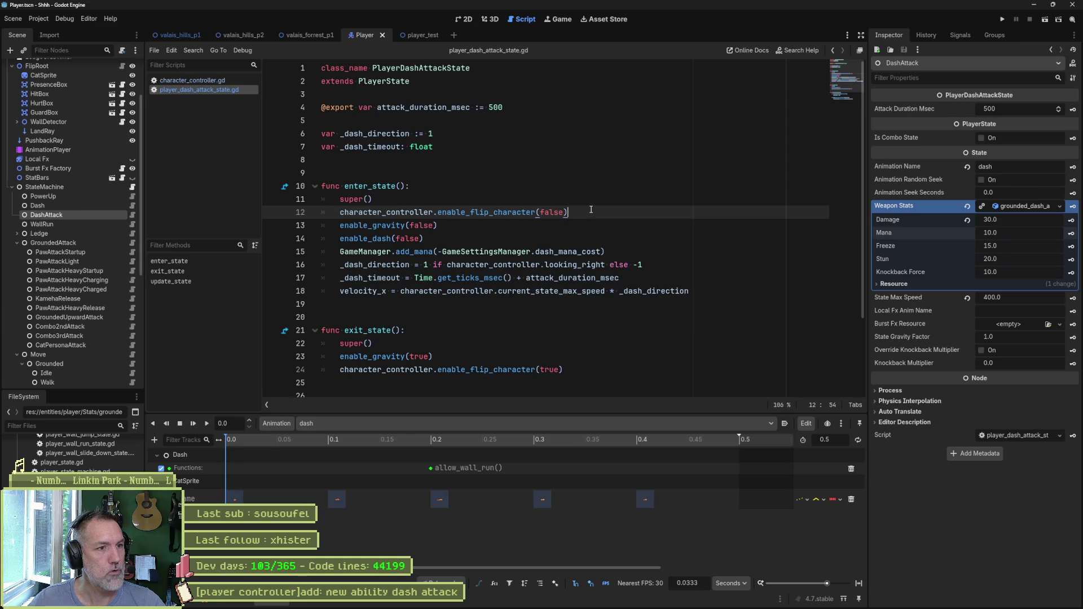
{"action": "key", "text": "Up"}
{"action": "key", "text": "Return"}
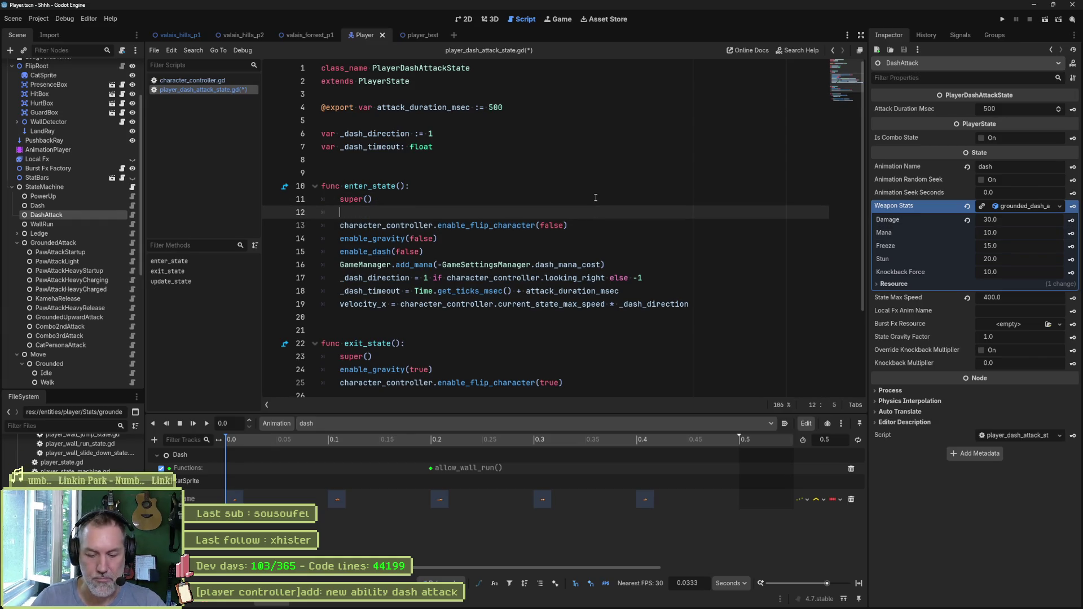
{"action": "type", "text": "atta"}
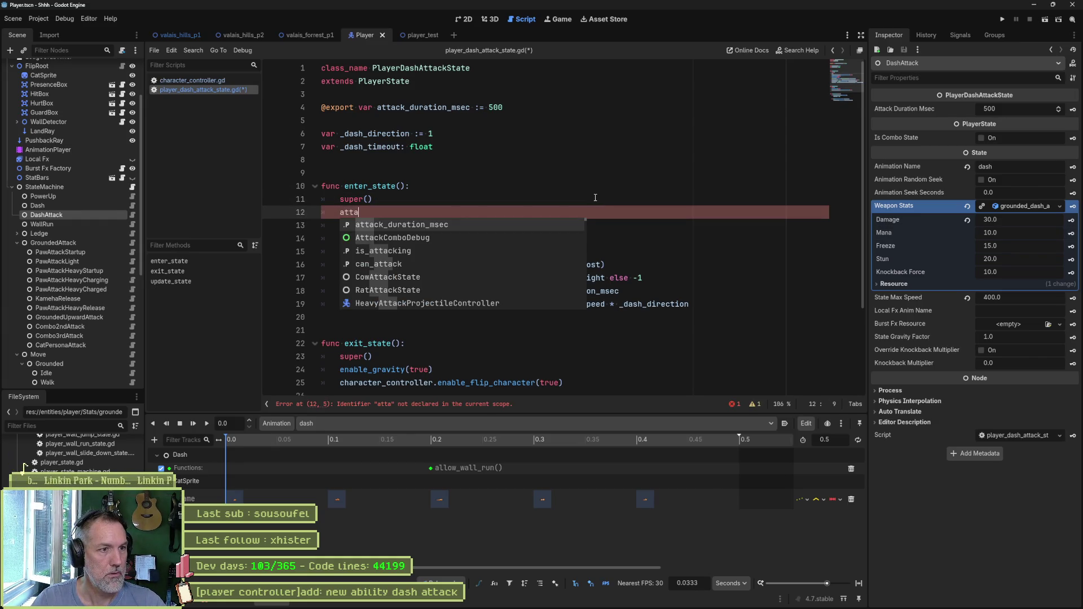
{"action": "key", "text": "BackSpace"}
{"action": "key", "text": "BackSpace"}
{"action": "key", "text": "BackSpace"}
{"action": "type", "text": "ena"}
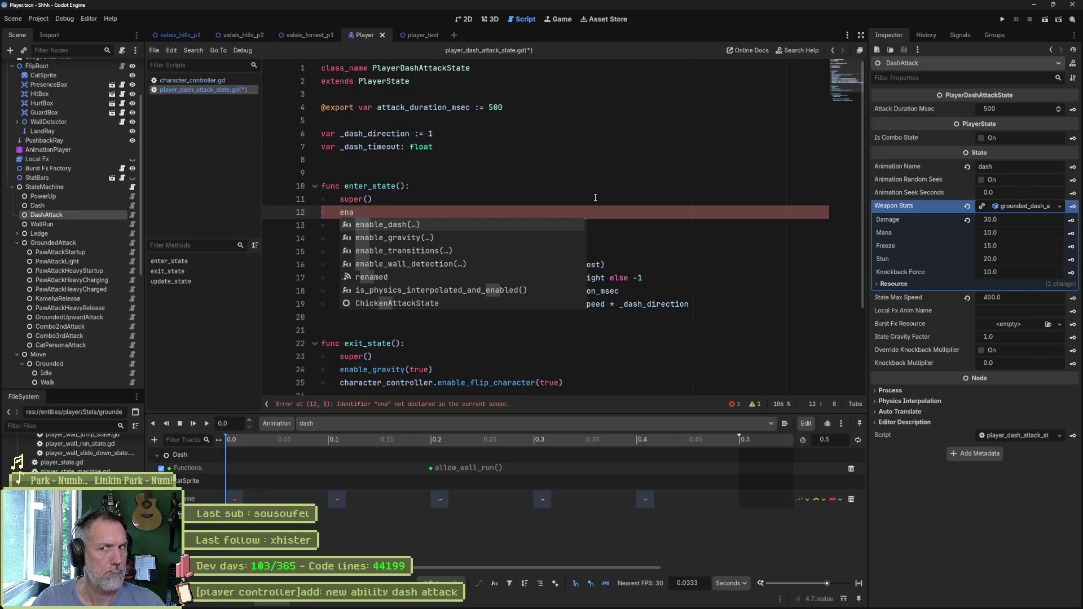
{"action": "key", "text": "BackSpace"}
{"action": "key", "text": "BackSpace"}
{"action": "key", "text": "BackSpace"}
{"action": "type", "text": "cha"}
{"action": "key", "text": "Return"}
{"action": "type", "text": ".at"}
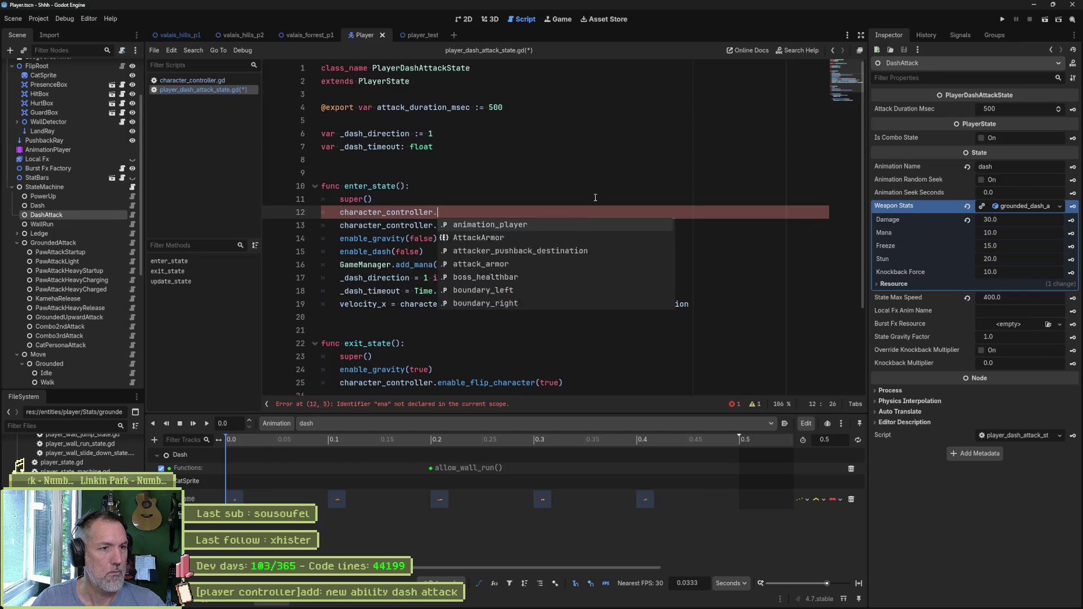
{"action": "type", "text": "t"}
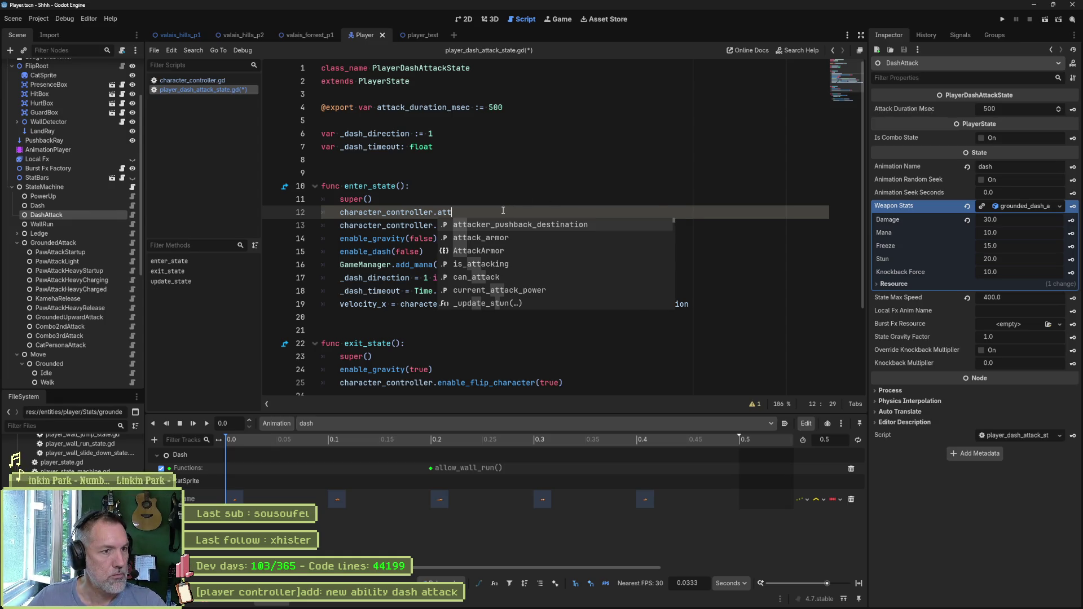
{"action": "key", "text": "ctrl+z"}
{"action": "key", "text": "ctrl+s"}
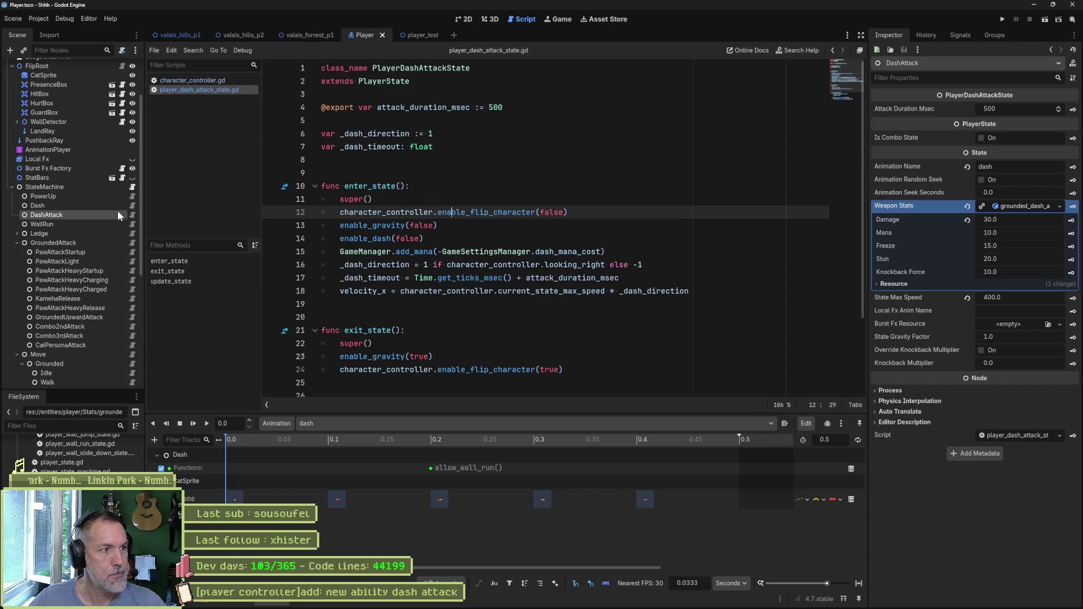
{"action": "left_click", "coordinate": [131, 242]}
- Run a project-wide Find in Files search for can_attack
{"action": "left_click", "coordinate": [469, 167]}
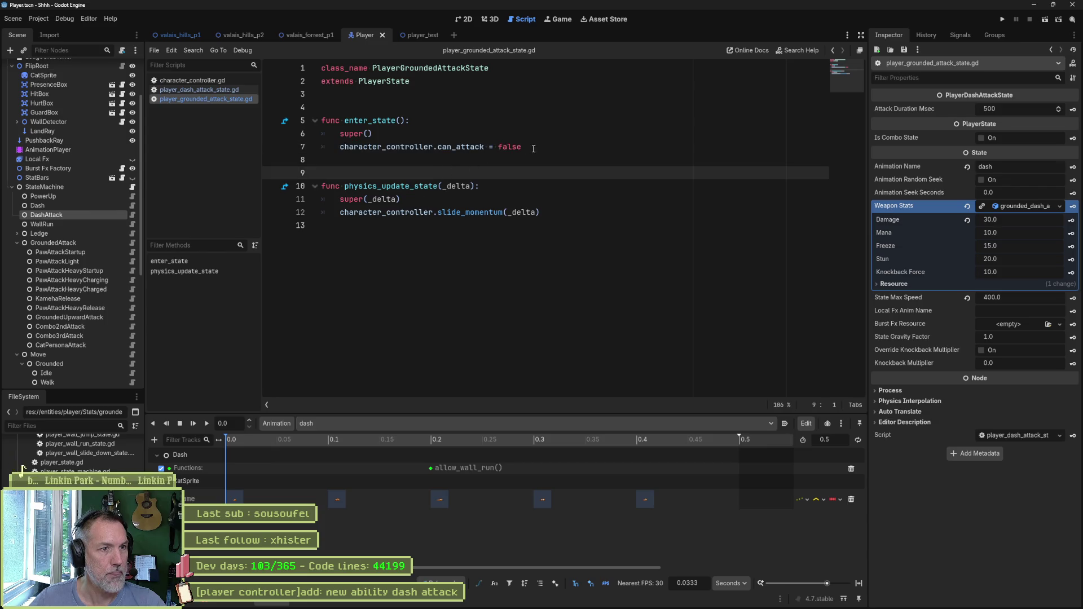
{"action": "left_click_drag", "start_coordinate": [530, 149], "coordinate": [555, 131]}
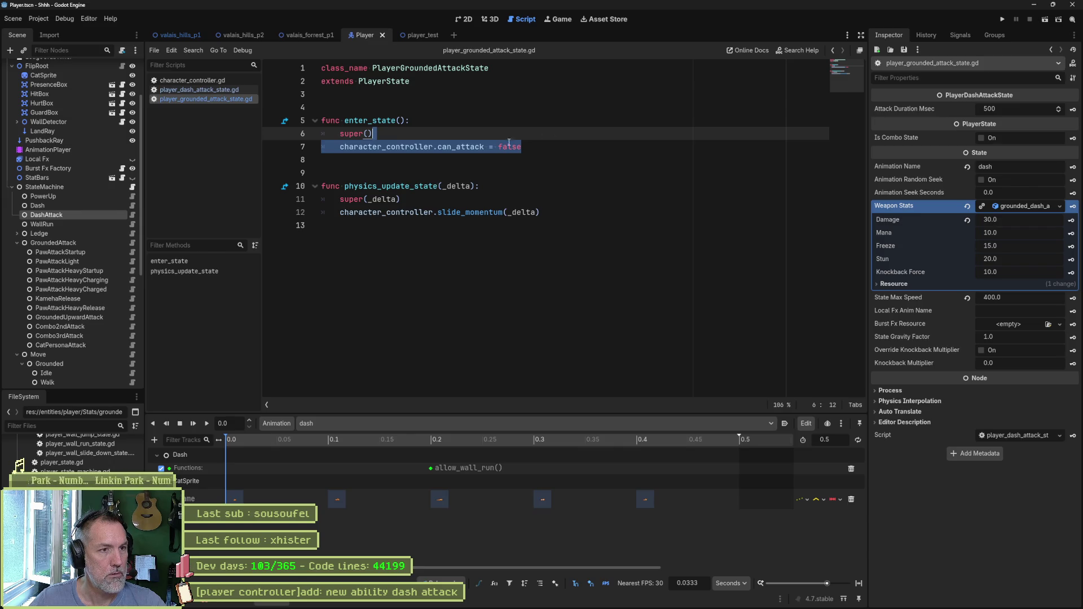
{"action": "double_click", "coordinate": [461, 147]}
{"action": "key", "text": "ctrl+shift+f"}
{"action": "left_click", "coordinate": [547, 347]}
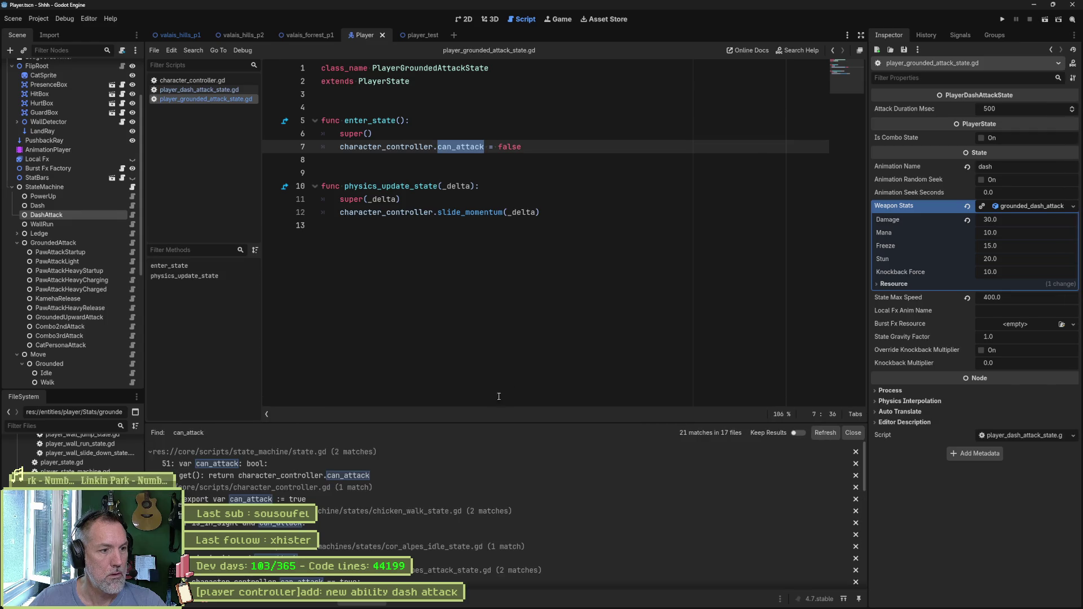
- Collapse the can_attack result groups from chicken_walk through player_grounded_state
{"action": "scroll", "scroll_direction": "down", "scroll_amount": 3}
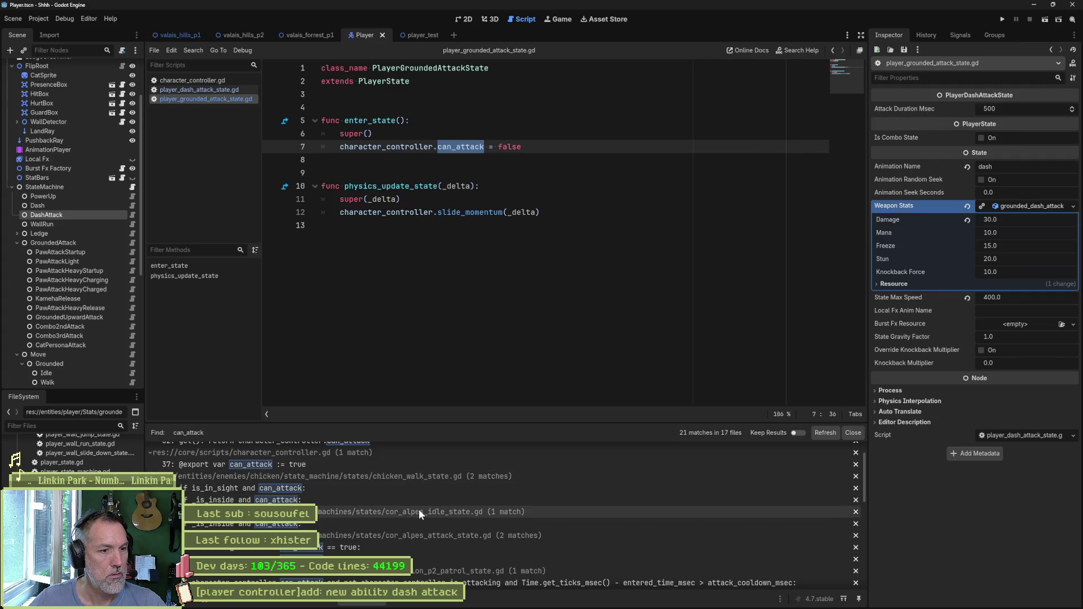
{"action": "left_click", "coordinate": [434, 476]}
{"action": "left_click", "coordinate": [433, 488]}
{"action": "left_click", "coordinate": [433, 499]}
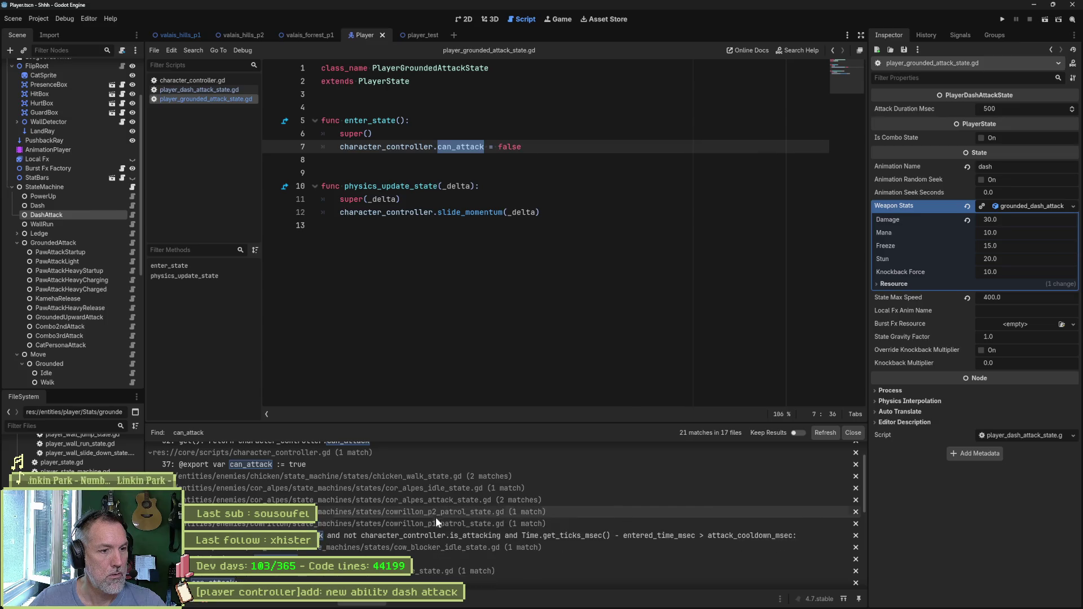
{"action": "left_click", "coordinate": [435, 514]}
{"action": "left_click", "coordinate": [437, 525]}
{"action": "left_click", "coordinate": [438, 537]}
{"action": "left_click", "coordinate": [440, 549]}
{"action": "left_click", "coordinate": [442, 564]}
{"action": "left_click", "coordinate": [442, 570]}
{"action": "scroll", "scroll_direction": "down", "scroll_amount": 3}
{"action": "scroll", "scroll_direction": "down", "scroll_amount": 3}
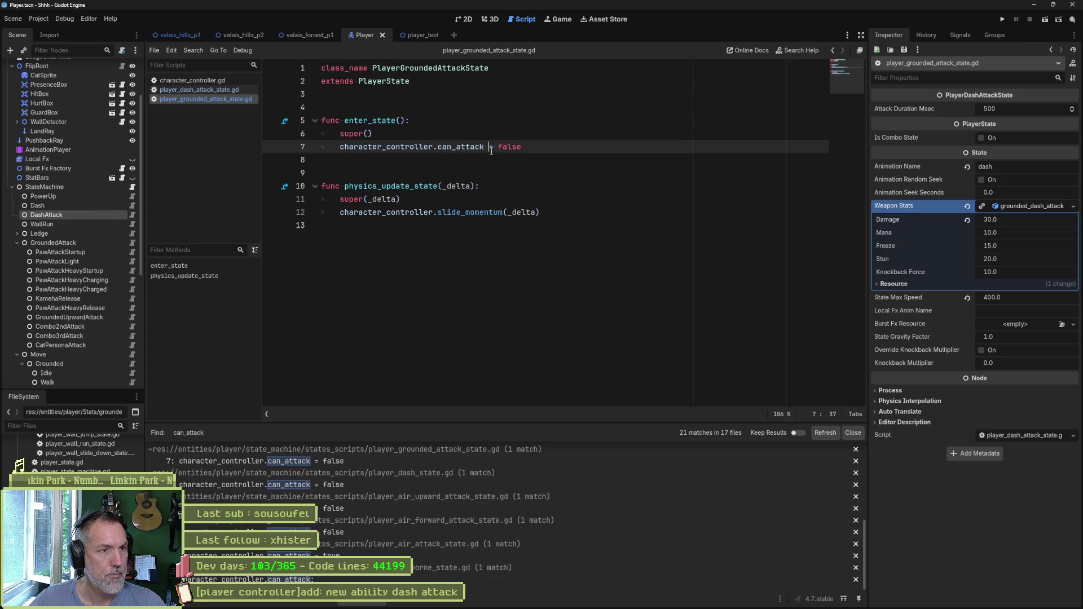
- Jump to the can_attack declaration in character_controller.gd and review nearby fields
{"action": "left_click", "coordinate": [463, 147]}
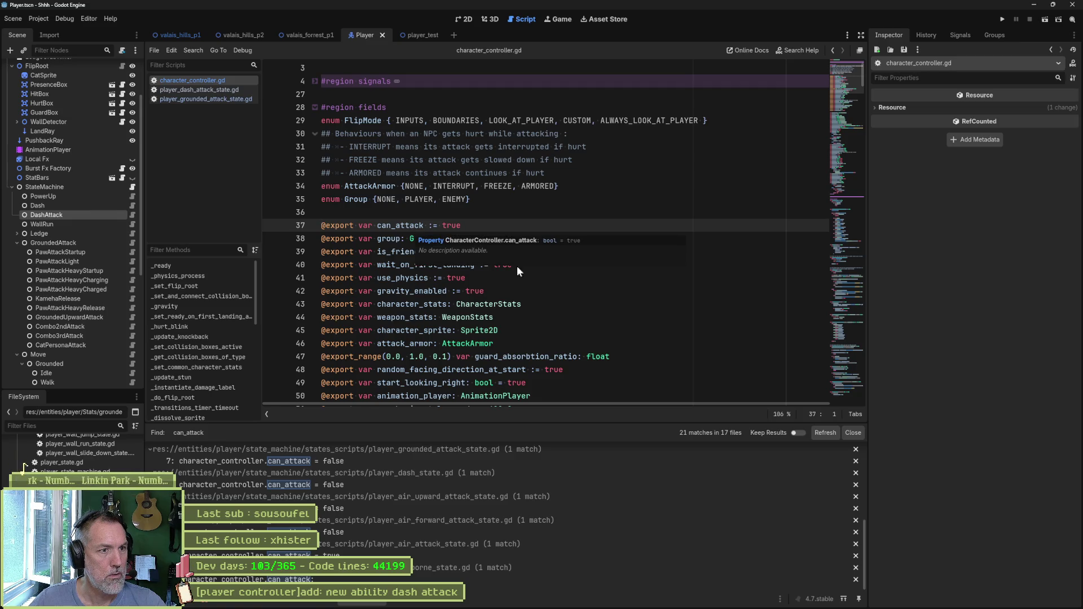
{"action": "left_click", "coordinate": [624, 316]}
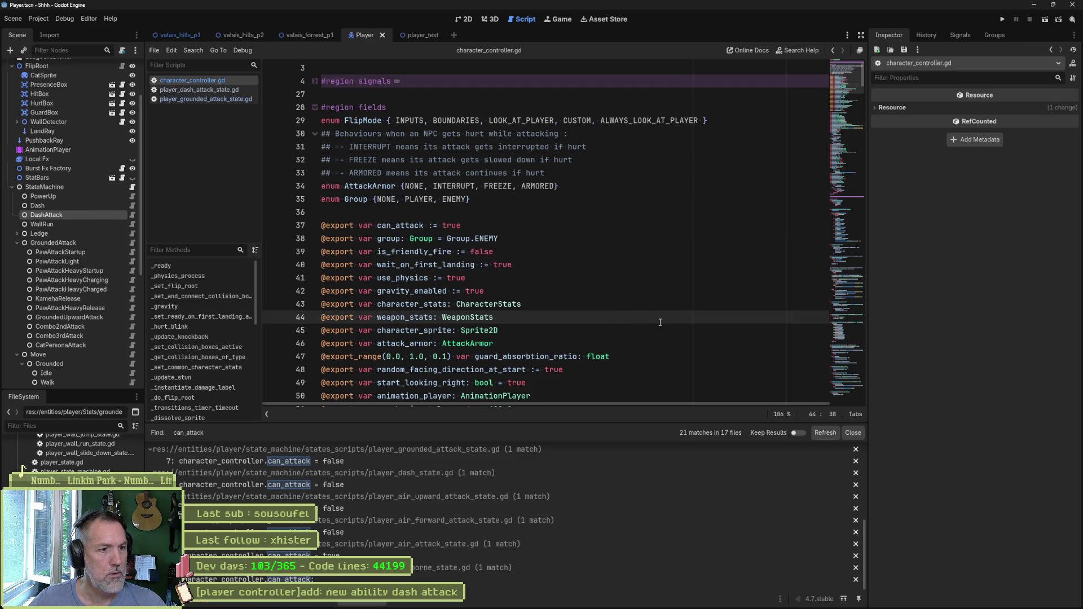
{"action": "scroll", "scroll_direction": "down", "scroll_amount": 3}
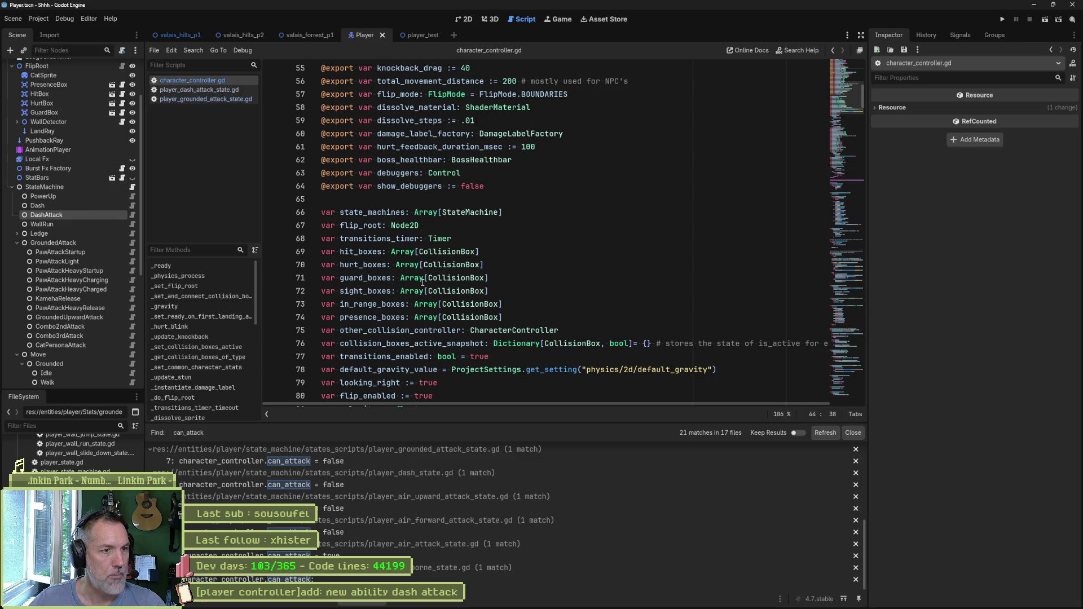
{"action": "mouse_move", "coordinate": [425, 277]}
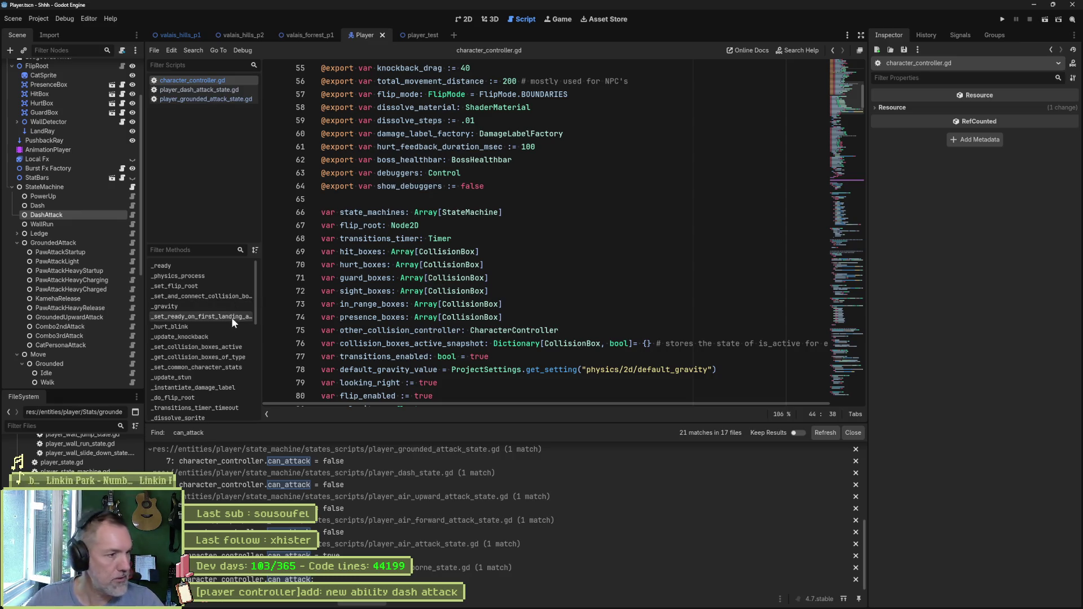
- Search the project for _set_collision_boxes_active and open the hit_boxes call near line 440
{"action": "left_click", "coordinate": [219, 347]}
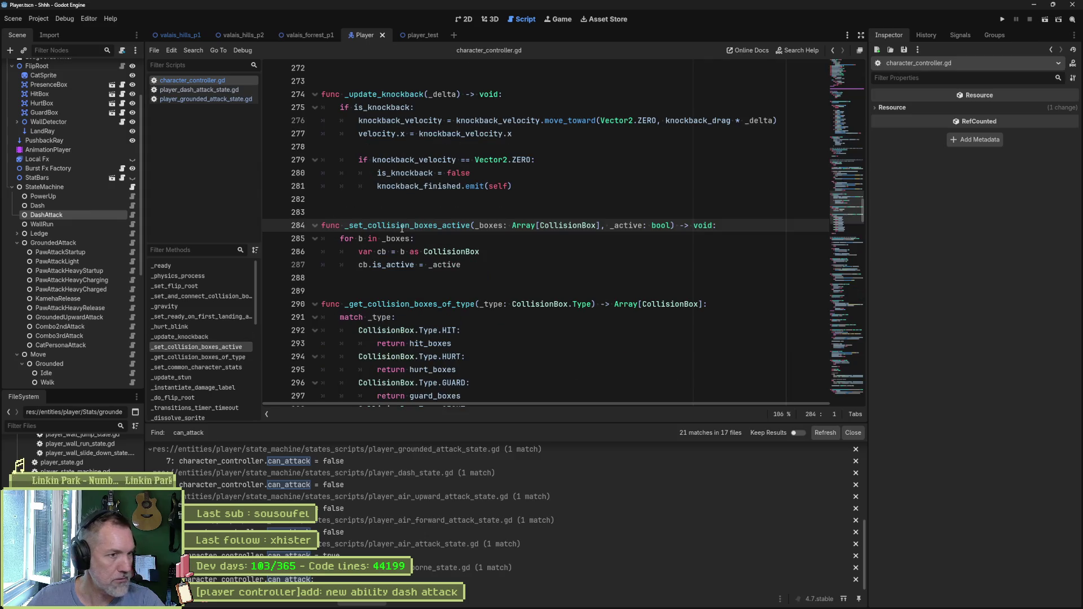
{"action": "double_click", "coordinate": [406, 225]}
{"action": "key", "text": "ctrl+shift+f"}
{"action": "left_click", "coordinate": [537, 342]}
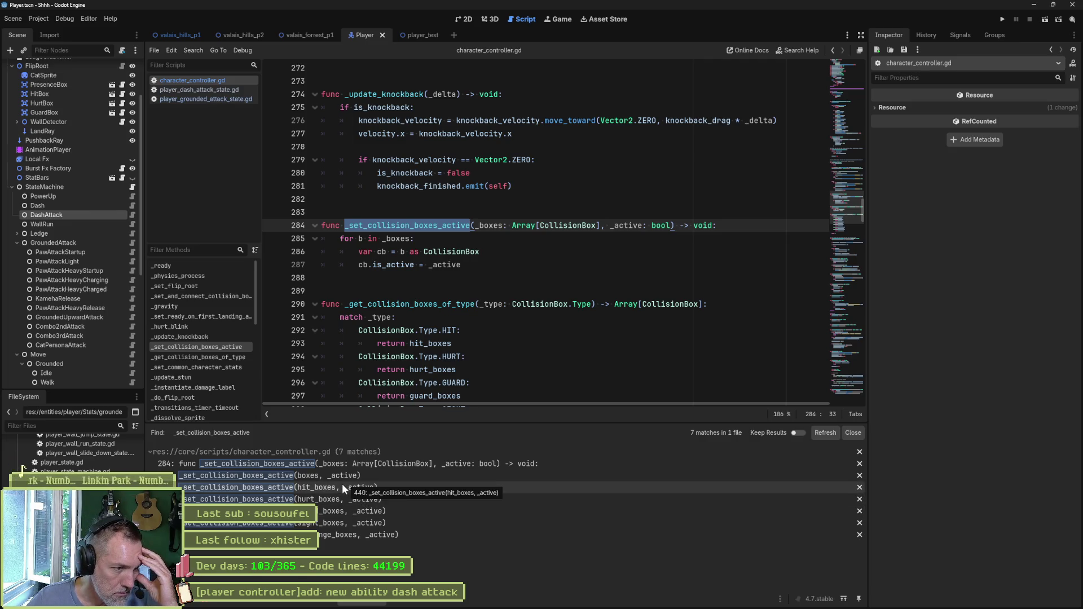
{"action": "left_click", "coordinate": [308, 486]}
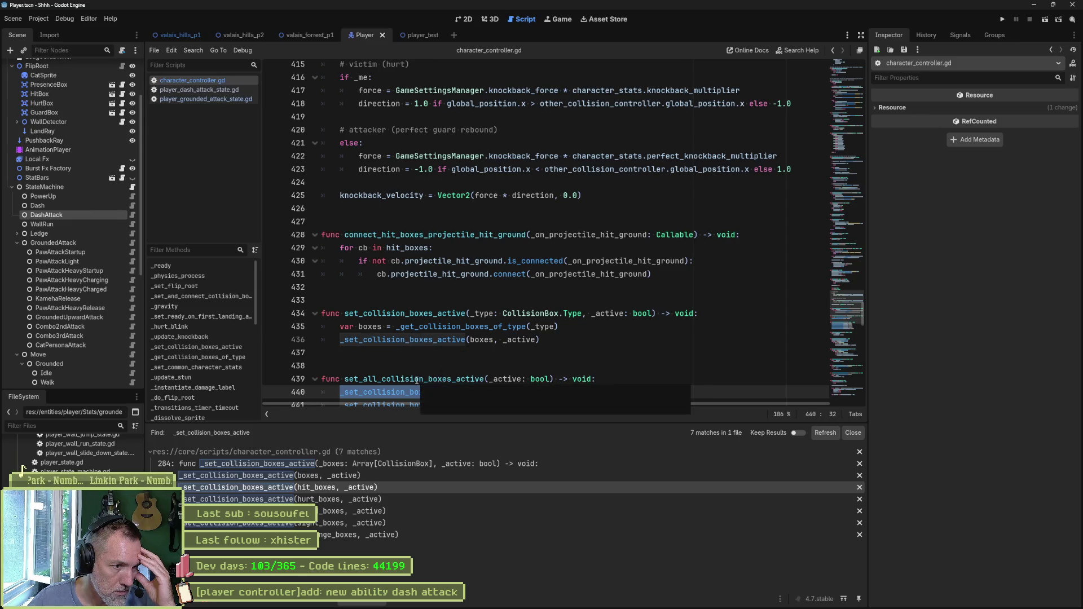
- Search for set_all_collision_boxes_active and collapse the state.gd, death_state.gd and character_controller.gd groups
{"action": "double_click", "coordinate": [417, 379]}
{"action": "key", "text": "ctrl+shift+f"}
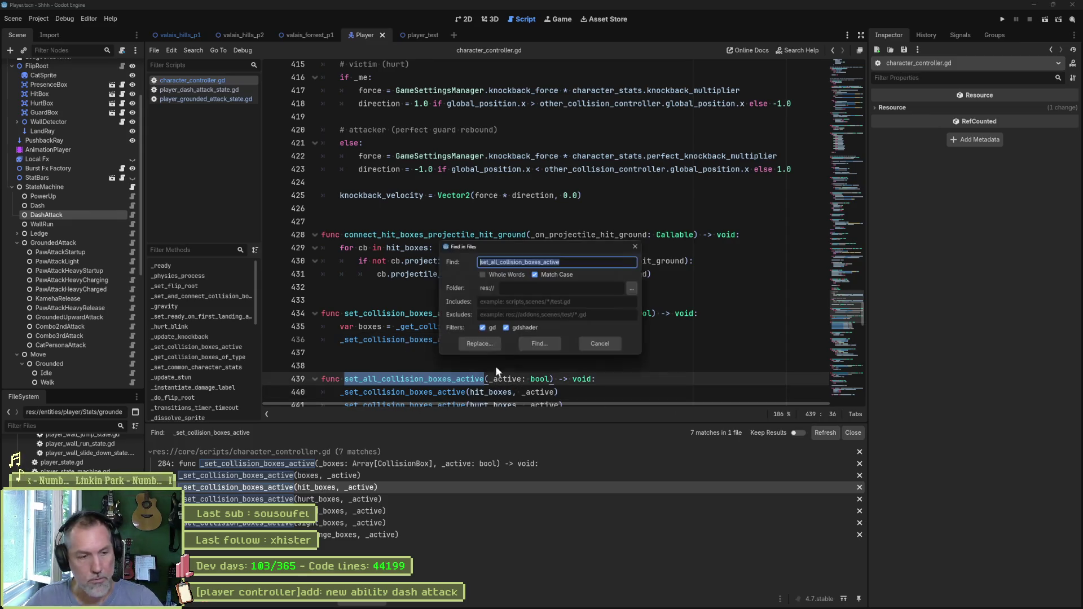
{"action": "left_click", "coordinate": [541, 348]}
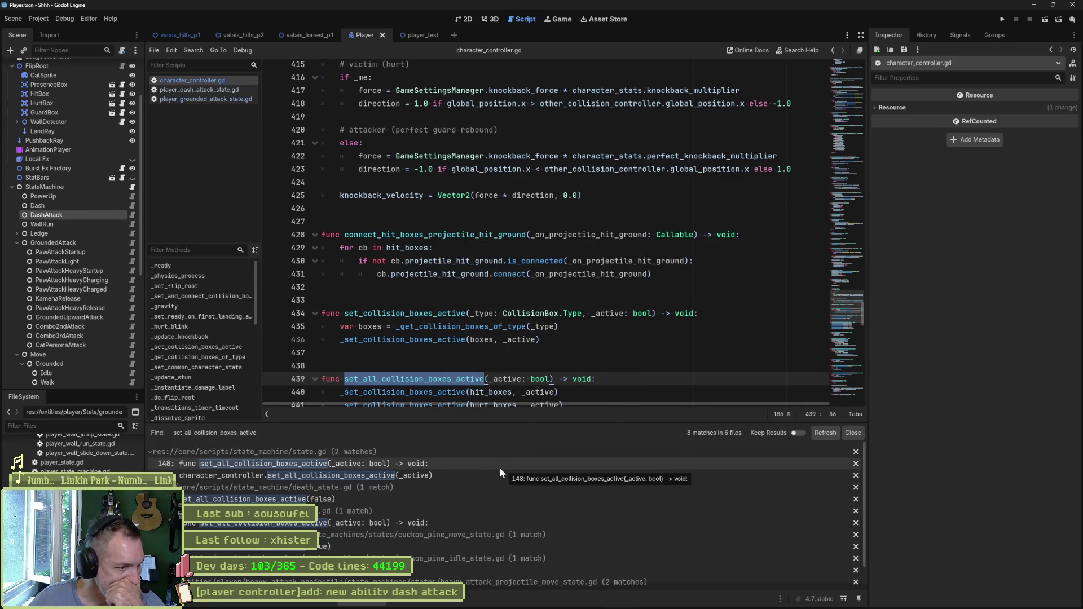
{"action": "left_click", "coordinate": [429, 455]}
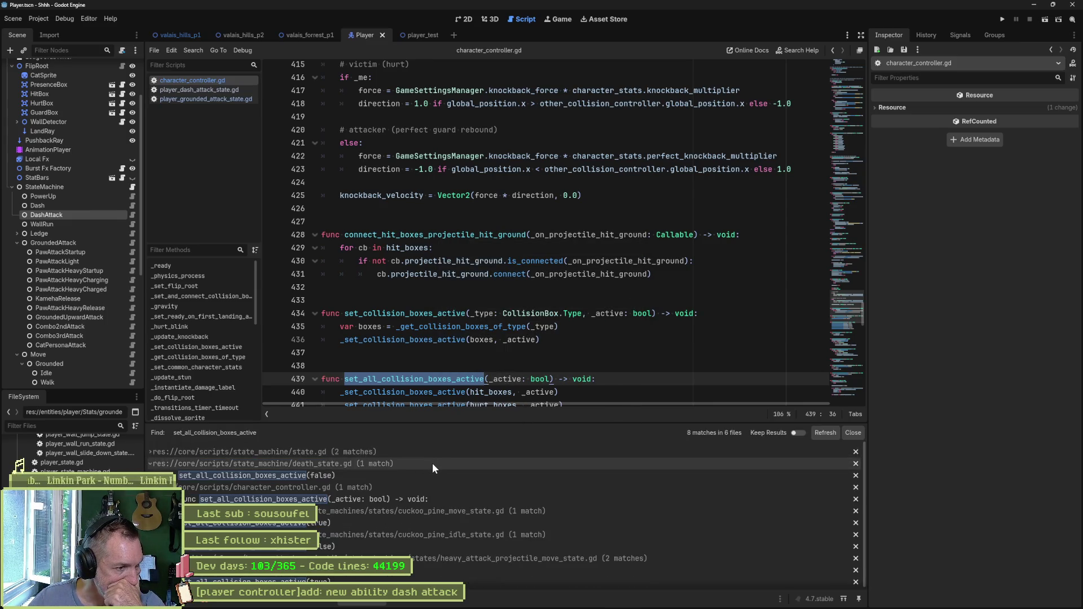
{"action": "left_click", "coordinate": [434, 463]}
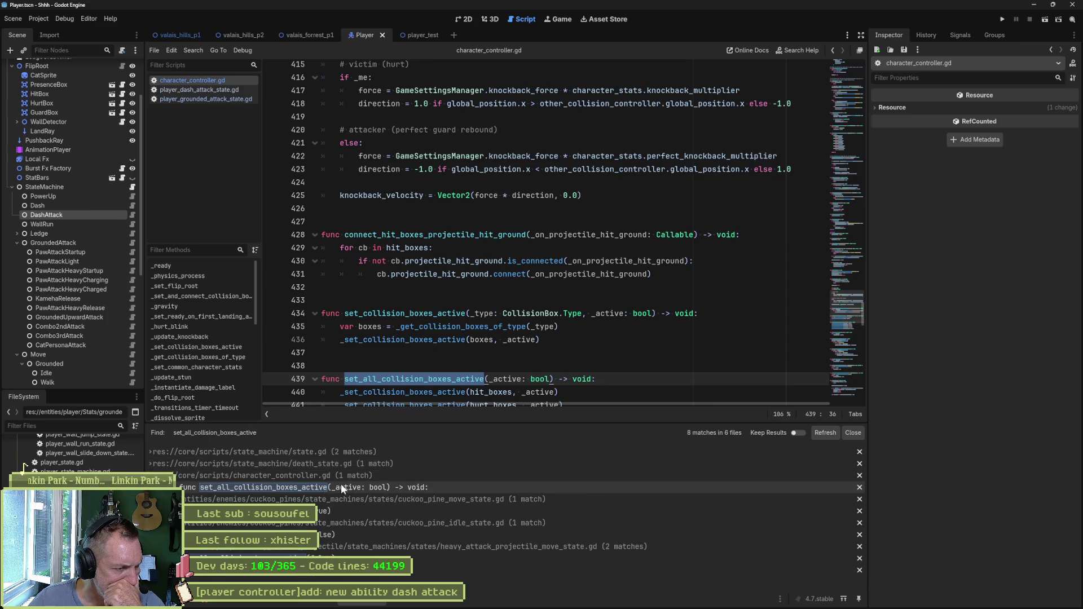
{"action": "left_click", "coordinate": [349, 474]}
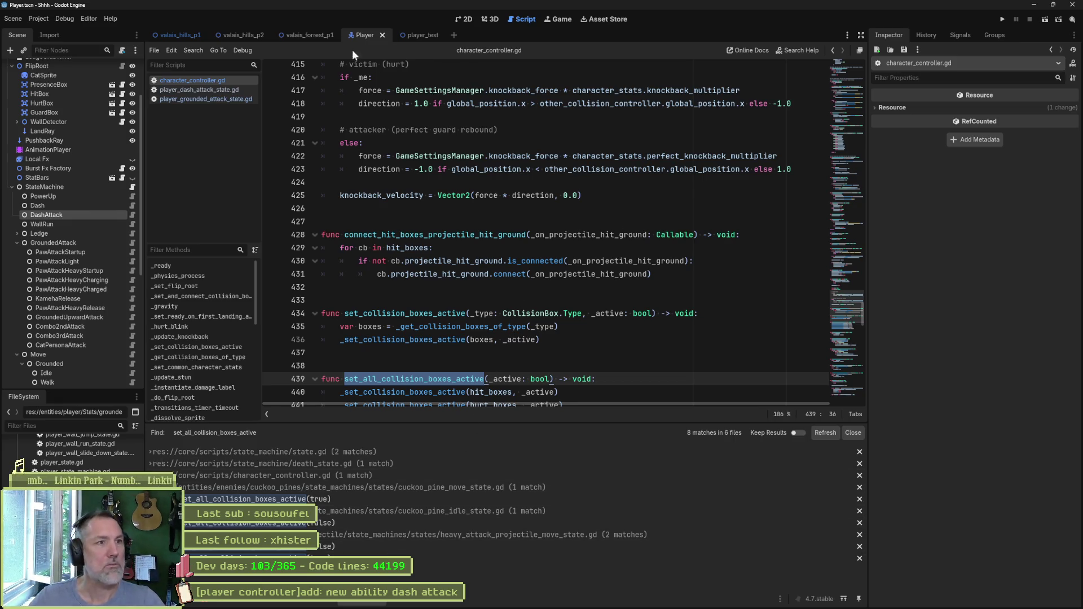
- Make the Player's HitBox active and save the Player scene
{"action": "left_click", "coordinate": [476, 20]}
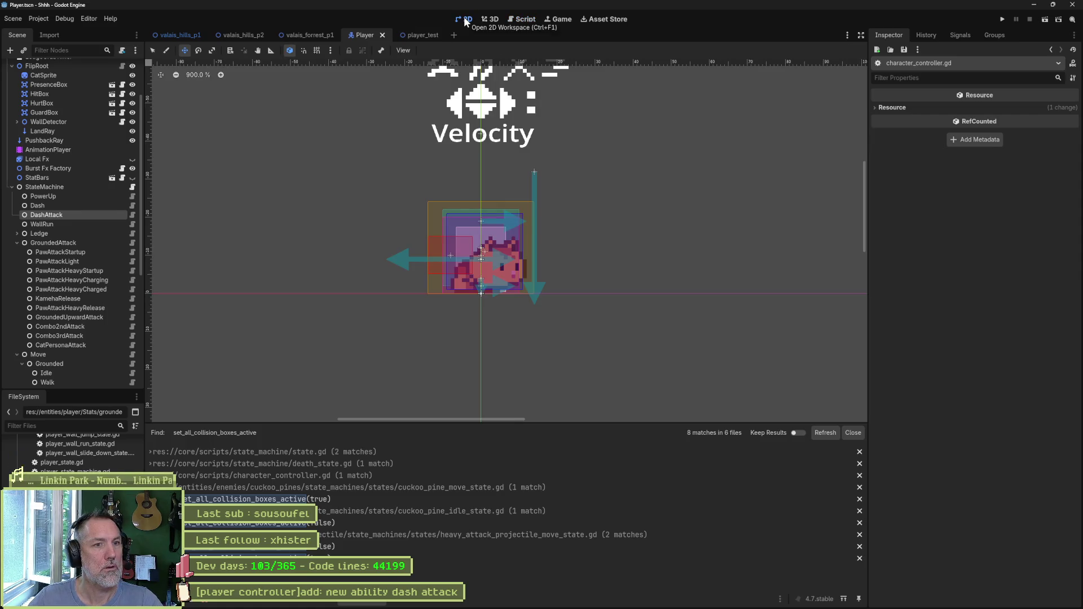
{"action": "scroll", "scroll_direction": "up", "scroll_amount": 3}
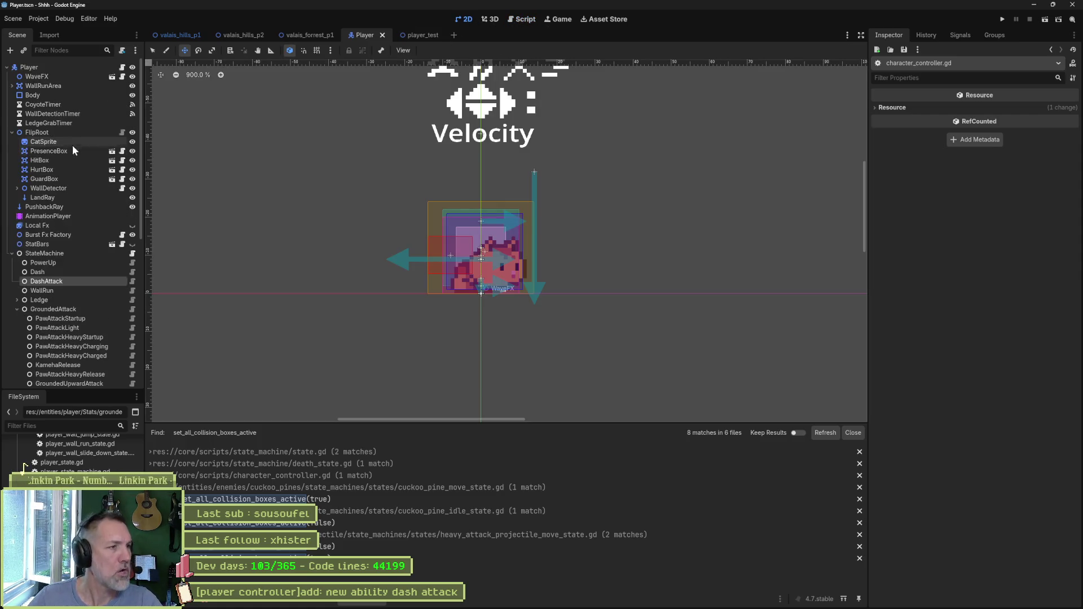
{"action": "left_click", "coordinate": [63, 160]}
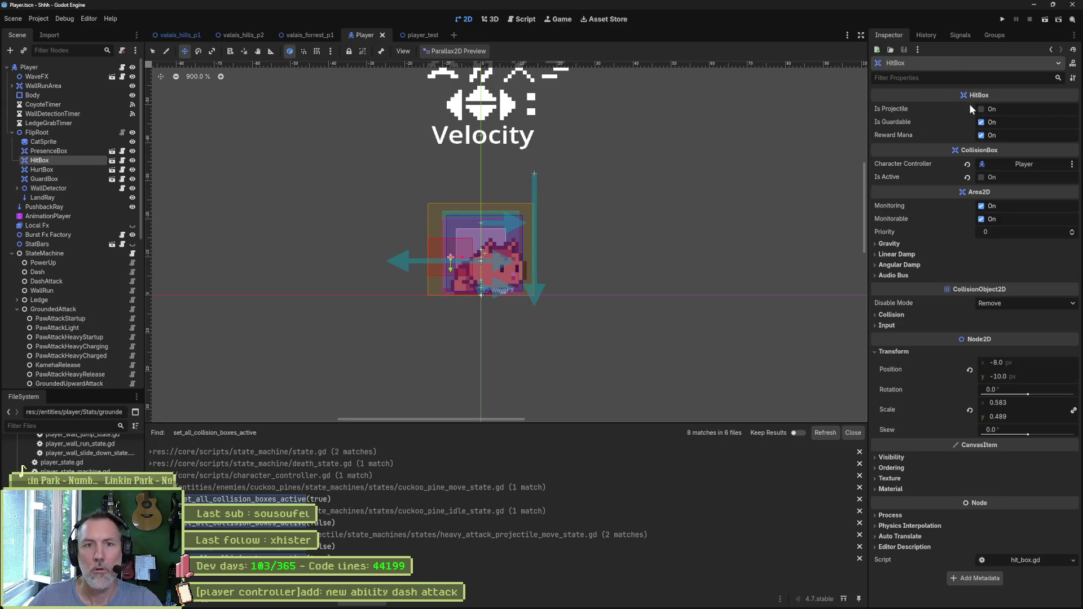
{"action": "left_click", "coordinate": [980, 177]}
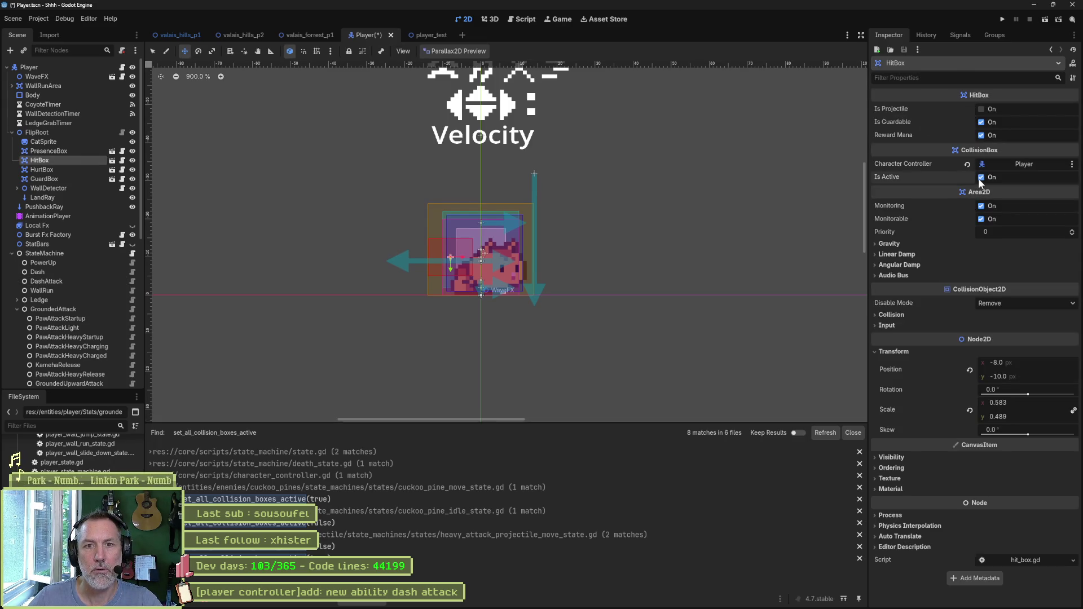
{"action": "key", "text": "ctrl+s"}
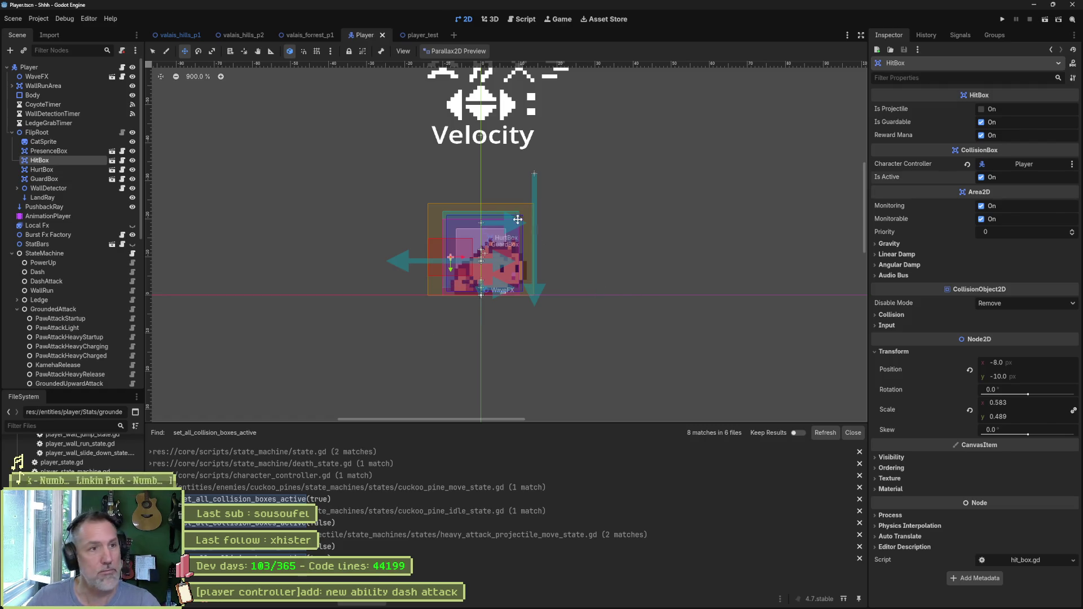
- Run the player_test scene briefly, then stop it
{"action": "left_click", "coordinate": [422, 36]}
{"action": "key", "text": "F6"}
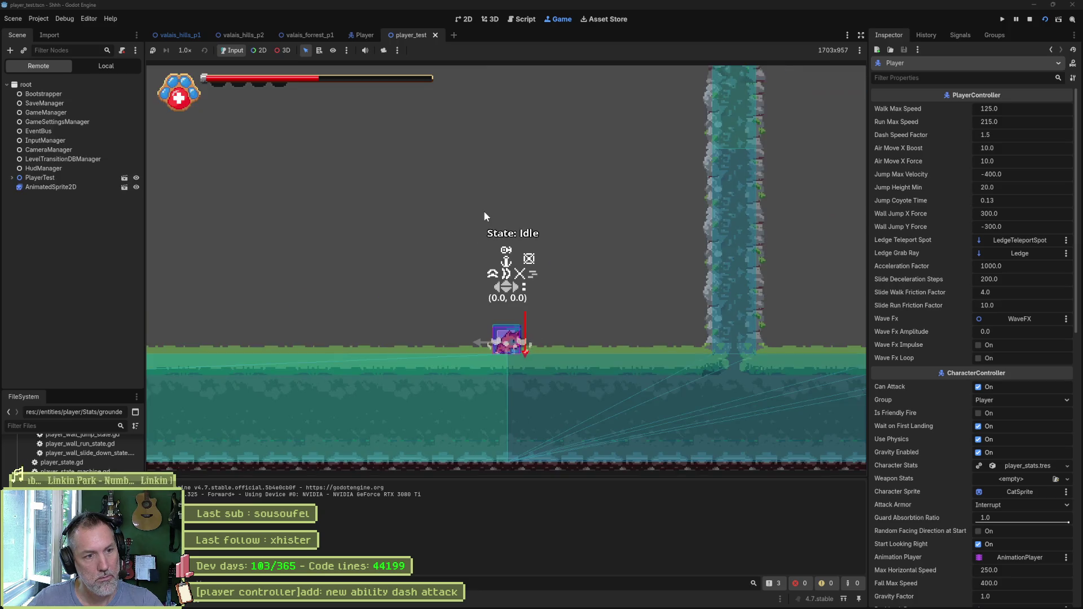
{"action": "key", "text": "F8"}
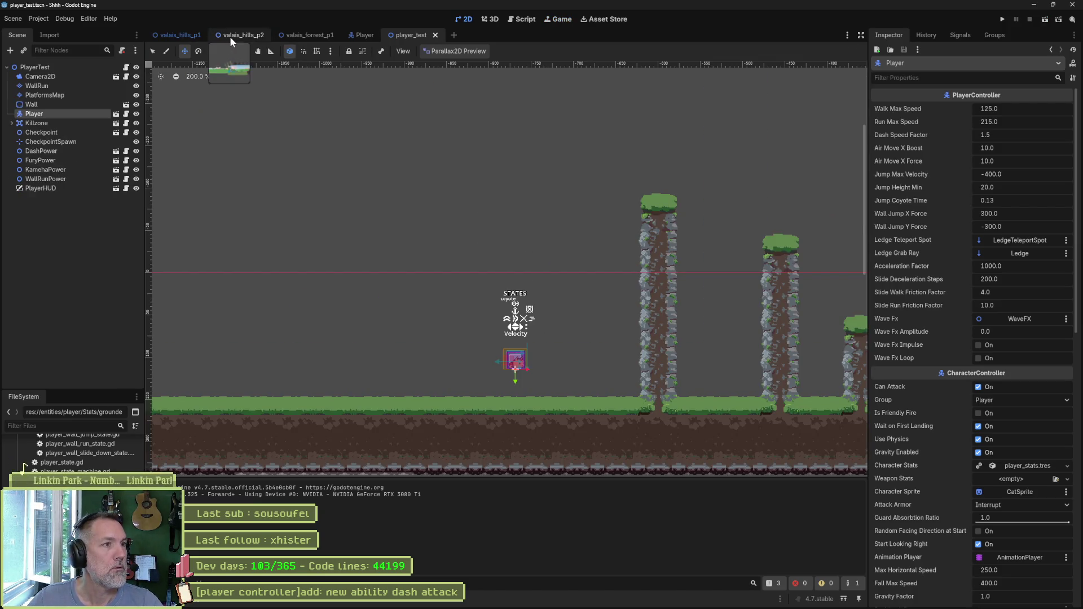
- Play valais_hills_p2 toward the scarecrow, inspect the live Player > FlipRoot > HitBox, then stop
{"action": "left_click", "coordinate": [230, 36]}
{"action": "key", "text": "ctrl+s"}
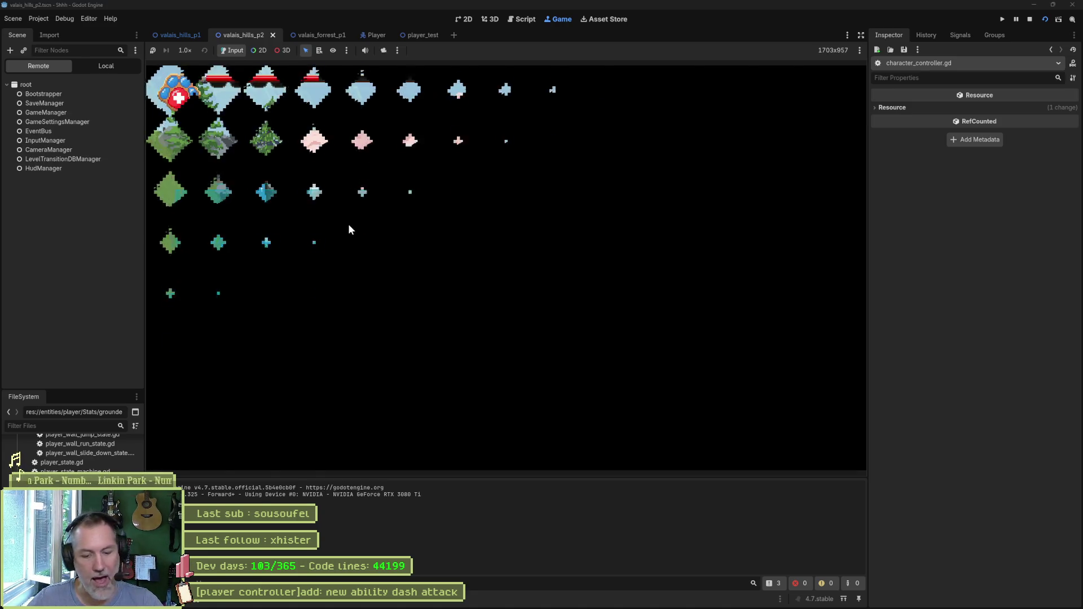
{"action": "key", "text": "Right"}
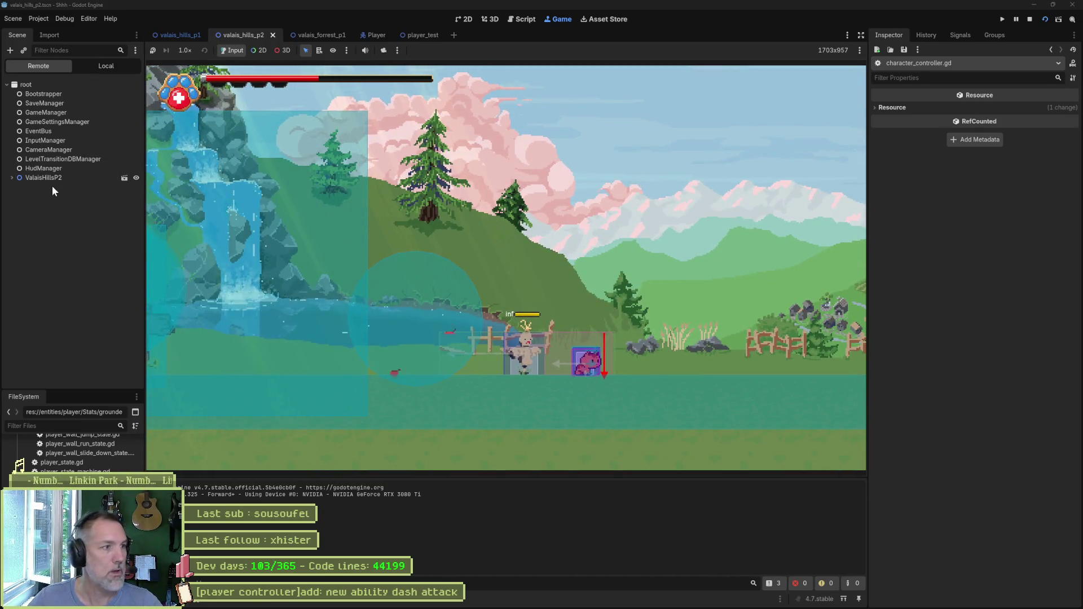
{"action": "left_click", "coordinate": [12, 177]}
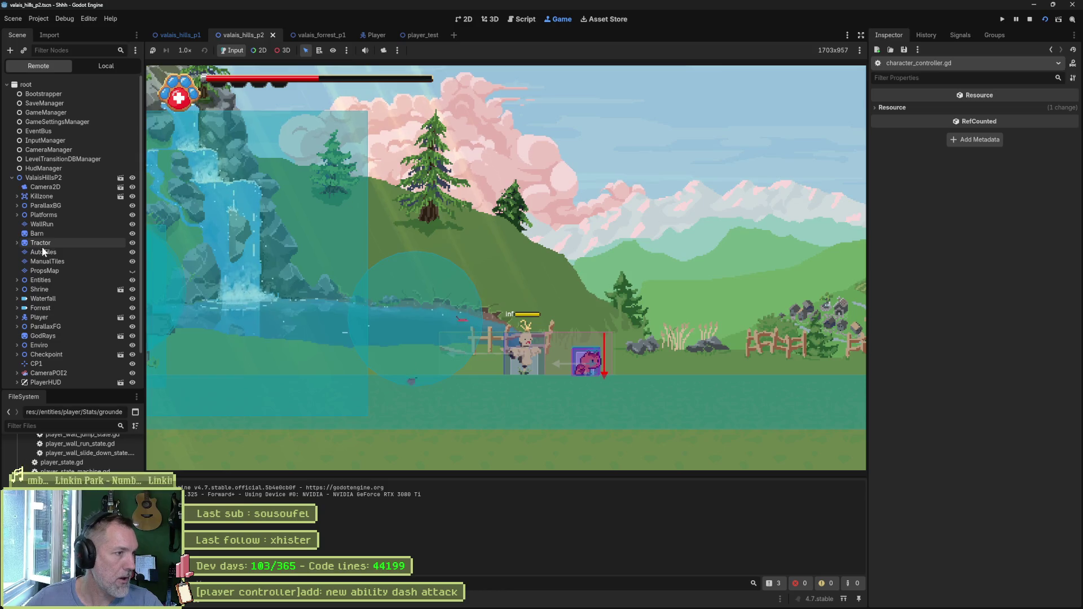
{"action": "left_click", "coordinate": [16, 317]}
{"action": "left_click", "coordinate": [22, 383]}
{"action": "scroll", "scroll_direction": "down", "scroll_amount": 3}
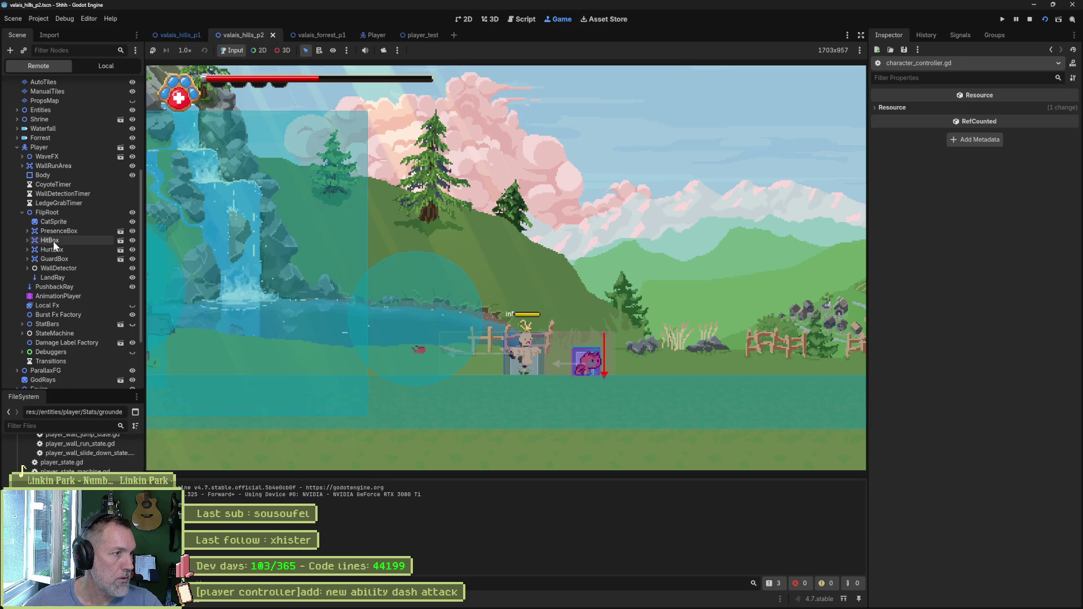
{"action": "left_click", "coordinate": [53, 241]}
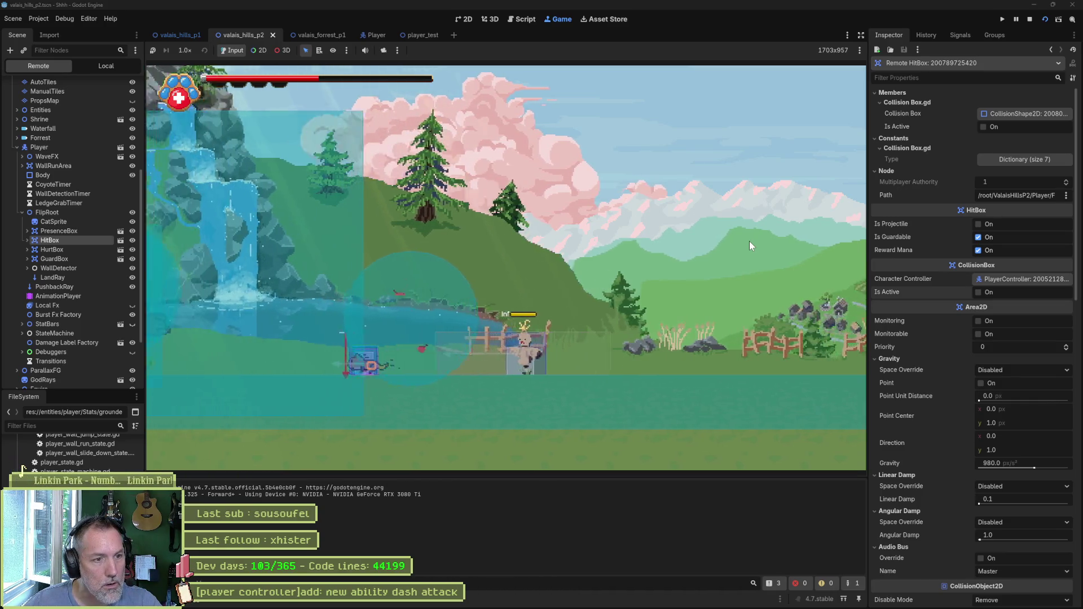
{"action": "key", "text": "F8"}
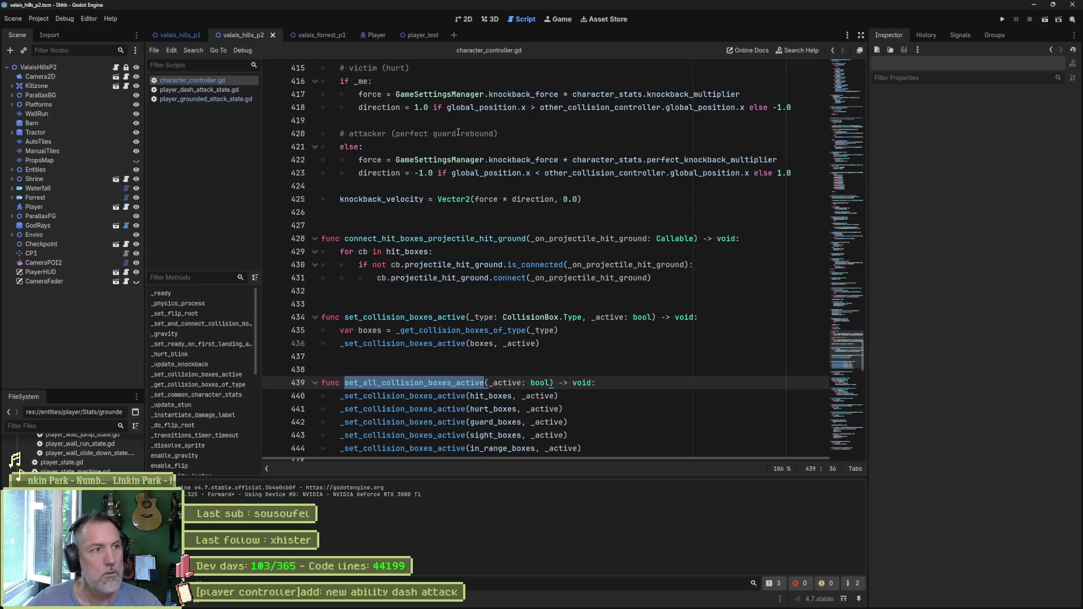
- In the Player scene, comment out line 8 of player_idle_state.gd with #
{"action": "left_click", "coordinate": [364, 35]}
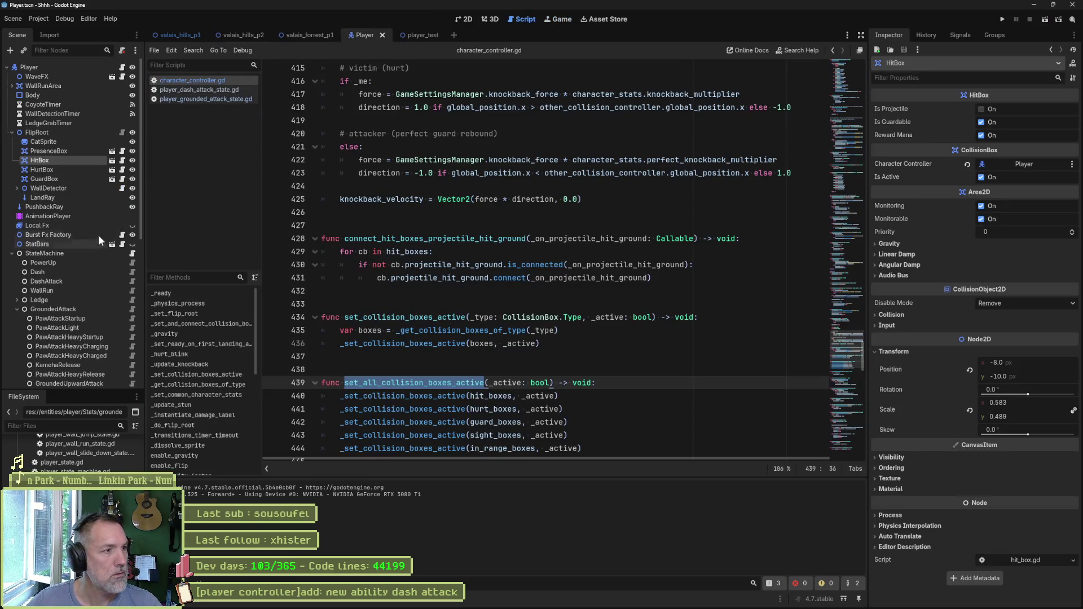
{"action": "scroll", "scroll_direction": "down", "scroll_amount": 3}
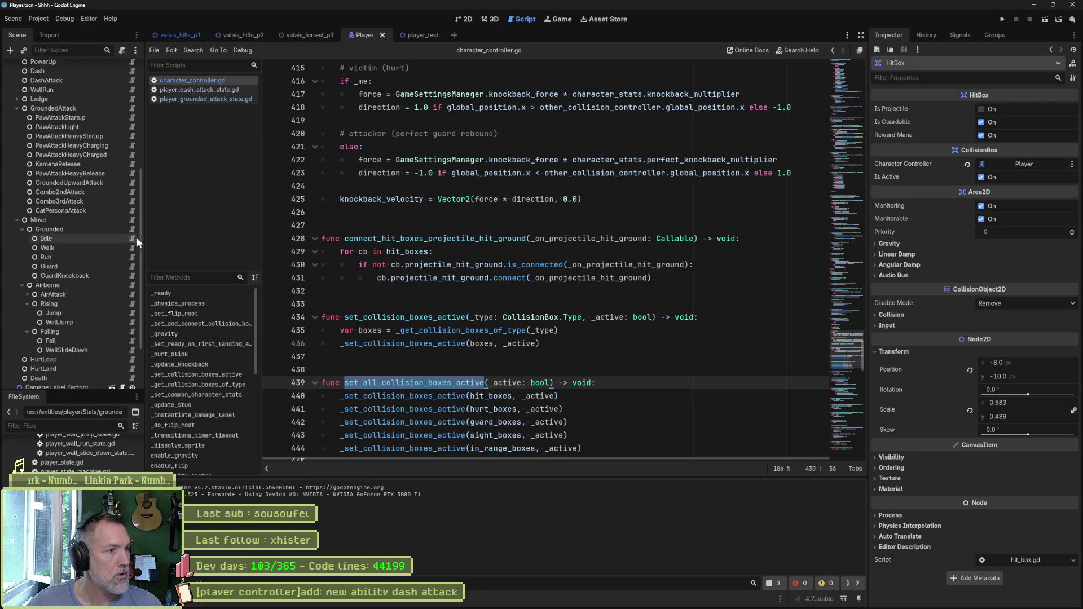
{"action": "left_click", "coordinate": [133, 238]}
{"action": "key", "text": "Down"}
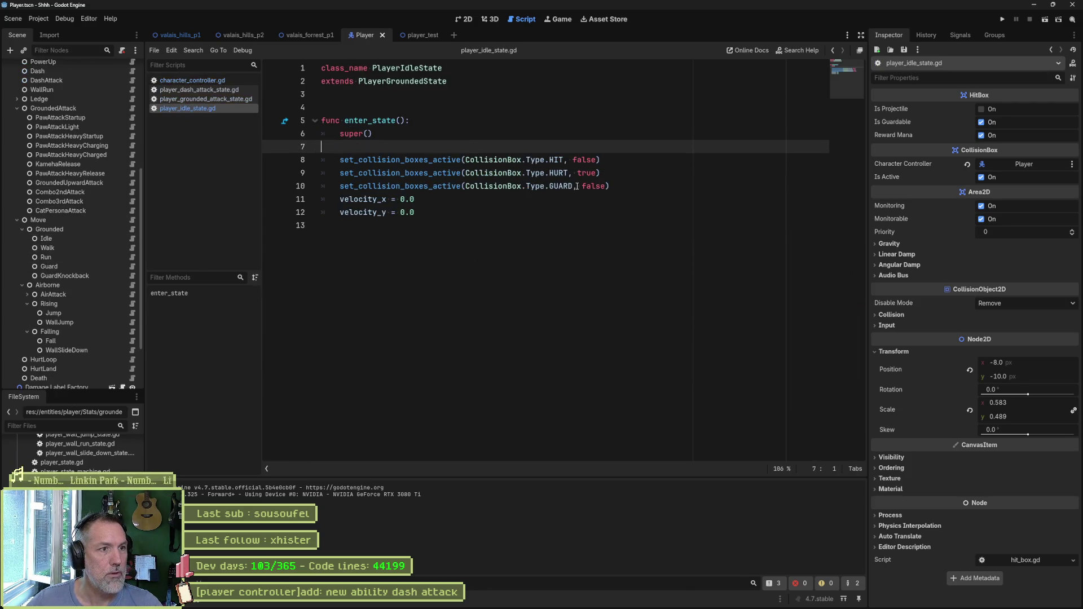
{"action": "left_click_drag", "start_coordinate": [600, 160], "coordinate": [333, 162]}
{"action": "left_click", "coordinate": [340, 160]}
{"action": "type", "text": "#"}
- Playtest player_test and valais_hills_p2 with a dash attack, then uncomment line 8 and save
{"action": "left_click", "coordinate": [420, 35]}
{"action": "key", "text": "F6"}
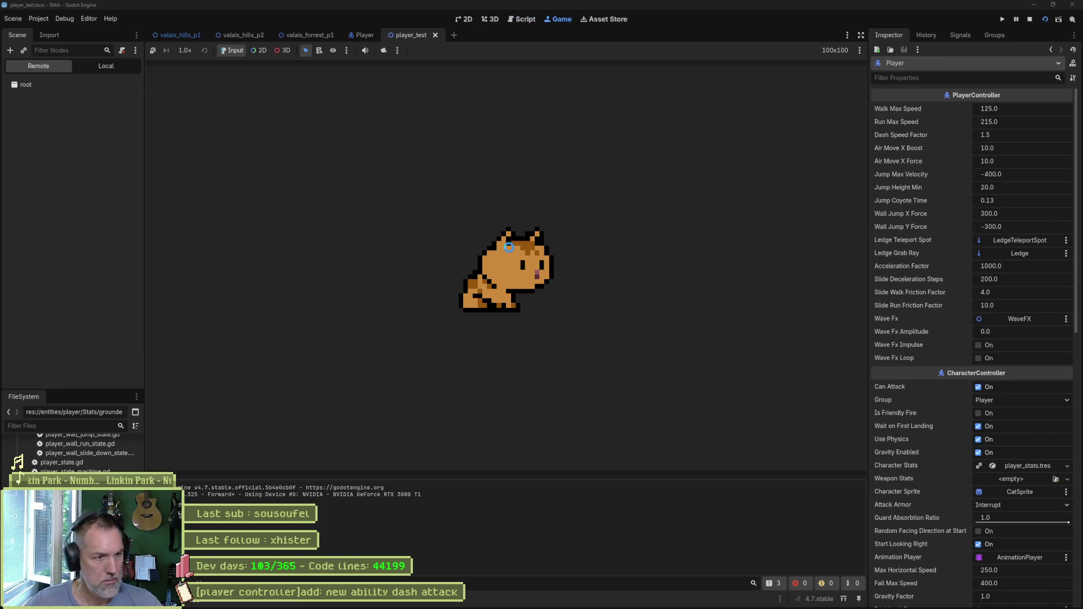
{"action": "key", "text": "F8"}
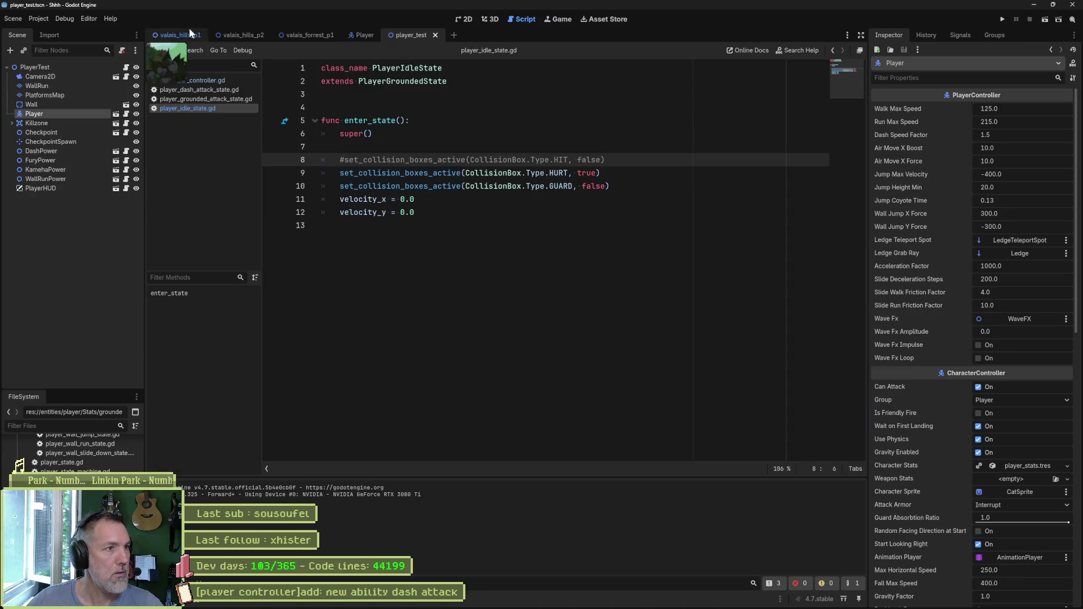
{"action": "left_click", "coordinate": [221, 34]}
{"action": "key", "text": "F6"}
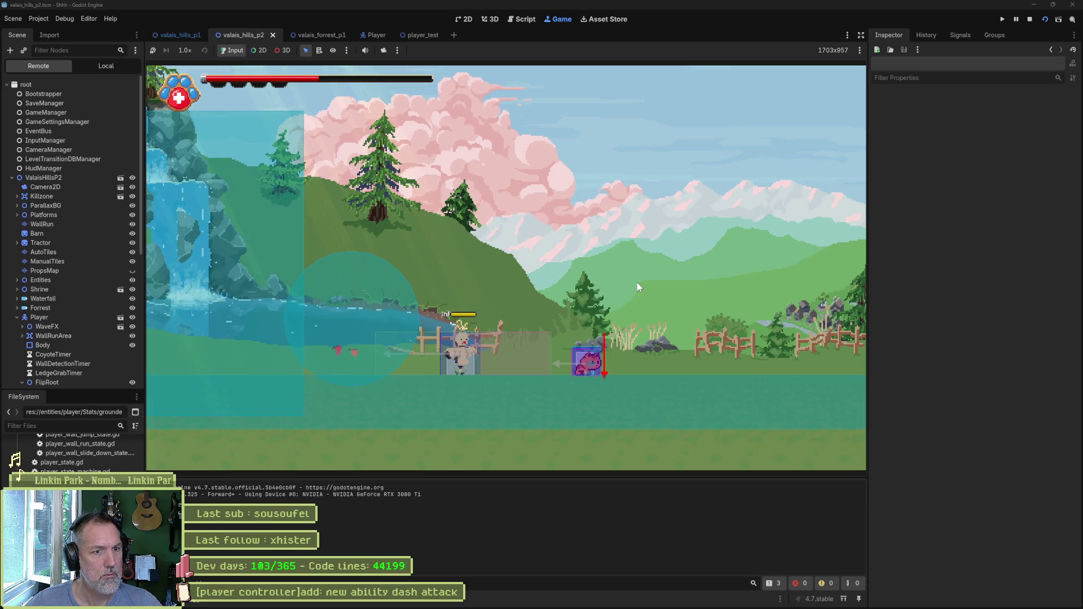
{"action": "key", "text": "Left"}
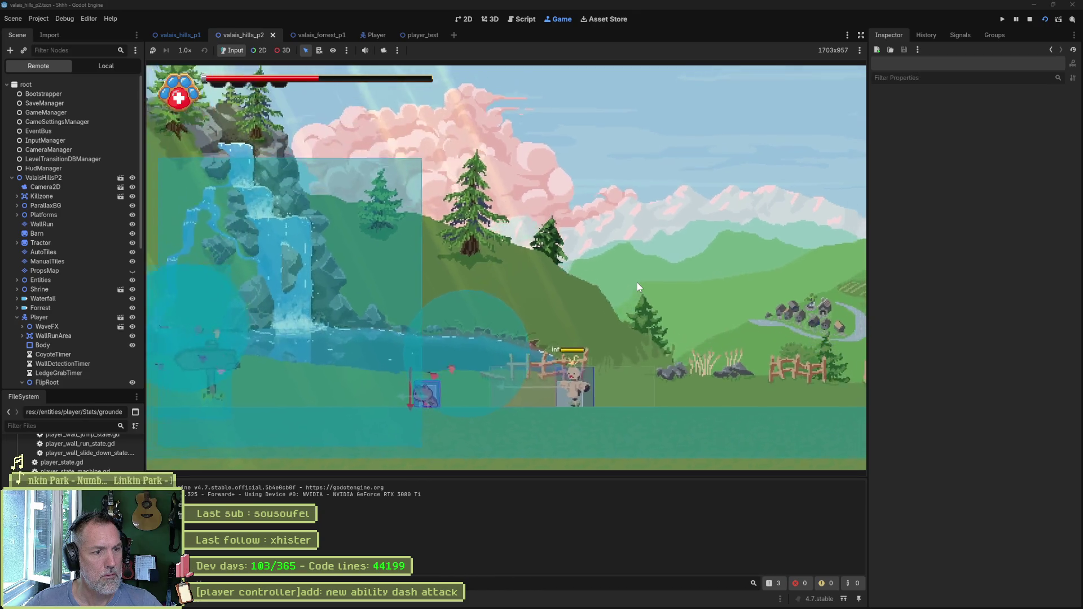
{"action": "key", "text": "F8"}
{"action": "key", "text": "BackSpace"}
{"action": "key", "text": "ctrl+s"}
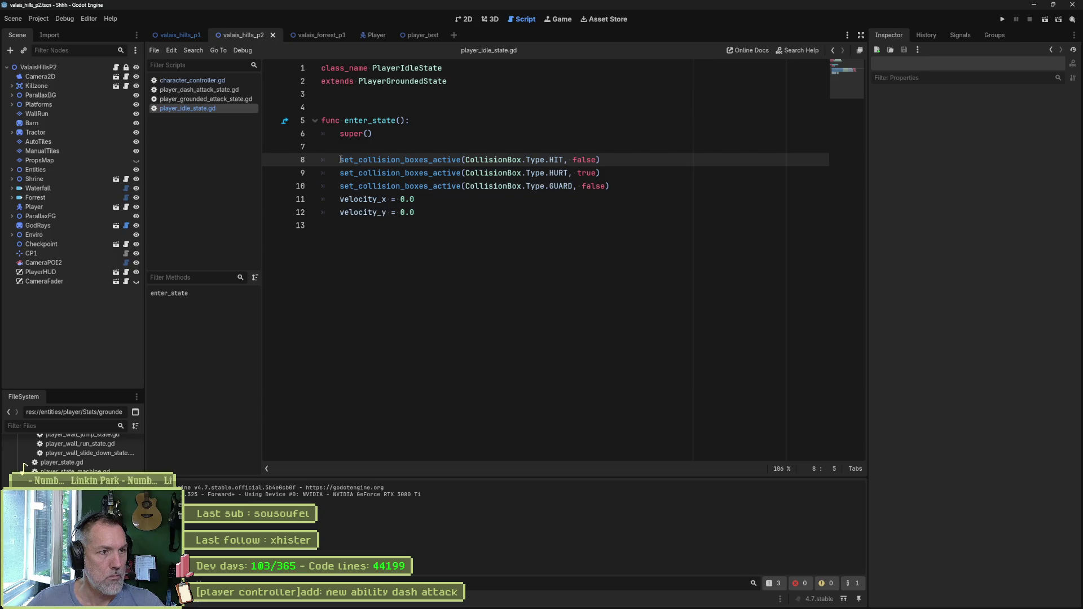
- Search the project for CollisionBox.Type.HURT and check the character_controller.gd match at line 294
{"action": "left_click_drag", "start_coordinate": [466, 173], "coordinate": [568, 175]}
{"action": "key", "text": "ctrl+shift+f"}
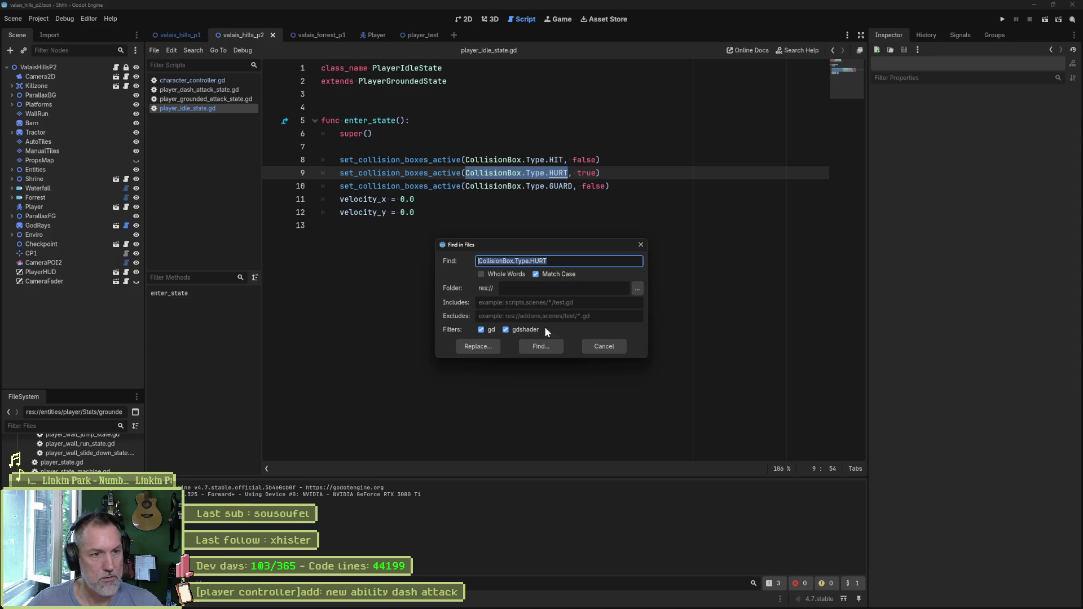
{"action": "left_click", "coordinate": [541, 345]}
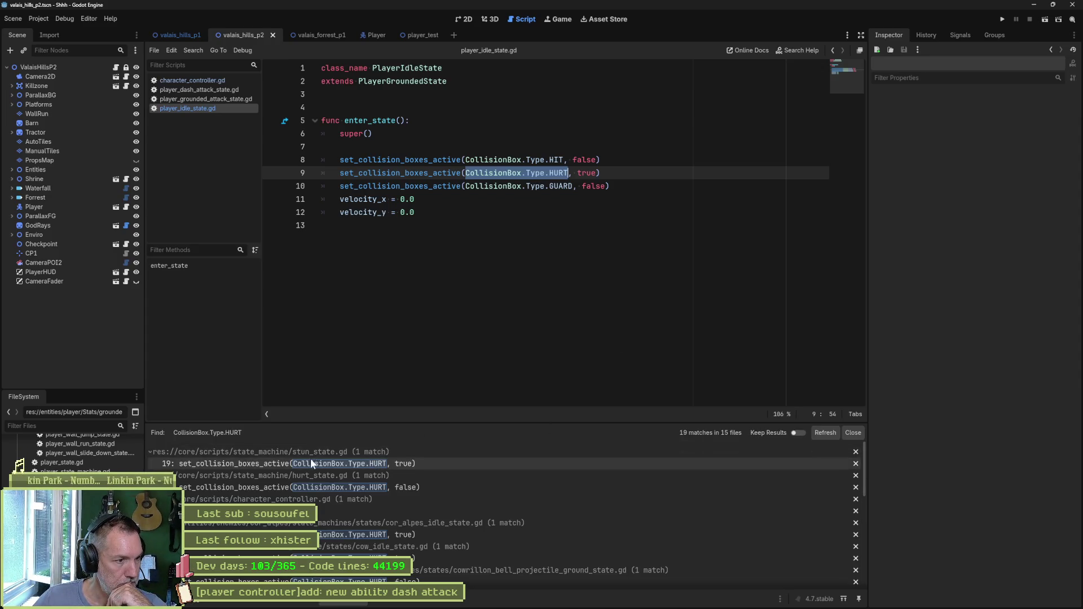
{"action": "left_click", "coordinate": [367, 452]}
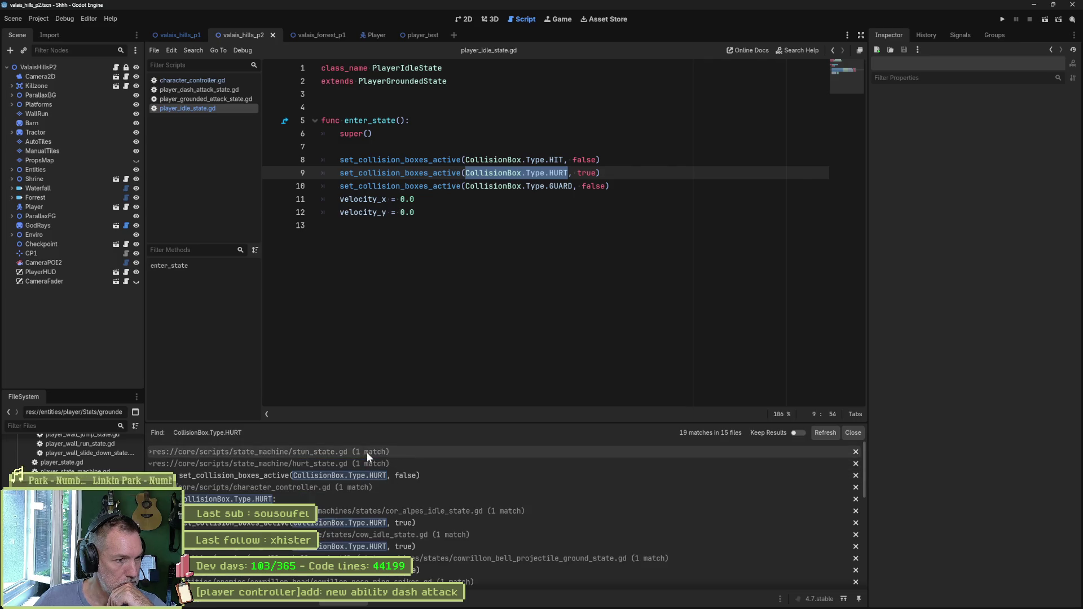
{"action": "left_click", "coordinate": [374, 462]}
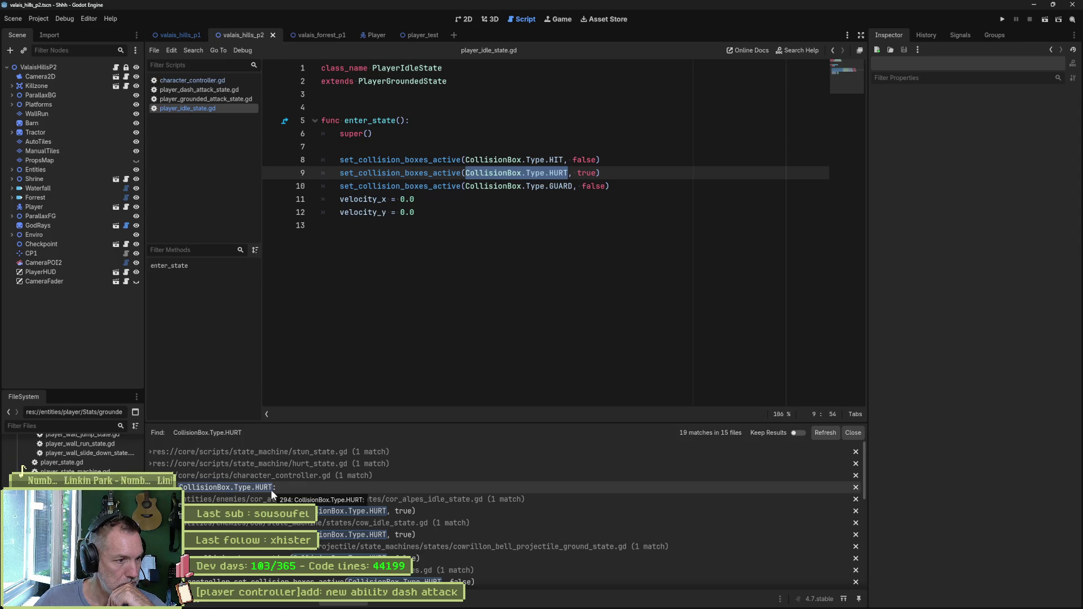
{"action": "left_click", "coordinate": [271, 490]}
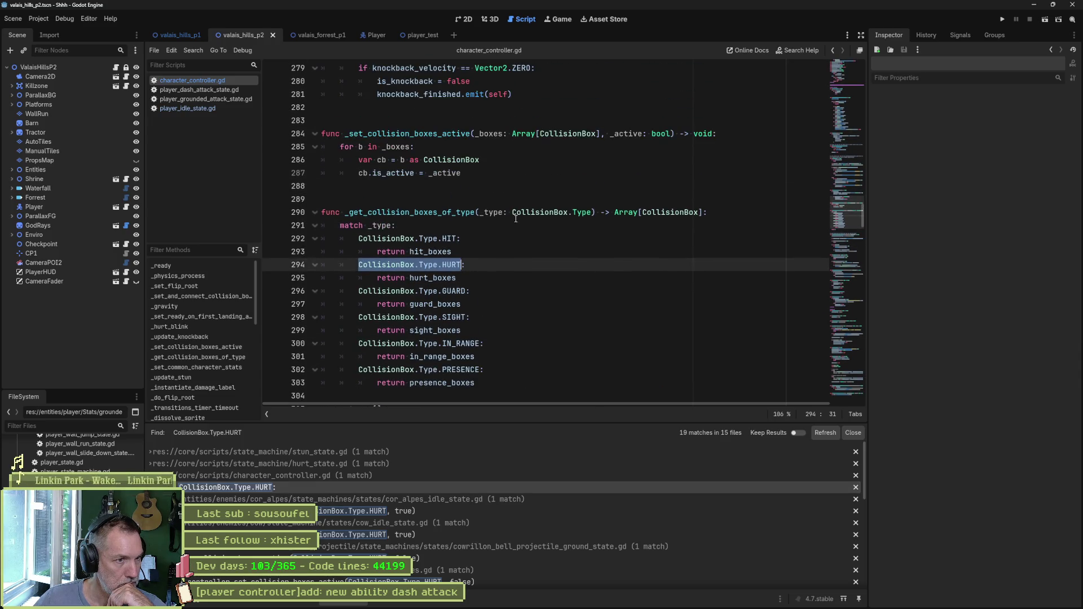
- Collapse the unrelated enemy and projectile result groups, leaving player_idle_state.gd expanded
{"action": "left_click", "coordinate": [310, 476]}
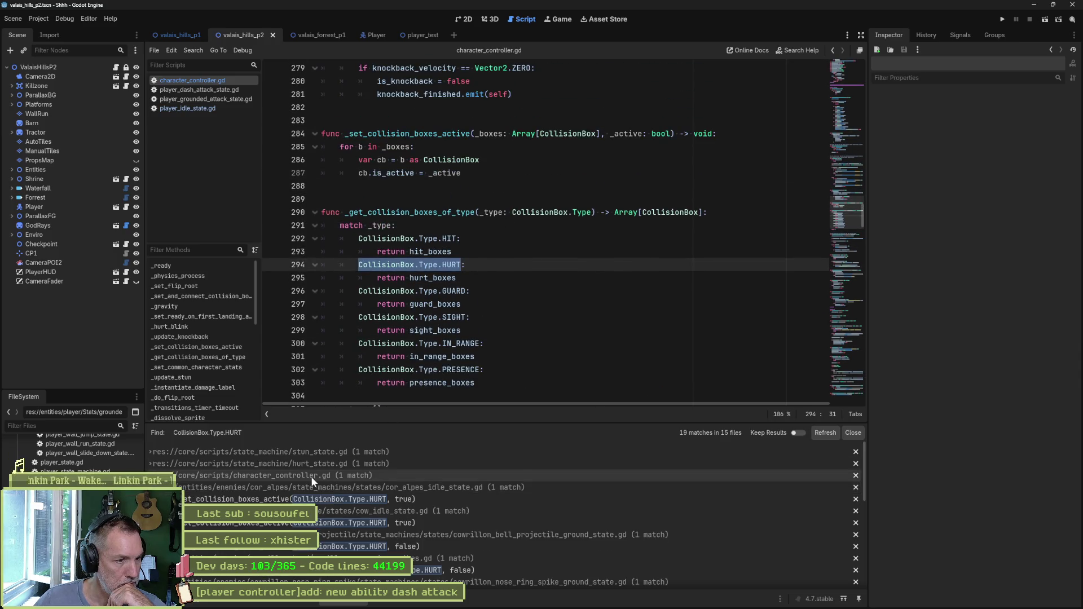
{"action": "left_click", "coordinate": [445, 486]}
{"action": "left_click", "coordinate": [452, 499]}
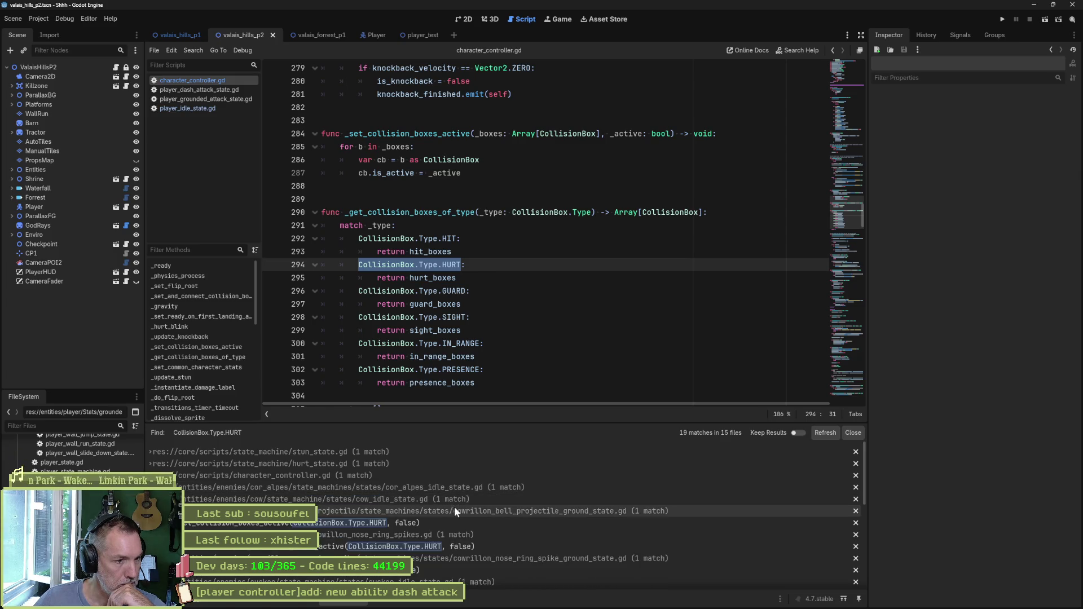
{"action": "left_click", "coordinate": [454, 510]}
{"action": "left_click", "coordinate": [474, 524]}
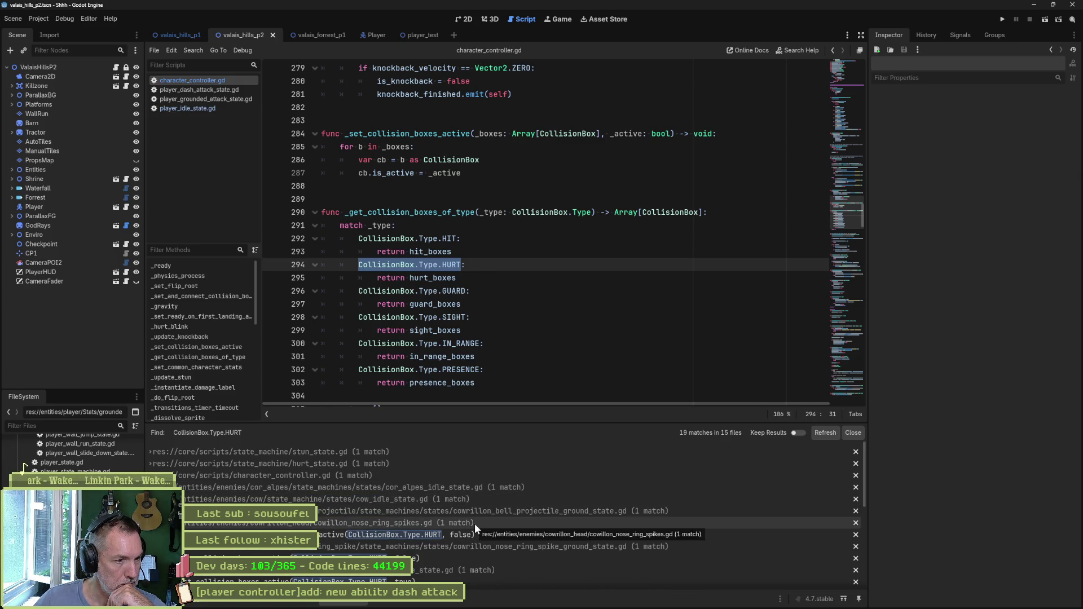
{"action": "left_click", "coordinate": [506, 534]}
{"action": "left_click", "coordinate": [503, 547]}
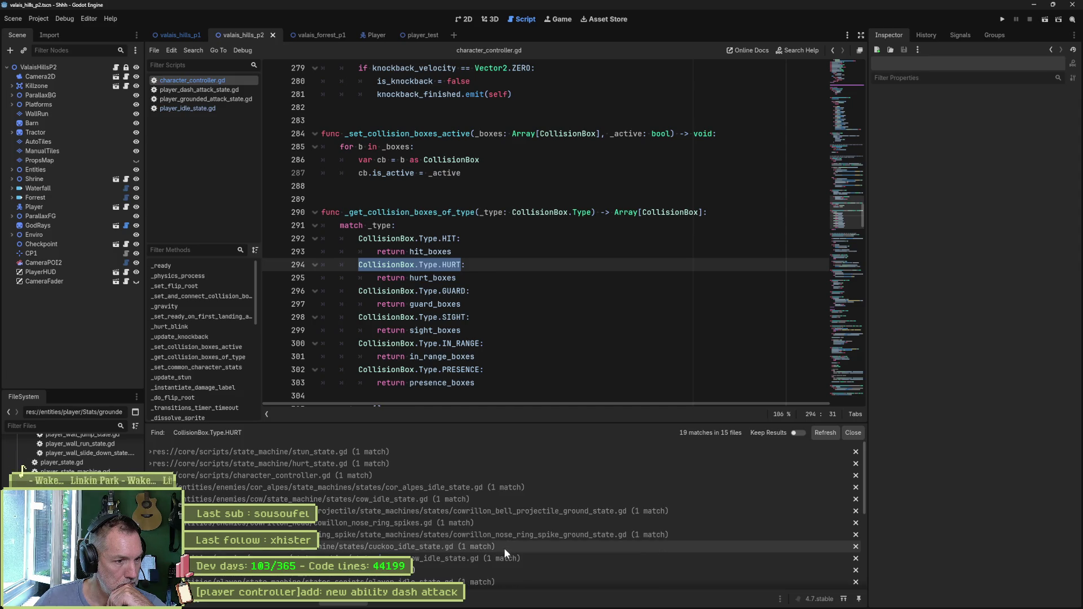
{"action": "left_click", "coordinate": [502, 557]}
{"action": "left_click", "coordinate": [496, 571]}
- Open player_dash_state.gd at line 27 and select its hurt-box enabling line
{"action": "scroll", "scroll_direction": "down", "scroll_amount": 3}
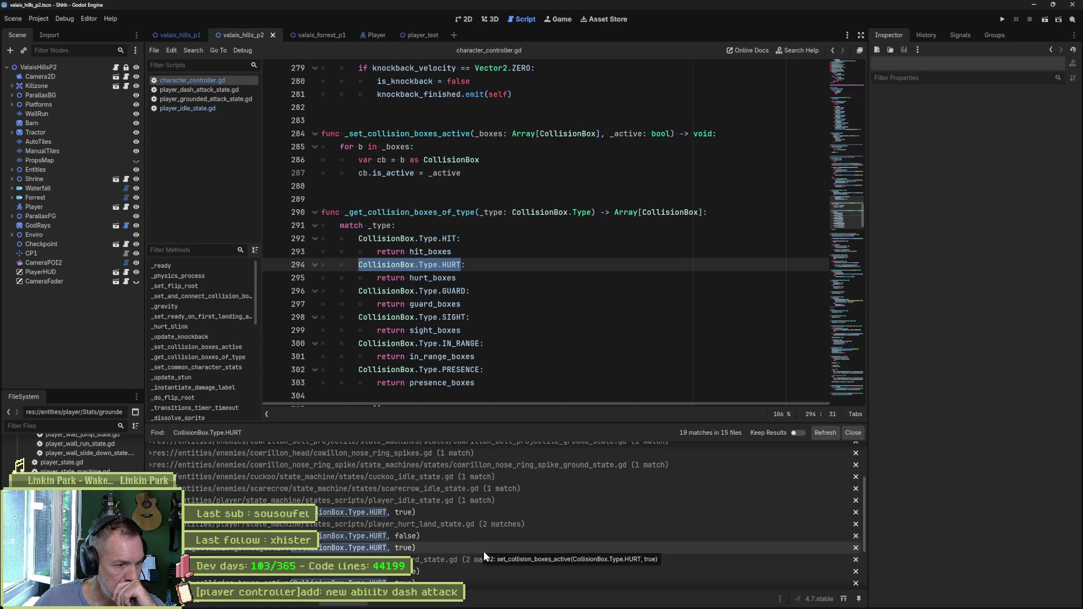
{"action": "scroll", "scroll_direction": "down", "scroll_amount": 3}
{"action": "scroll", "scroll_direction": "down", "scroll_amount": 3}
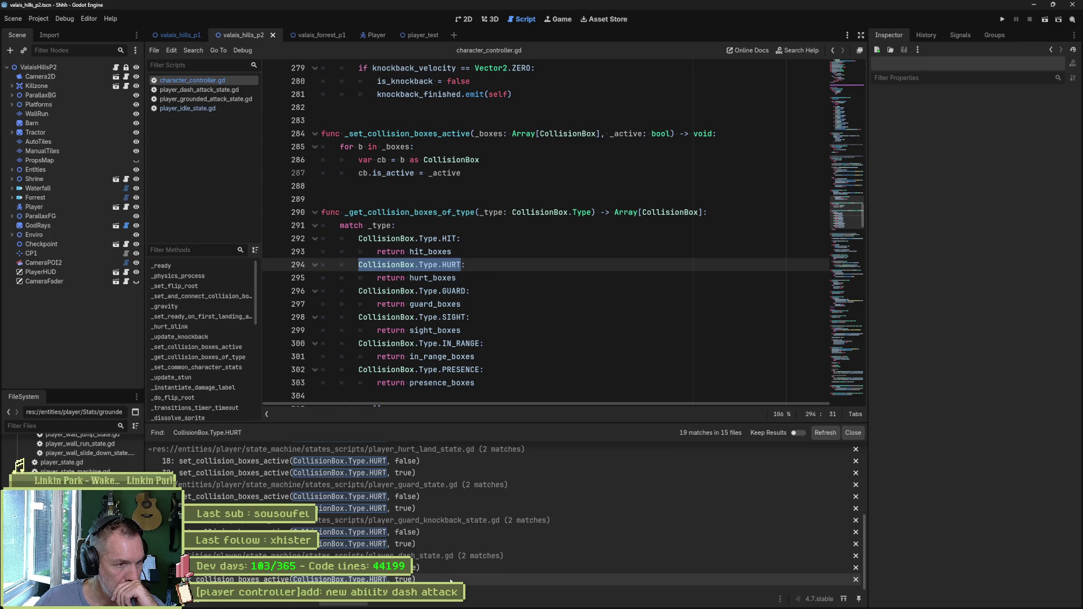
{"action": "left_click", "coordinate": [448, 579]}
{"action": "left_click_drag", "start_coordinate": [609, 263], "coordinate": [610, 256]}
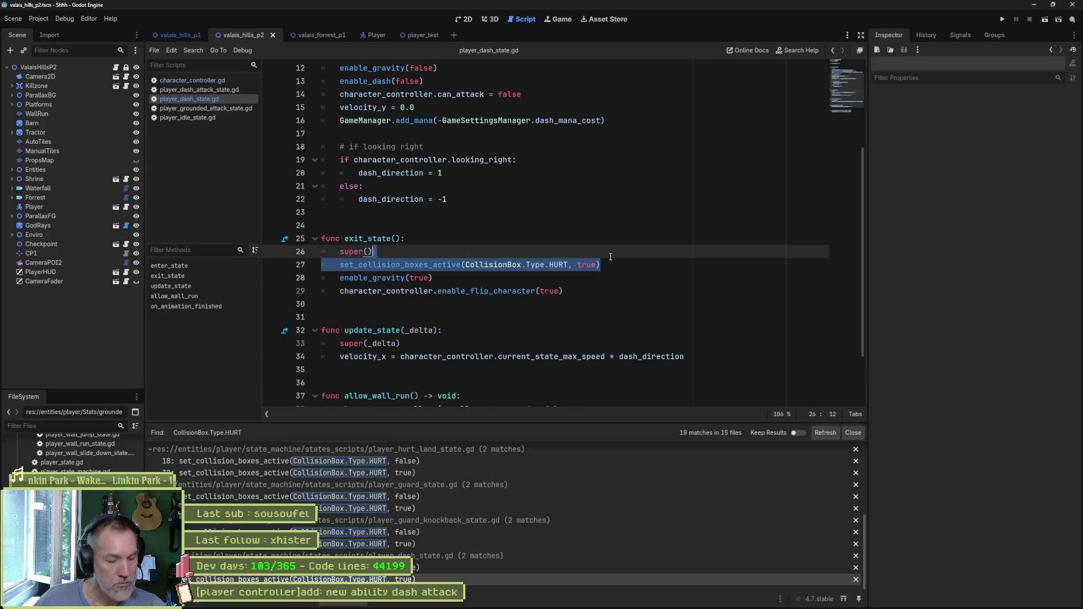
- Paste set_collision_boxes_active(CollisionBox.Type.HURT, true) after super() in player_dash_attack_state.gd and launch with F5
{"action": "left_click", "coordinate": [214, 88]}
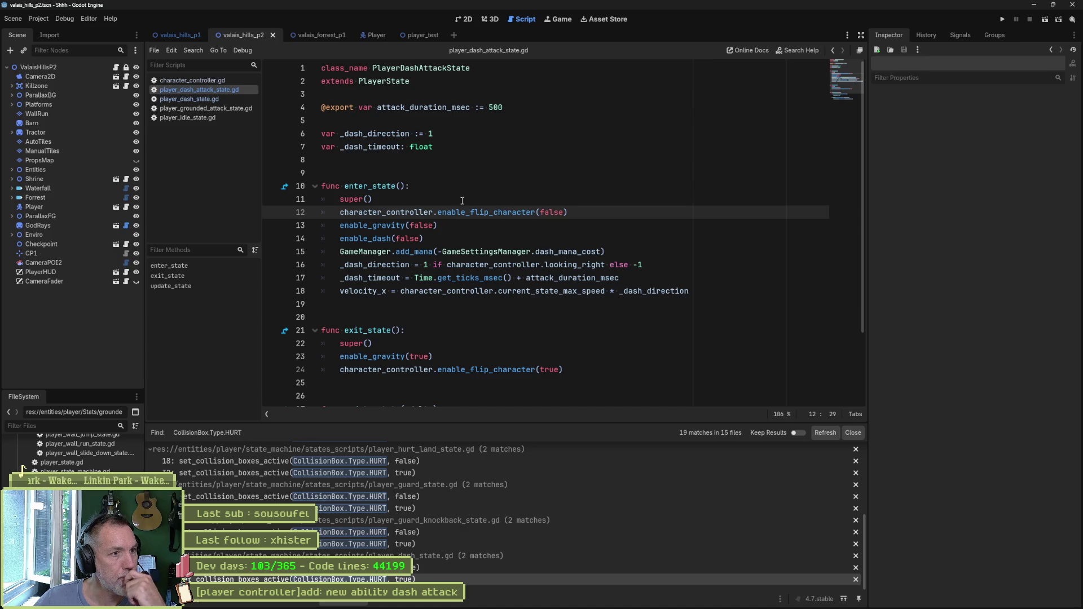
{"action": "left_click", "coordinate": [462, 201]}
{"action": "key", "text": "Return"}
{"action": "key", "text": "ctrl+v"}
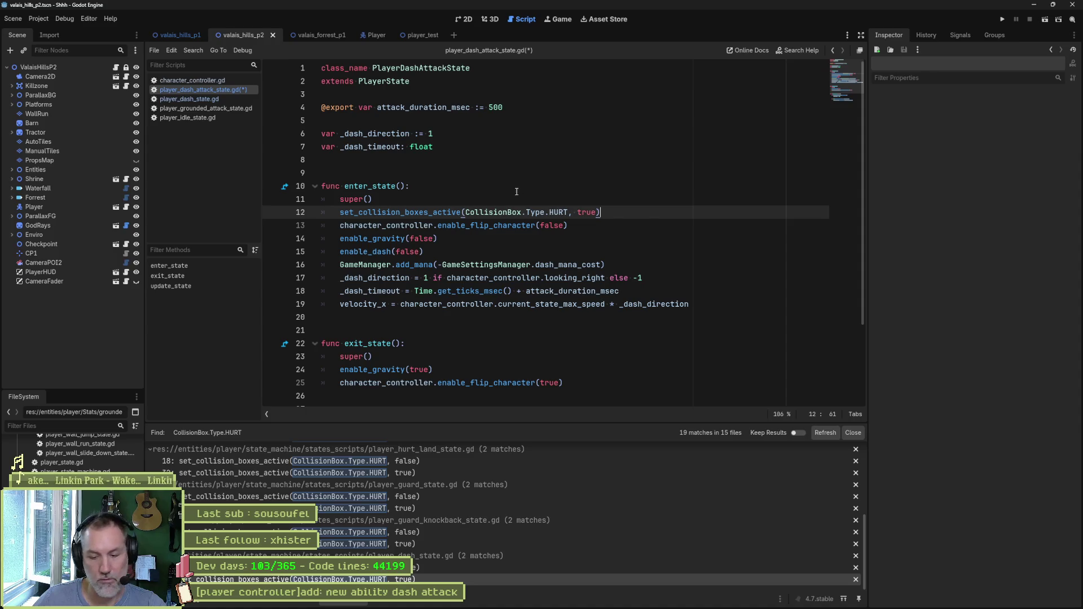
{"action": "key", "text": "F5"}
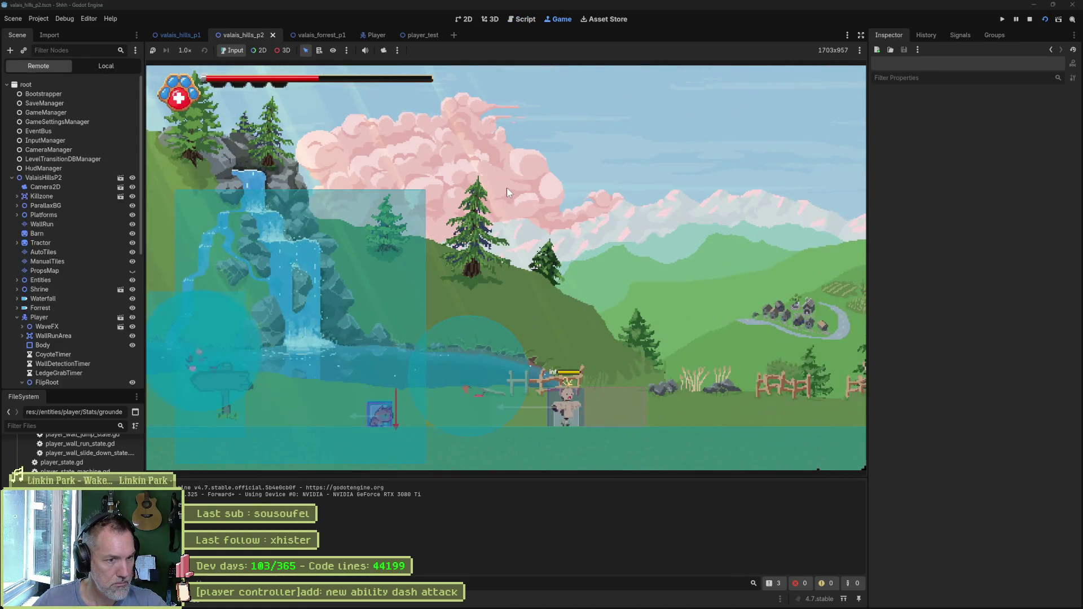
- In the running game, tick Is Active on the Player > FlipRoot > HitBox collision box
{"action": "key", "text": "d"}
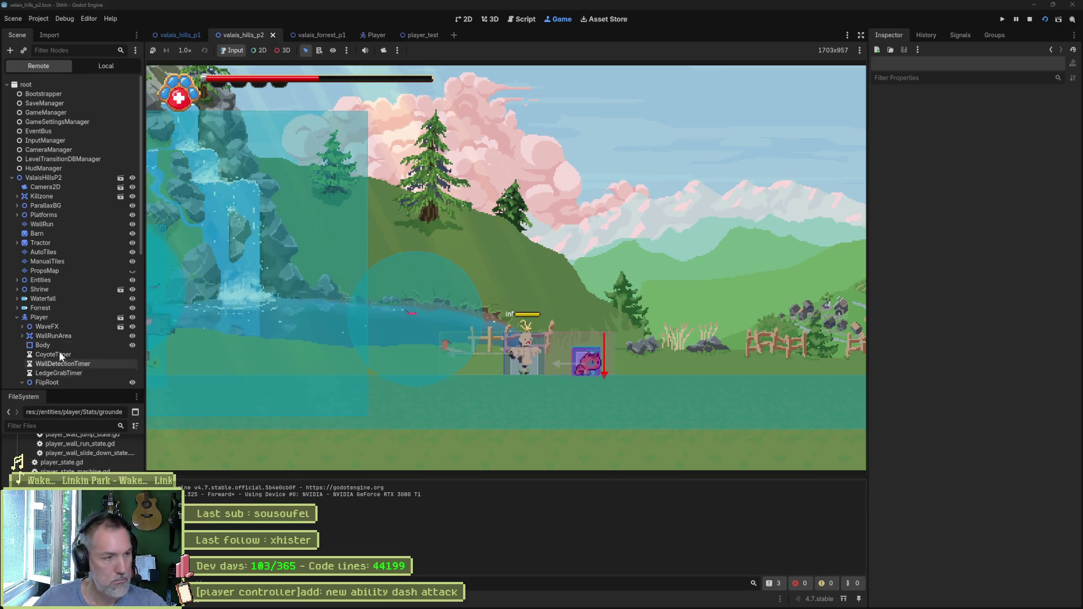
{"action": "scroll", "scroll_direction": "down", "scroll_amount": 3}
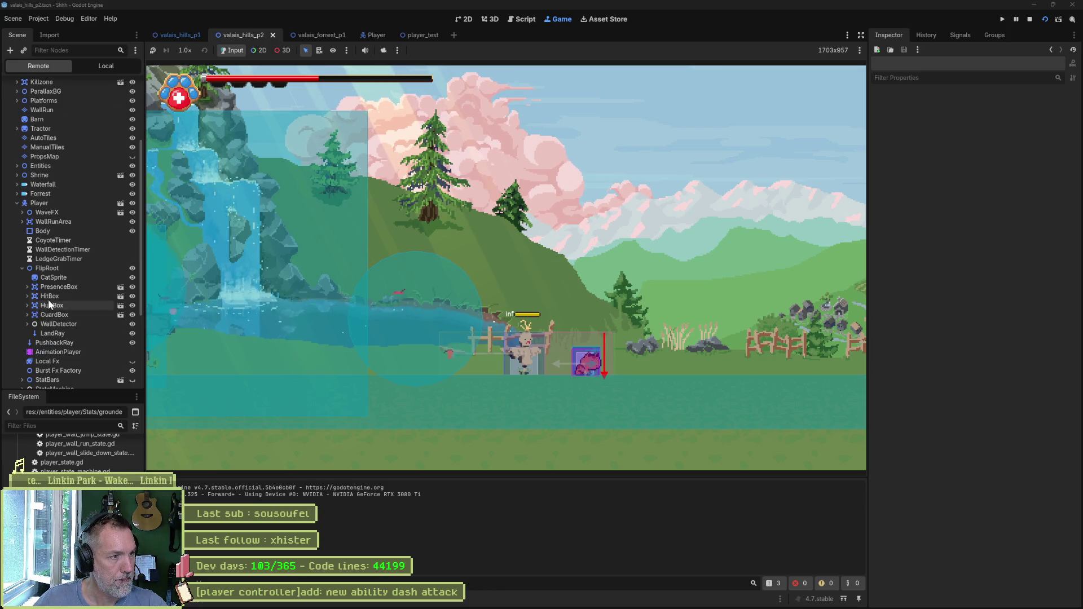
{"action": "left_click", "coordinate": [50, 298]}
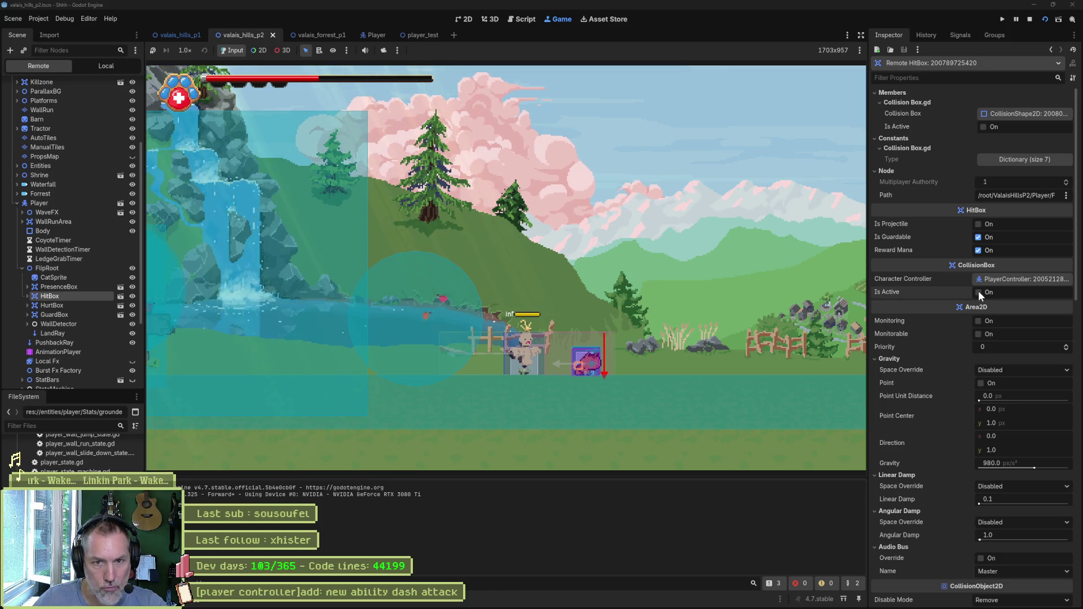
{"action": "left_click", "coordinate": [979, 293]}
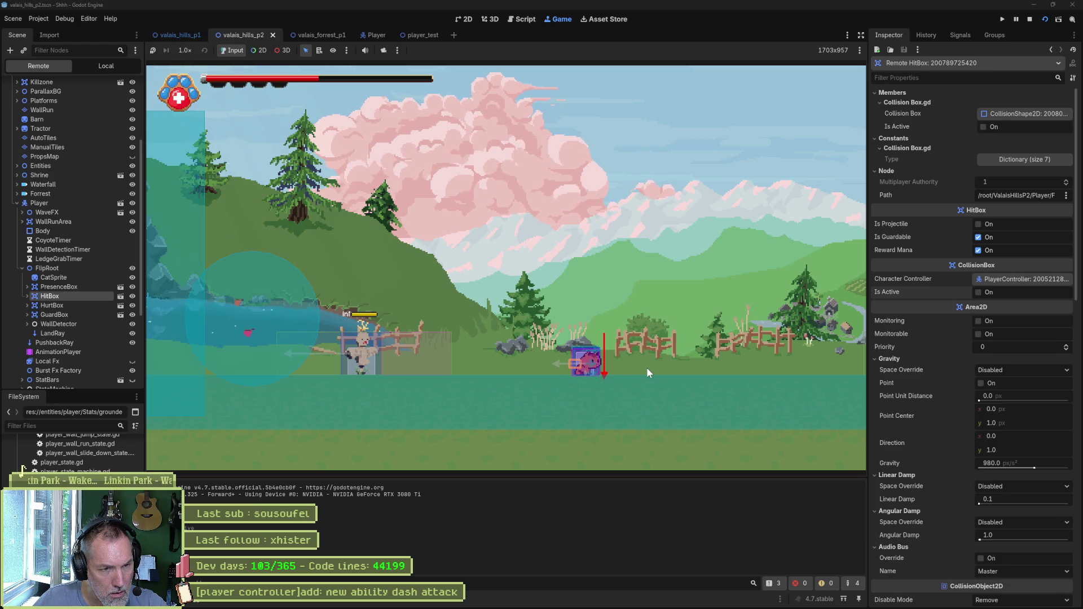
- Attack the training dummy, run and jump around the level, then stop the game
{"action": "key", "text": "Right"}
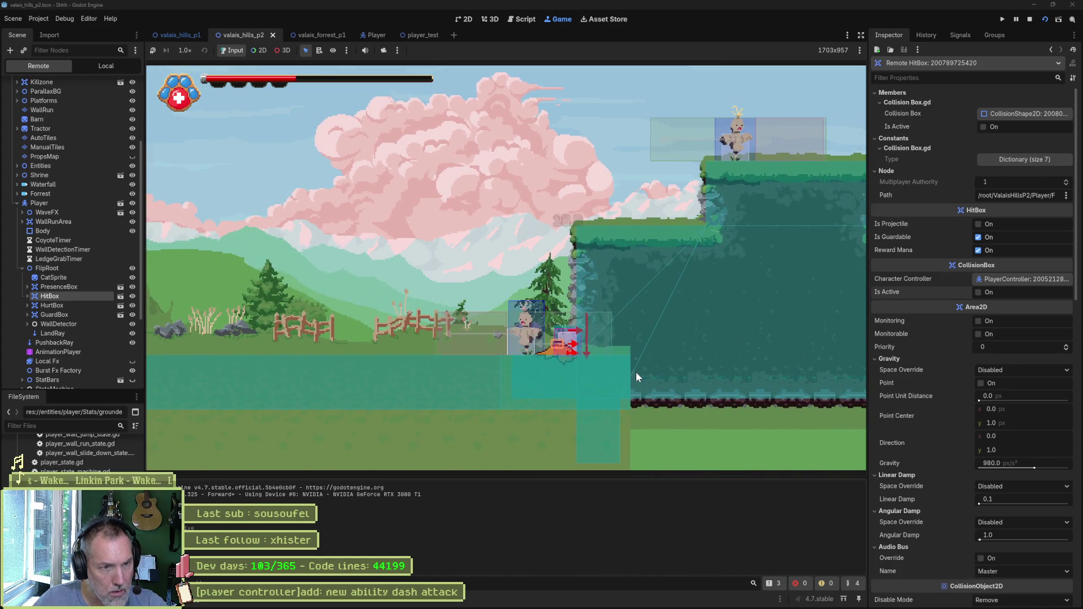
{"action": "key", "text": "Left"}
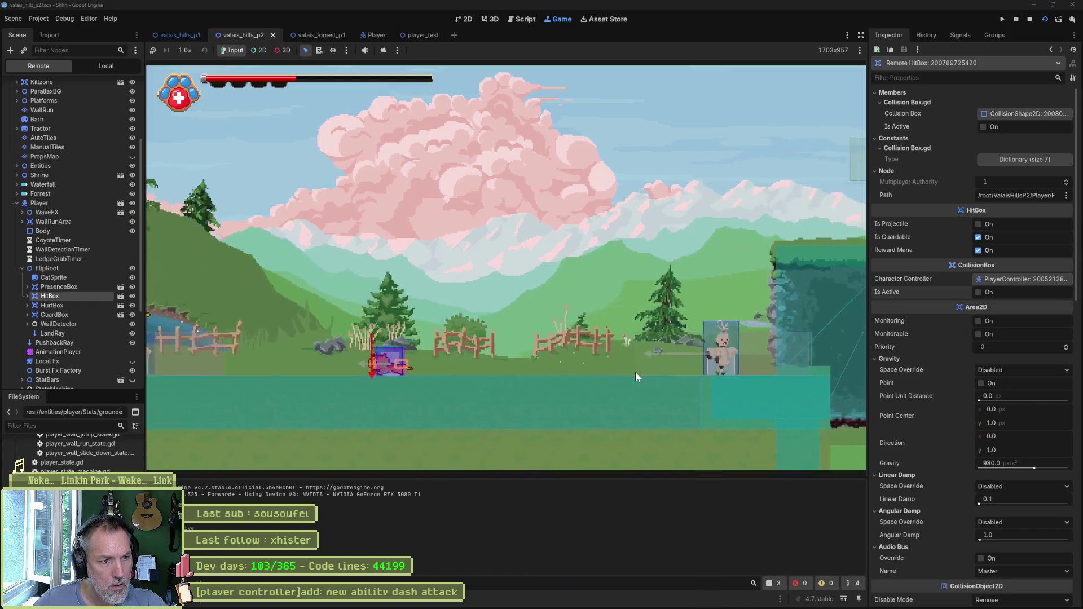
{"action": "key", "text": "Right"}
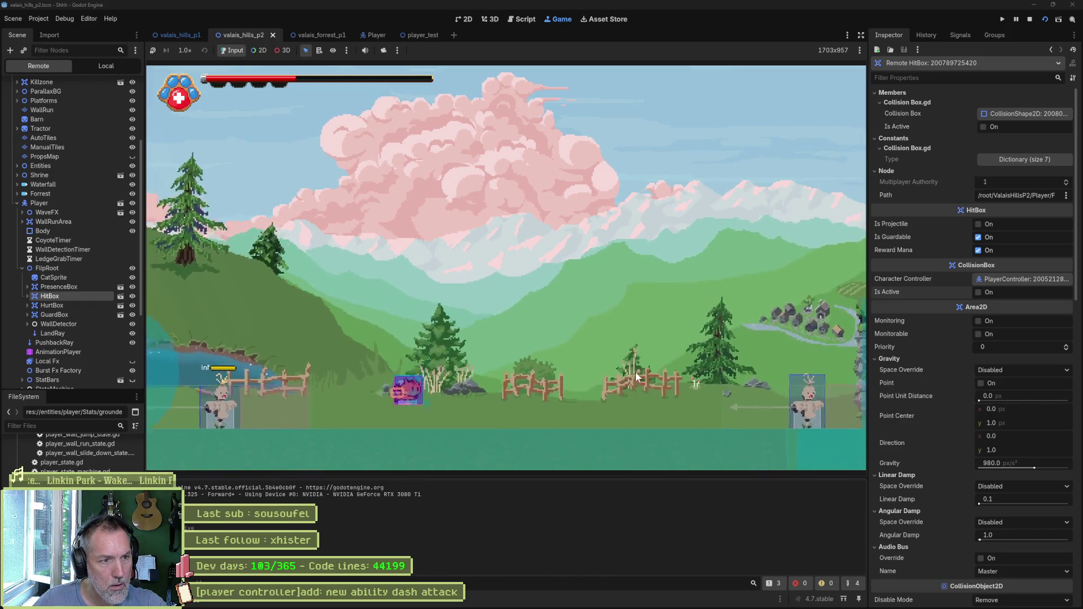
{"action": "key", "text": "Left"}
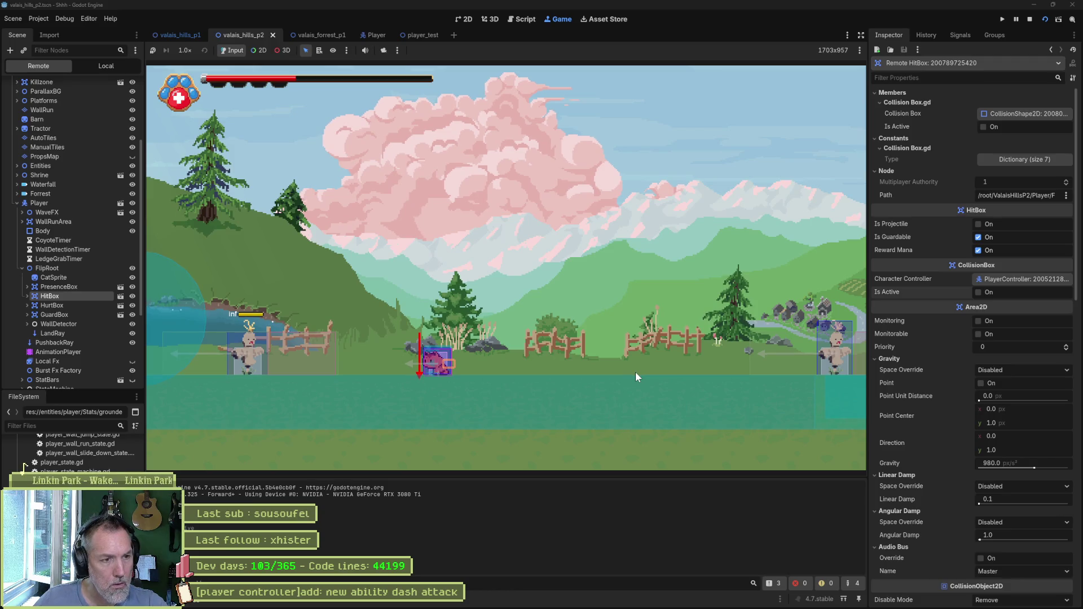
{"action": "key", "text": "F8"}
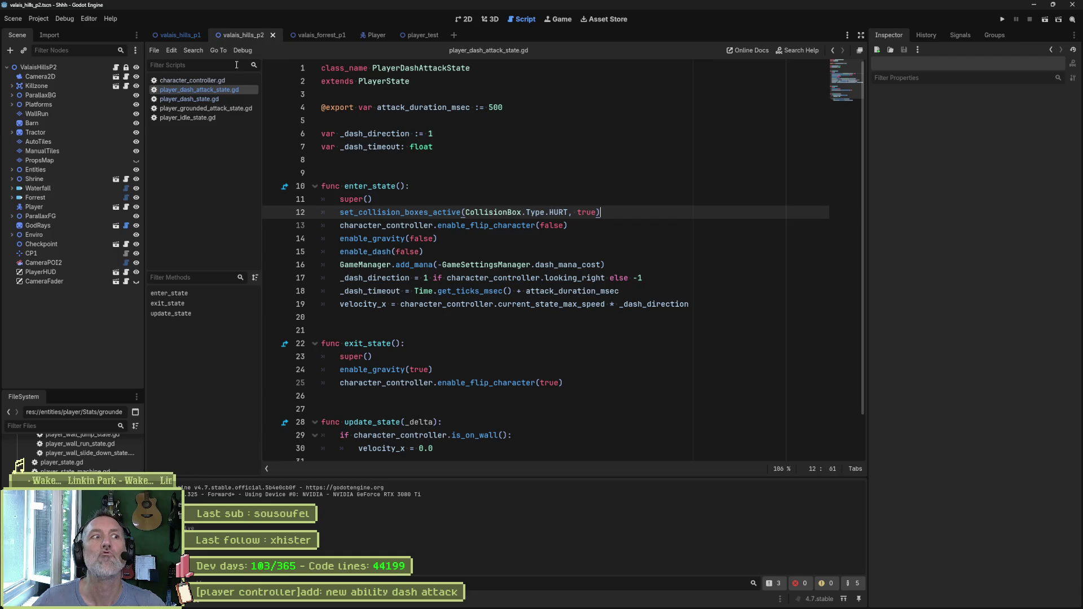
- Delete the hurt-box activation line 12 from player_dash_attack_state.gd's enter_state
{"action": "left_click", "coordinate": [365, 35]}
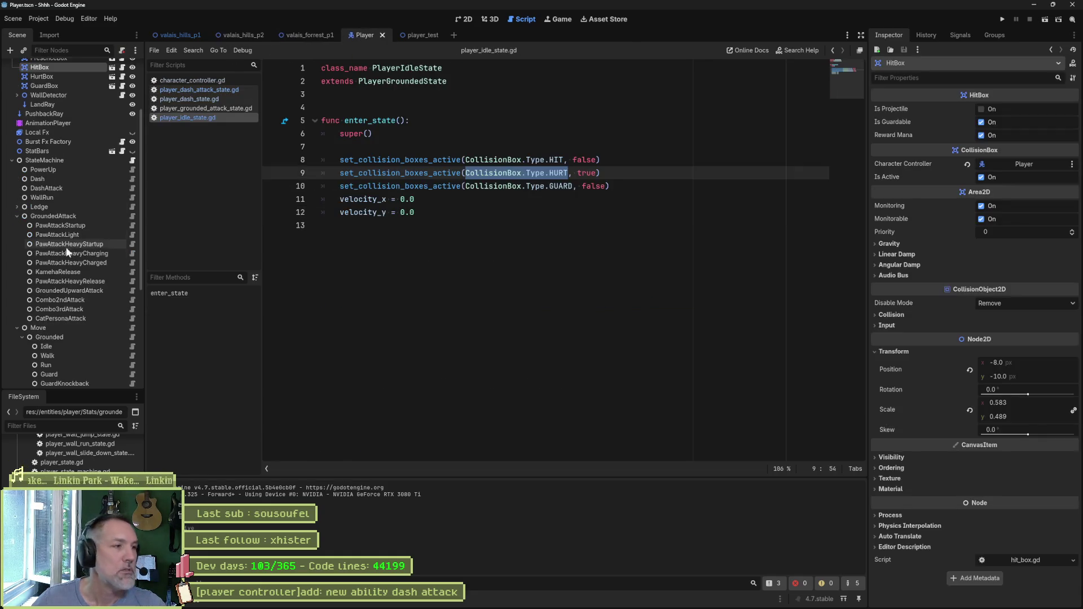
{"action": "left_click", "coordinate": [82, 179]}
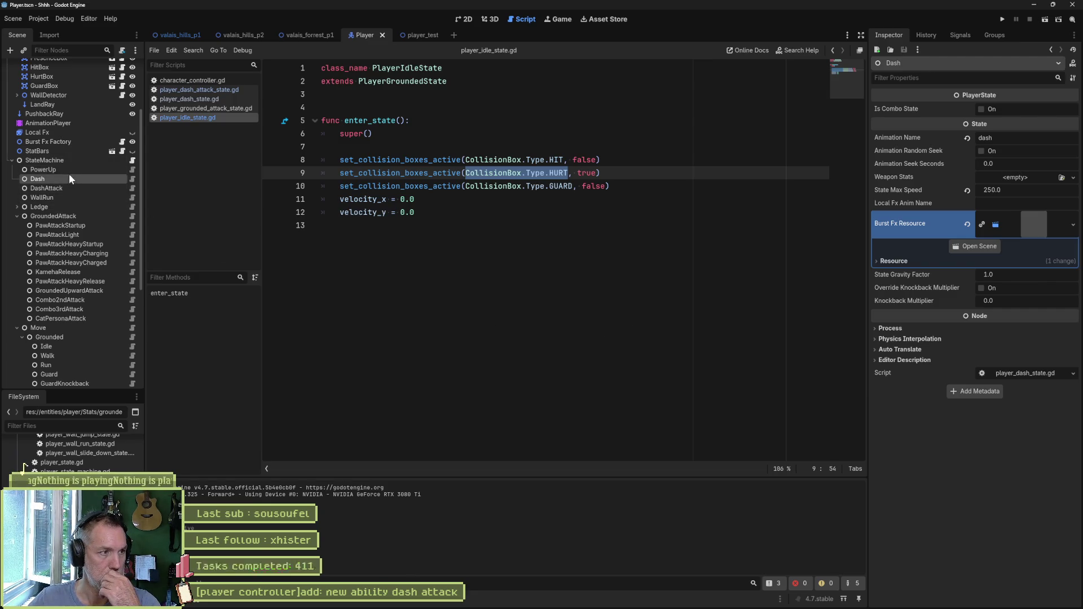
{"action": "key", "text": "alt+Left"}
{"action": "key", "text": "shift+Up"}
{"action": "key", "text": "shift+Down"}
{"action": "key", "text": "shift+Up"}
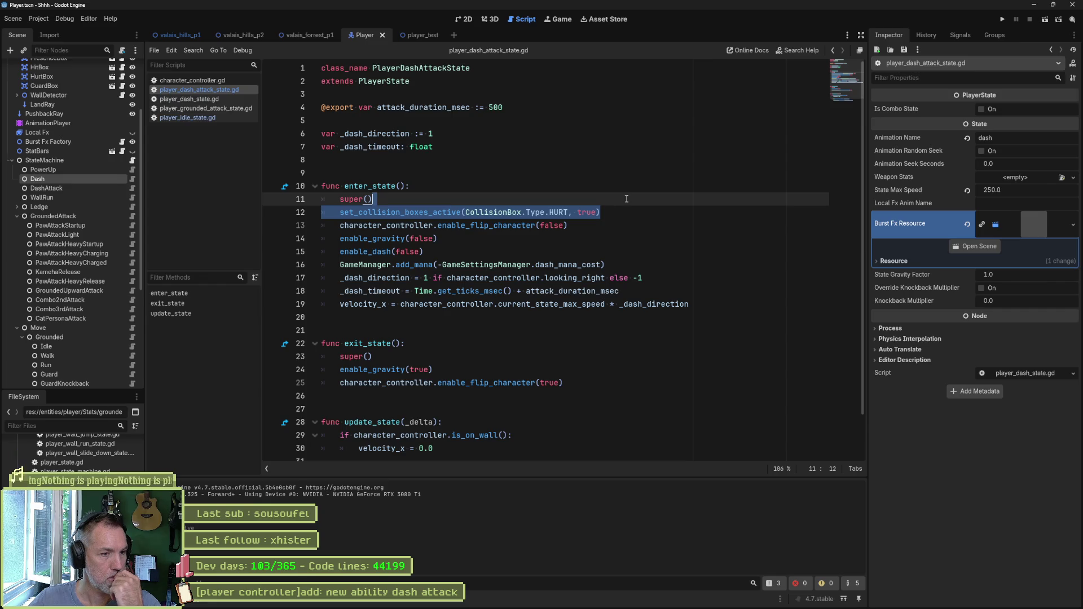
{"action": "key", "text": "Delete"}
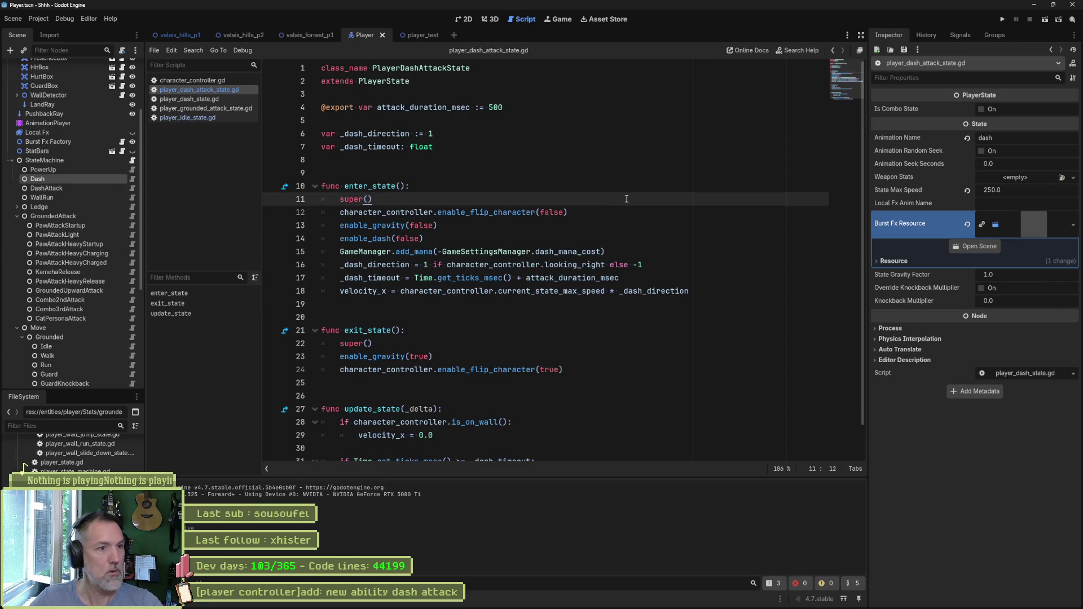
- Set DashAttack's Animation Name to paw_attack_light, copied from PawAttackLight, then save and run the level
{"action": "left_click", "coordinate": [63, 189]}
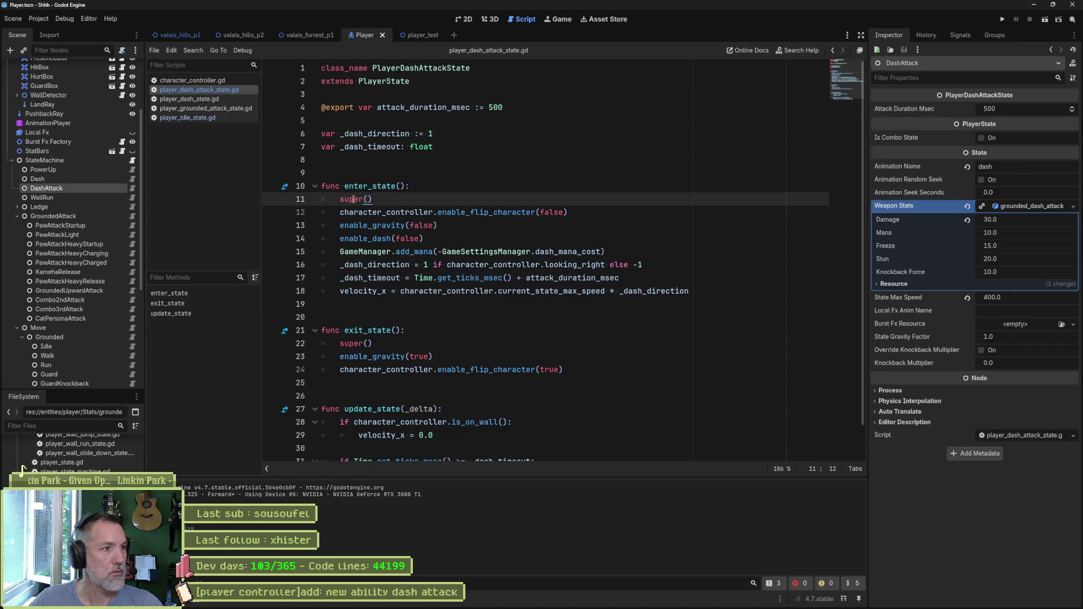
{"action": "left_click", "coordinate": [107, 234]}
{"action": "left_click", "coordinate": [1015, 138]}
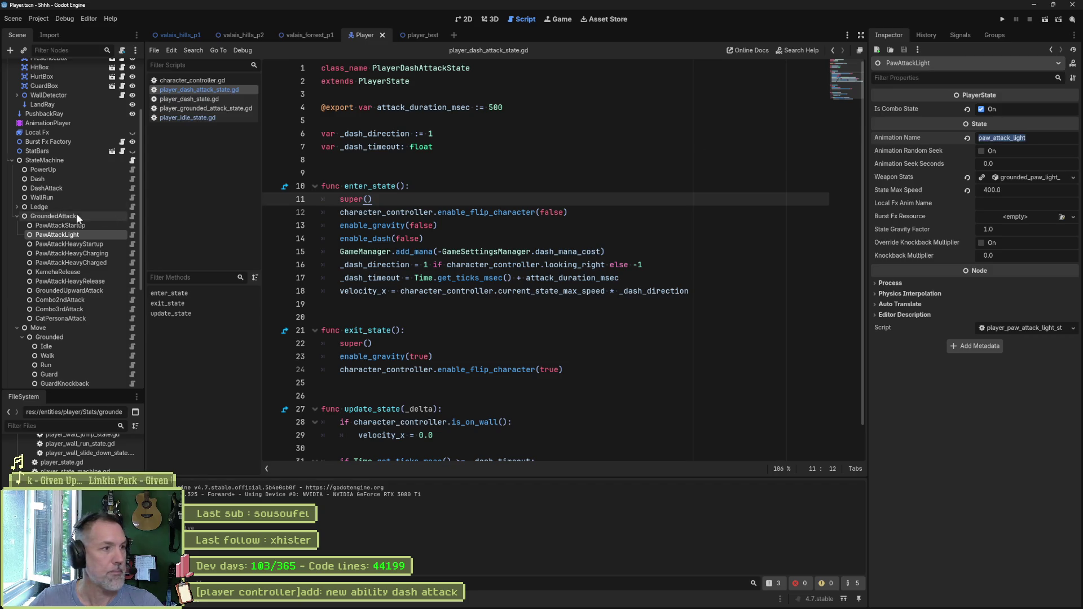
{"action": "left_click", "coordinate": [63, 180]}
{"action": "left_click", "coordinate": [93, 187]}
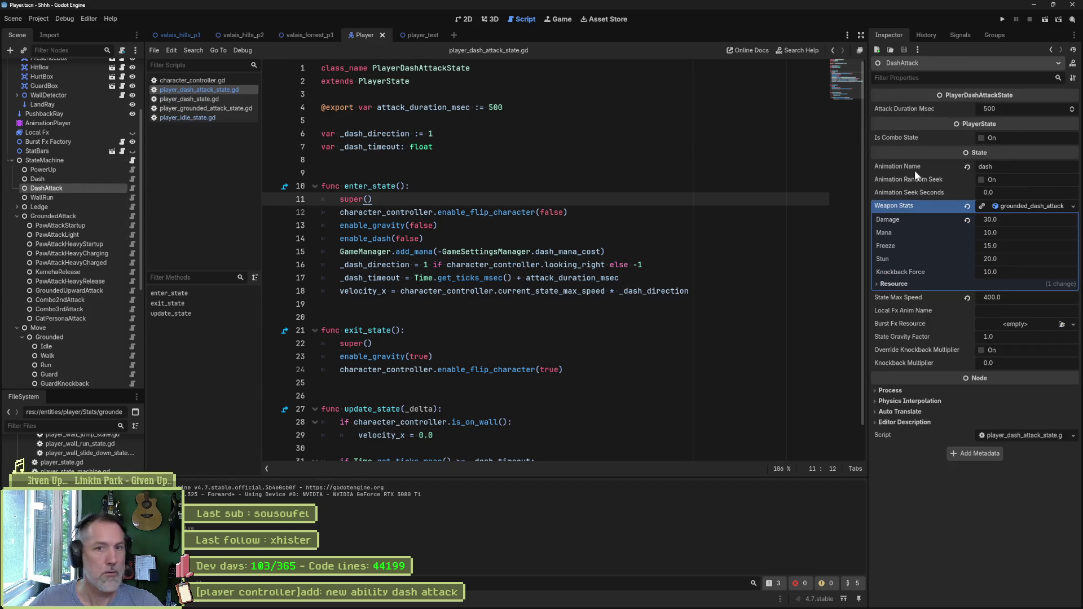
{"action": "left_click", "coordinate": [1011, 170]}
{"action": "type", "text": "paw_attack_light"}
{"action": "key", "text": "Return"}
{"action": "left_click", "coordinate": [732, 264]}
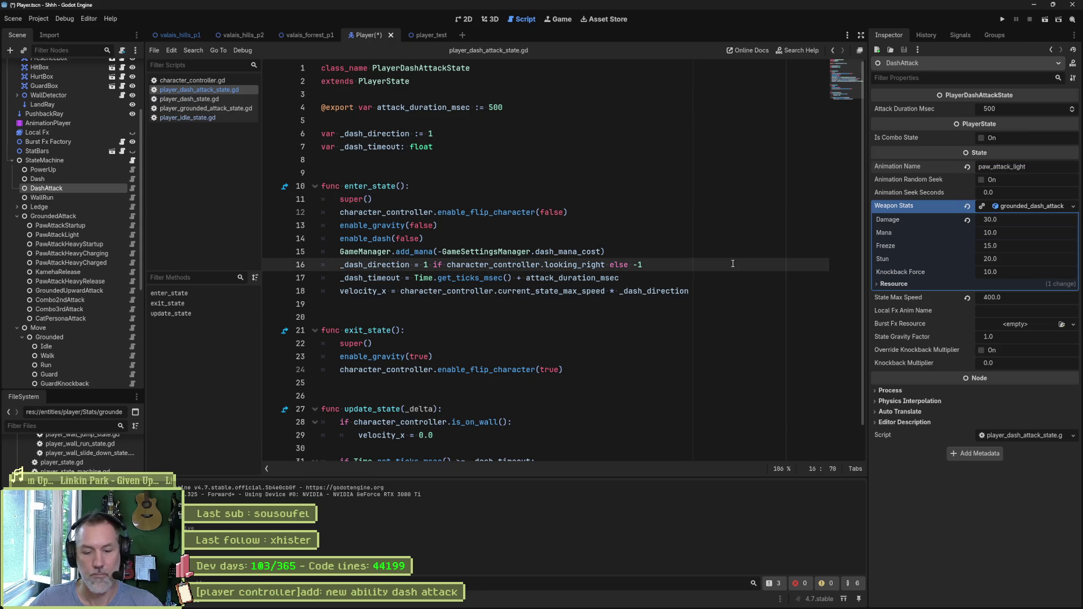
{"action": "left_click", "coordinate": [241, 36]}
{"action": "key", "text": "F6"}
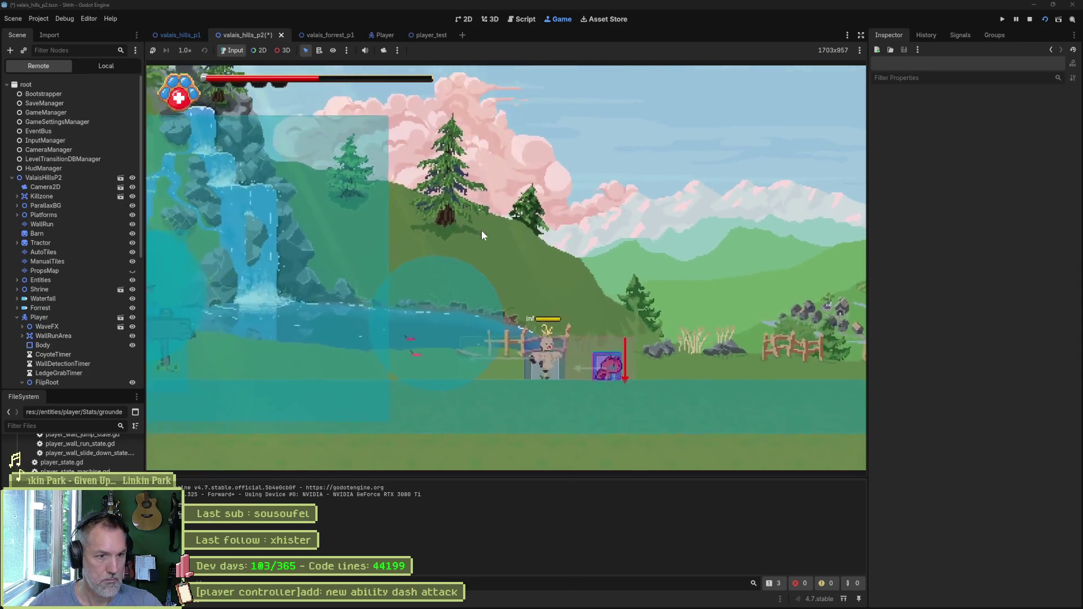
- Dash through the training dummy in both directions for 30.0 damage, then stop the game with F8
{"action": "key", "text": "shift"}
{"action": "key", "text": "Right"}
{"action": "key", "text": "Left"}
{"action": "key", "text": "Left"}
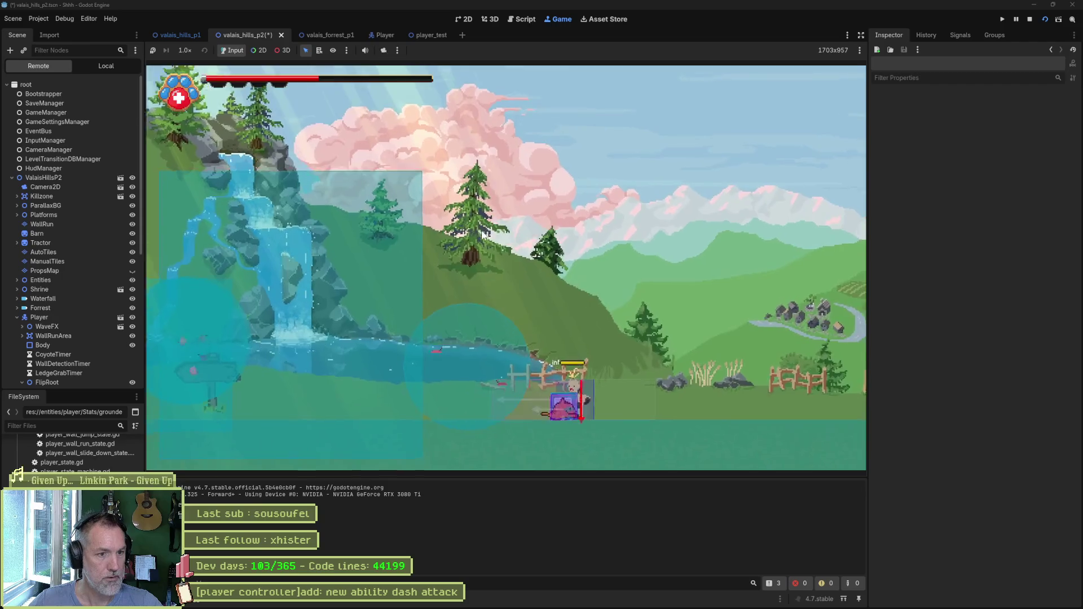
{"action": "key", "text": "Left"}
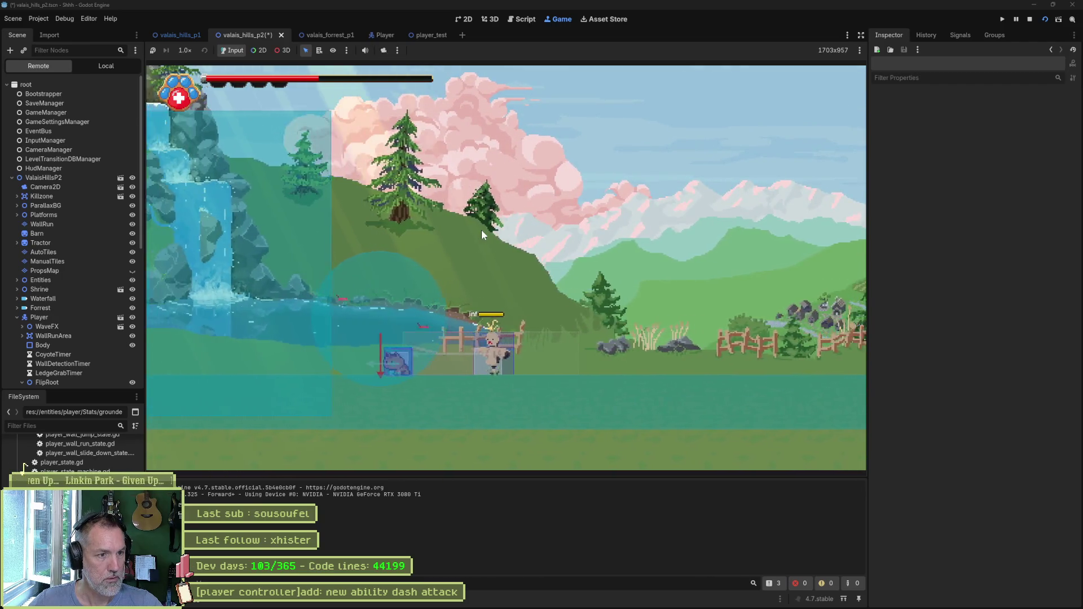
{"action": "key", "text": "Right"}
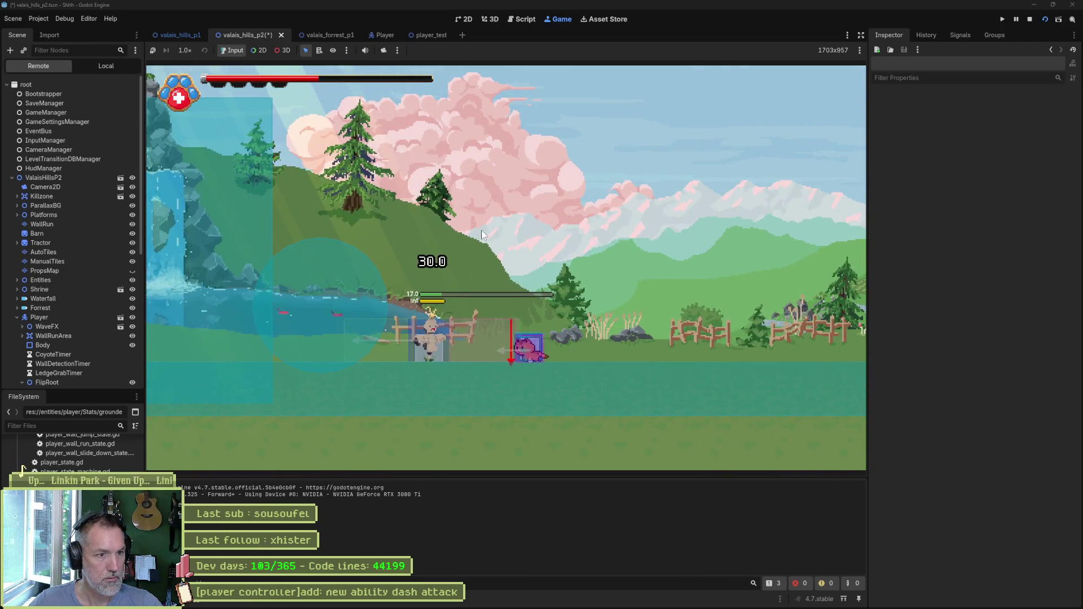
{"action": "key", "text": "Left"}
{"action": "key", "text": "F8"}
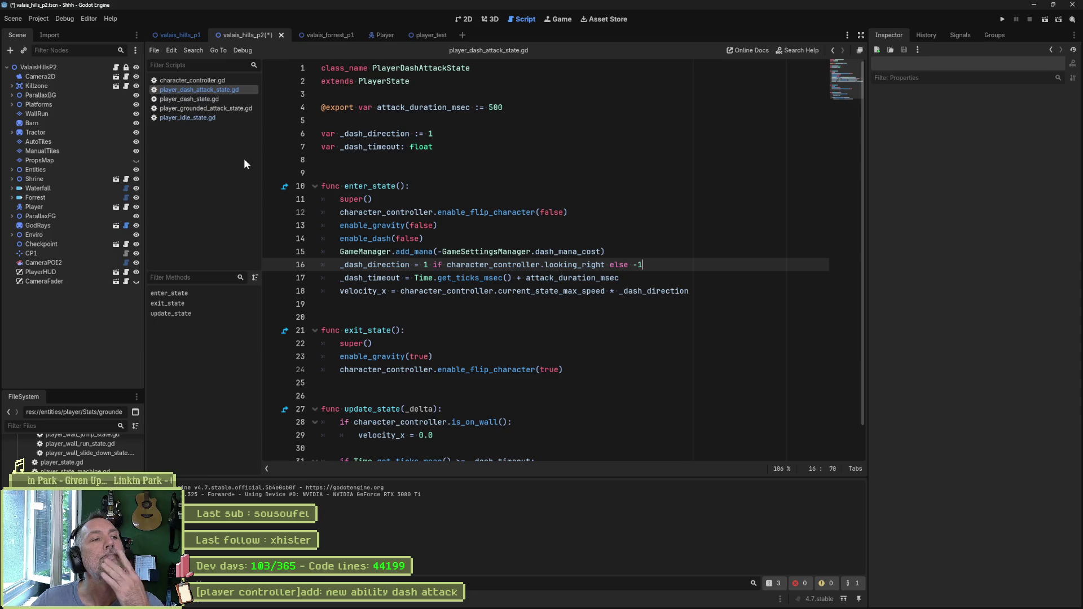
- Inspect the allow_wall_run() key at 0.2 s on the dash animation track
{"action": "left_click", "coordinate": [382, 35]}
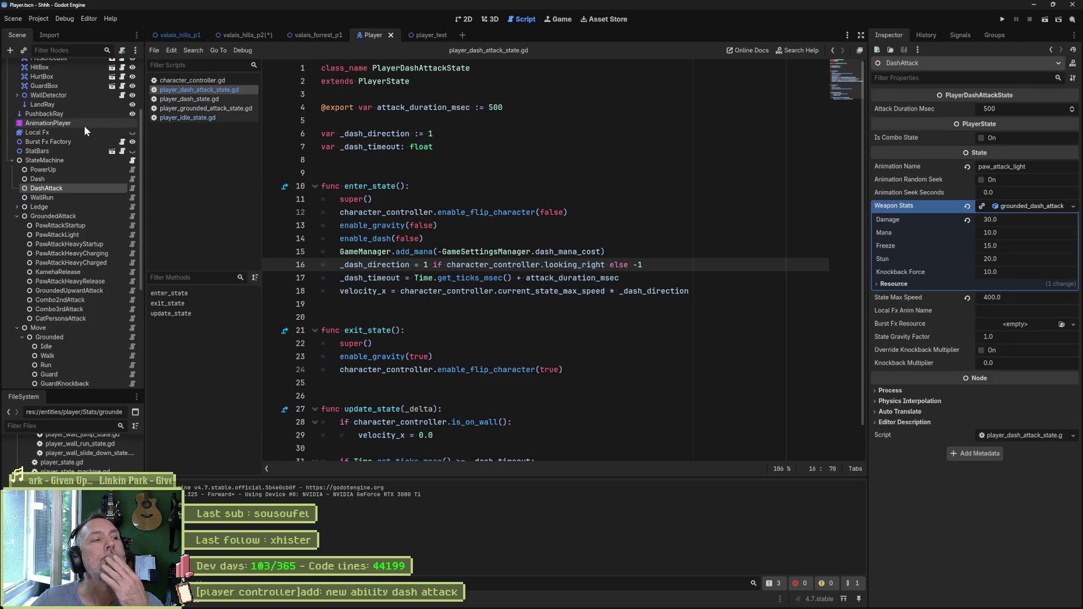
{"action": "left_click", "coordinate": [56, 122]}
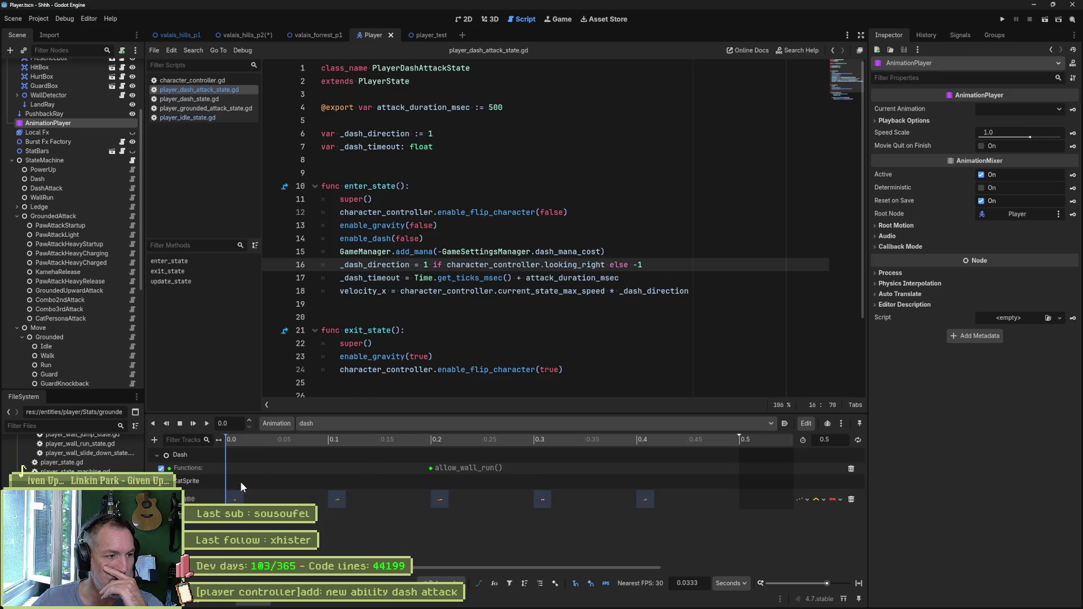
{"action": "left_click", "coordinate": [431, 469]}
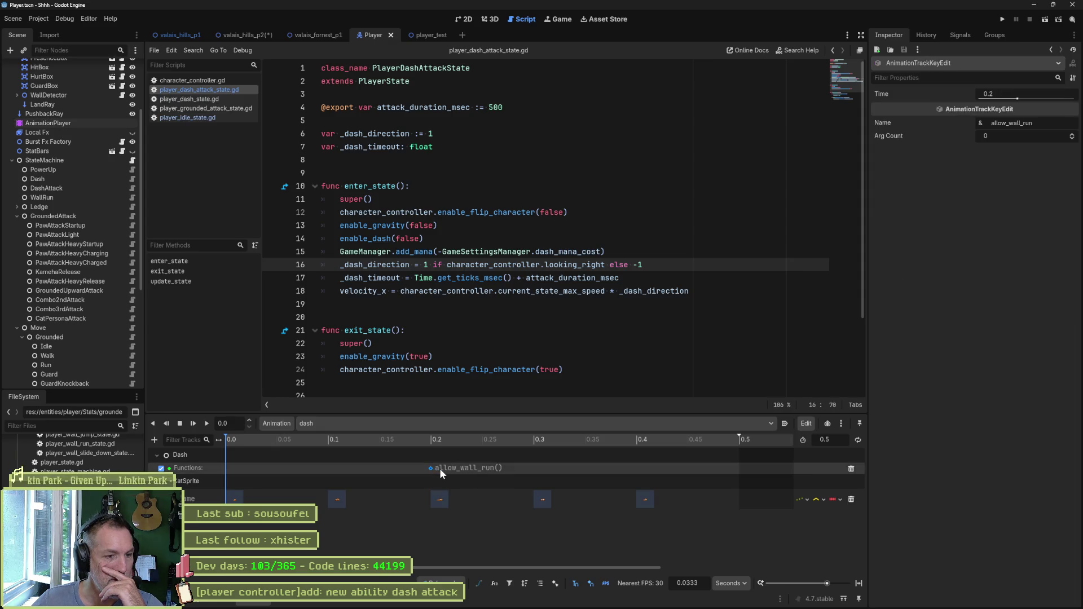
{"action": "left_click", "coordinate": [438, 481]}
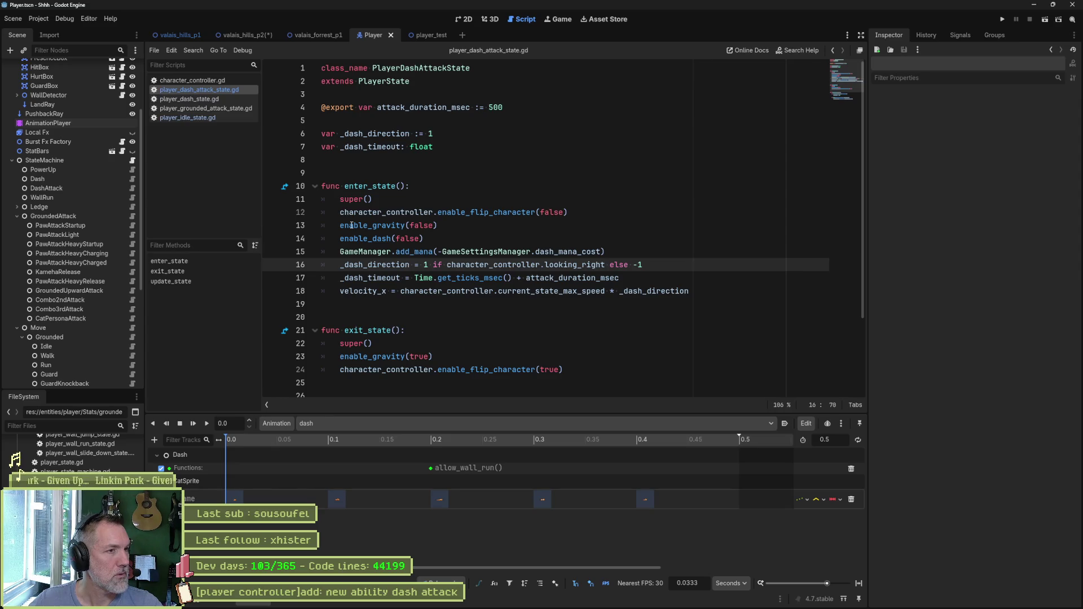
- Check the available animations list, then bring up cat.aseprite in Aseprite
{"action": "left_click", "coordinate": [428, 424]}
{"action": "left_click", "coordinate": [427, 424]}
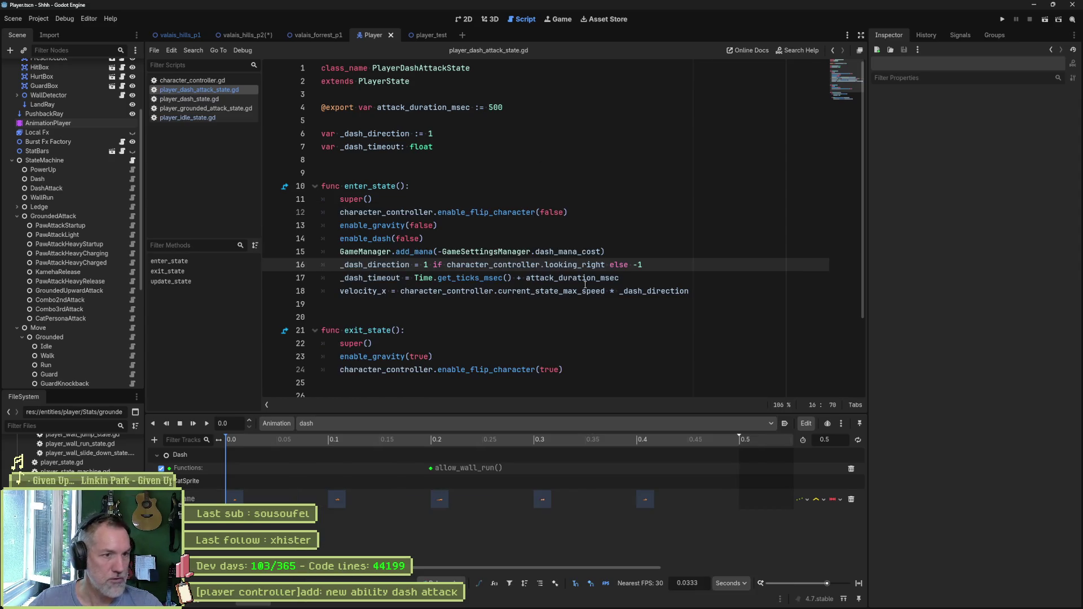
{"action": "left_click", "coordinate": [606, 600]}
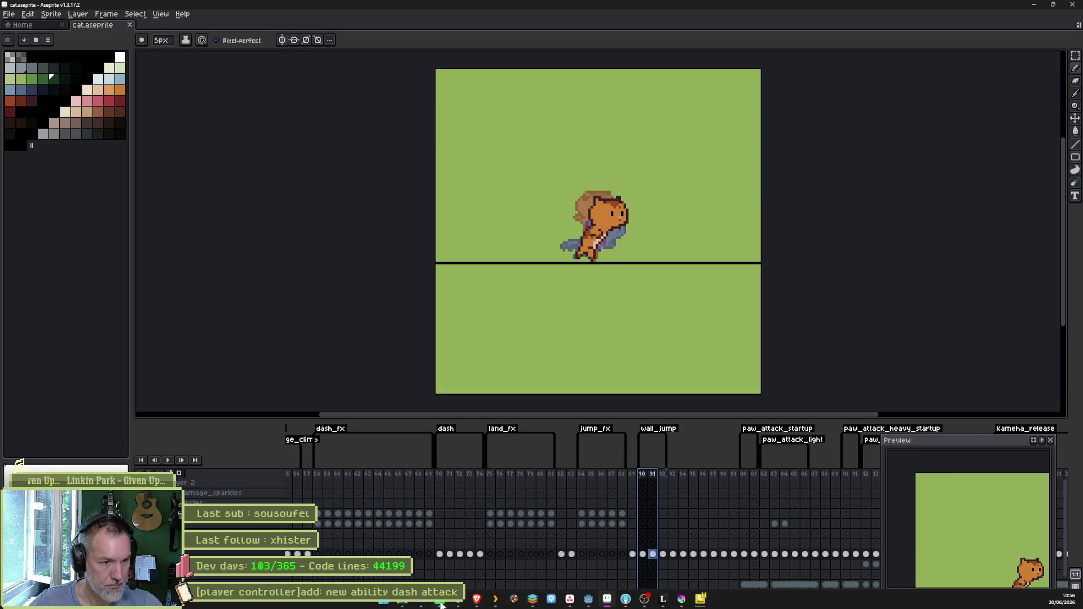
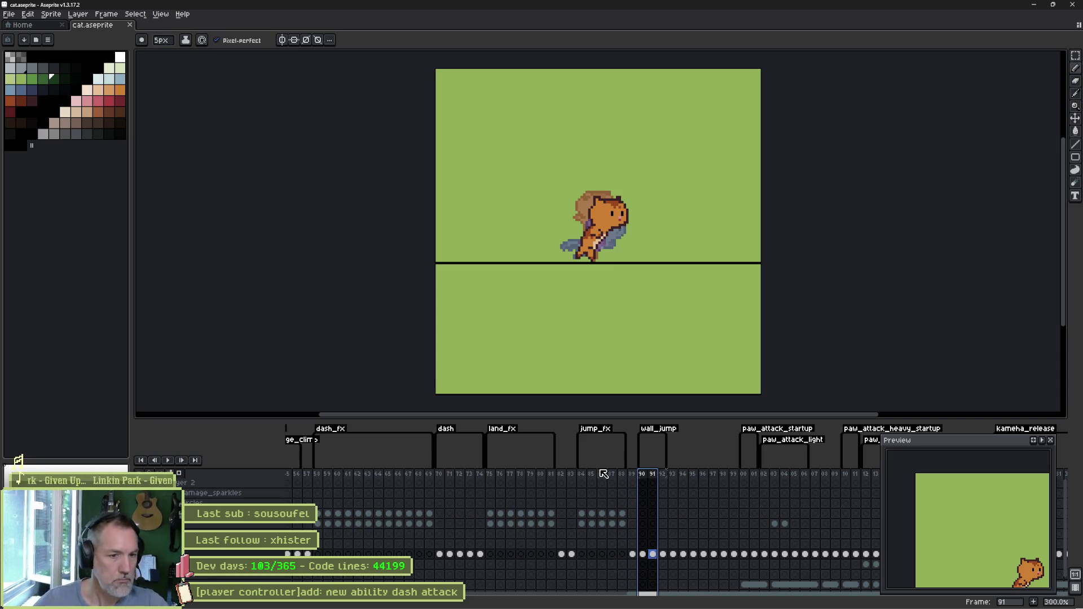
- Preview the cat's frame ranges 102–105, 92–99, 74–99 and 100–111, then pan to later frames
{"action": "scroll", "scroll_direction": "right", "scroll_amount": 3}
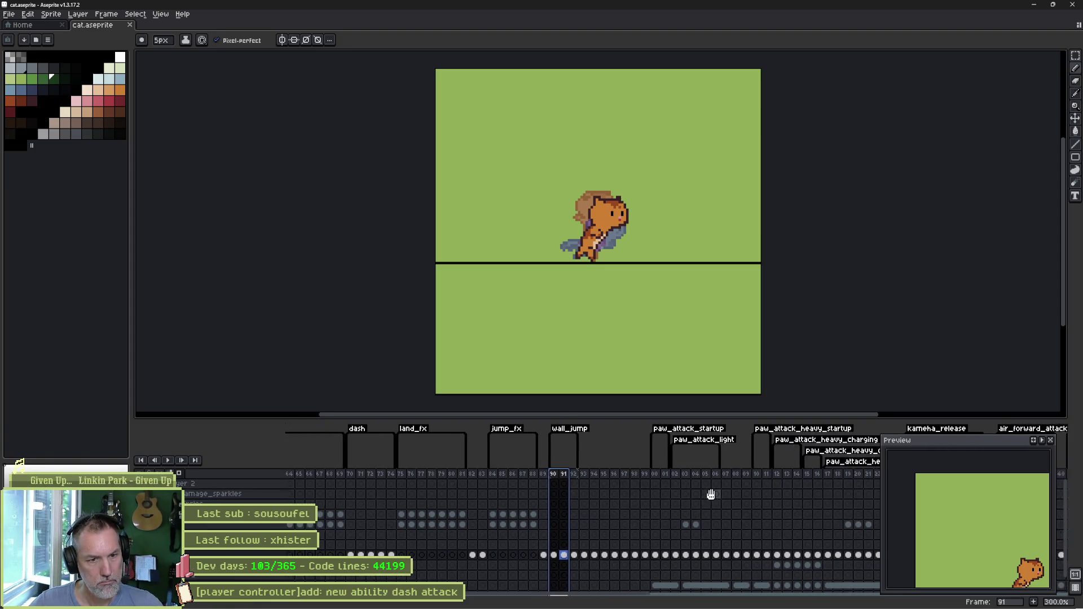
{"action": "left_click", "coordinate": [665, 475]}
{"action": "left_click_drag", "start_coordinate": [670, 478], "coordinate": [677, 478]}
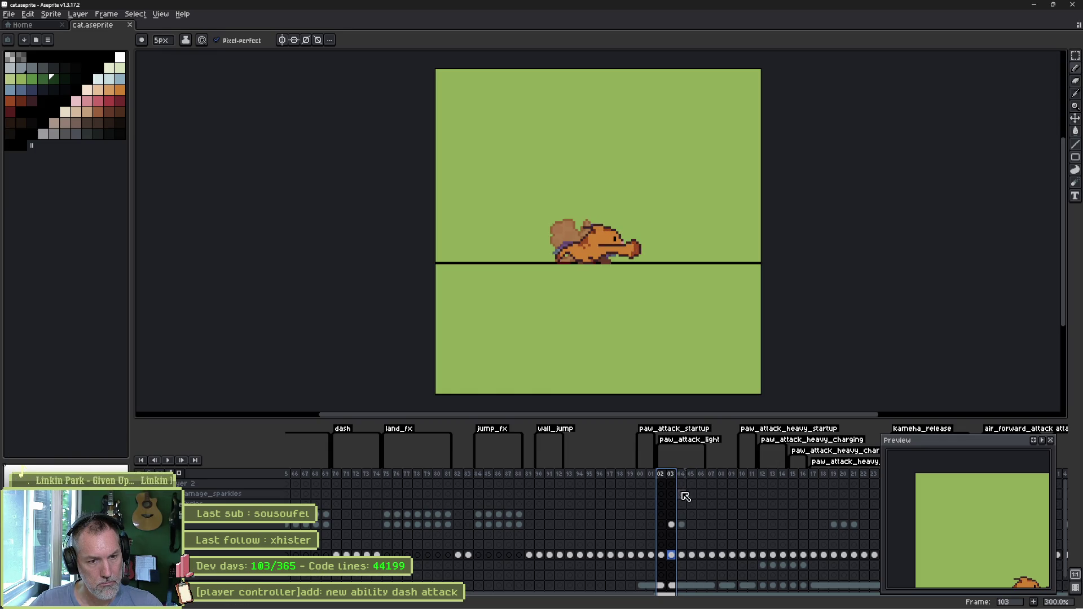
{"action": "scroll", "scroll_direction": "right", "scroll_amount": 3}
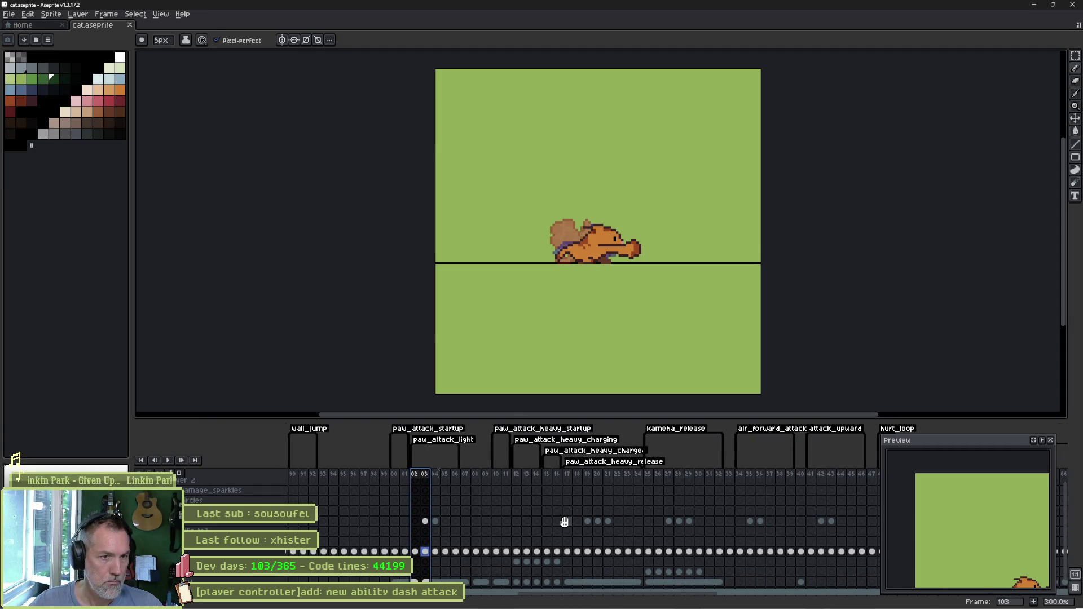
{"action": "left_click", "coordinate": [384, 475]}
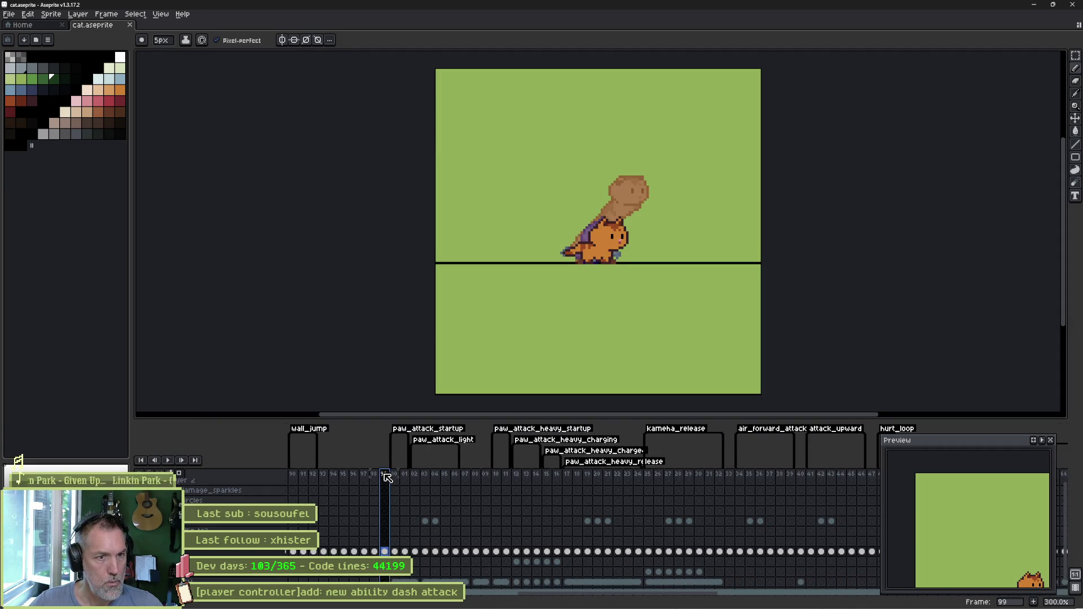
{"action": "left_click_drag", "start_coordinate": [387, 478], "coordinate": [315, 479]}
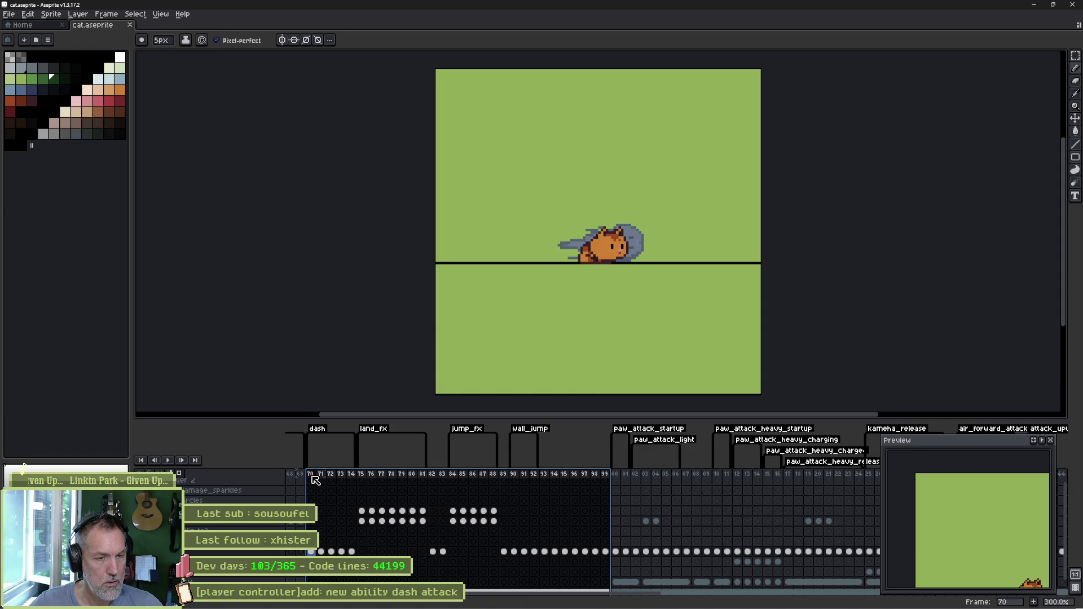
{"action": "left_click_drag", "start_coordinate": [318, 479], "coordinate": [542, 475]}
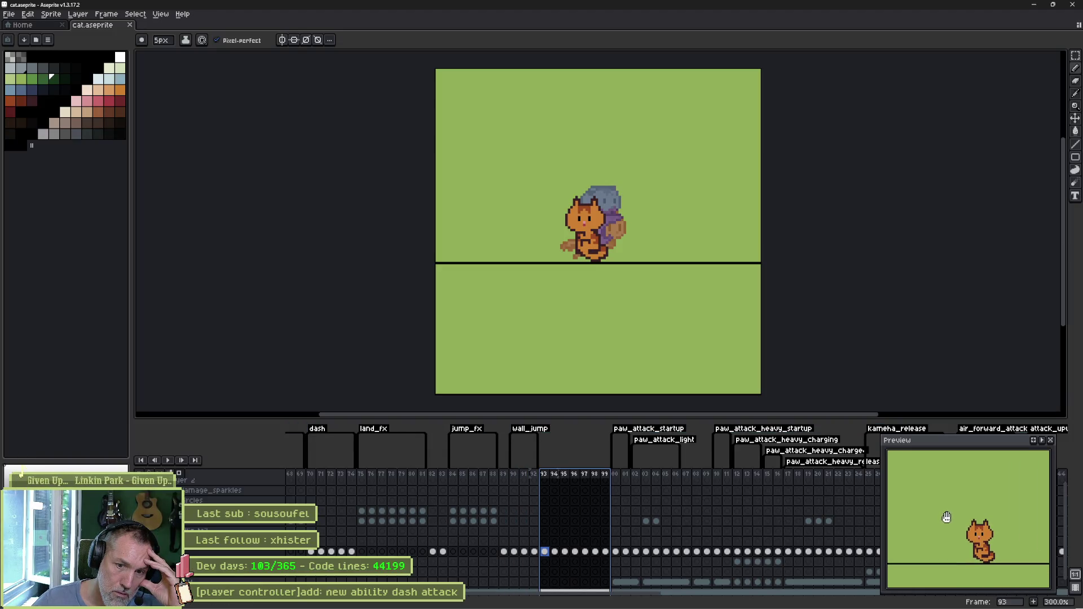
{"action": "left_click_drag", "start_coordinate": [615, 474], "coordinate": [848, 475]}
{"action": "left_click_drag", "start_coordinate": [781, 519], "coordinate": [551, 476]}
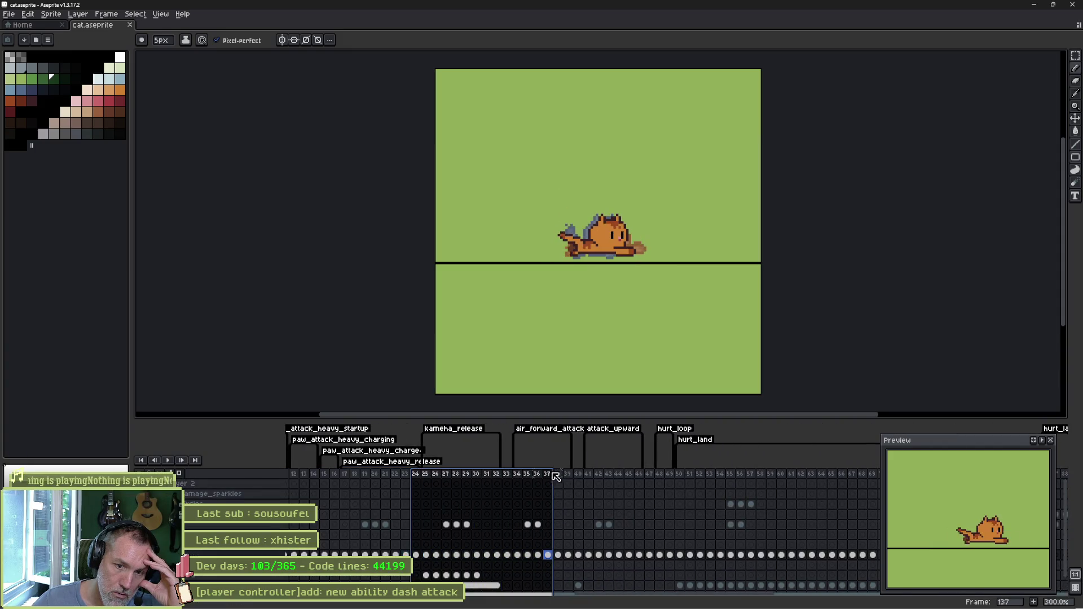
- Compare the poses on frames 133–138 and settle on frame 134's lunging cel
{"action": "left_click", "coordinate": [556, 557]}
{"action": "key", "text": "Return"}
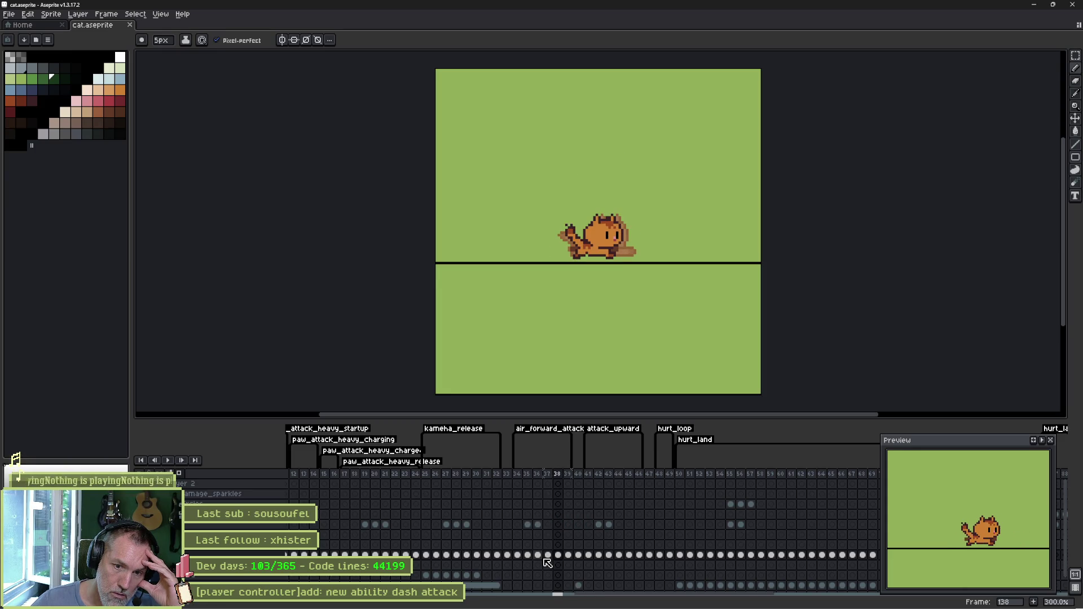
{"action": "left_click", "coordinate": [547, 560]}
{"action": "key", "text": "Left"}
{"action": "key", "text": "Left"}
{"action": "key", "text": "Left"}
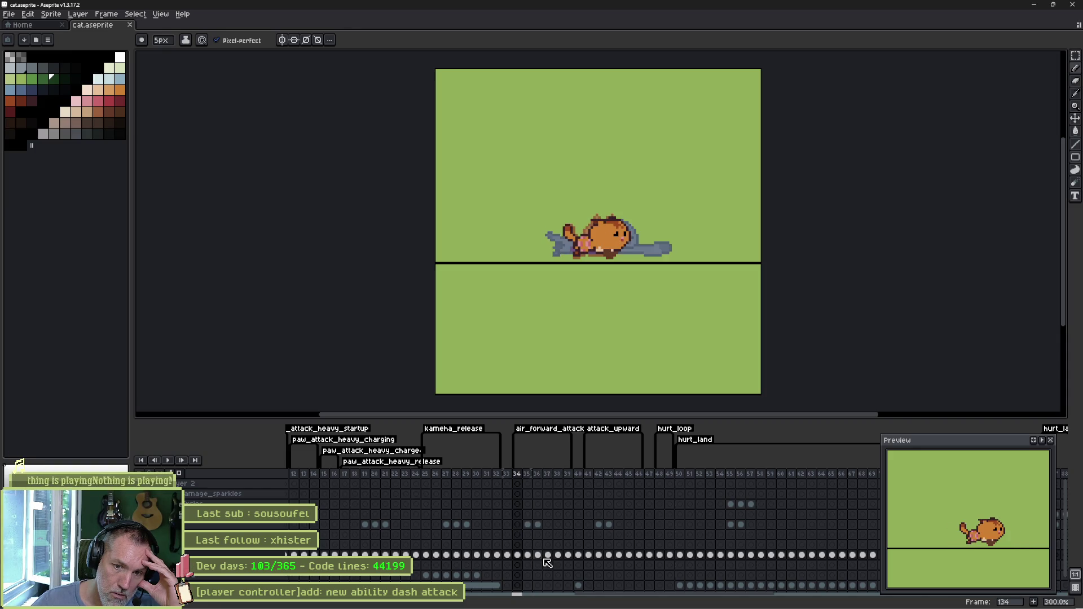
{"action": "key", "text": "Right"}
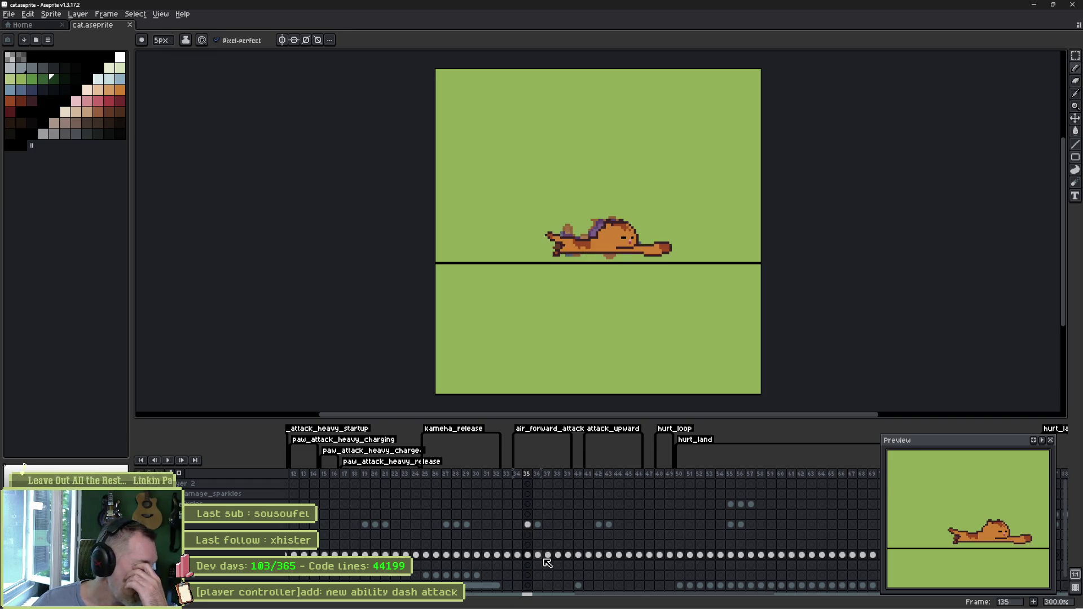
{"action": "key", "text": "Left"}
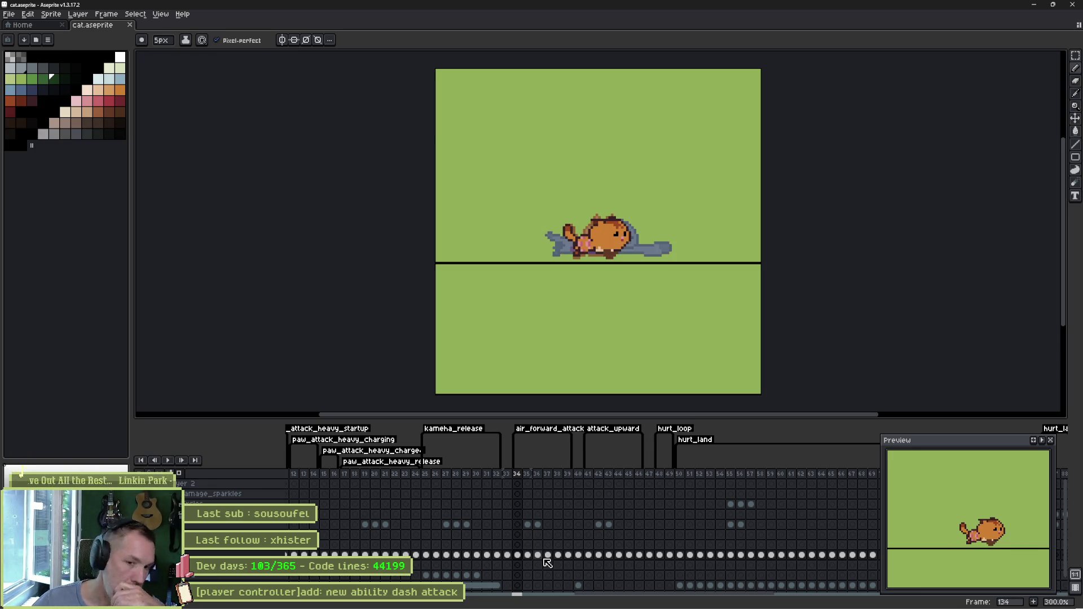
{"action": "key", "text": "Left"}
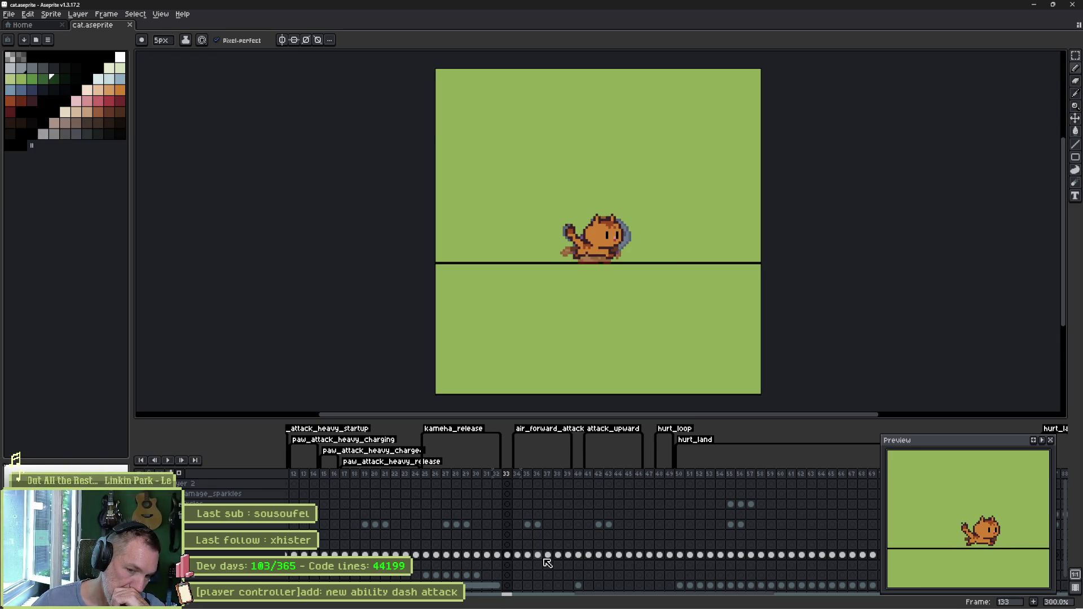
{"action": "key", "text": "Right"}
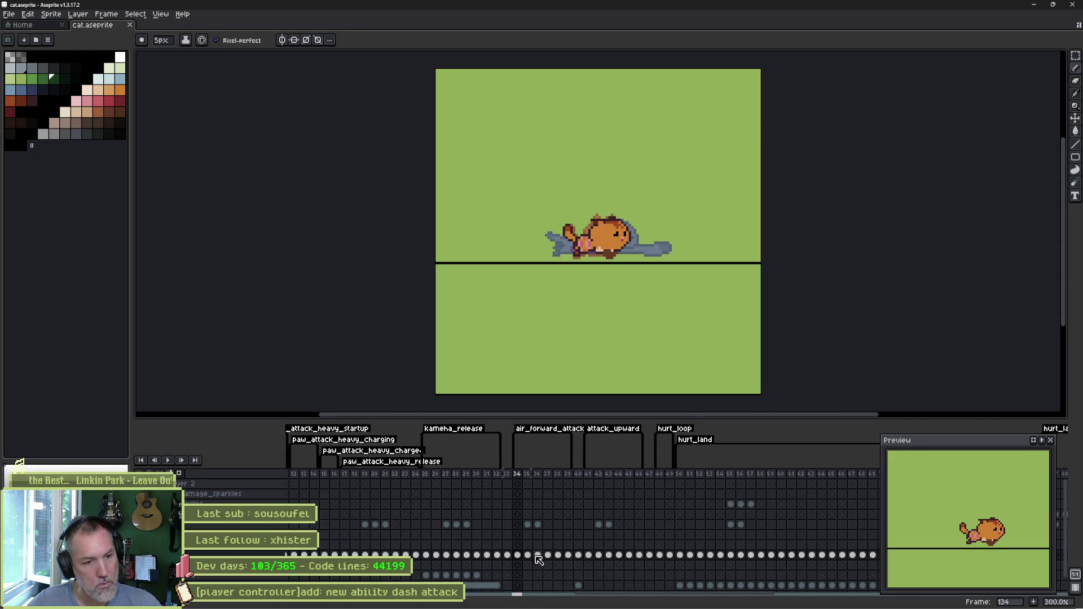
{"action": "left_click", "coordinate": [519, 556]}
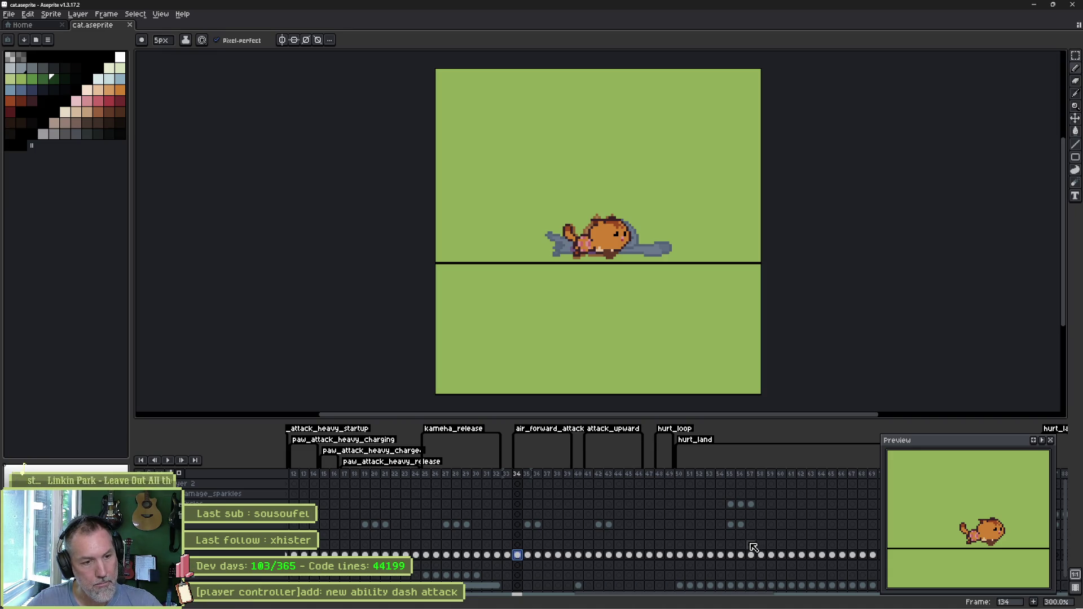
- Pan the timeline back to the dash tag and go to frame 74
{"action": "left_click_drag", "start_coordinate": [819, 538], "coordinate": [552, 534]}
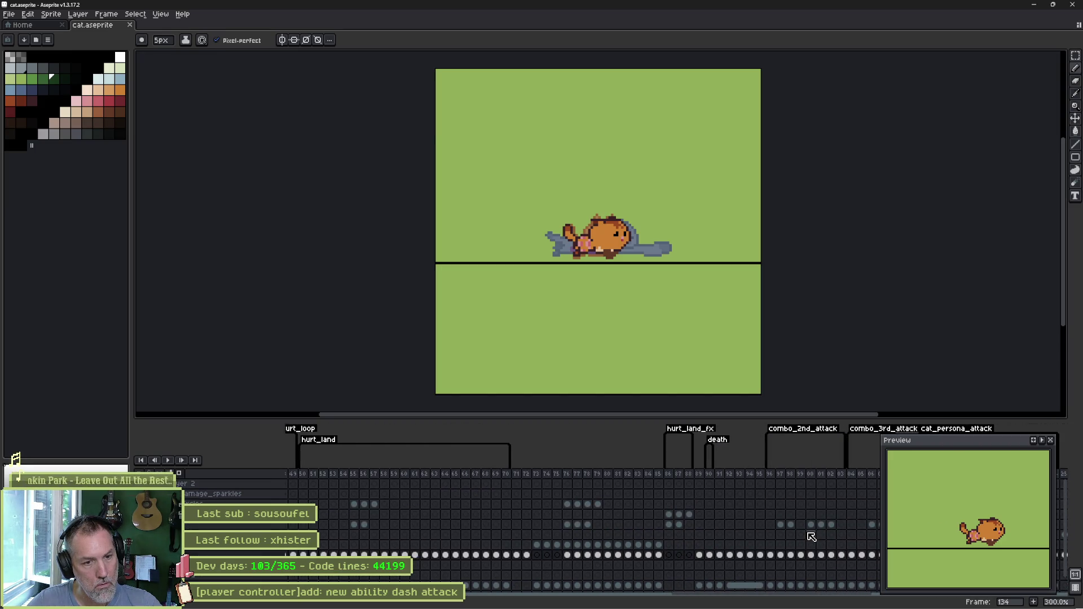
{"action": "scroll", "scroll_direction": "left", "scroll_amount": 3}
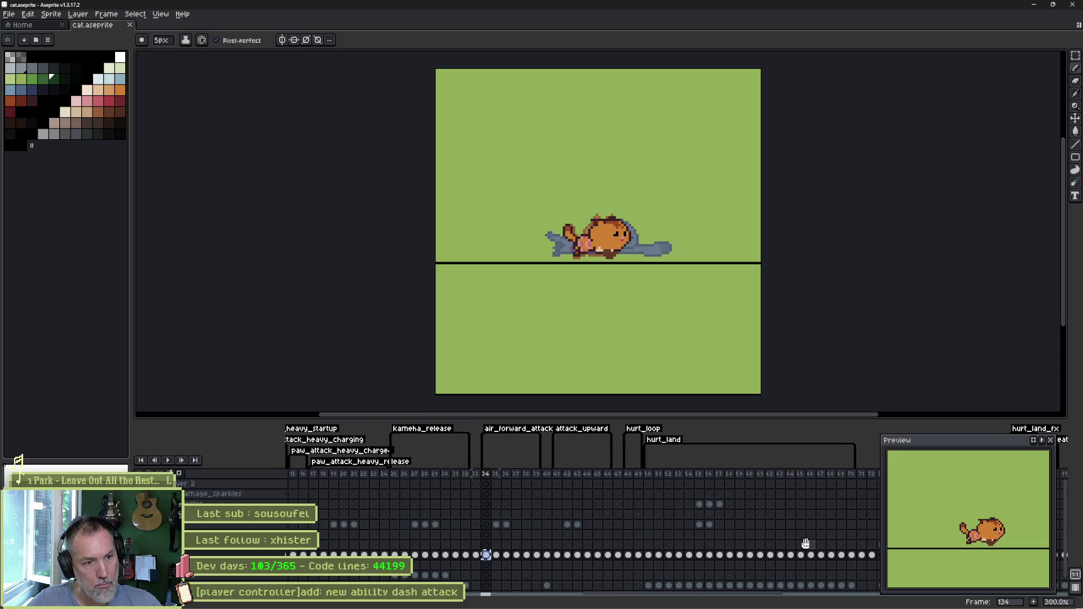
{"action": "scroll", "scroll_direction": "left", "scroll_amount": 3}
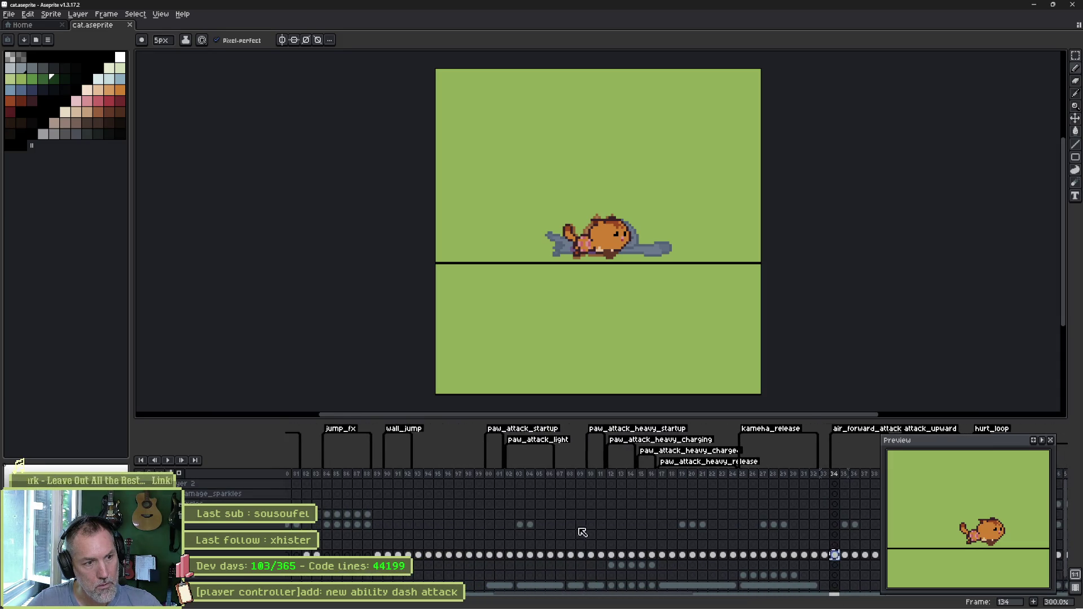
{"action": "left_click_drag", "start_coordinate": [392, 518], "coordinate": [653, 524]}
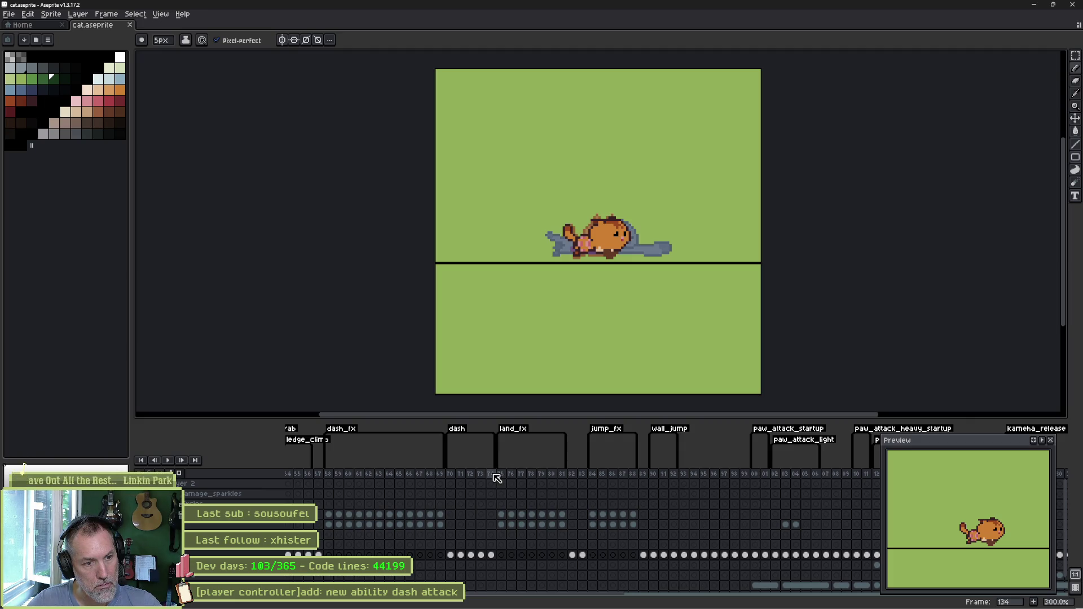
{"action": "left_click", "coordinate": [494, 475]}
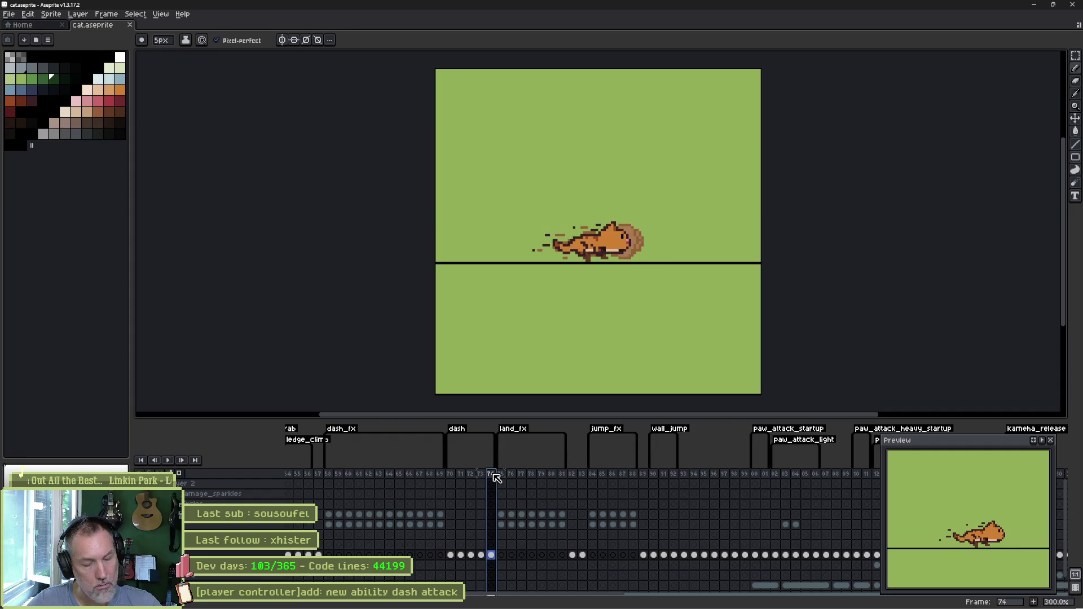
- Add a new frame 75 after the dash animation and play it back
{"action": "key", "text": "alt+n"}
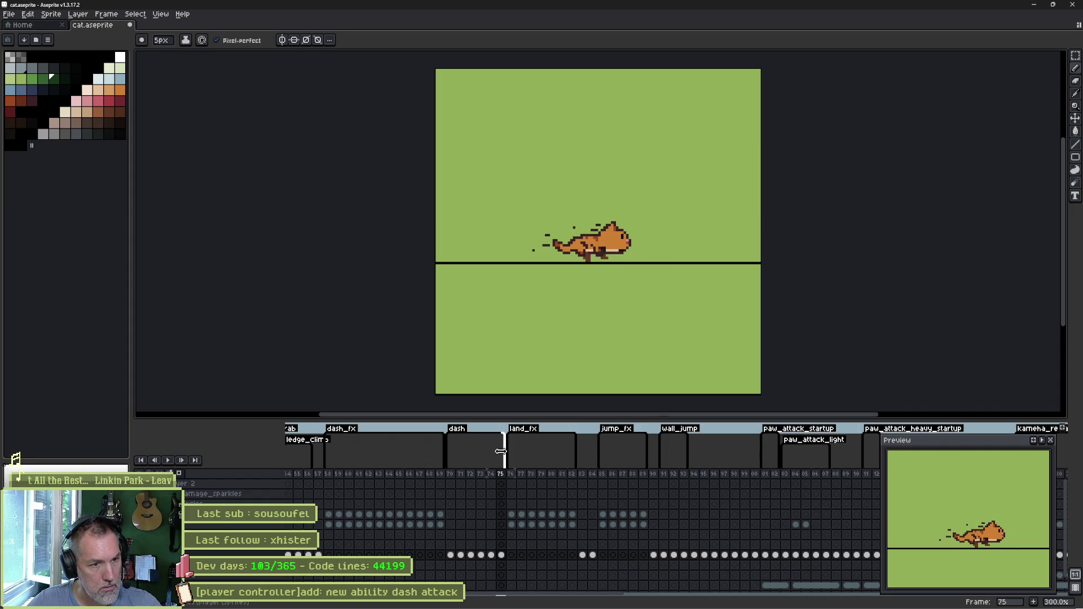
{"action": "left_click", "coordinate": [501, 555]}
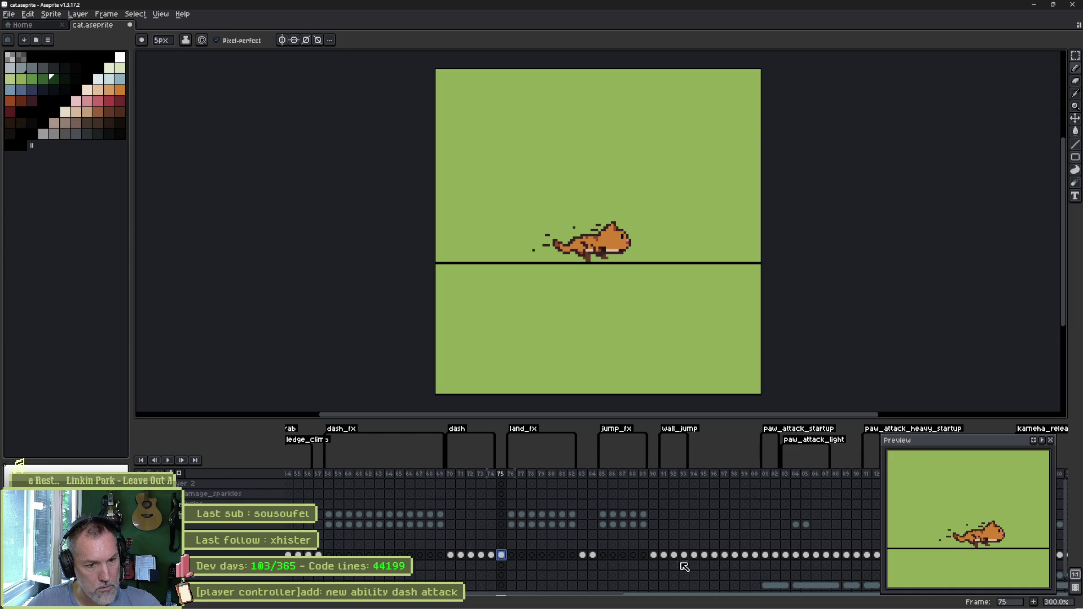
{"action": "key", "text": "Return"}
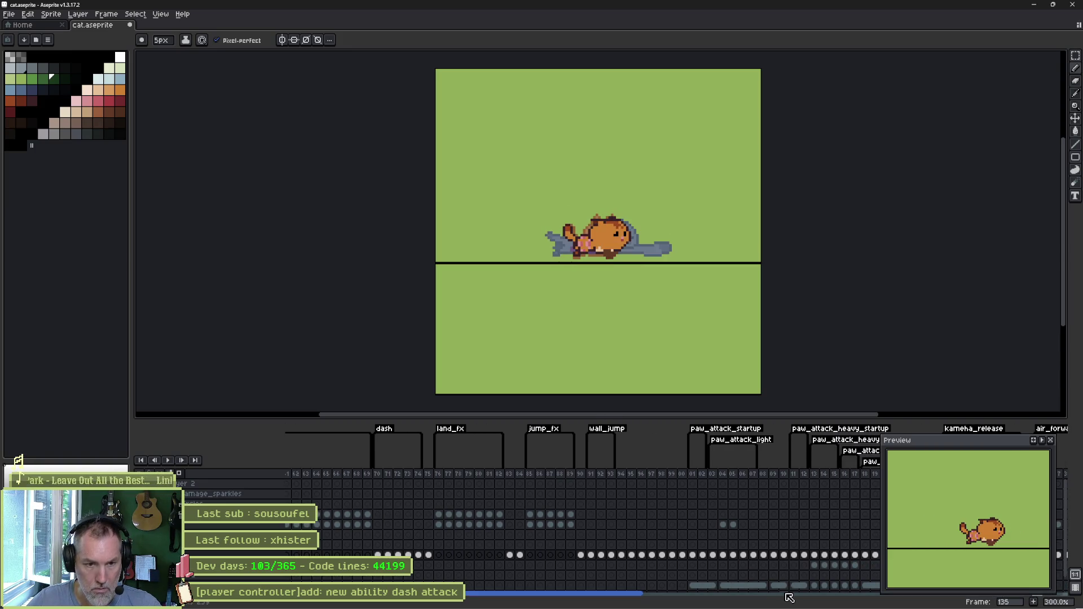
- Put the low lunging pose with its dust trail onto frame 75's cel
{"action": "left_click", "coordinate": [796, 599]}
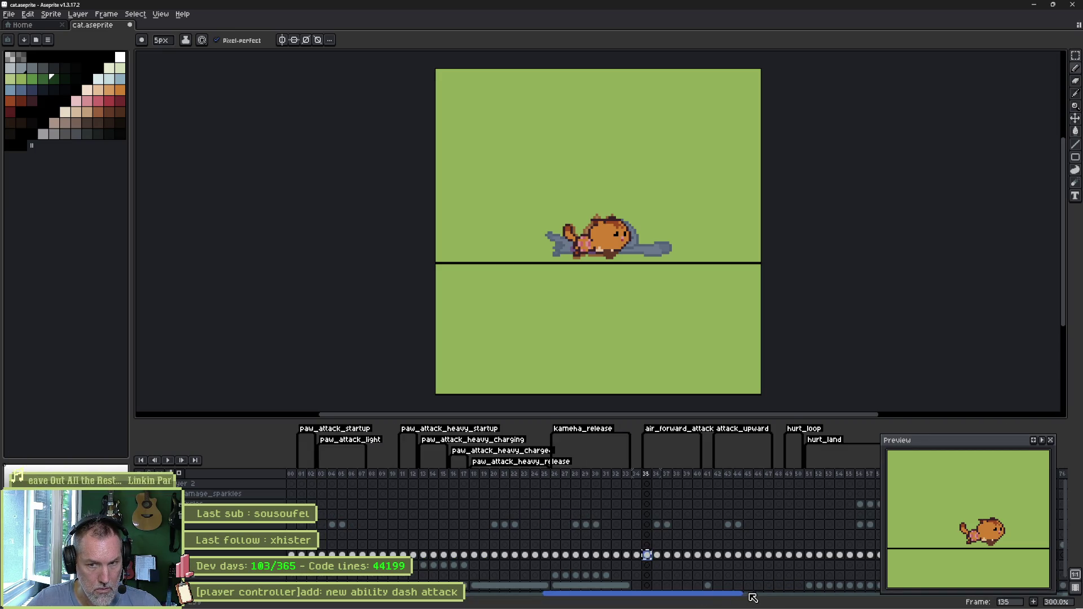
{"action": "left_click", "coordinate": [709, 595]}
{"action": "scroll", "scroll_direction": "left", "scroll_amount": 3}
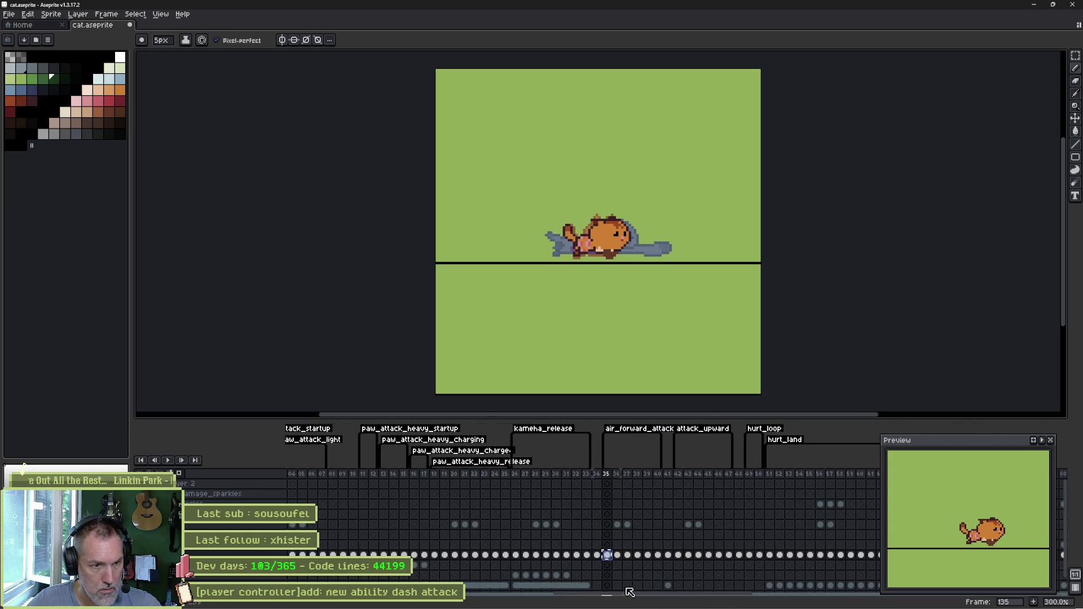
{"action": "scroll", "scroll_direction": "left", "scroll_amount": 3}
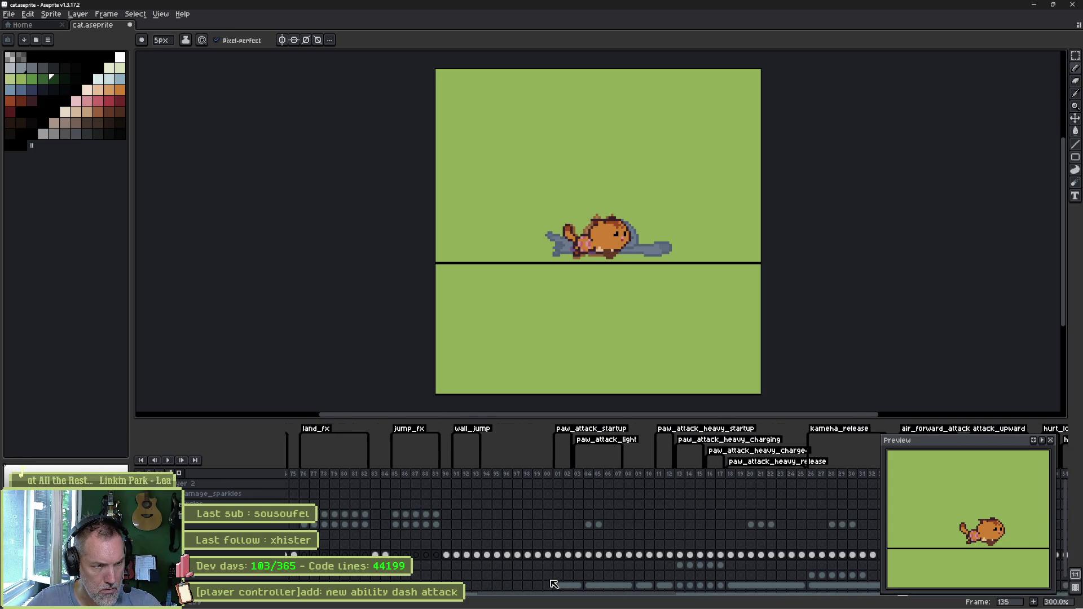
{"action": "scroll", "scroll_direction": "left", "scroll_amount": 3}
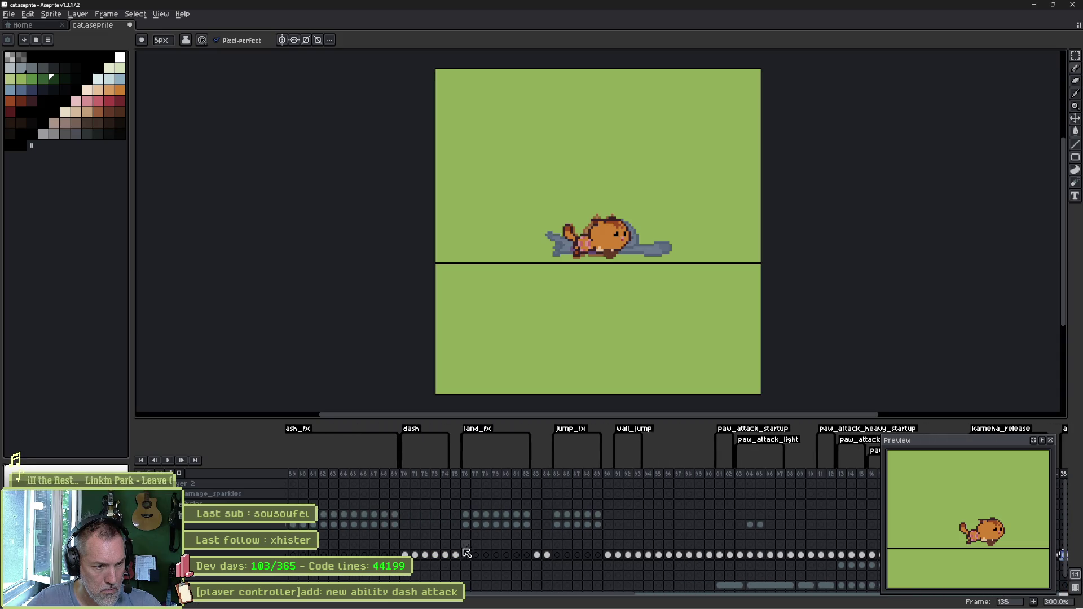
{"action": "left_click", "coordinate": [455, 555]}
{"action": "key", "text": "ctrl+z"}
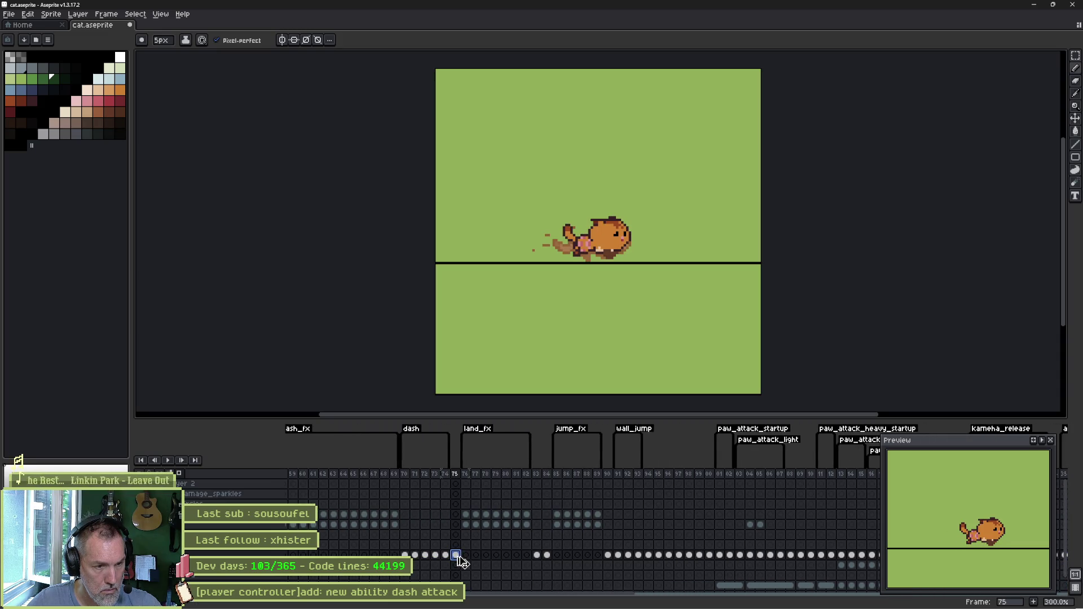
- Create a new tag 'dash_attack' on frame 75
{"action": "right_click", "coordinate": [456, 475]}
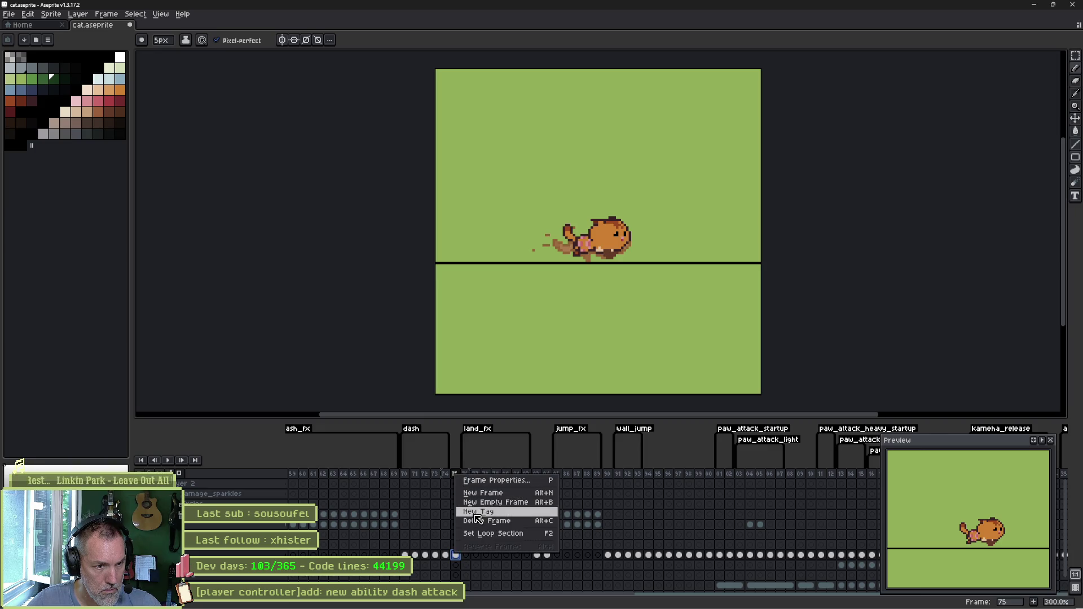
{"action": "left_click", "coordinate": [475, 512]}
{"action": "type", "text": "dash_atta"}
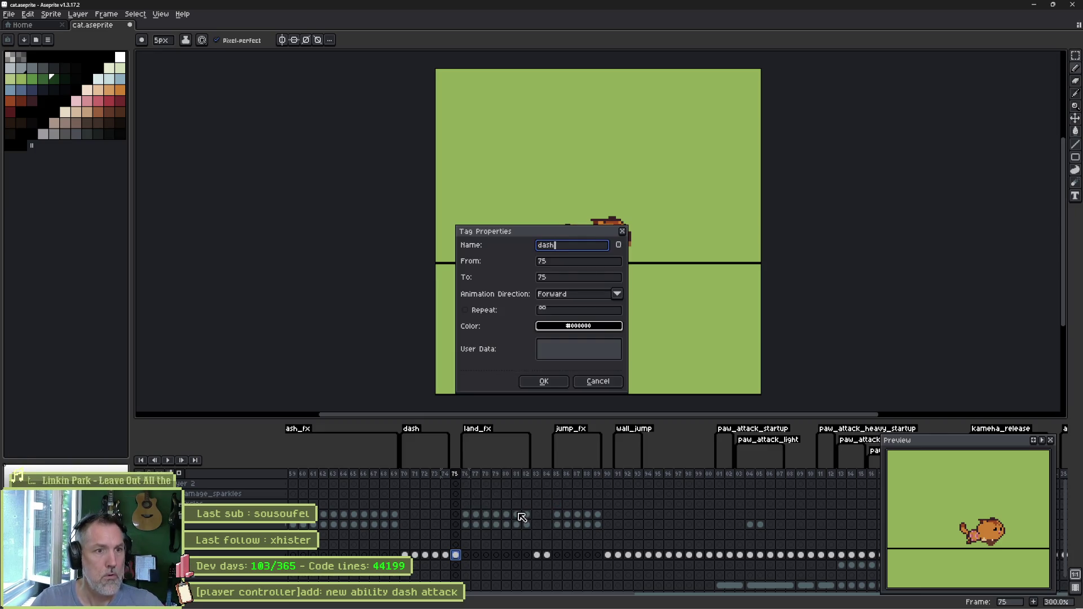
{"action": "type", "text": "ck"}
{"action": "key", "text": "Return"}
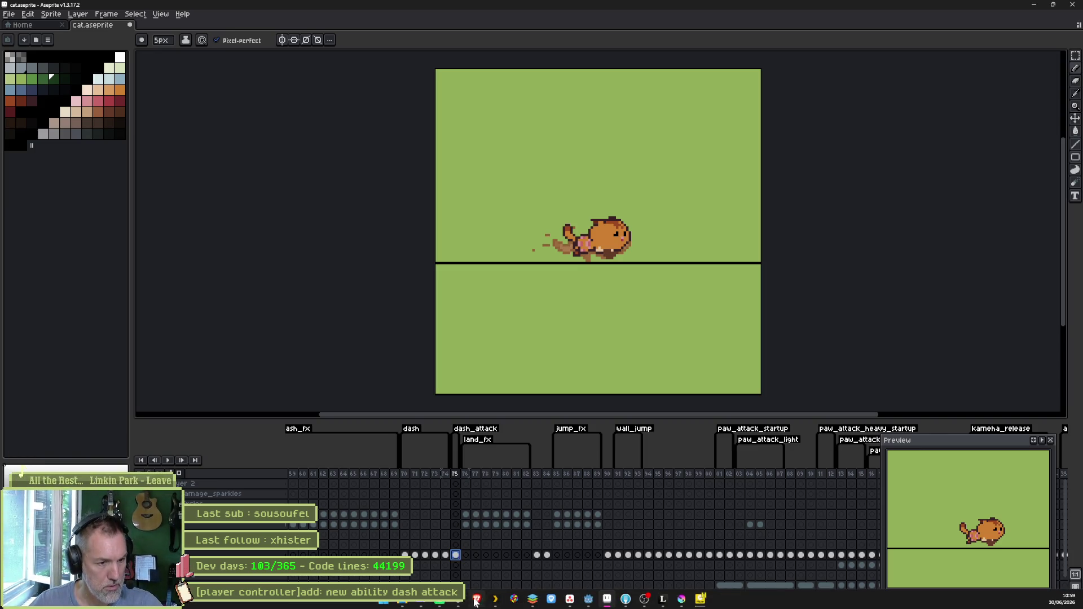
- Run a web search for 'wolverine attacks' in the browser
{"action": "left_click", "coordinate": [477, 600]}
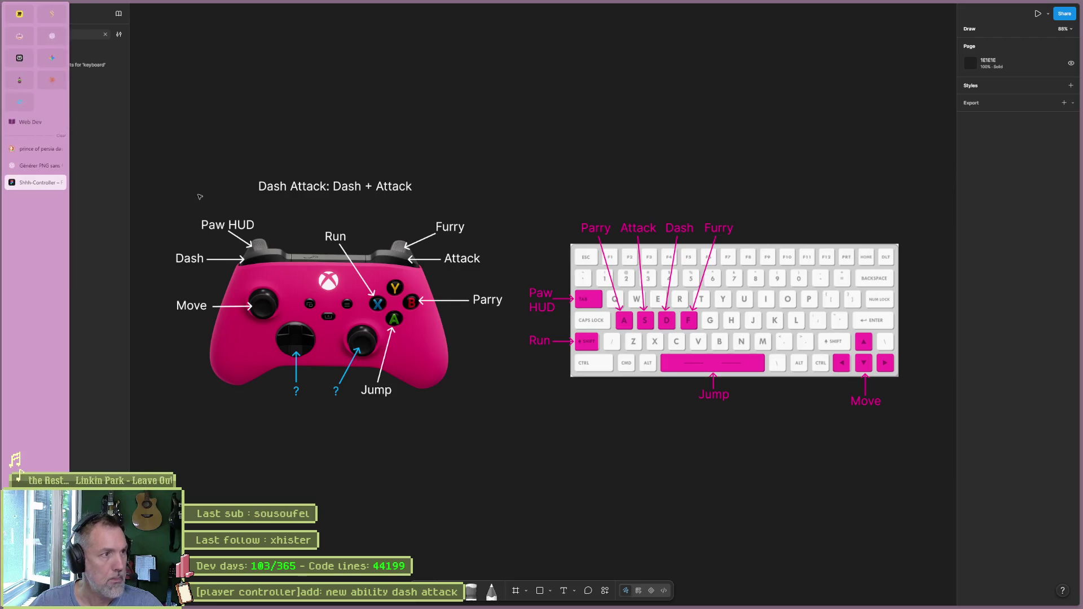
{"action": "key", "text": "ctrl+t"}
{"action": "type", "text": "wolverine"}
{"action": "type", "text": " attacks"}
{"action": "key", "text": "Return"}
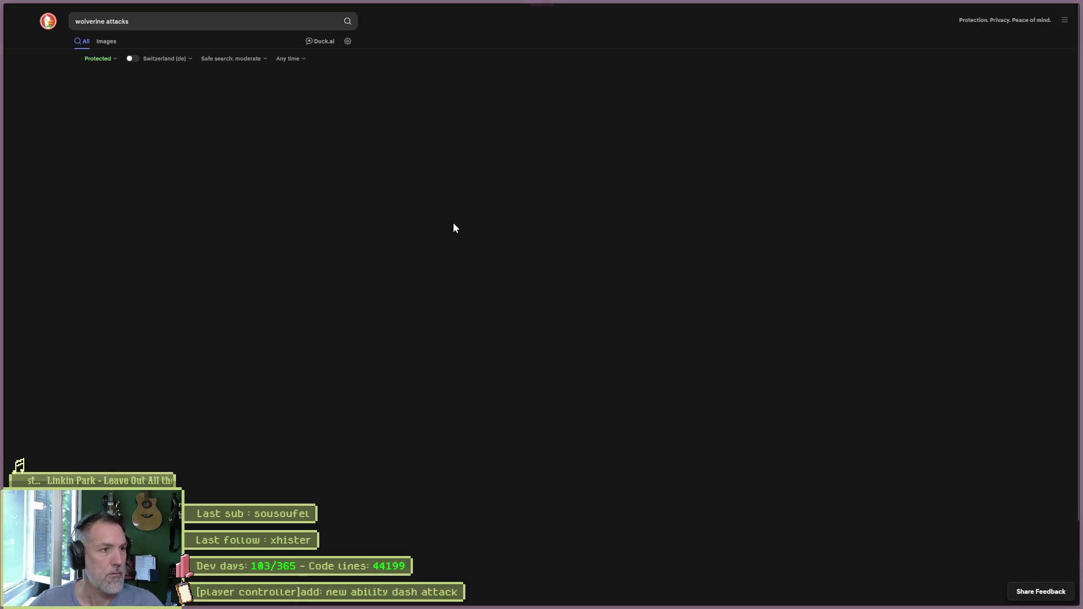
- Show image results, screenshot the crouching yellow-suited Wolverine and return to LazPaint
{"action": "left_click", "coordinate": [106, 41]}
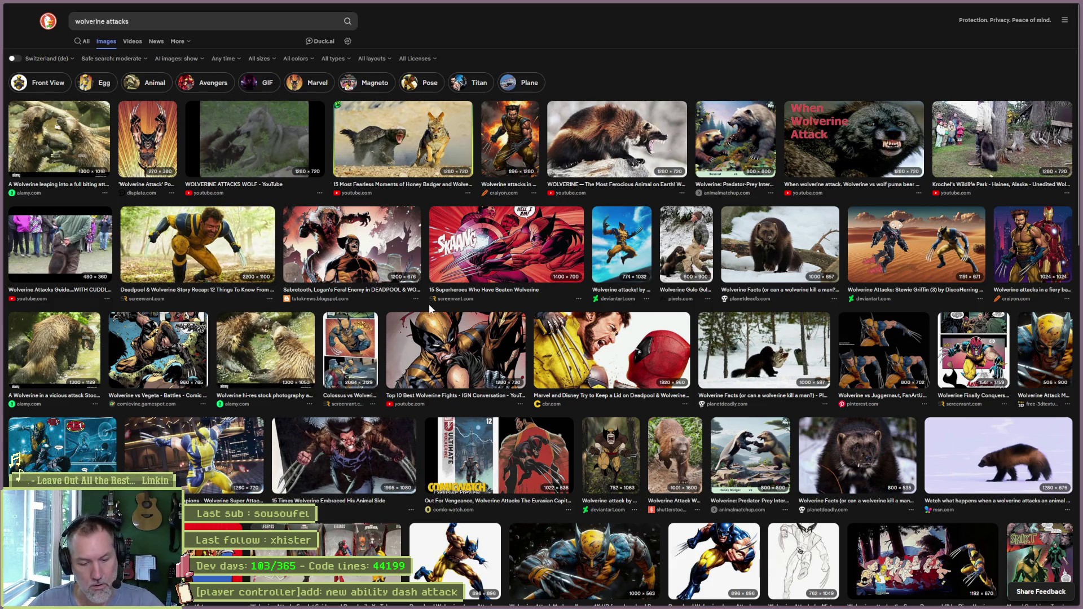
{"action": "key", "text": "super+shift+s"}
{"action": "left_click_drag", "start_coordinate": [120, 203], "coordinate": [276, 283]}
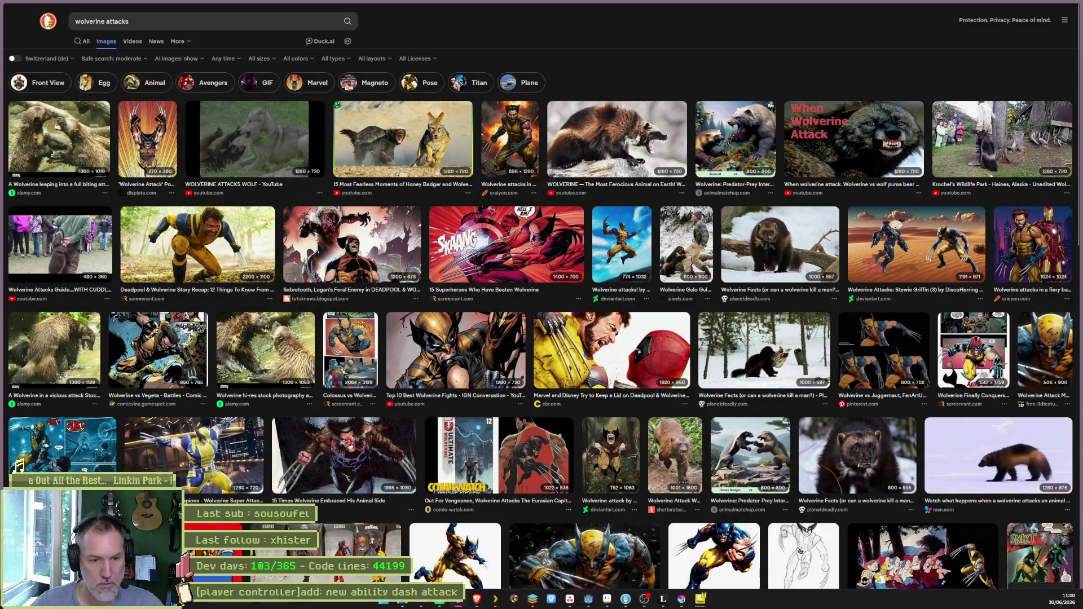
{"action": "left_click", "coordinate": [663, 599]}
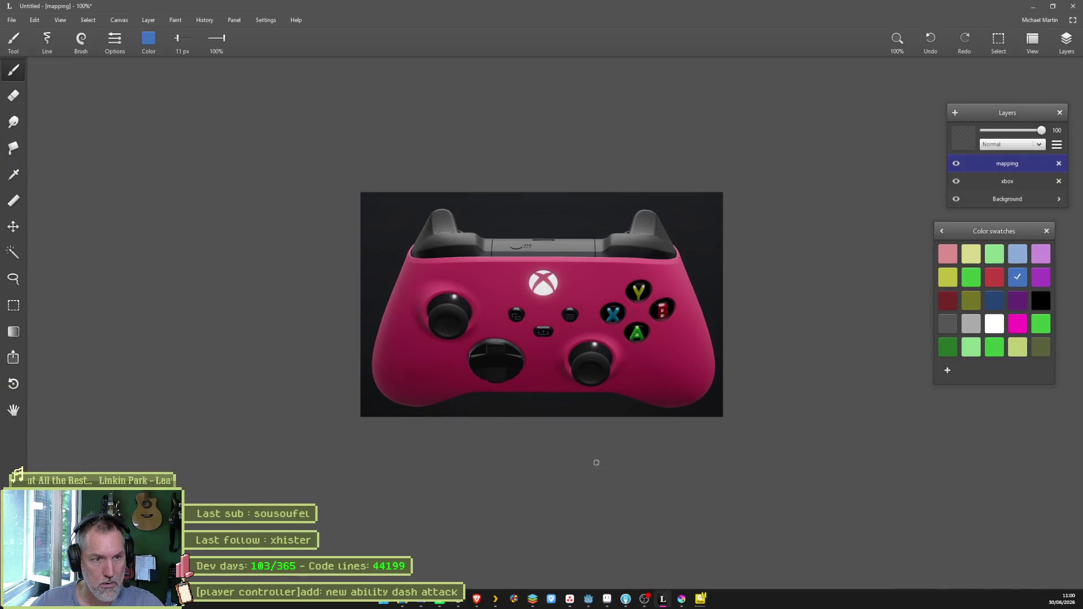
- Paste the first Wolverine capture, then add the dark clawed Wolverine to its right
{"action": "scroll", "scroll_direction": "down", "scroll_amount": 3}
{"action": "key", "text": "ctrl+v"}
{"action": "key", "text": "alt+Tab"}
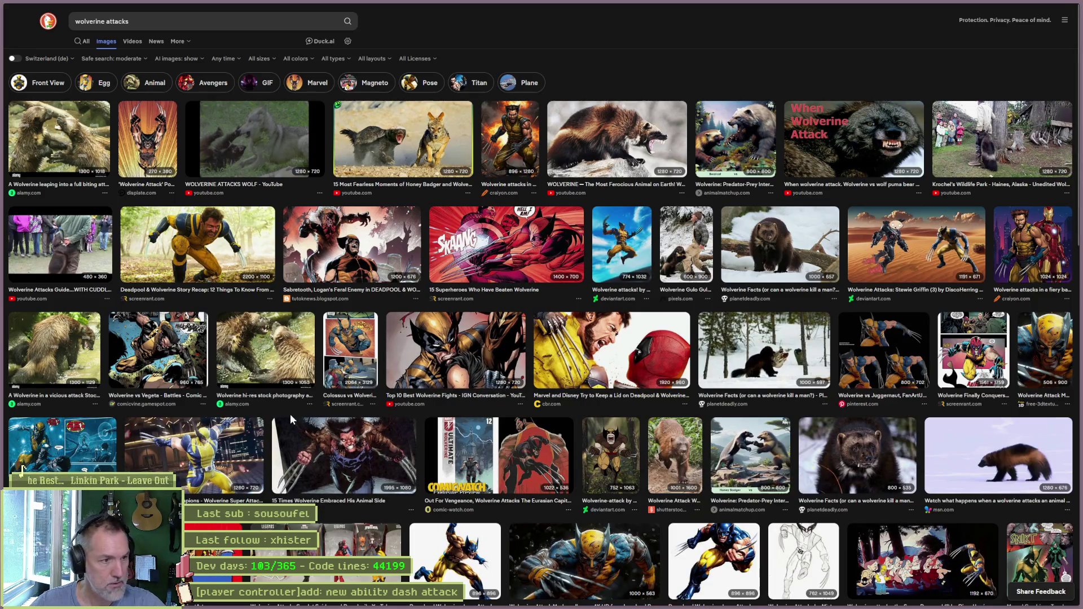
{"action": "key", "text": "super+shift+s"}
{"action": "left_click_drag", "start_coordinate": [273, 417], "coordinate": [417, 494]}
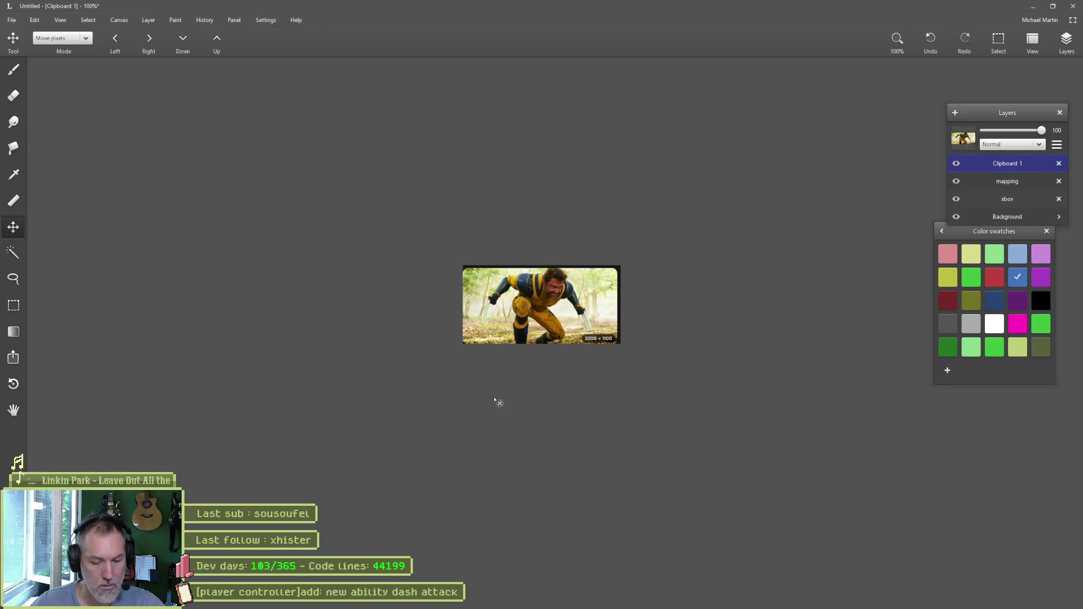
{"action": "key", "text": "ctrl+v"}
{"action": "left_click_drag", "start_coordinate": [530, 326], "coordinate": [704, 326]}
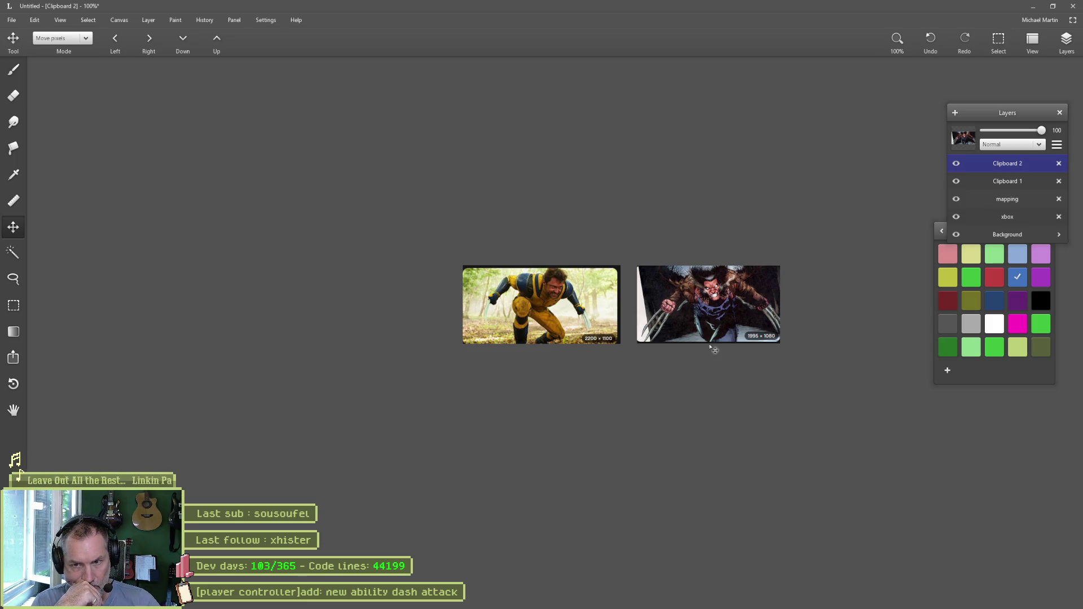
- Capture the Wolverine Attack poster and place it right of the other two images
{"action": "key", "text": "alt+Tab"}
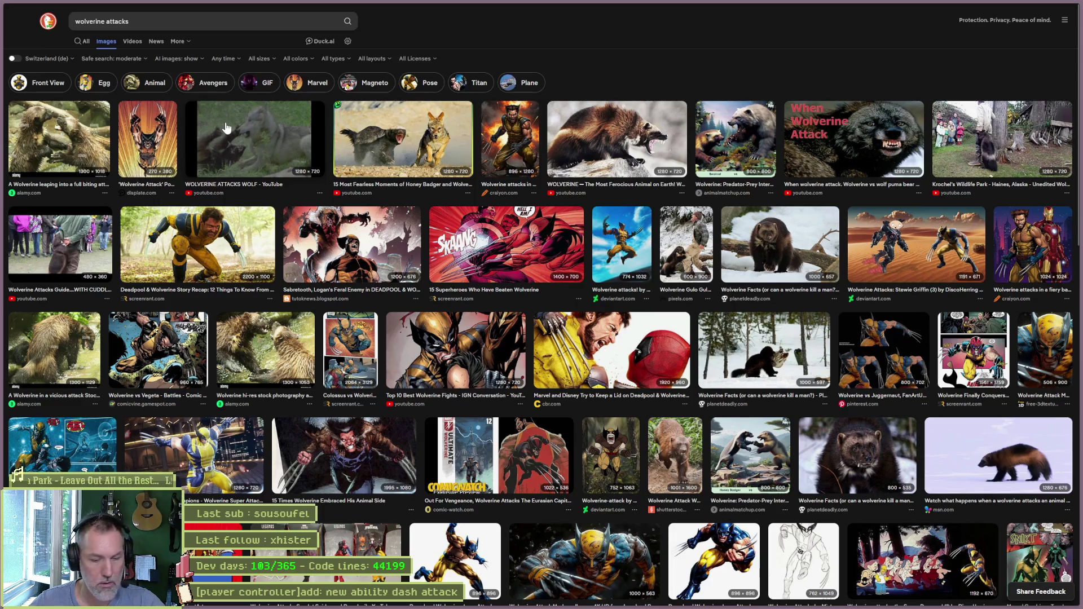
{"action": "left_click", "coordinate": [161, 137]}
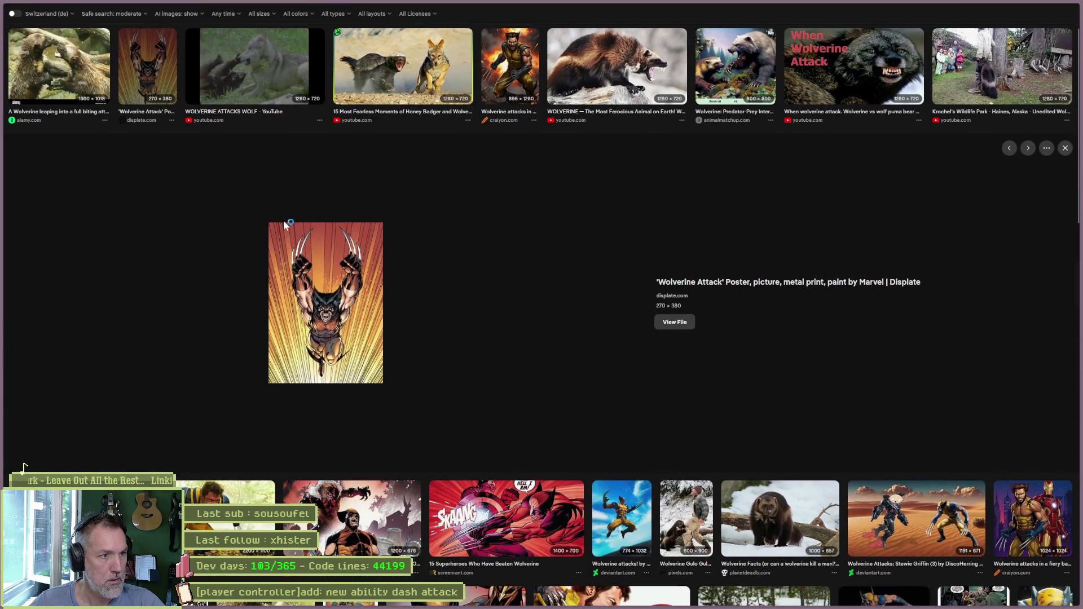
{"action": "key", "text": "Print"}
{"action": "left_click_drag", "start_coordinate": [269, 223], "coordinate": [381, 377]}
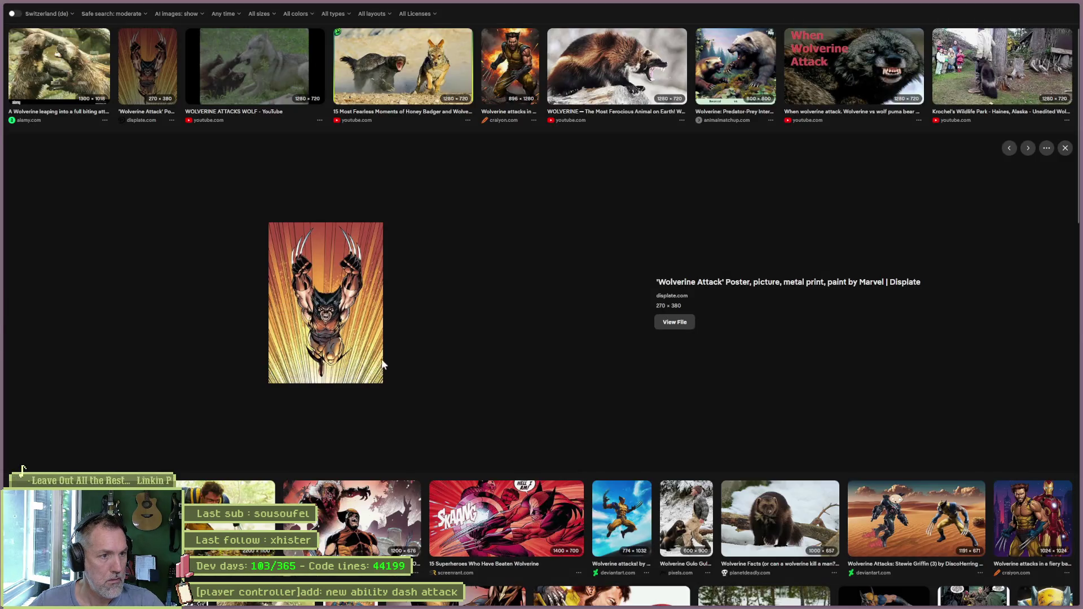
{"action": "key", "text": "alt+Tab"}
{"action": "key", "text": "ctrl+v"}
{"action": "left_click_drag", "start_coordinate": [563, 335], "coordinate": [887, 336]}
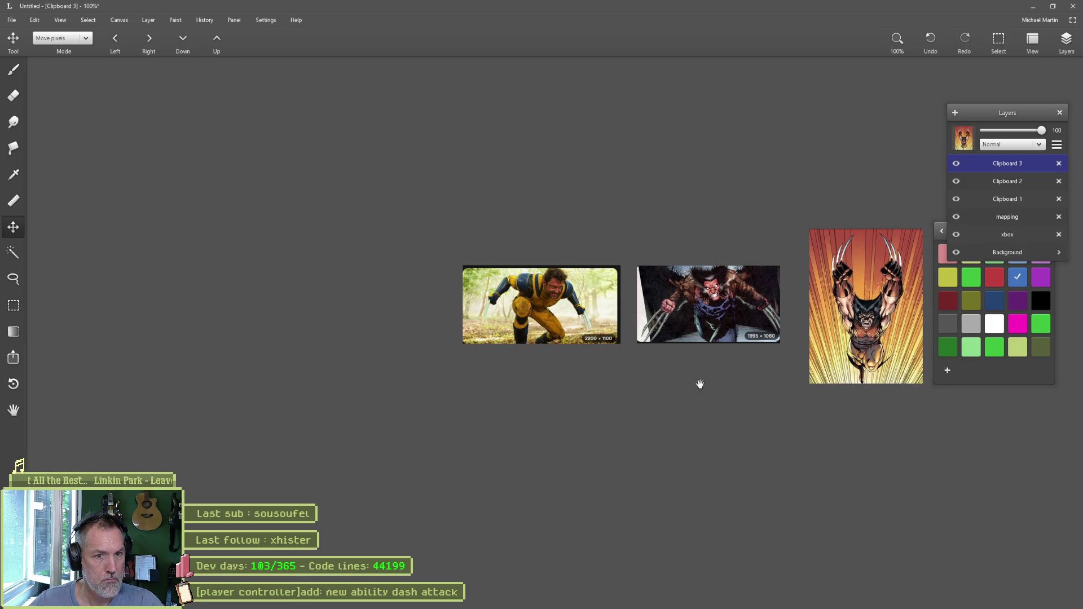
- Centre the three images and screenshot them together, then bring up the Asana board
{"action": "left_click_drag", "start_coordinate": [733, 402], "coordinate": [622, 402]}
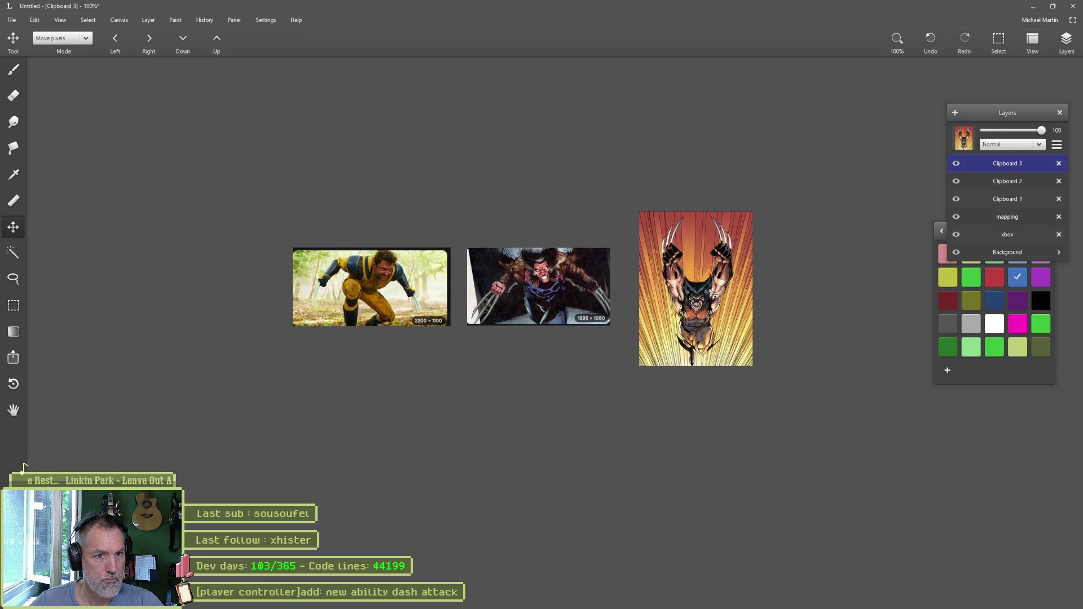
{"action": "key", "text": "super+shift+s"}
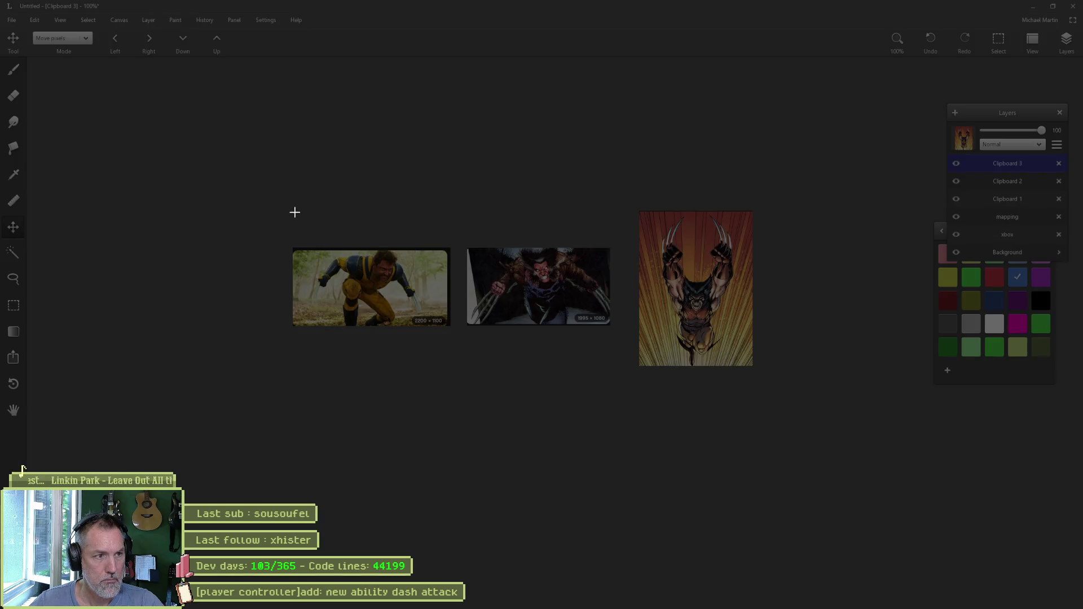
{"action": "left_click_drag", "start_coordinate": [290, 207], "coordinate": [753, 367]}
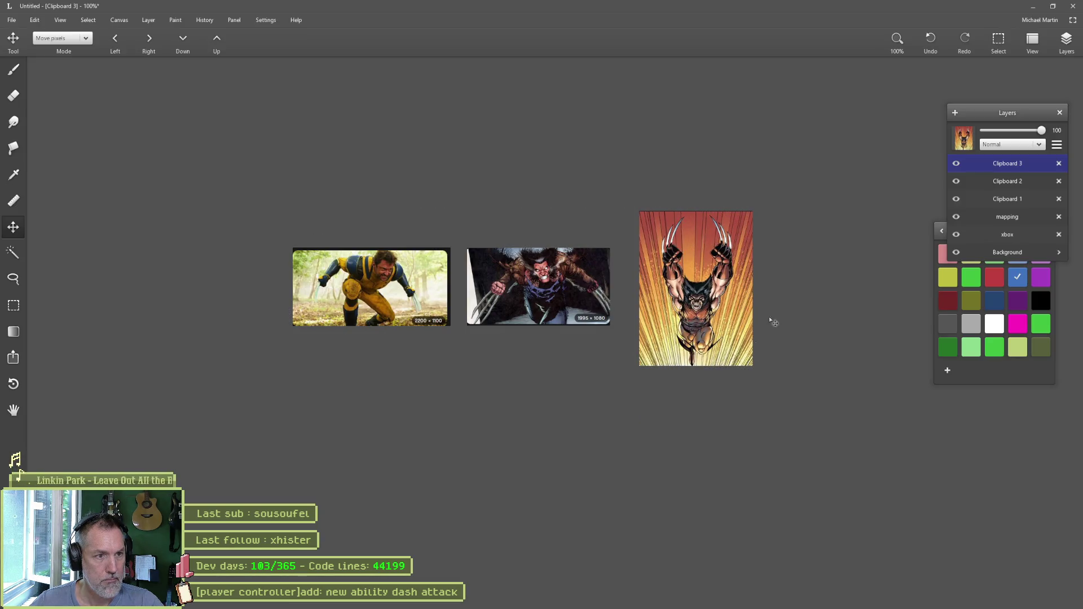
{"action": "key", "text": "alt+Tab"}
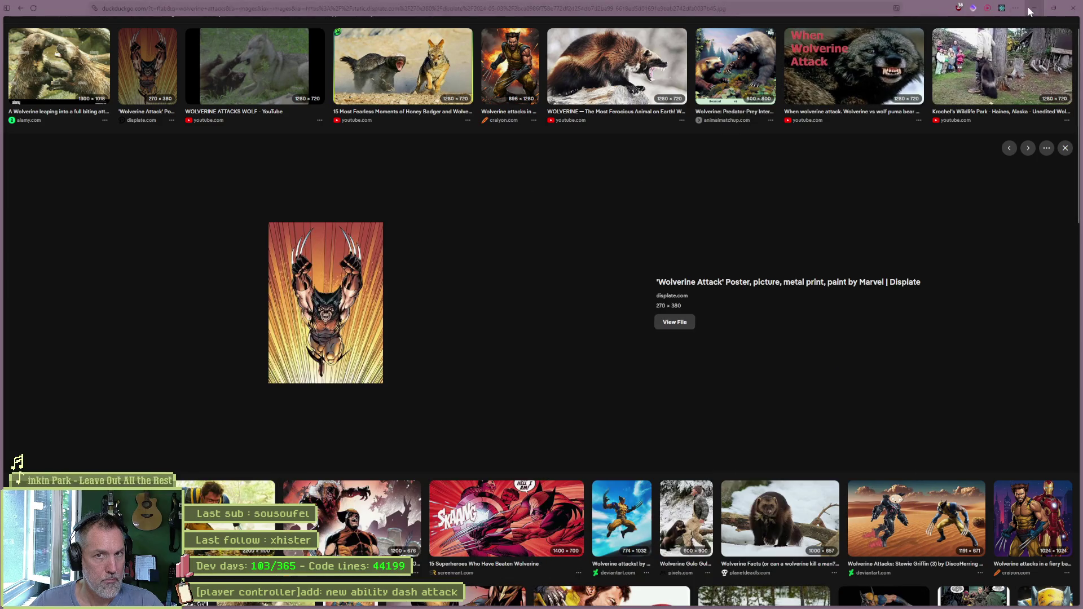
{"action": "key", "text": "alt+Tab"}
{"action": "left_click", "coordinate": [580, 602]}
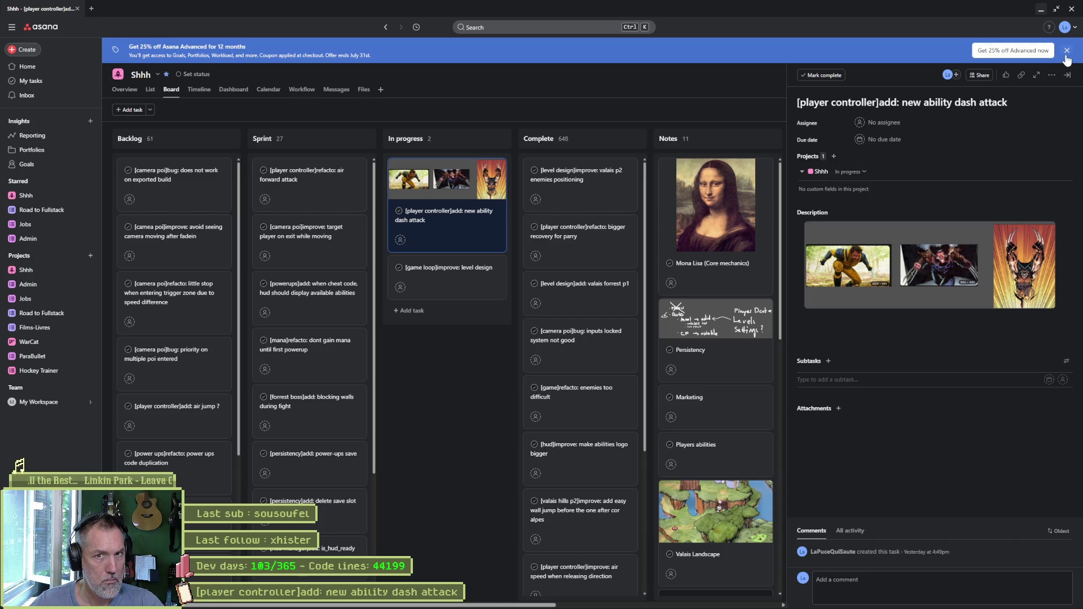
- Dismiss the Asana upgrade banner and go back to the cat sprite in Aseprite
{"action": "left_click", "coordinate": [1066, 50]}
{"action": "left_click", "coordinate": [1041, 9]}
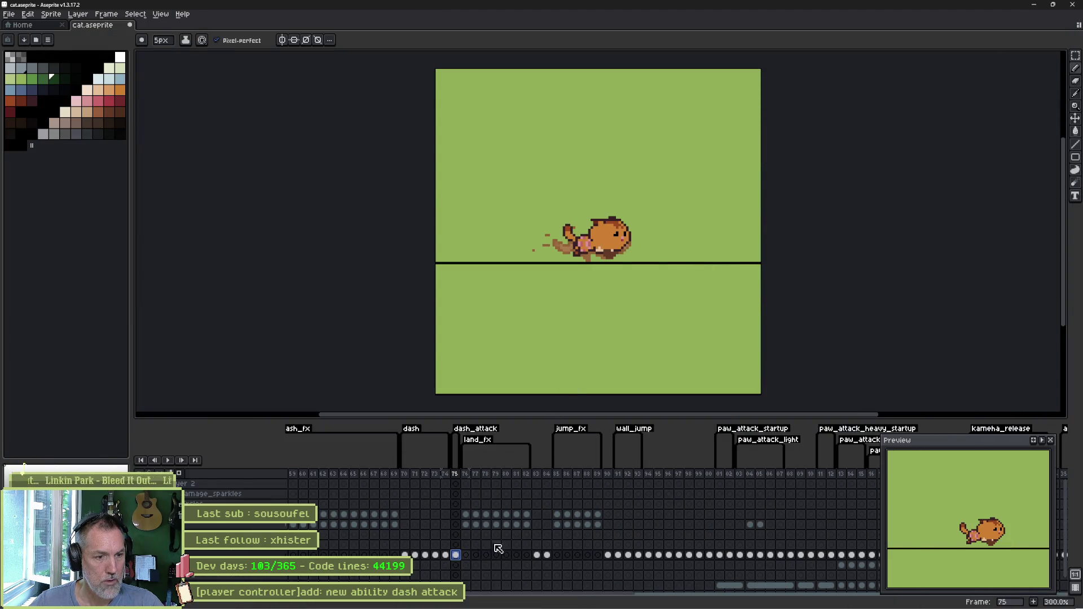
- Add frame 76 after frame 75 and compare it with frames 70 and 75
{"action": "key", "text": "alt+n"}
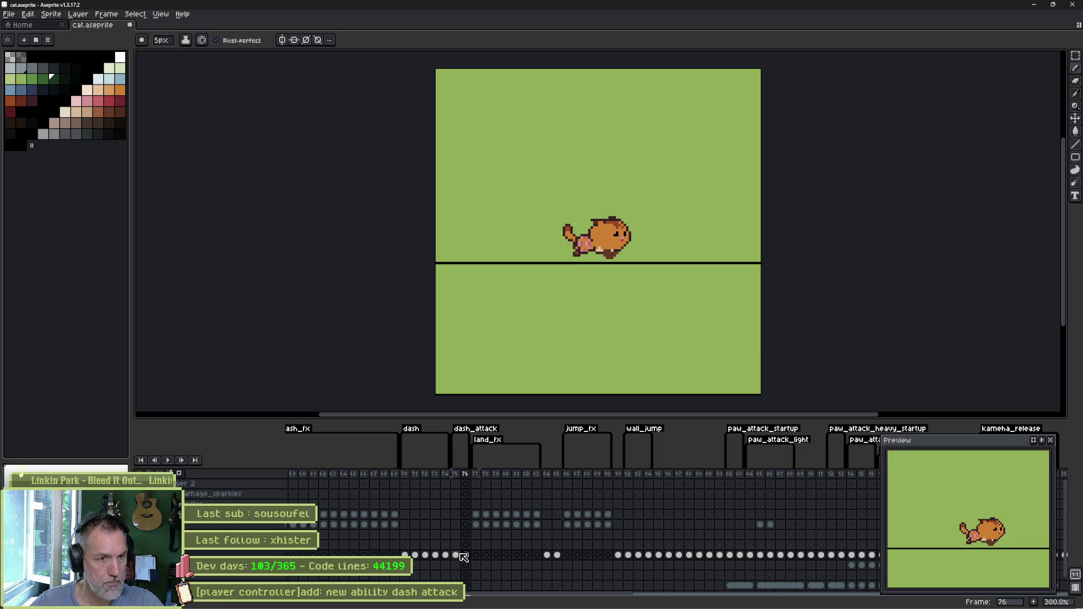
{"action": "left_click", "coordinate": [456, 555]}
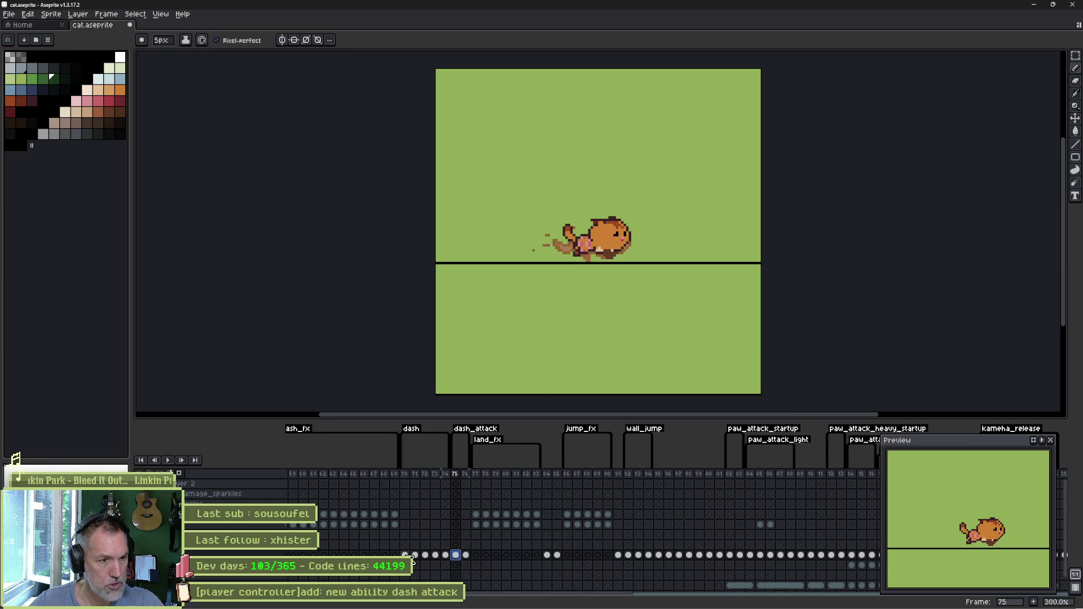
{"action": "left_click", "coordinate": [405, 554]}
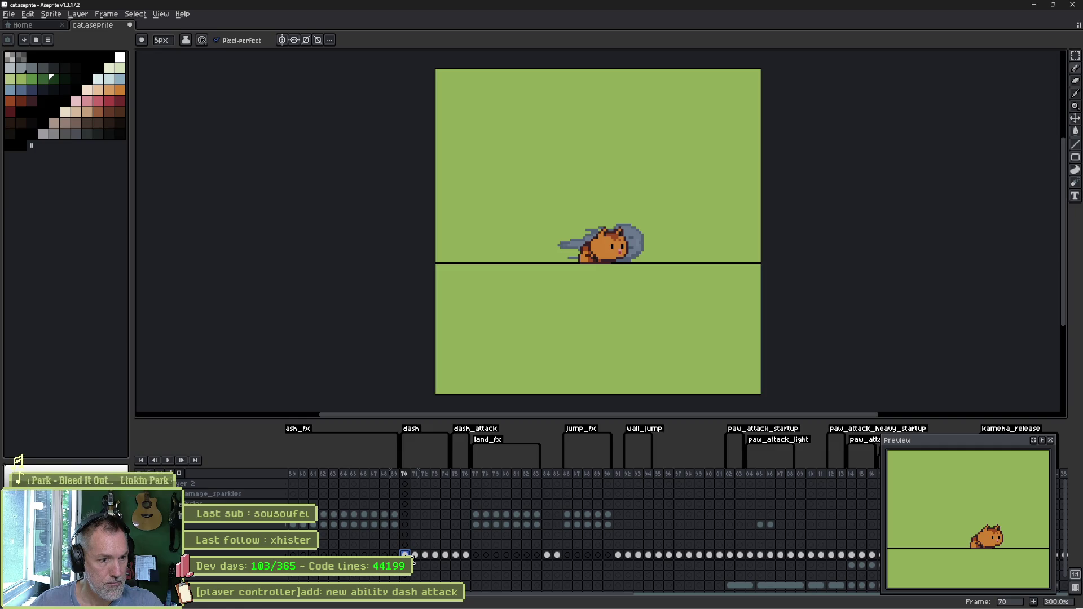
{"action": "left_click", "coordinate": [456, 555]}
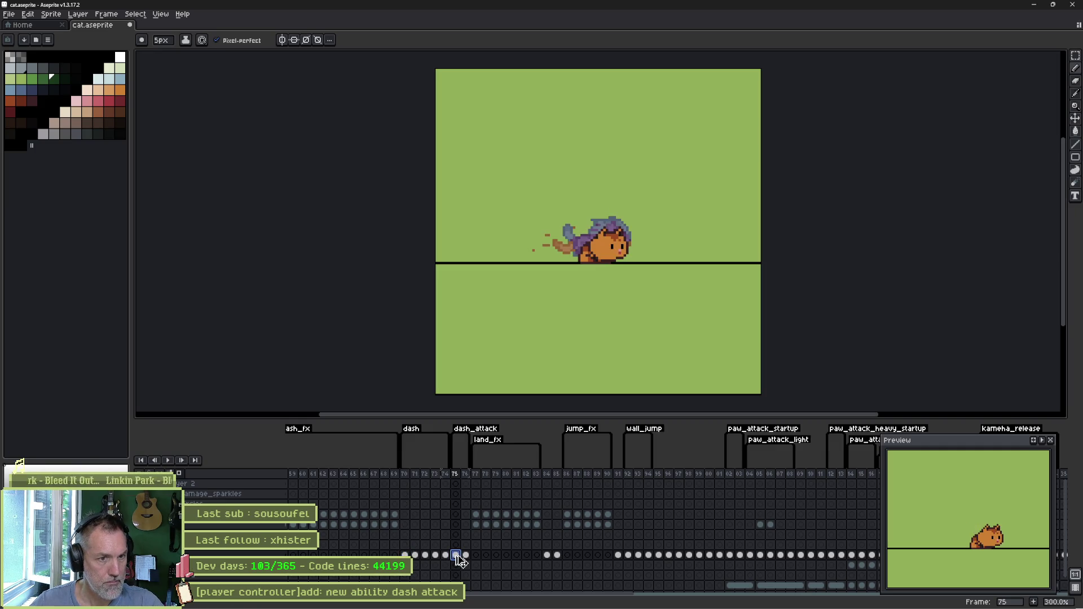
{"action": "left_click", "coordinate": [465, 555]}
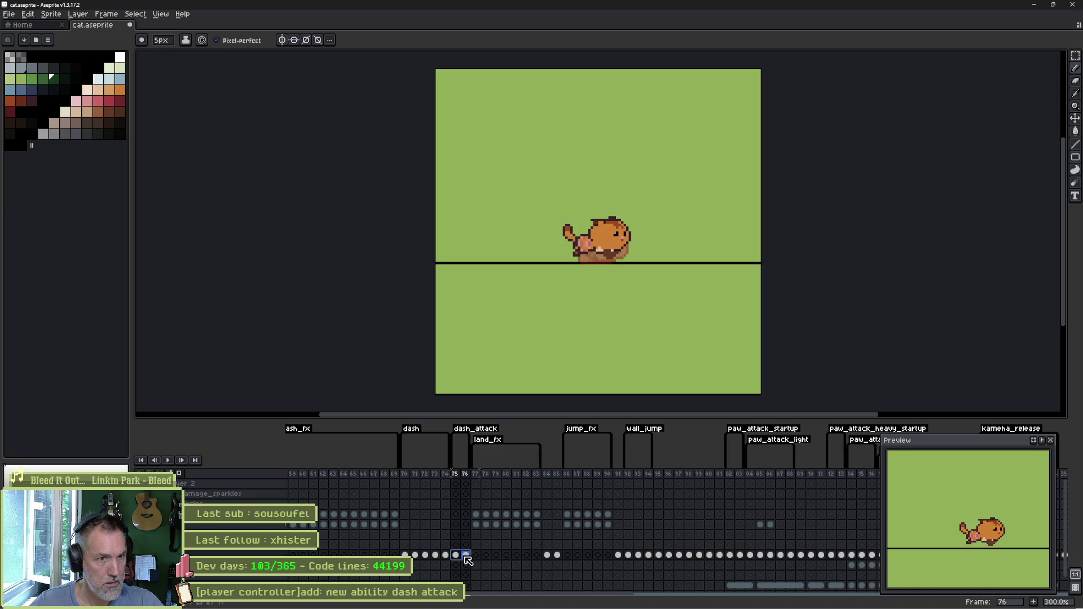
{"action": "left_click", "coordinate": [457, 556]}
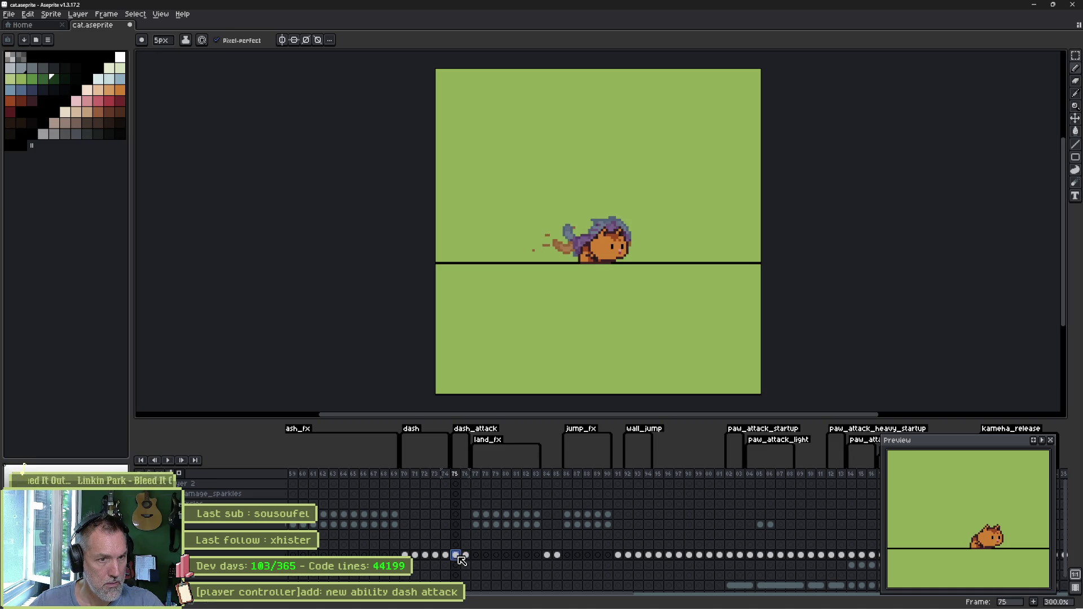
{"action": "left_click", "coordinate": [465, 556]}
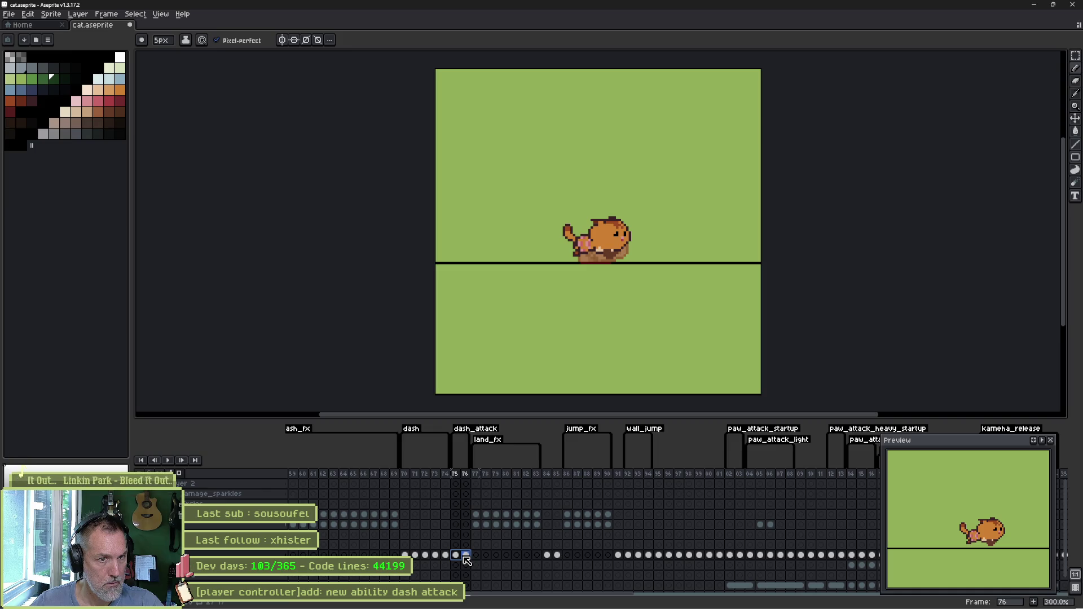
{"action": "key", "text": "Left"}
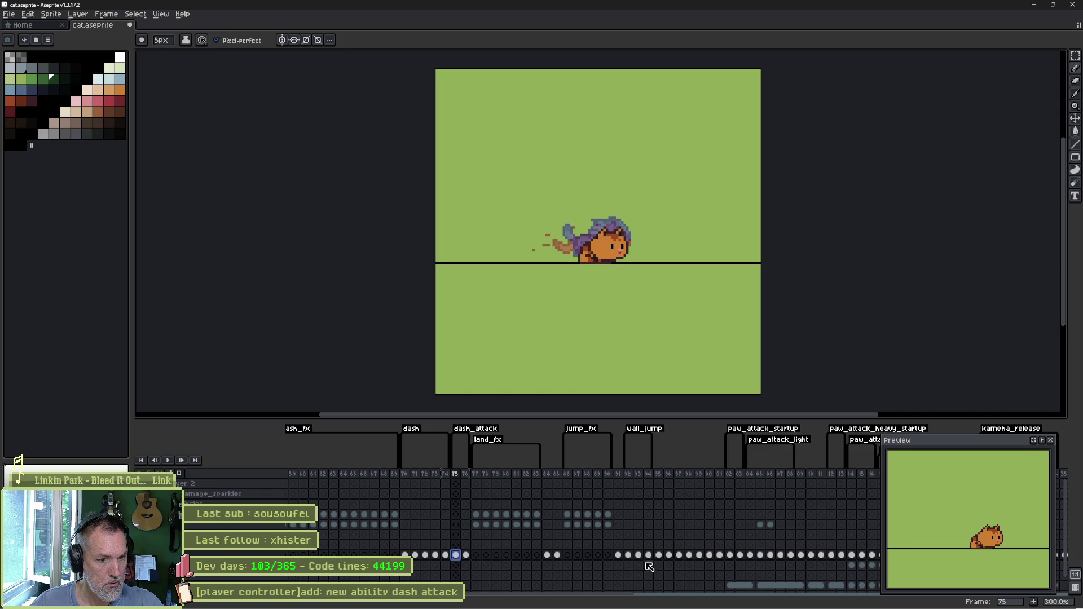
- Review paw attack frames 102–112, then jump to frame 74's dash pose
{"action": "left_click_drag", "start_coordinate": [729, 555], "coordinate": [757, 555]}
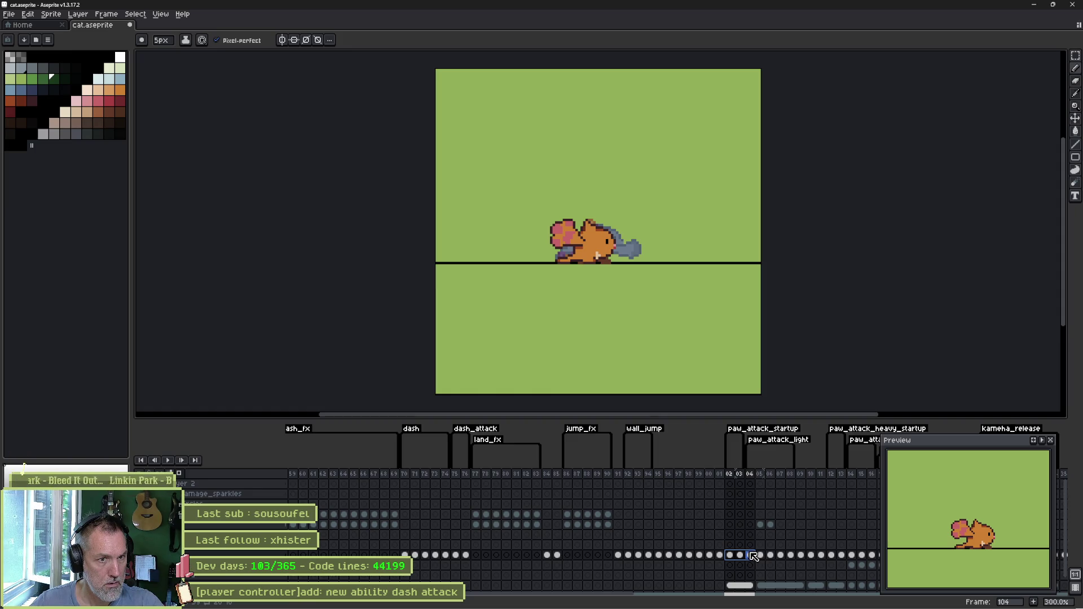
{"action": "left_click_drag", "start_coordinate": [752, 554], "coordinate": [832, 556]}
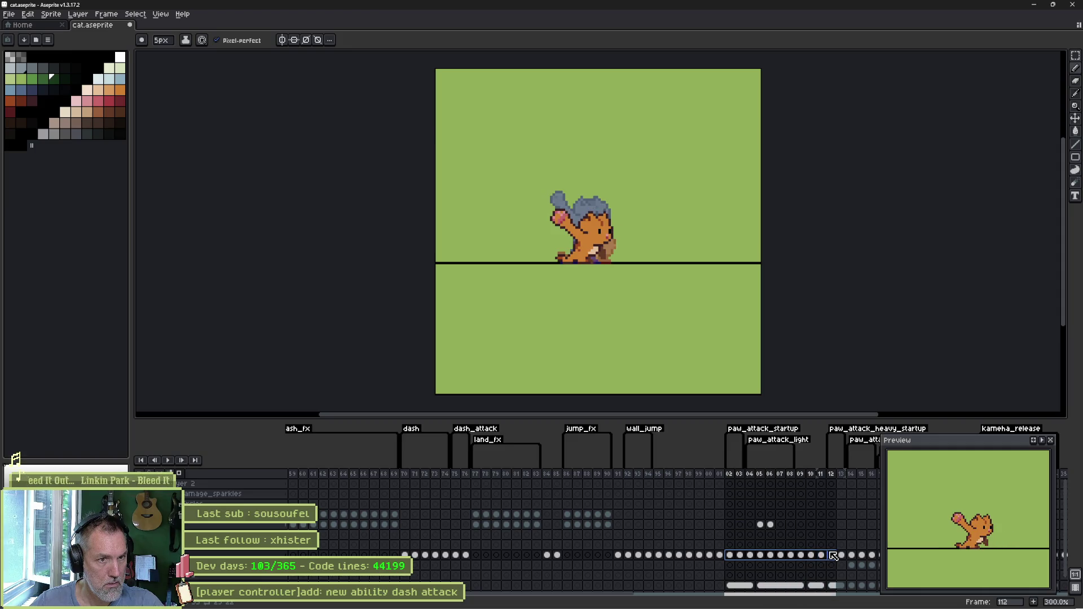
{"action": "left_click", "coordinate": [832, 556]}
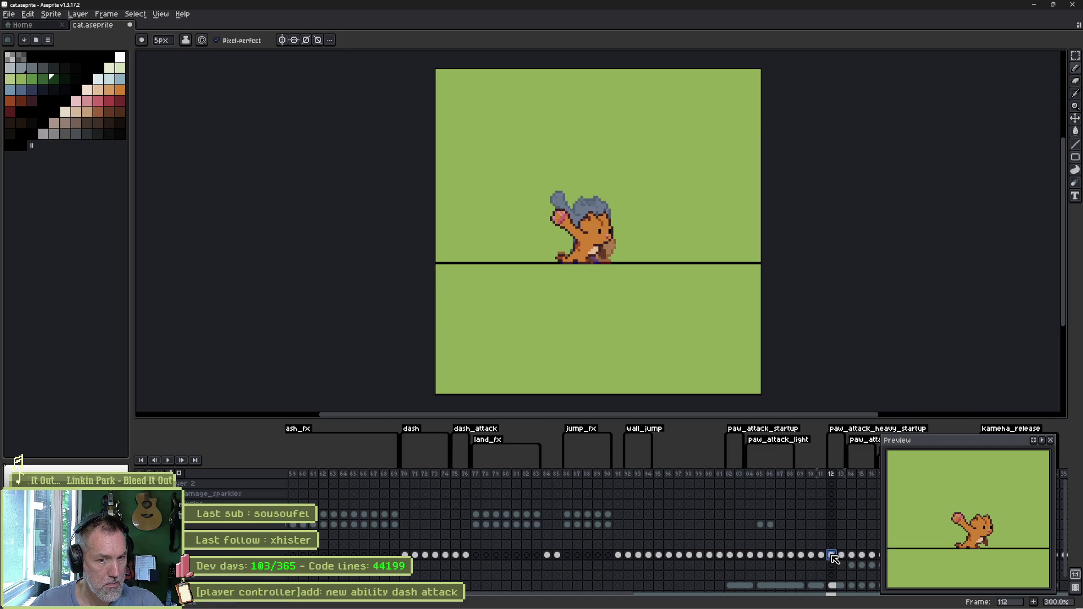
{"action": "left_click", "coordinate": [446, 556]}
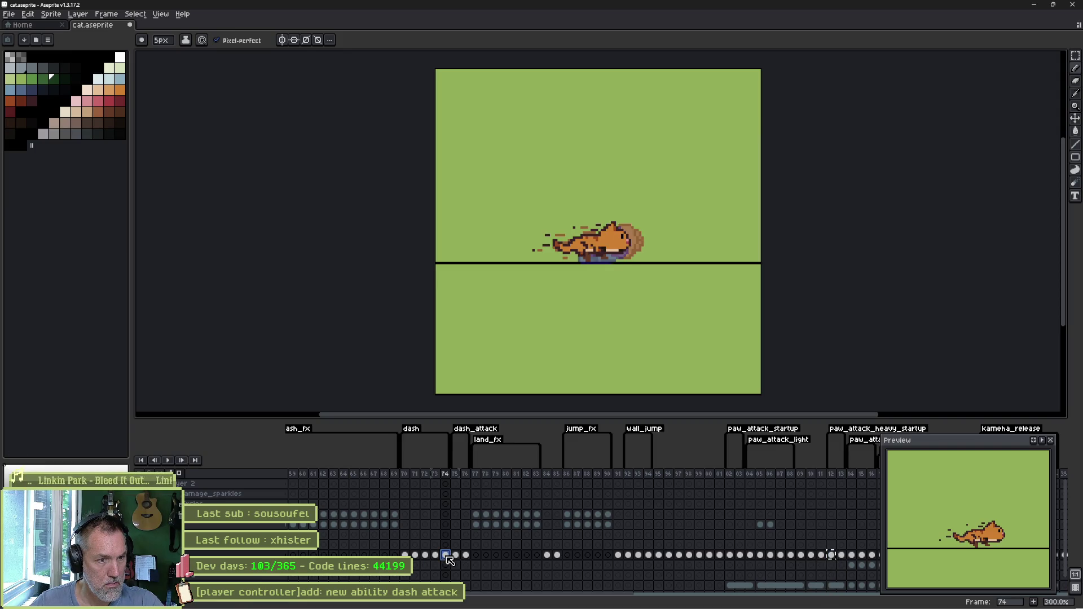
- Insert frame 77 after frame 76 and review the paw attack poses up to frame 113
{"action": "left_click_drag", "start_coordinate": [455, 557], "coordinate": [473, 559]}
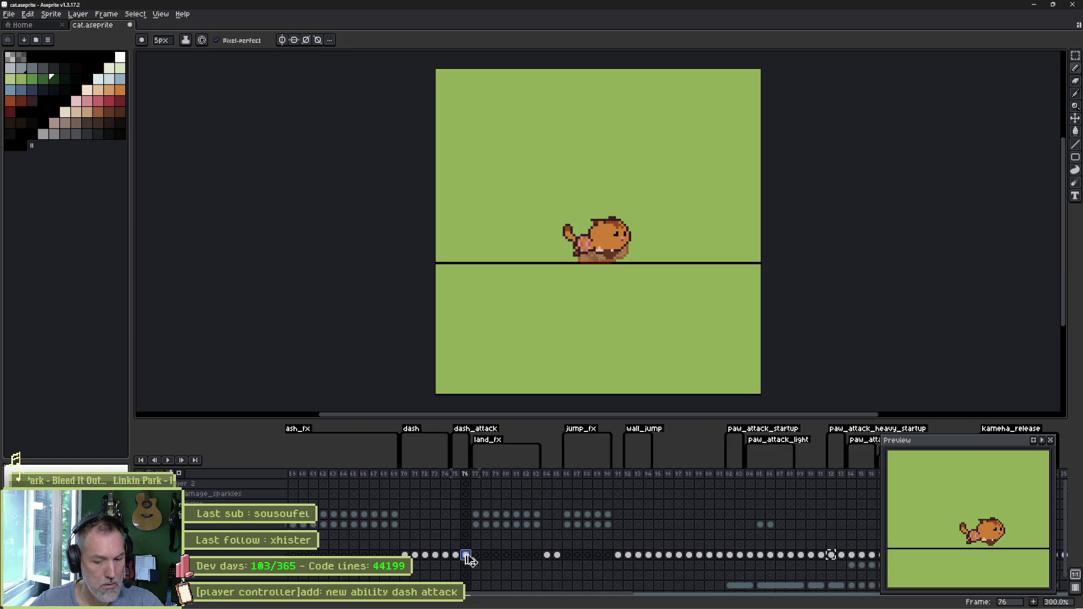
{"action": "key", "text": "alt+n"}
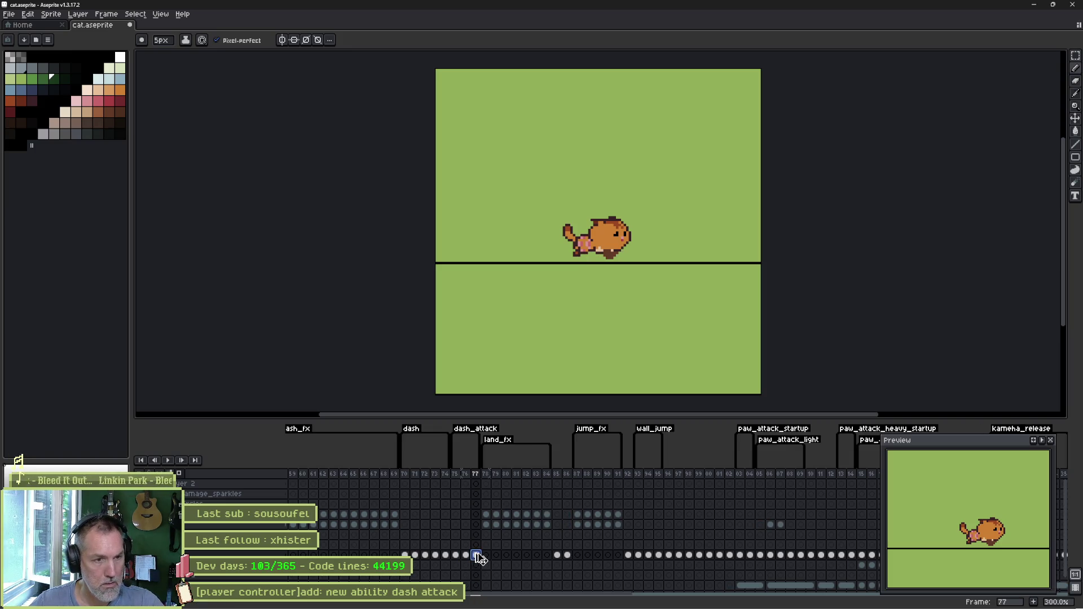
{"action": "left_click_drag", "start_coordinate": [790, 555], "coordinate": [860, 560]}
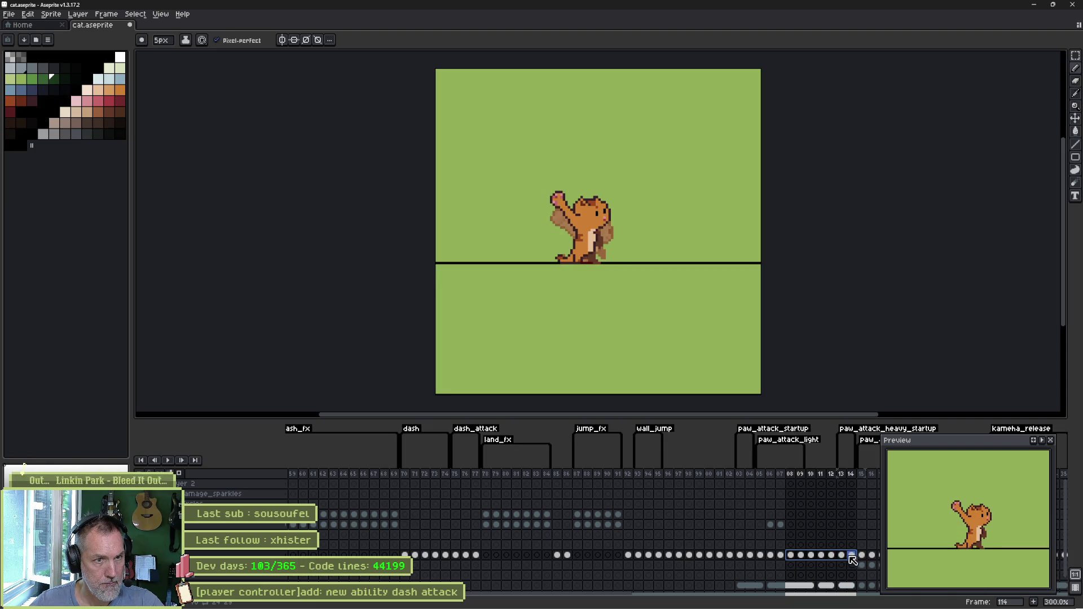
{"action": "left_click", "coordinate": [841, 556]}
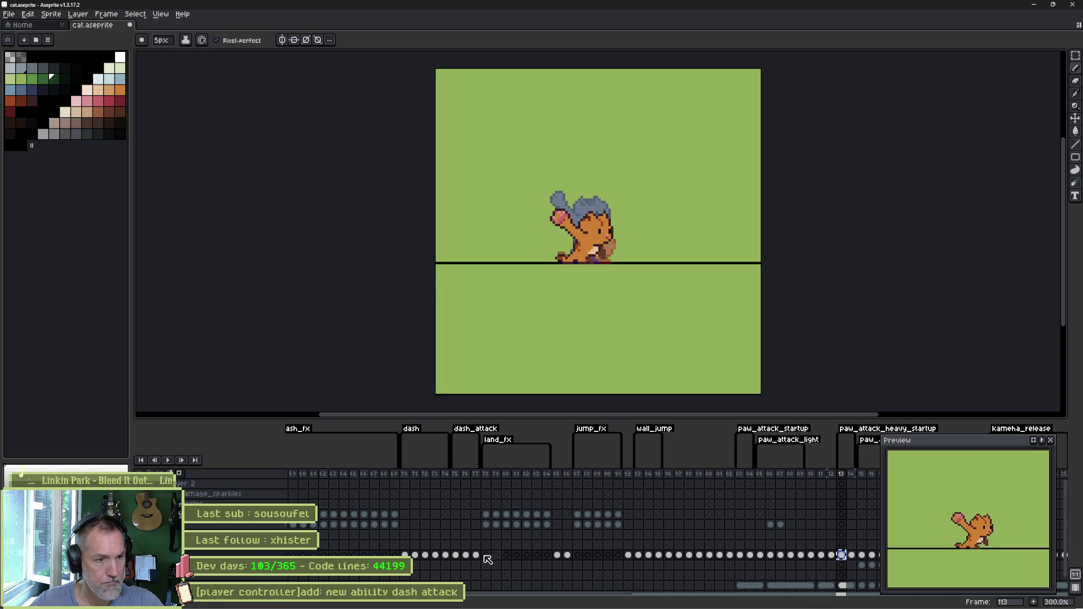
- Flip between frames 76 and 77, then select frames 63–82 for playback
{"action": "left_click", "coordinate": [466, 555]}
{"action": "key", "text": "Right"}
{"action": "key", "text": "Left"}
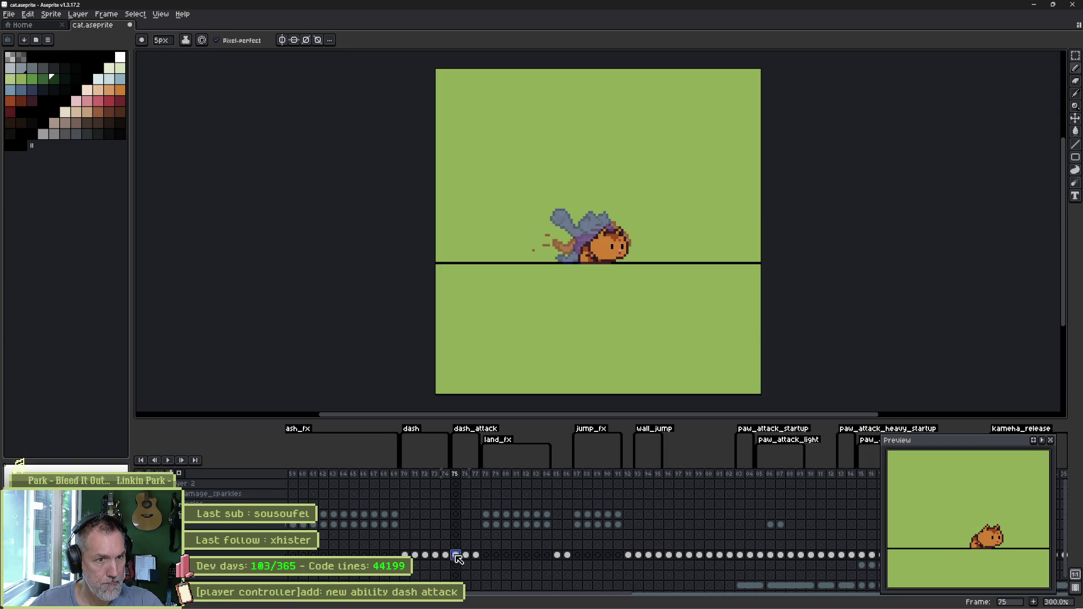
{"action": "left_click_drag", "start_coordinate": [466, 555], "coordinate": [478, 555]}
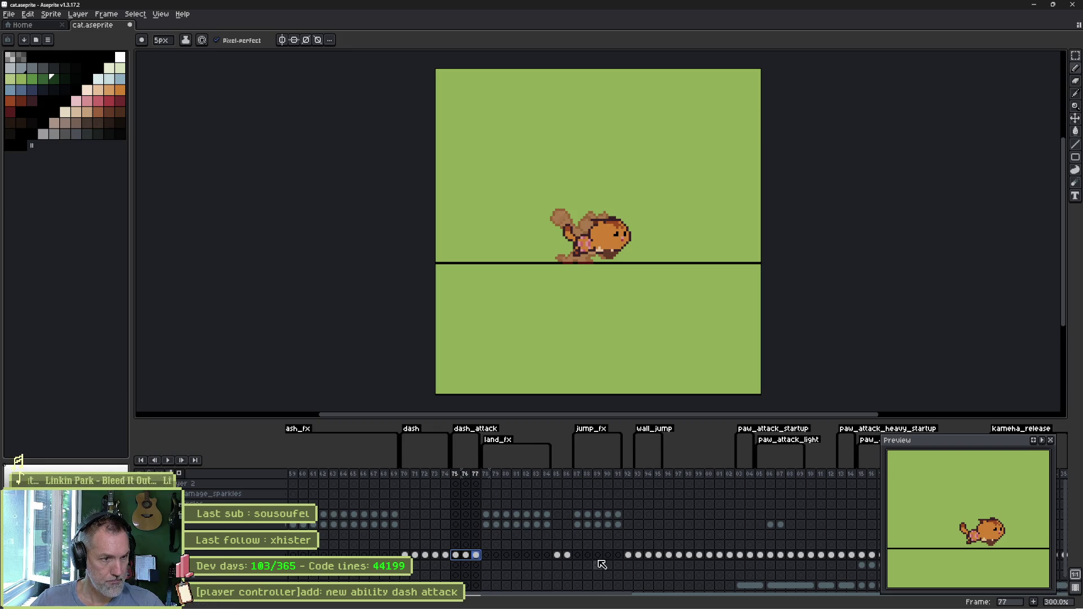
{"action": "left_click_drag", "start_coordinate": [336, 545], "coordinate": [868, 551]}
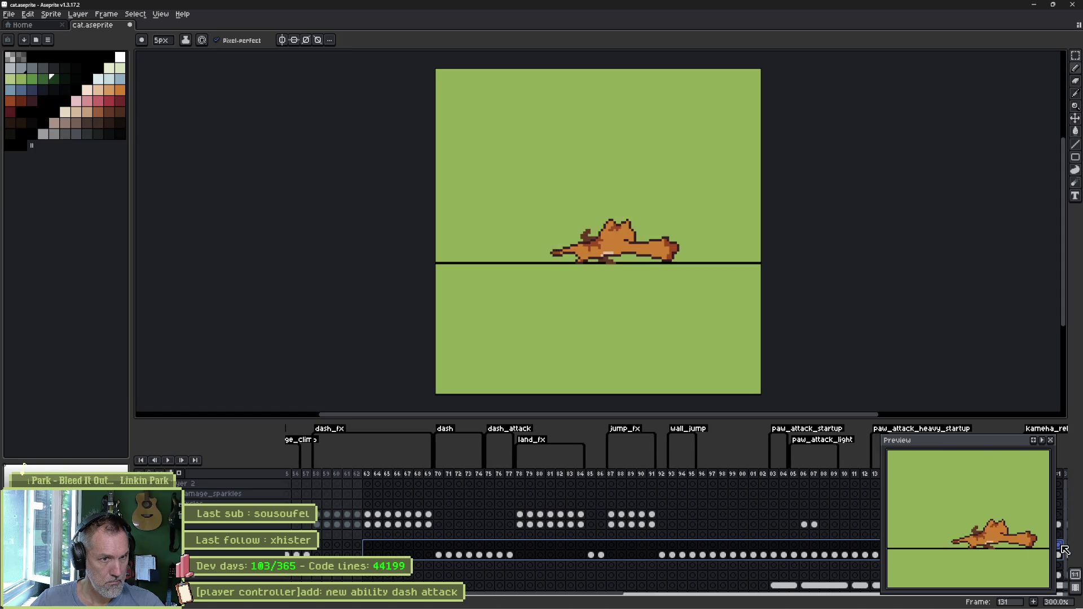
{"action": "key", "text": "Return"}
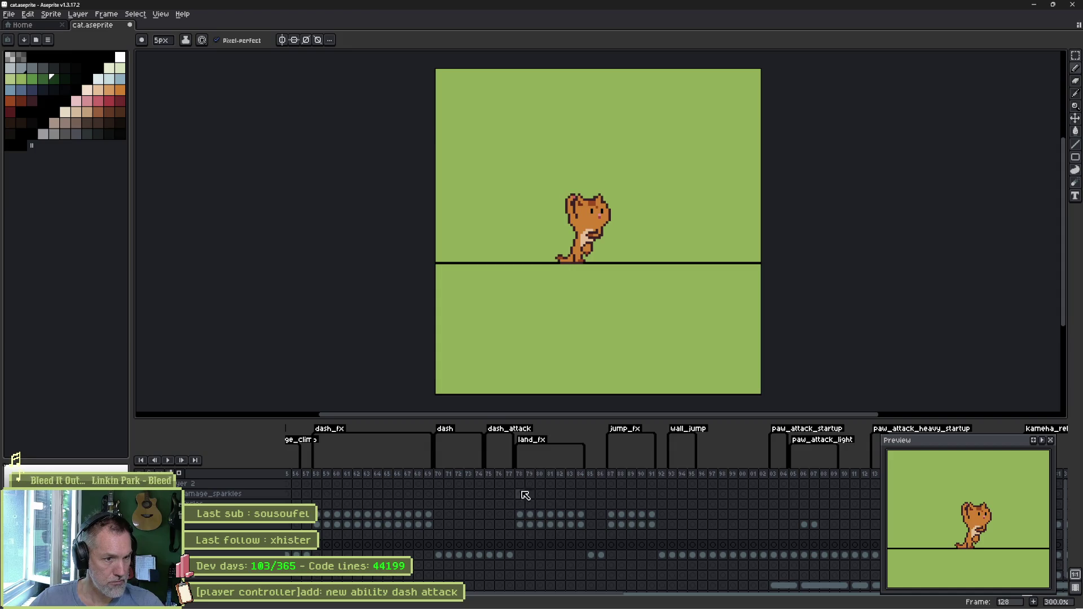
{"action": "left_click", "coordinate": [513, 557]}
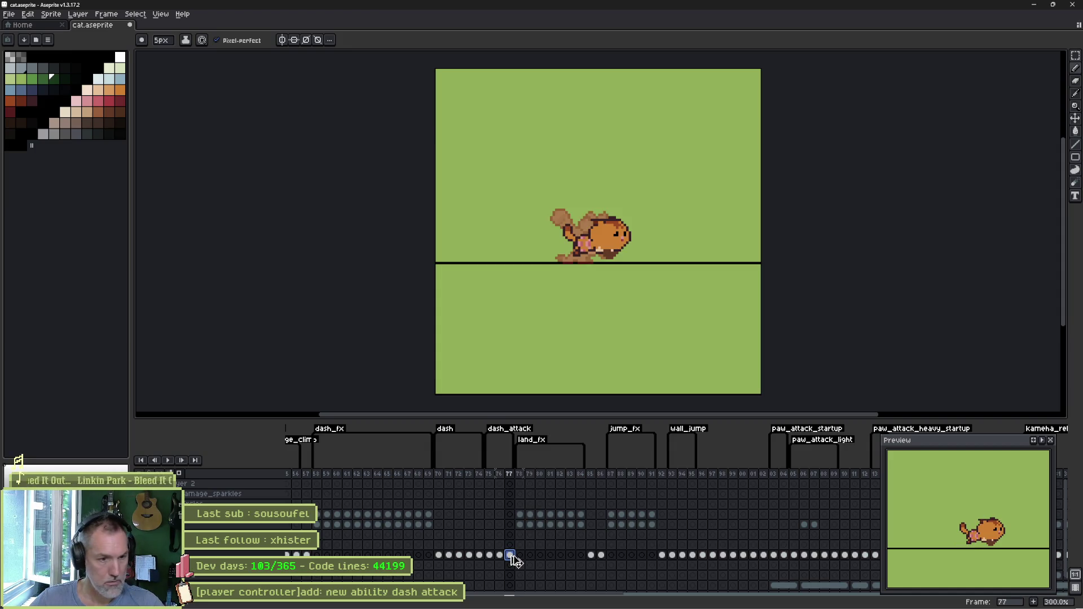
{"action": "left_click", "coordinate": [526, 557]}
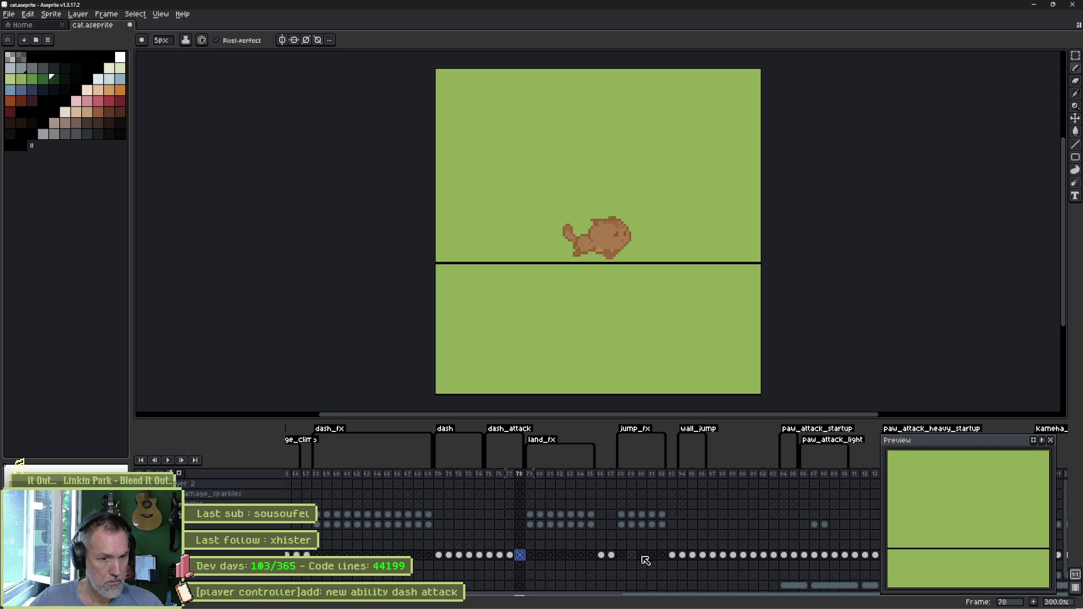
{"action": "left_click", "coordinate": [642, 557]}
{"action": "key", "text": "Return"}
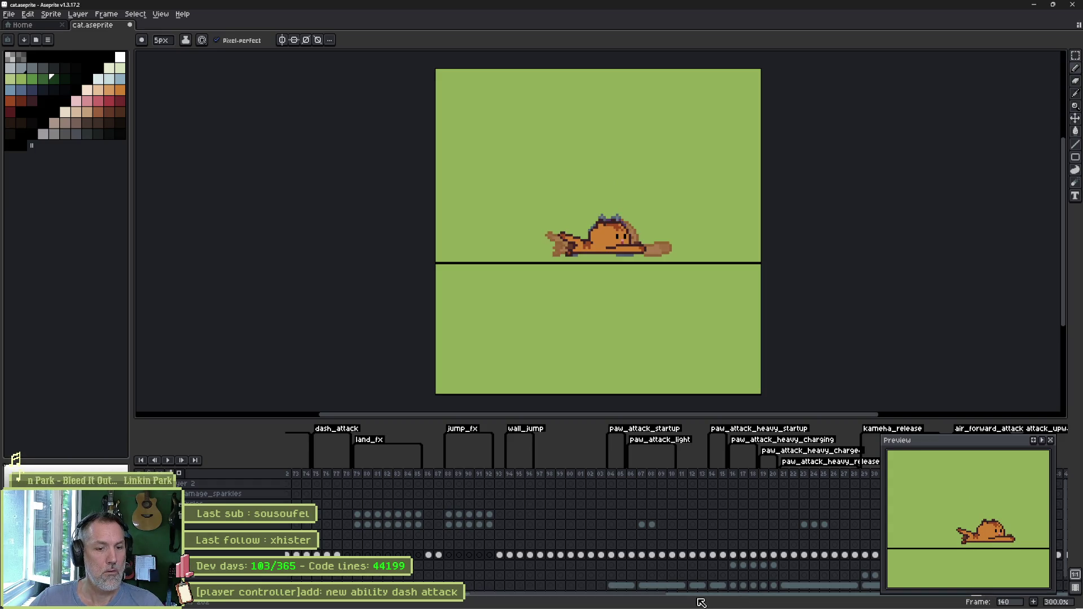
{"action": "scroll", "scroll_direction": "left", "scroll_amount": 3}
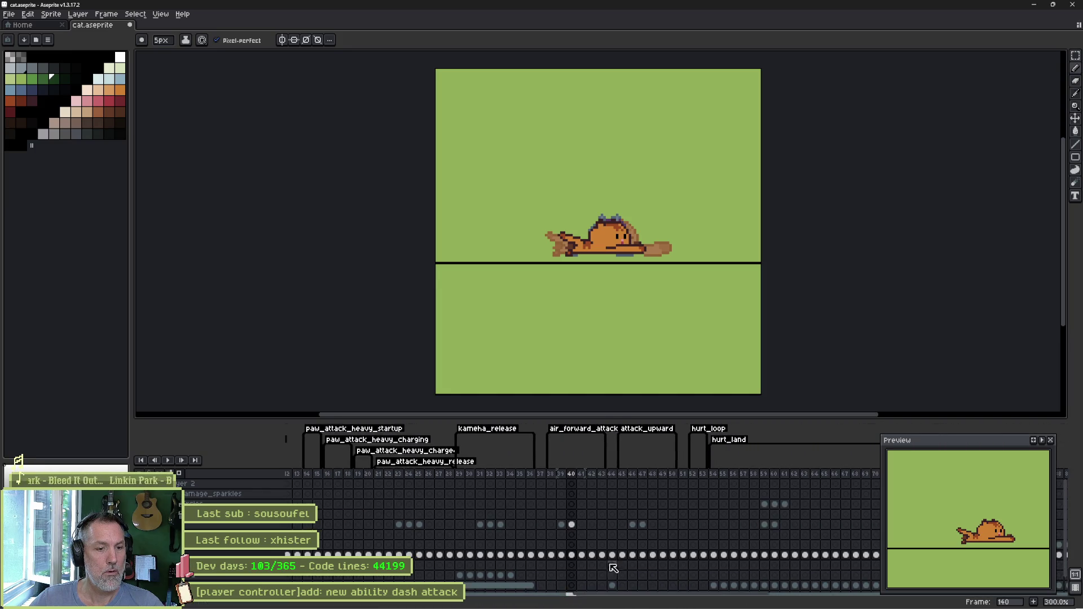
{"action": "scroll", "scroll_direction": "right", "scroll_amount": 3}
{"action": "scroll", "scroll_direction": "left", "scroll_amount": 3}
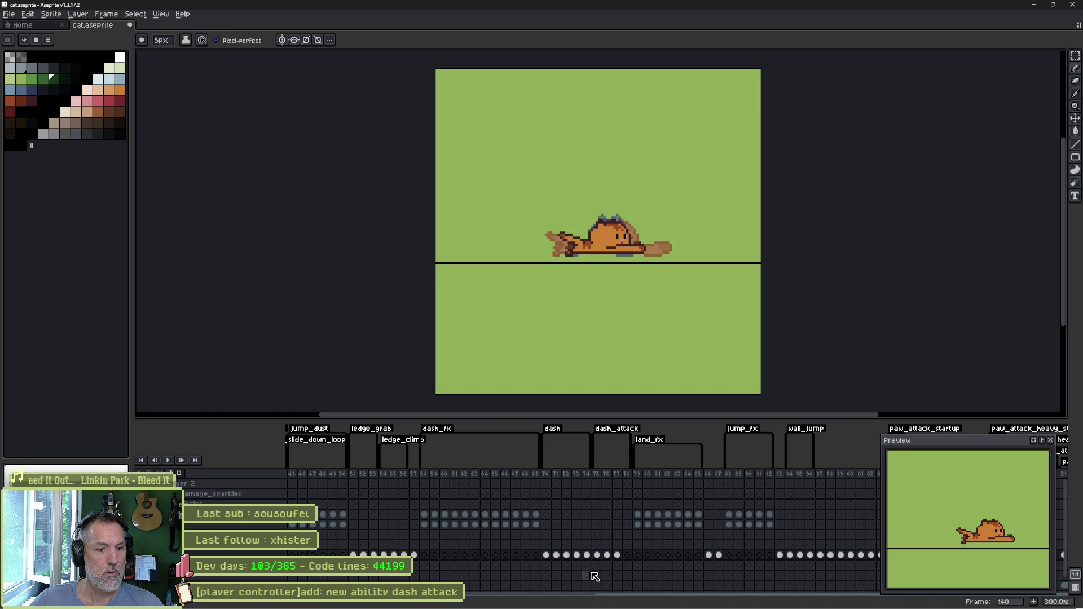
{"action": "left_click", "coordinate": [637, 555]}
- Step through frames 78 and 75, then select frames 75–76 to show the raised-paw pose
{"action": "left_click", "coordinate": [627, 555]}
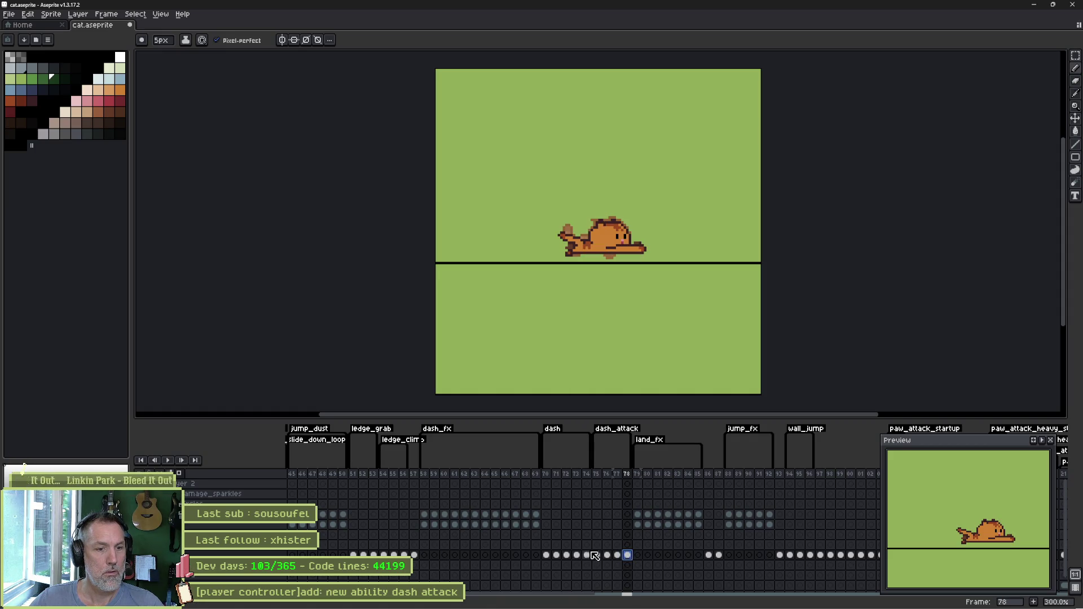
{"action": "left_click", "coordinate": [597, 555]}
{"action": "left_click", "coordinate": [586, 555]}
{"action": "left_click", "coordinate": [597, 555]}
{"action": "left_click_drag", "start_coordinate": [596, 557], "coordinate": [628, 556]}
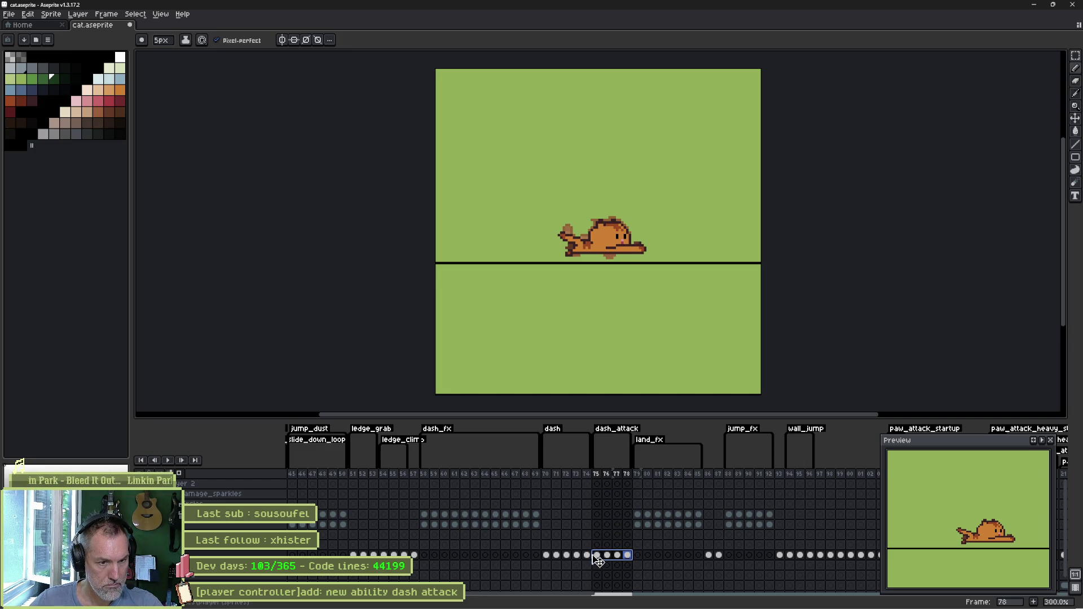
{"action": "left_click", "coordinate": [599, 558]}
{"action": "left_click_drag", "start_coordinate": [601, 560], "coordinate": [612, 559]}
- Isolate frame 76 in the timeline and zoom in for editing
{"action": "key", "text": "v"}
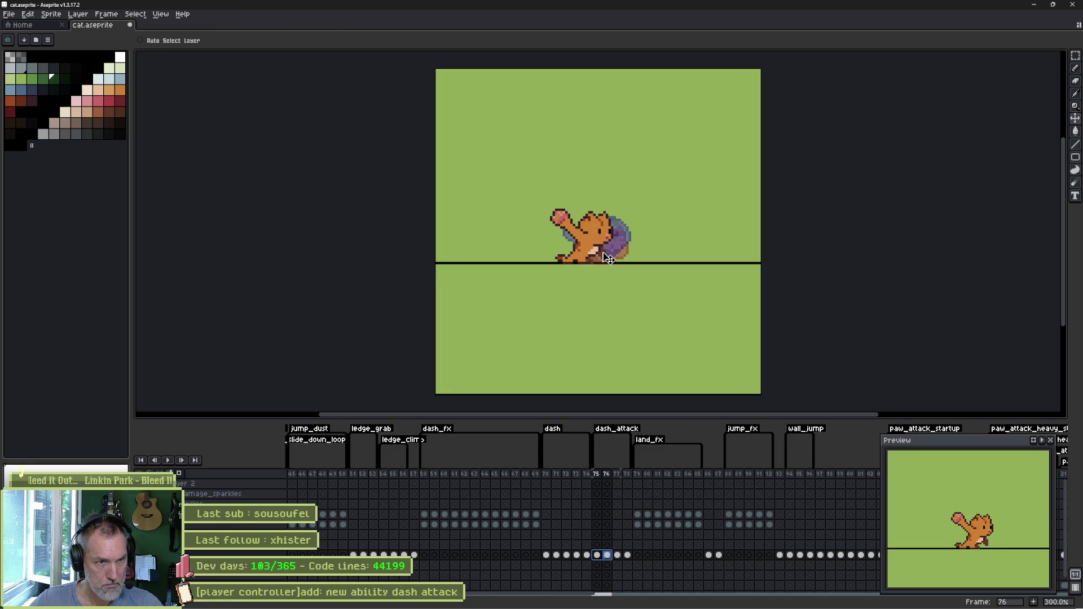
{"action": "left_click", "coordinate": [607, 555]}
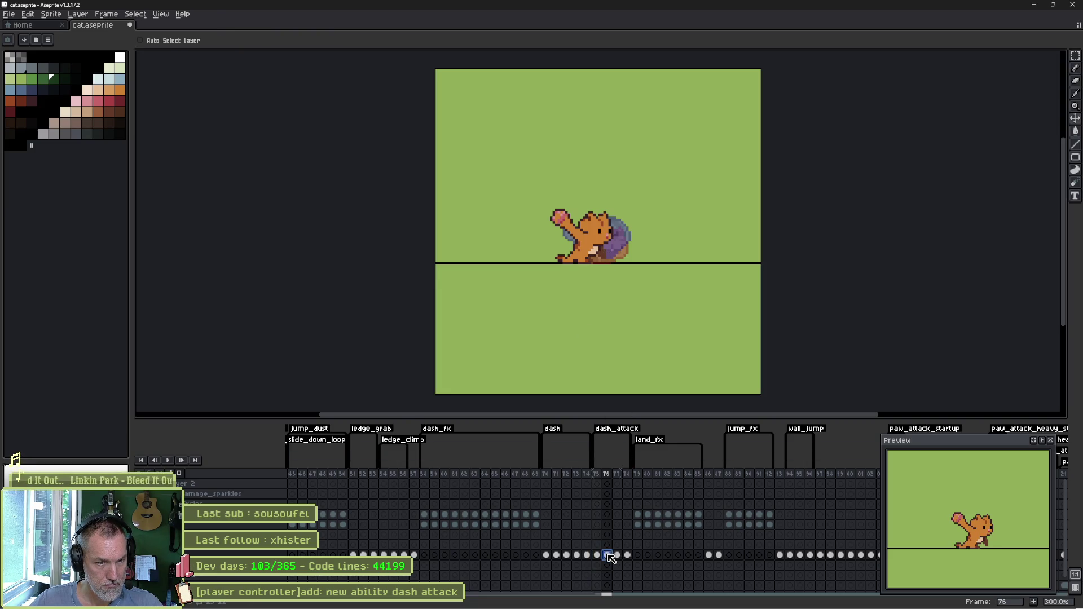
{"action": "left_click_drag", "start_coordinate": [586, 253], "coordinate": [598, 252]}
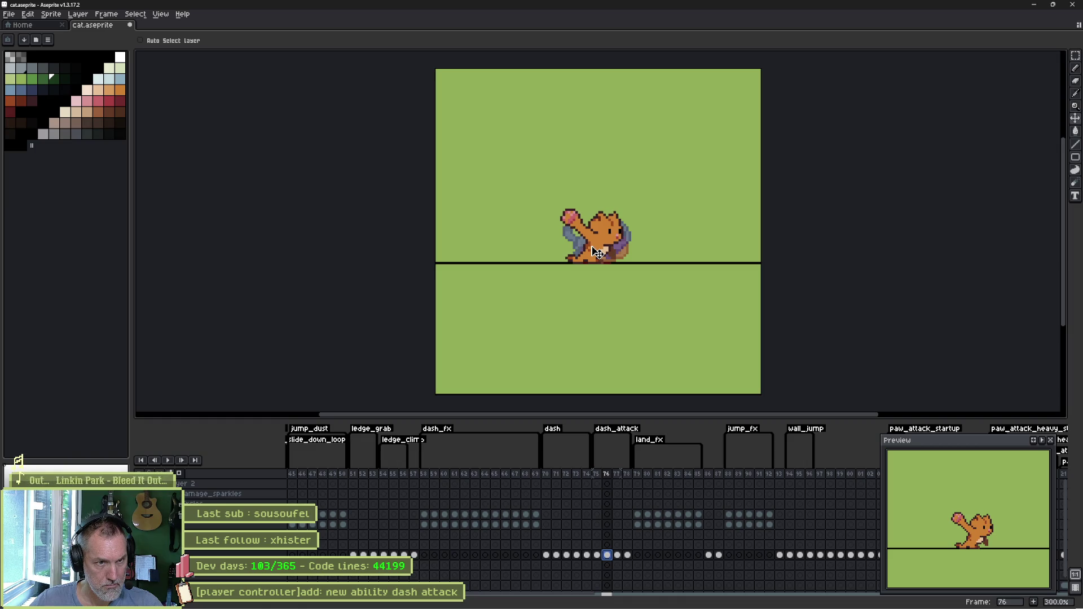
{"action": "left_click_drag", "start_coordinate": [597, 555], "coordinate": [609, 560]}
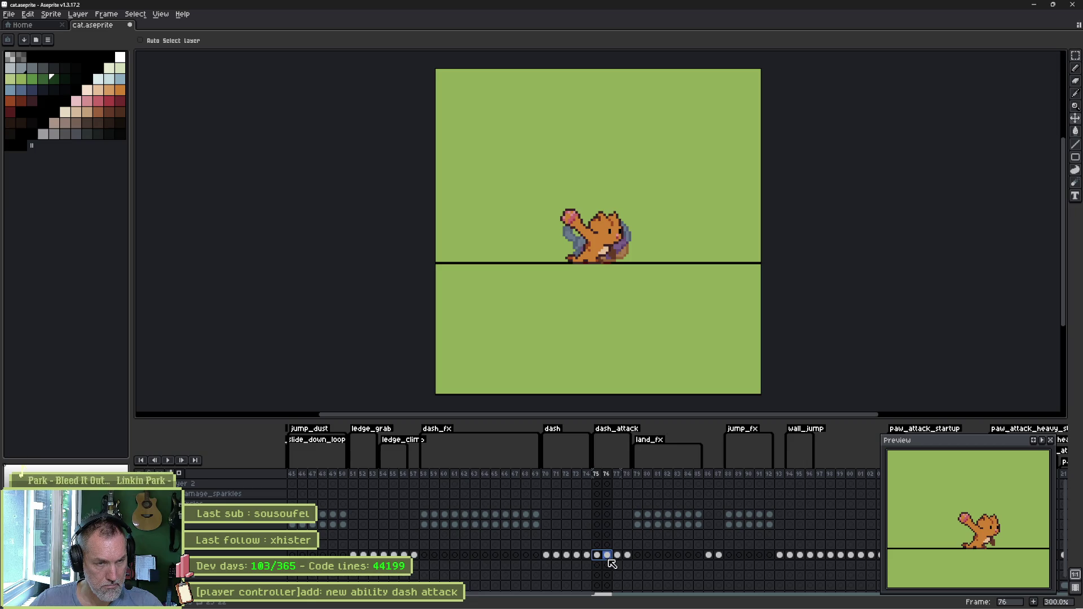
{"action": "scroll", "scroll_direction": "up", "scroll_amount": 3}
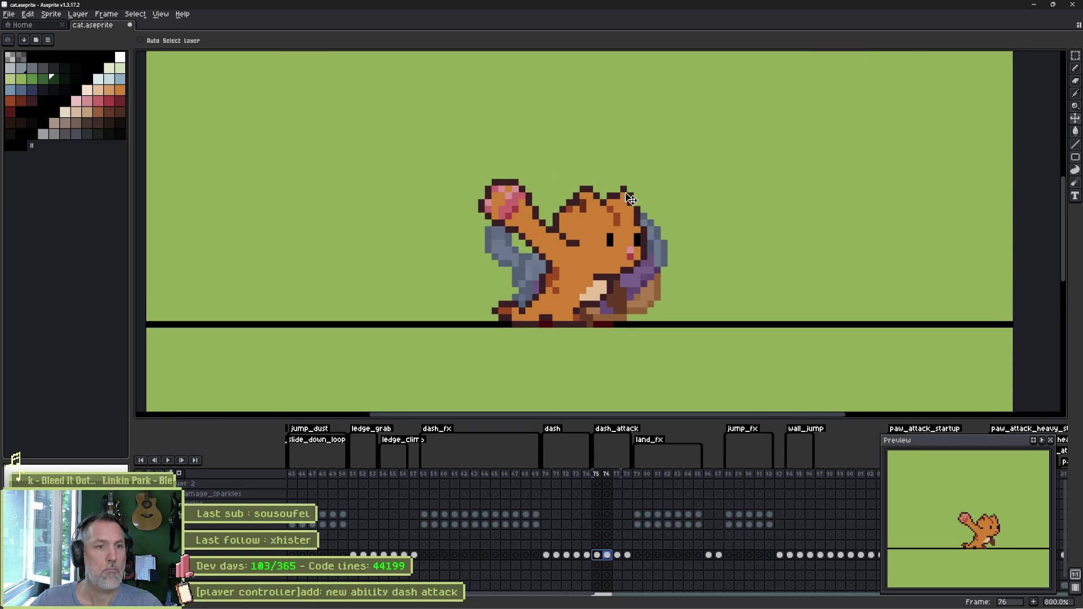
{"action": "left_click", "coordinate": [607, 555]}
- Lasso the cat's upper body on frame 76 and test-nudge it, then cancel the move
{"action": "key", "text": "m"}
{"action": "left_click_drag", "start_coordinate": [656, 191], "coordinate": [445, 144]}
{"action": "left_click_drag", "start_coordinate": [624, 263], "coordinate": [617, 277]}
{"action": "key", "text": "Down"}
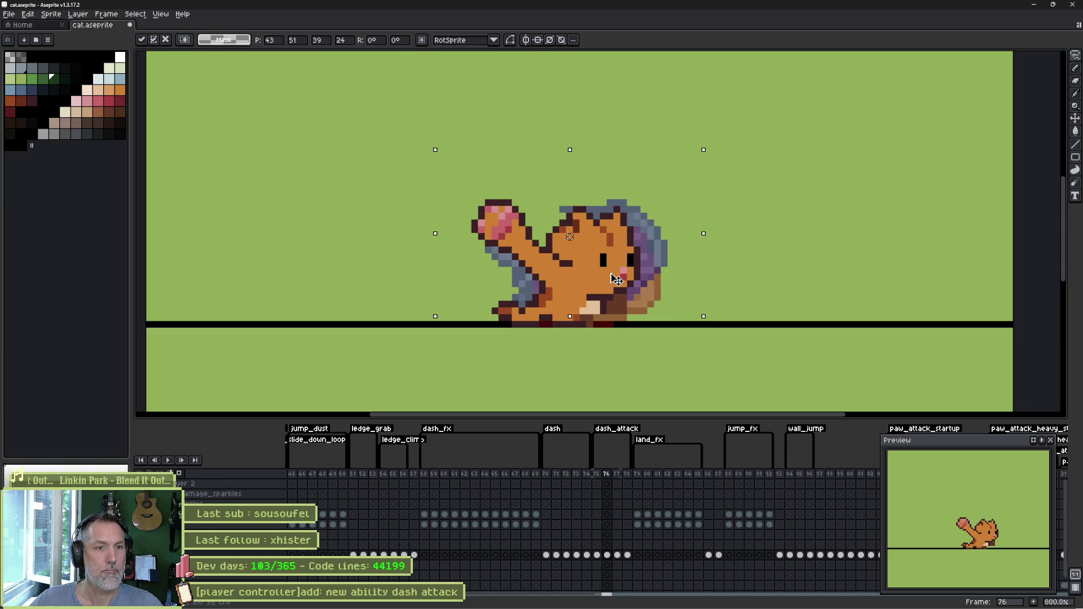
{"action": "key", "text": "Up"}
{"action": "key", "text": "Left"}
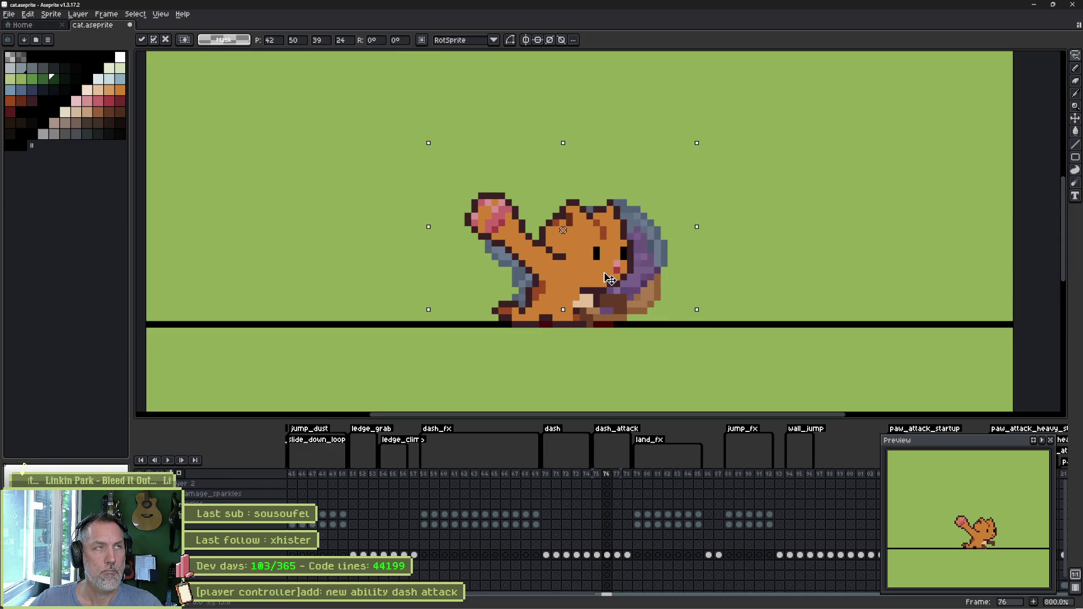
{"action": "left_click_drag", "start_coordinate": [610, 279], "coordinate": [654, 276]}
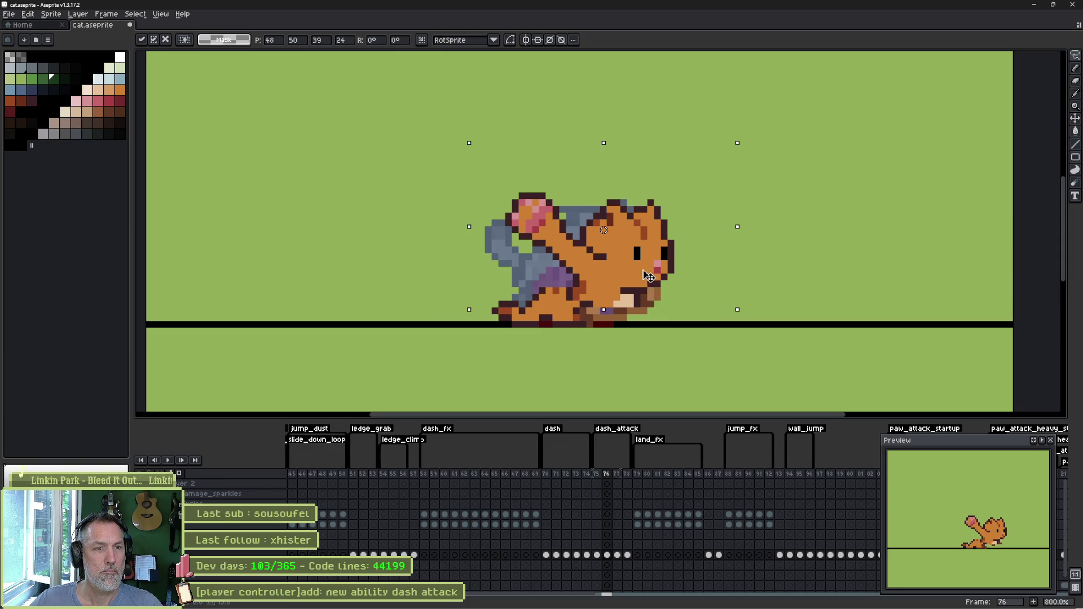
{"action": "key", "text": "Escape"}
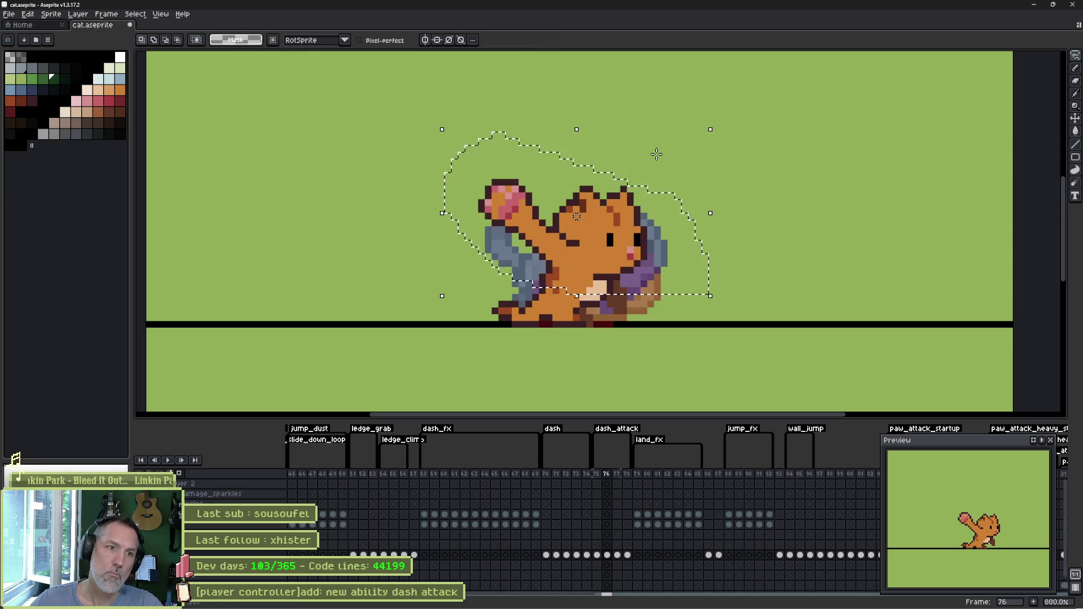
- Rotate the upper body about -46°, drop it lower and forward, and place the head beside it
{"action": "left_click_drag", "start_coordinate": [717, 299], "coordinate": [614, 367]}
{"action": "left_click_drag", "start_coordinate": [601, 255], "coordinate": [555, 116]}
{"action": "left_click", "coordinate": [653, 112]}
{"action": "left_click_drag", "start_coordinate": [599, 195], "coordinate": [551, 261]}
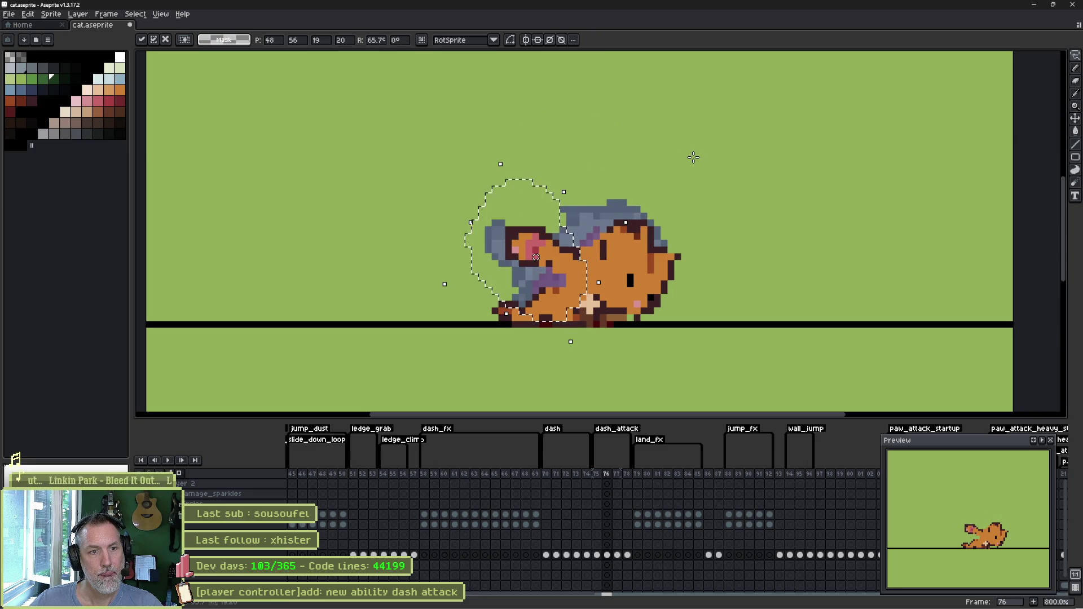
{"action": "left_click", "coordinate": [665, 177]}
{"action": "left_click_drag", "start_coordinate": [600, 558], "coordinate": [611, 569]}
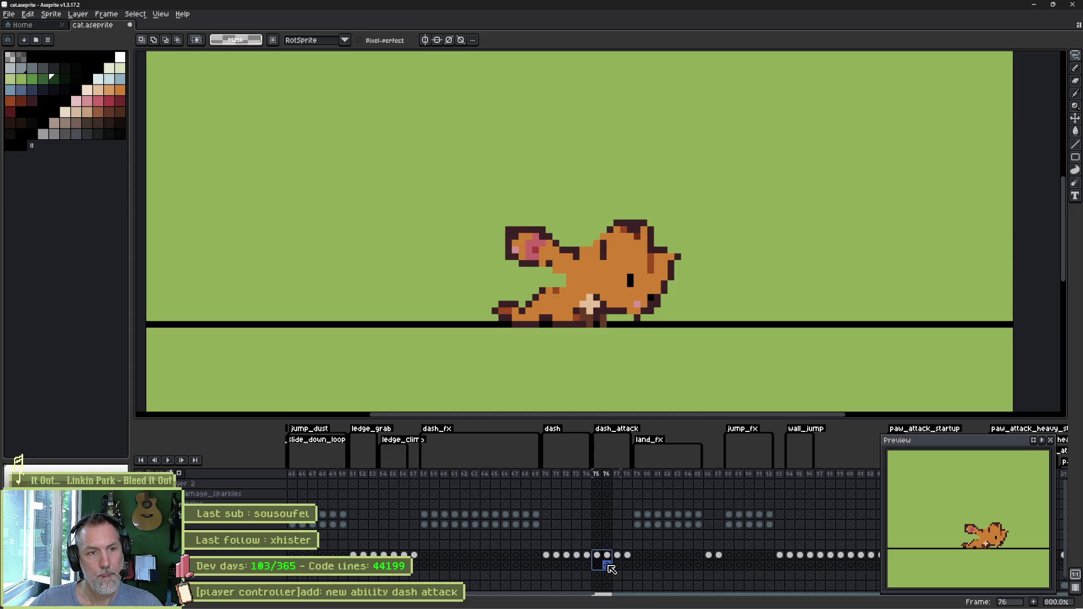
- Select frame 77 and delete it
{"action": "left_click_drag", "start_coordinate": [610, 568], "coordinate": [622, 559]}
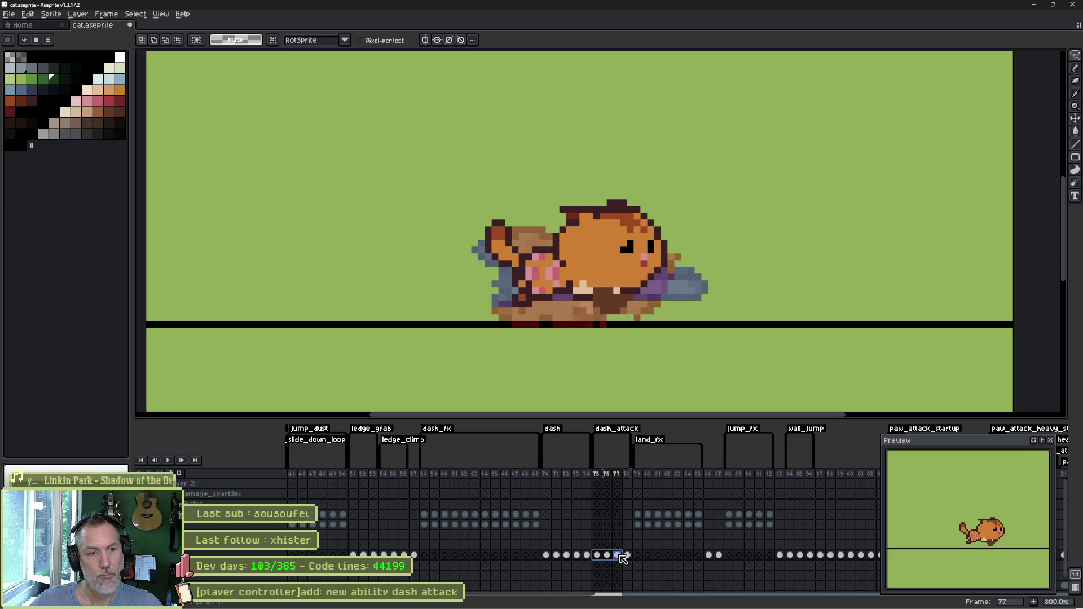
{"action": "left_click", "coordinate": [619, 555]}
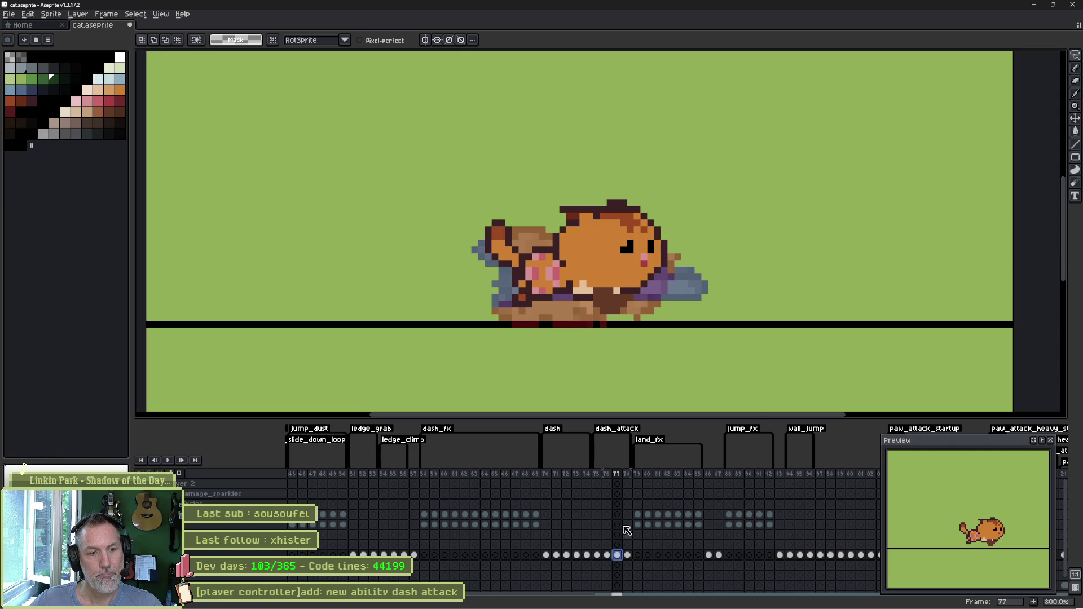
{"action": "left_click", "coordinate": [619, 474]}
{"action": "key", "text": "Delete"}
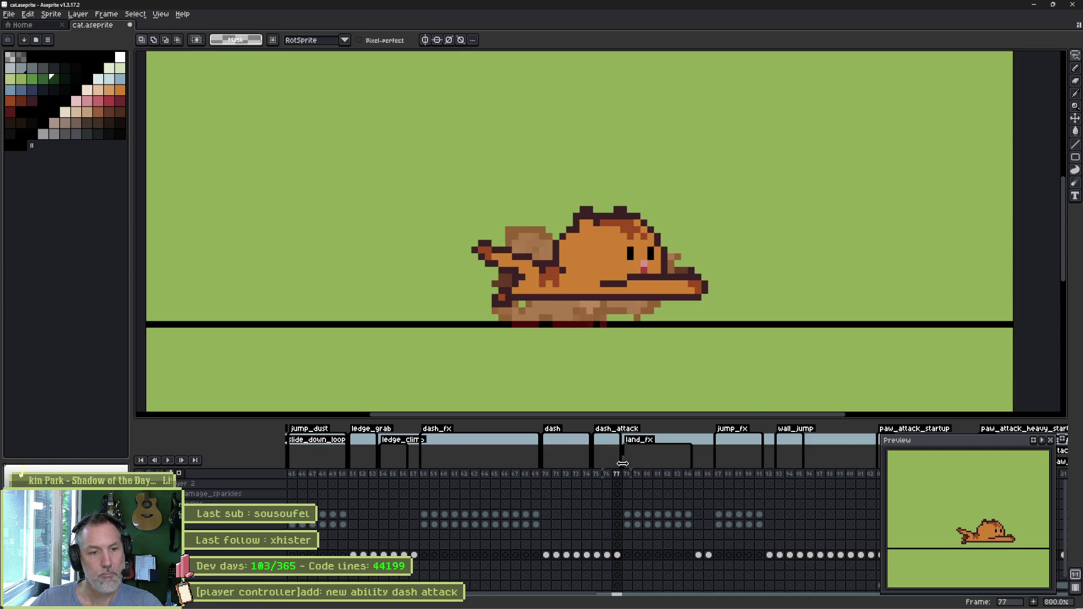
- Select frames 75–77, check the dash_attack tag properties, then switch to Godot Engine
{"action": "left_click_drag", "start_coordinate": [598, 555], "coordinate": [627, 557]}
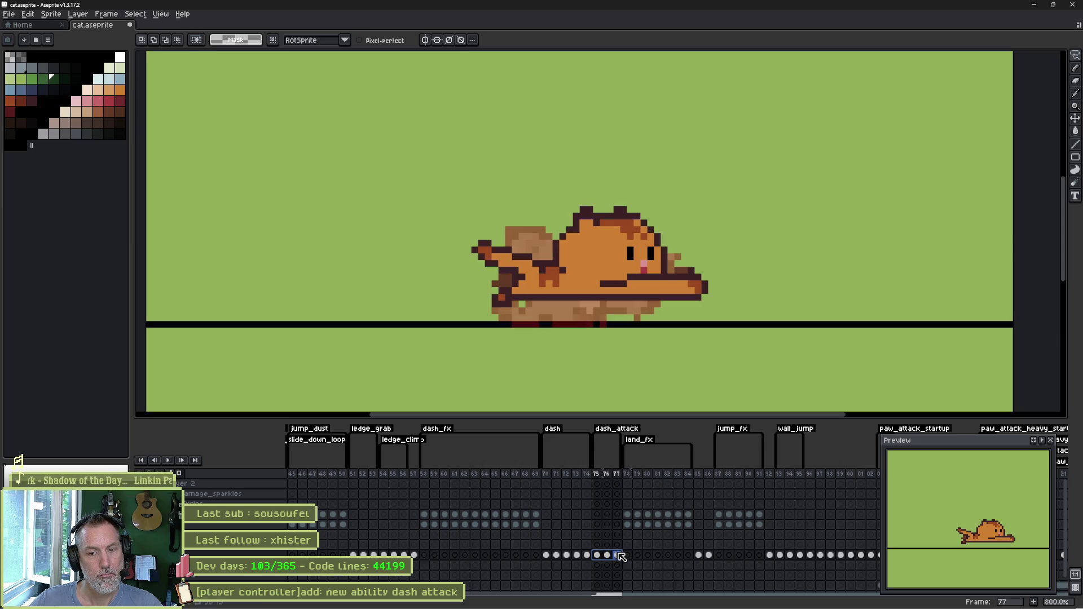
{"action": "left_click", "coordinate": [597, 556]}
{"action": "left_click_drag", "start_coordinate": [597, 556], "coordinate": [599, 556]}
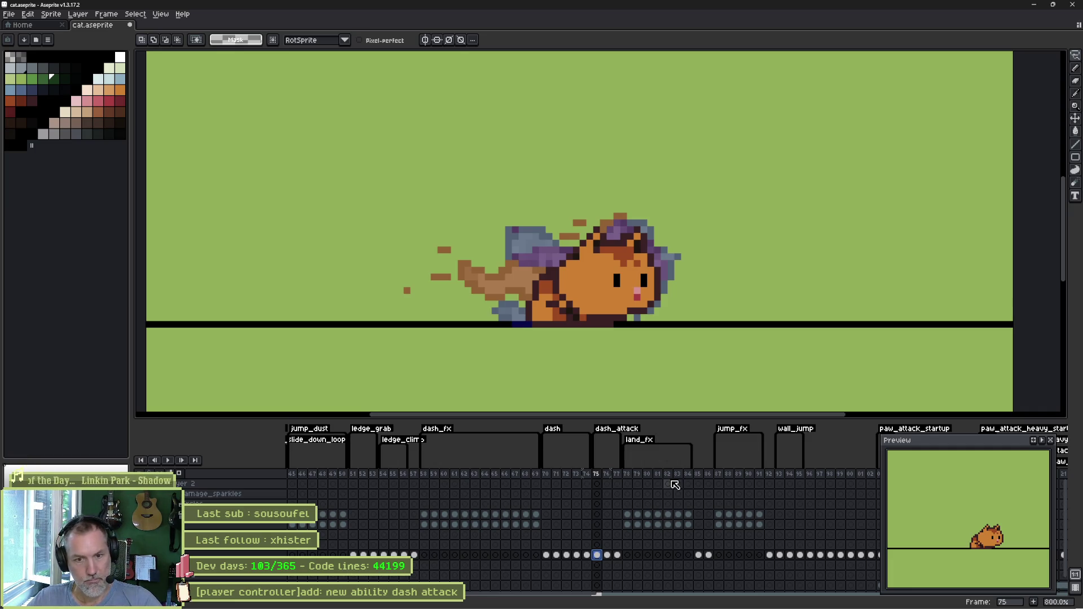
{"action": "double_click", "coordinate": [614, 430]}
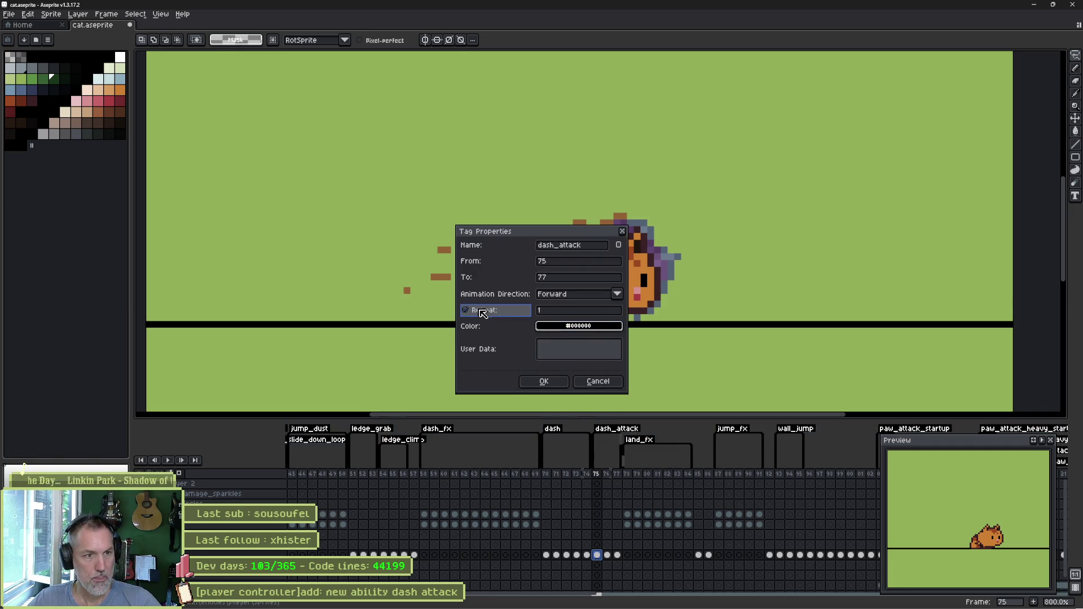
{"action": "left_click", "coordinate": [543, 382]}
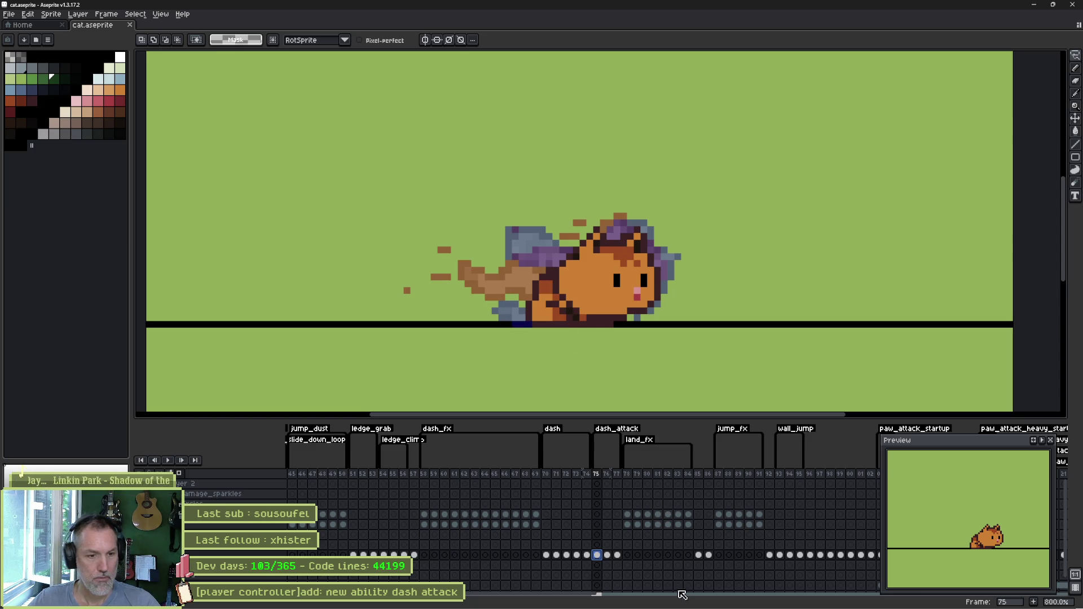
{"action": "mouse_move", "coordinate": [676, 608]}
{"action": "left_click", "coordinate": [590, 599]}
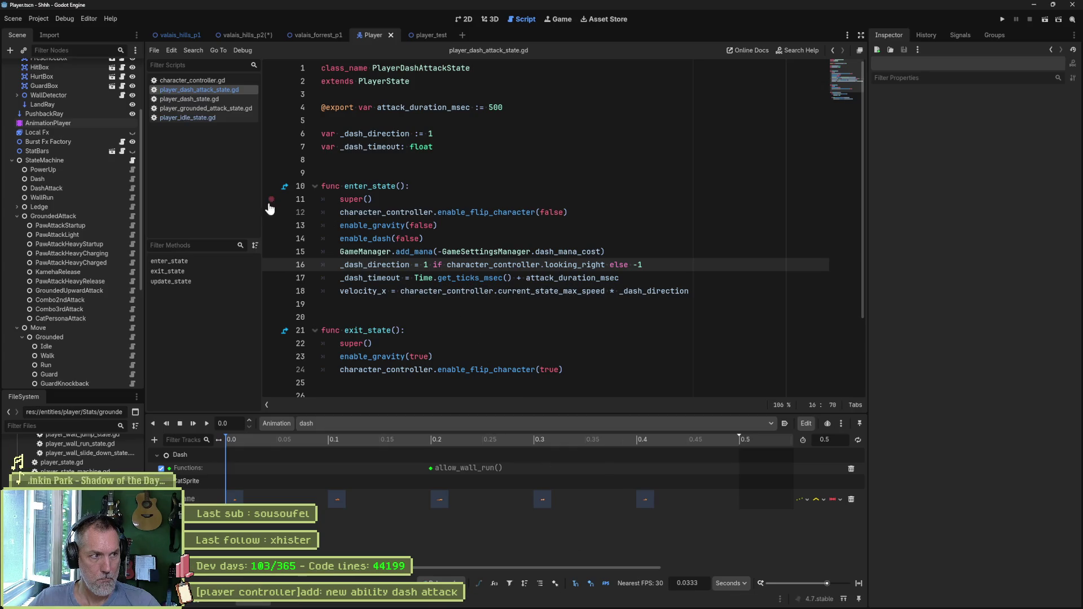
- Reimport the CatSprite node from its Aseprite file
{"action": "scroll", "scroll_direction": "up", "scroll_amount": 3}
{"action": "left_click", "coordinate": [59, 141]}
{"action": "scroll", "scroll_direction": "down", "scroll_amount": 3}
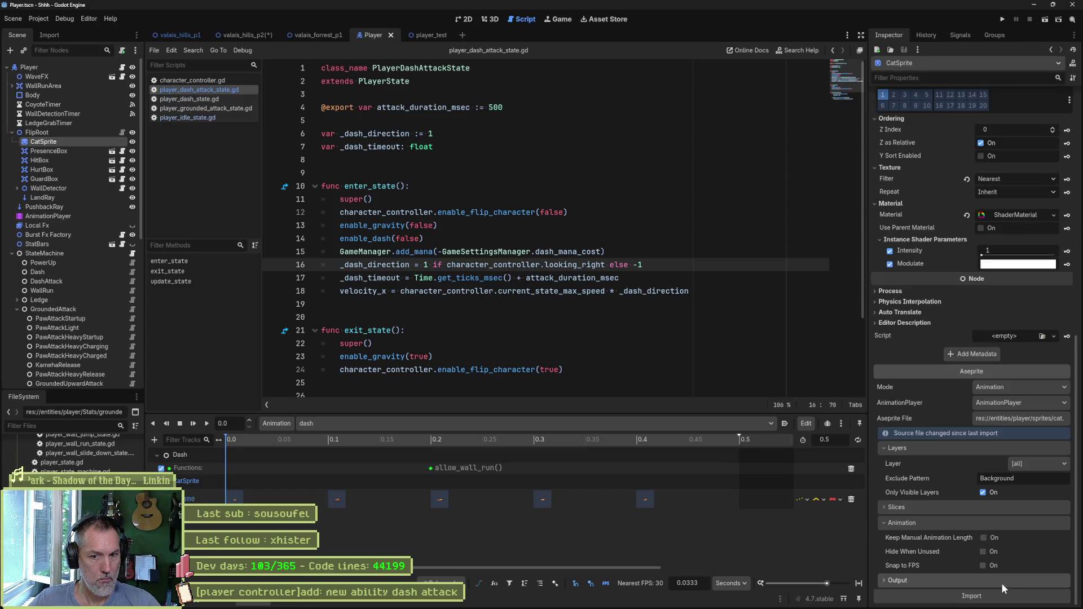
{"action": "left_click", "coordinate": [1006, 600]}
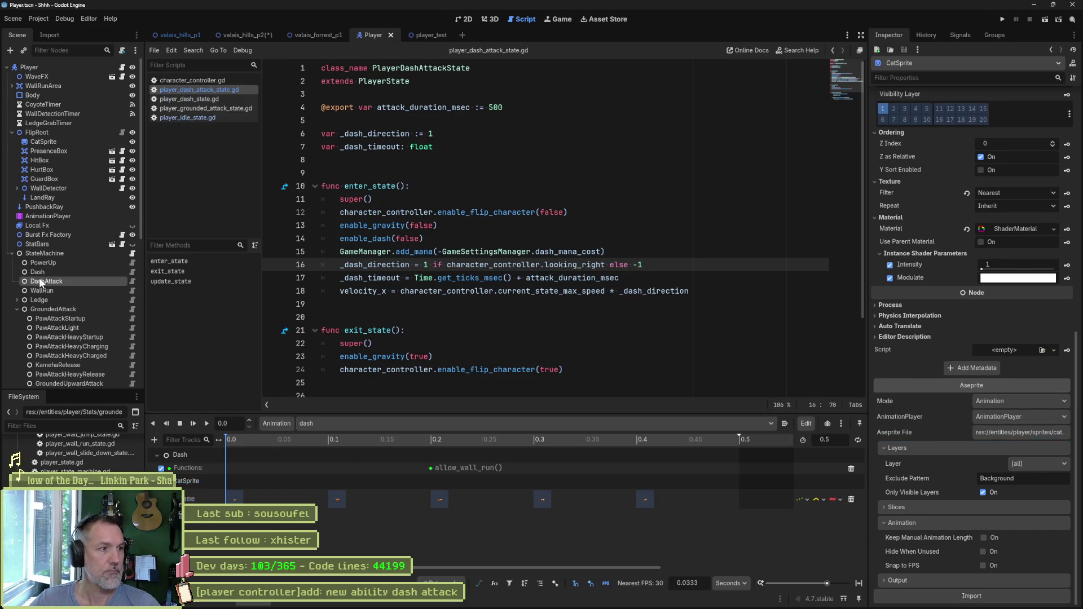
- Set the DashAttack state's Animation Name to dash_attack and save the Player scene
{"action": "left_click", "coordinate": [41, 282]}
{"action": "left_click", "coordinate": [1054, 171]}
{"action": "type", "text": "dash_attack"}
{"action": "key", "text": "ctrl+s"}
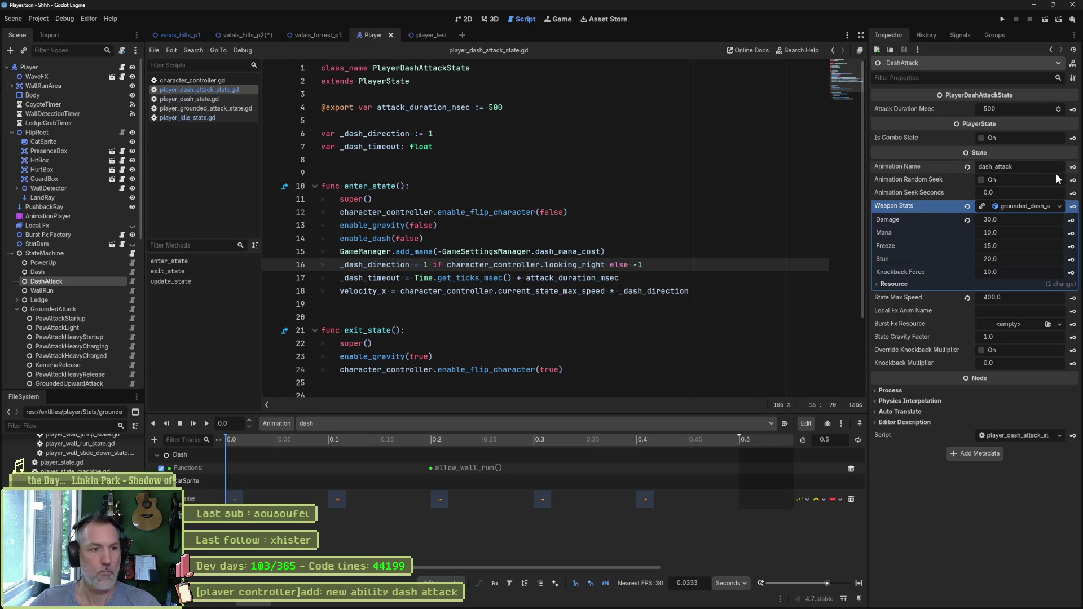
{"action": "left_click", "coordinate": [421, 35]}
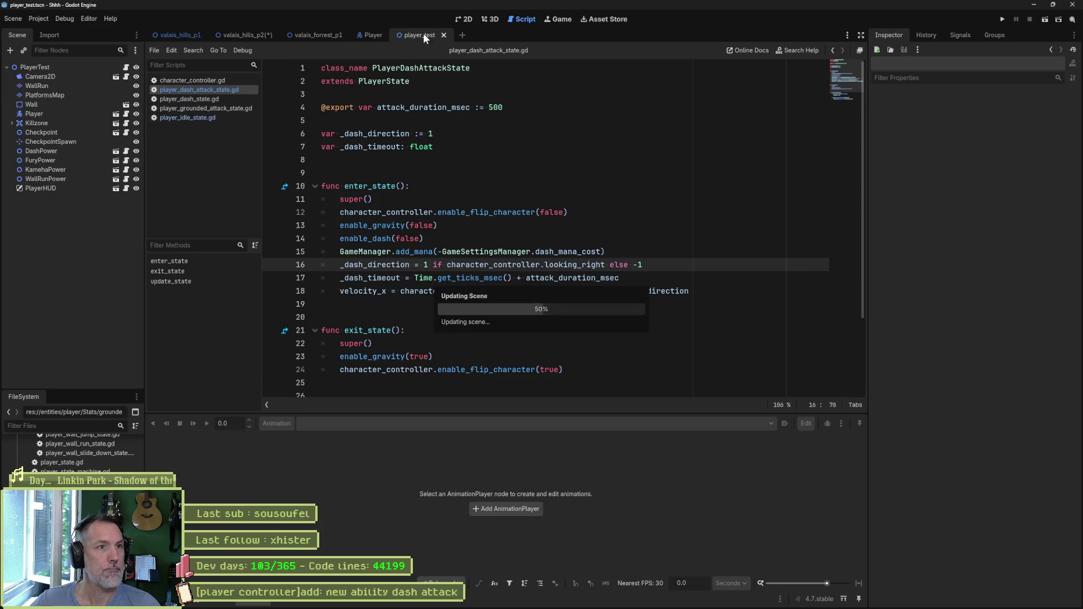
- Run player_test with F6, trigger three Shift dash attacks, stop with F8, and return to Player
{"action": "key", "text": "F6"}
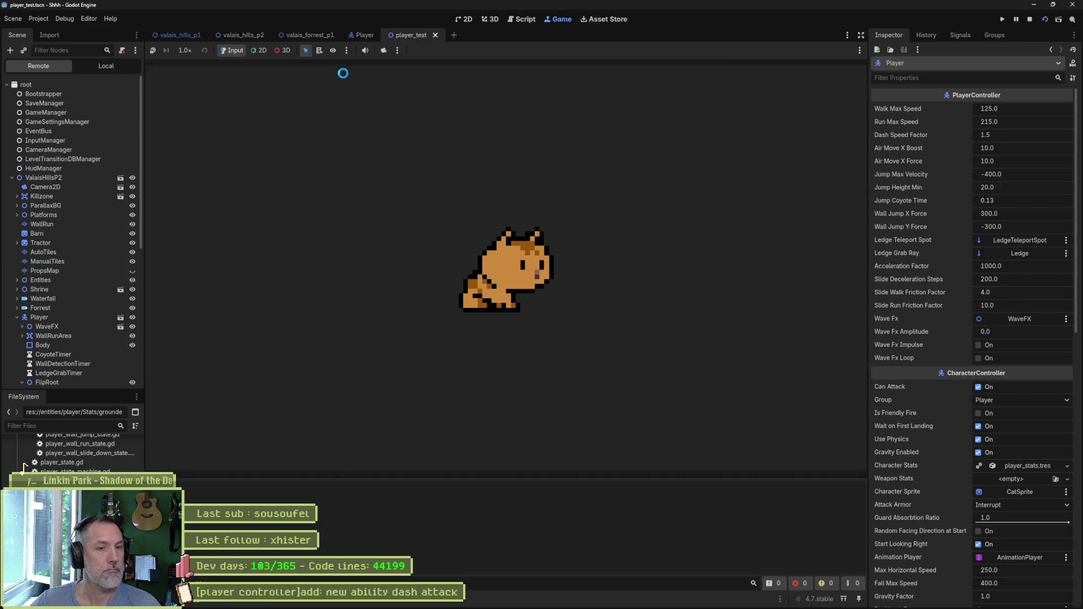
{"action": "key", "text": "shift"}
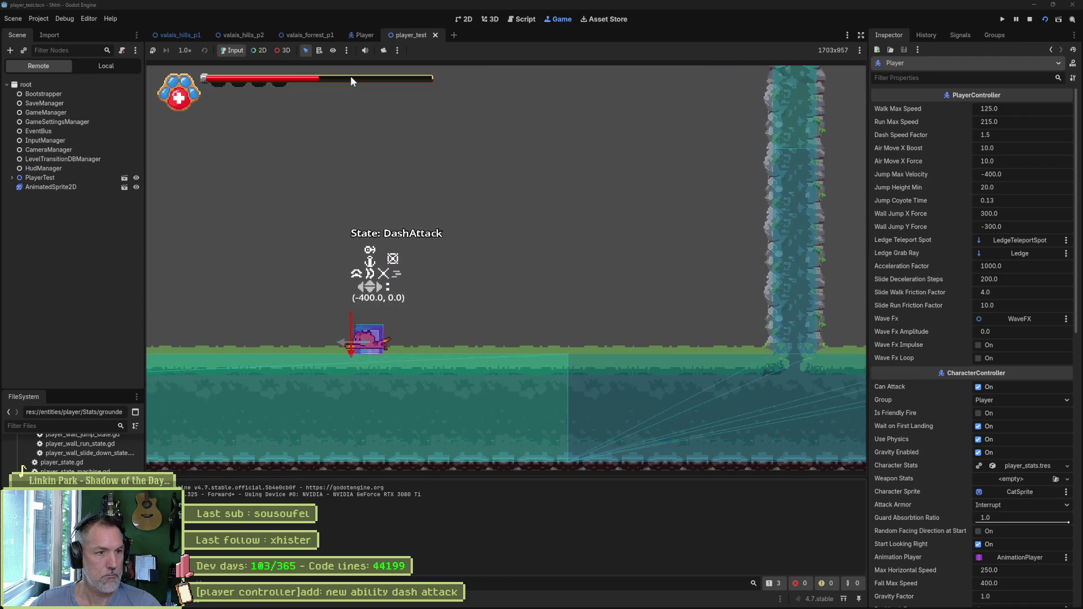
{"action": "key", "text": "shift"}
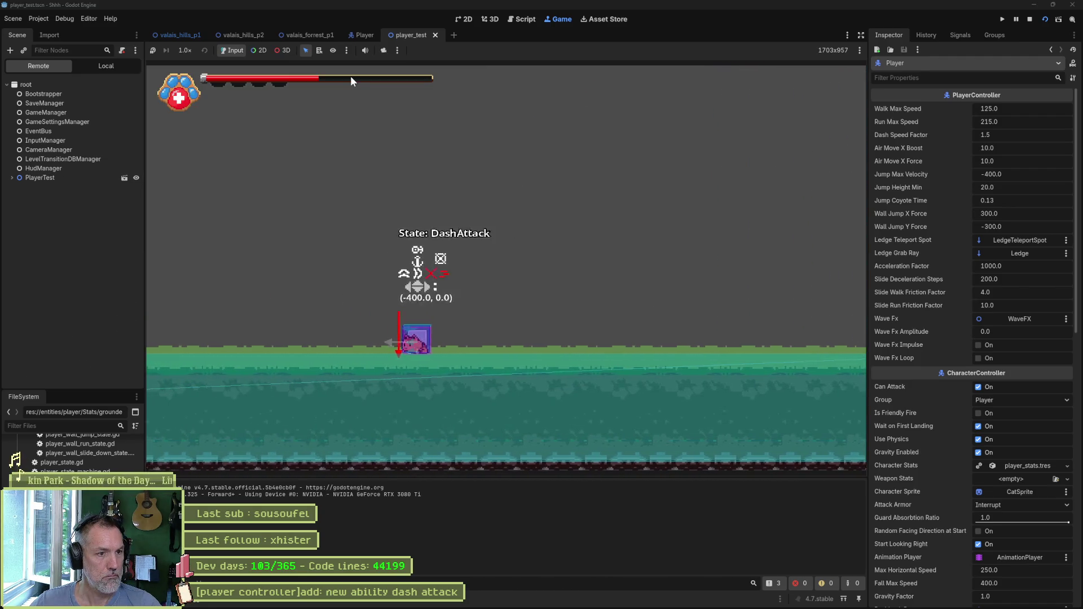
{"action": "key", "text": "shift"}
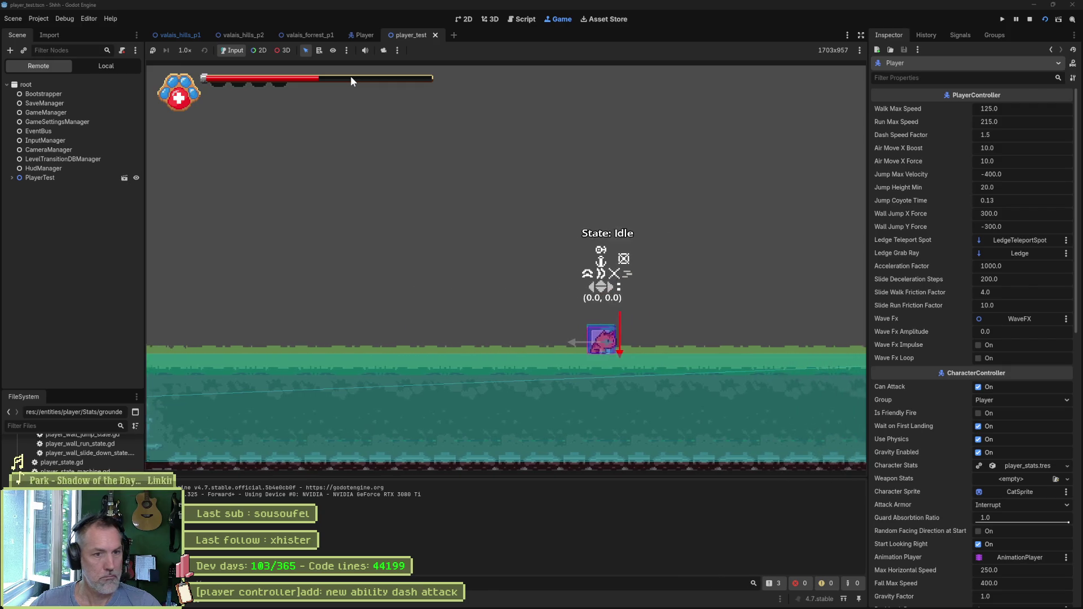
{"action": "key", "text": "F8"}
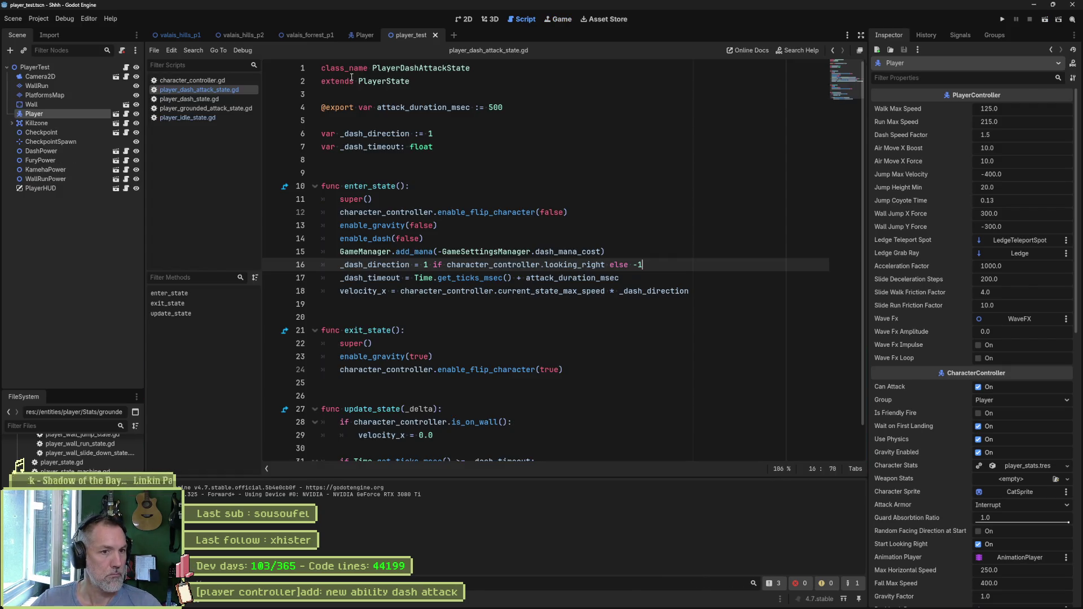
{"action": "left_click", "coordinate": [355, 34]}
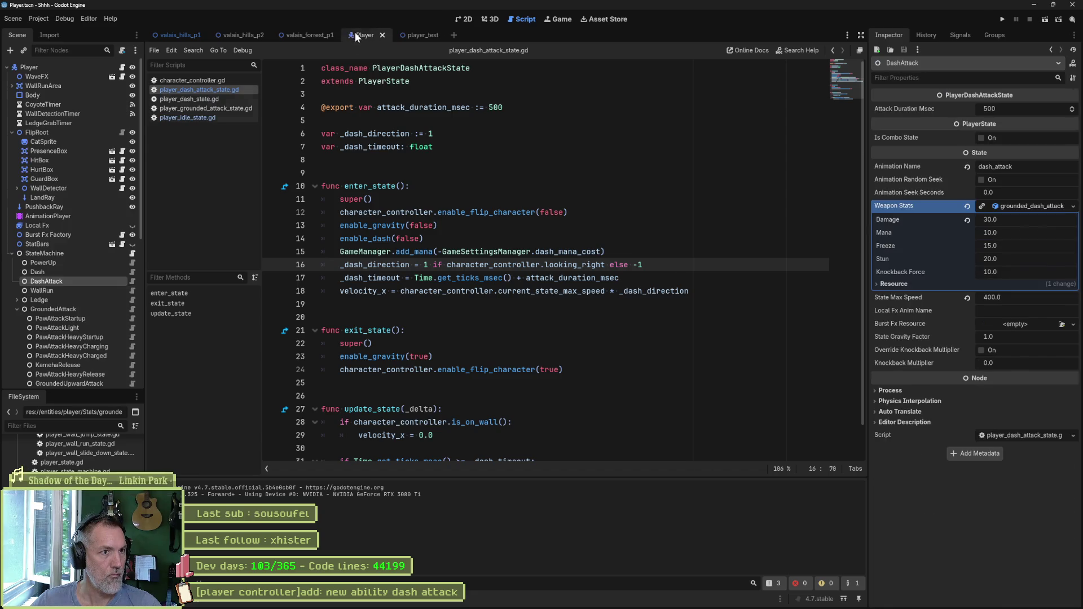
- Open the AnimationPlayer's dash_attack animation in the 2D view
{"action": "left_click", "coordinate": [73, 216]}
{"action": "left_click", "coordinate": [463, 20]}
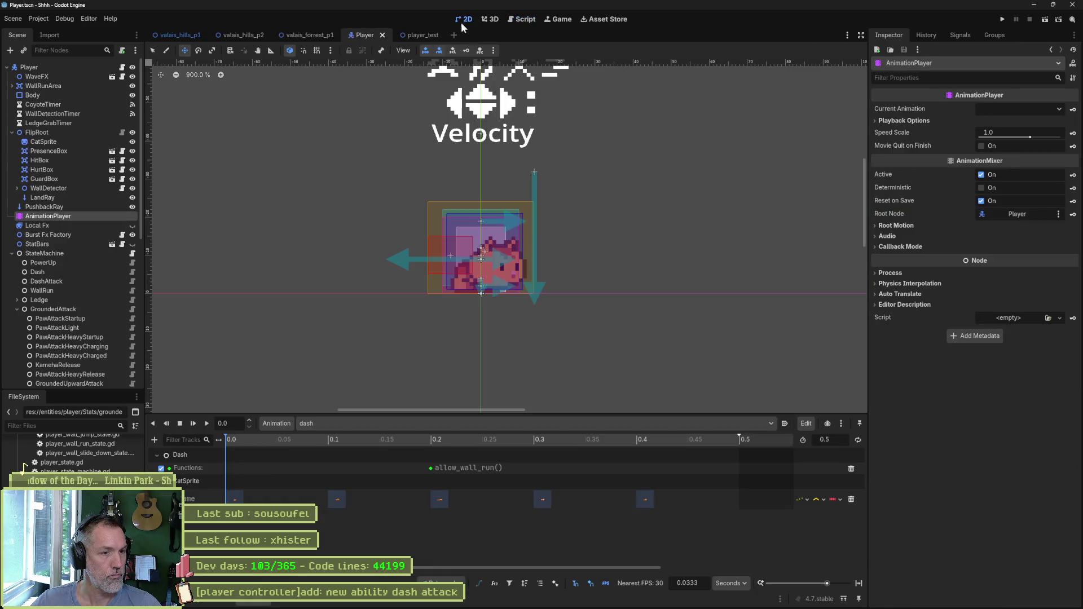
{"action": "left_click", "coordinate": [378, 423]}
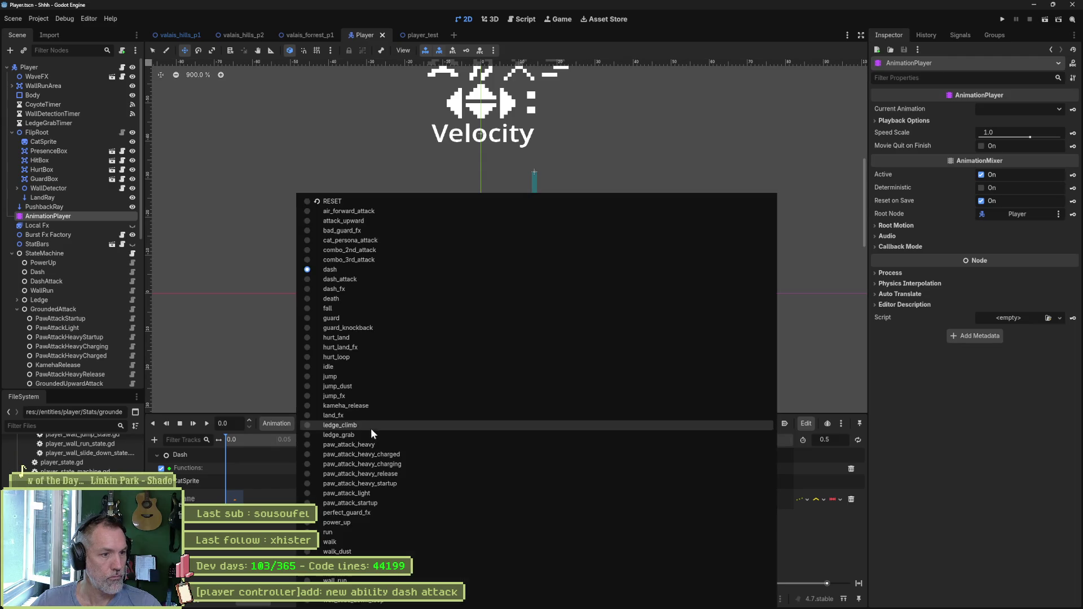
{"action": "left_click", "coordinate": [367, 280]}
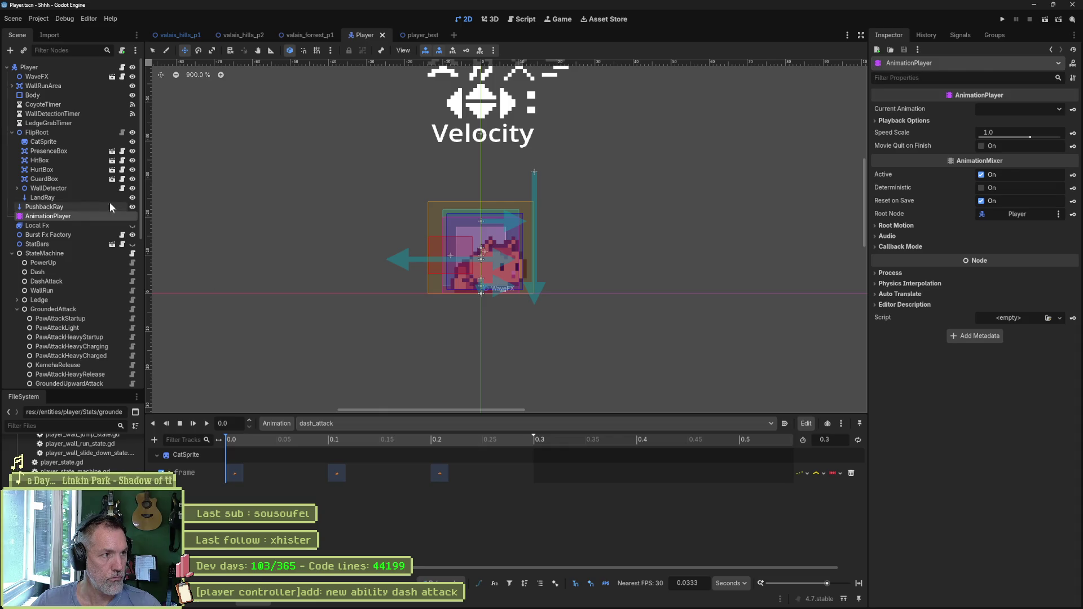
- Create HitBox key tracks for is_active, position and scale
{"action": "left_click", "coordinate": [42, 160]}
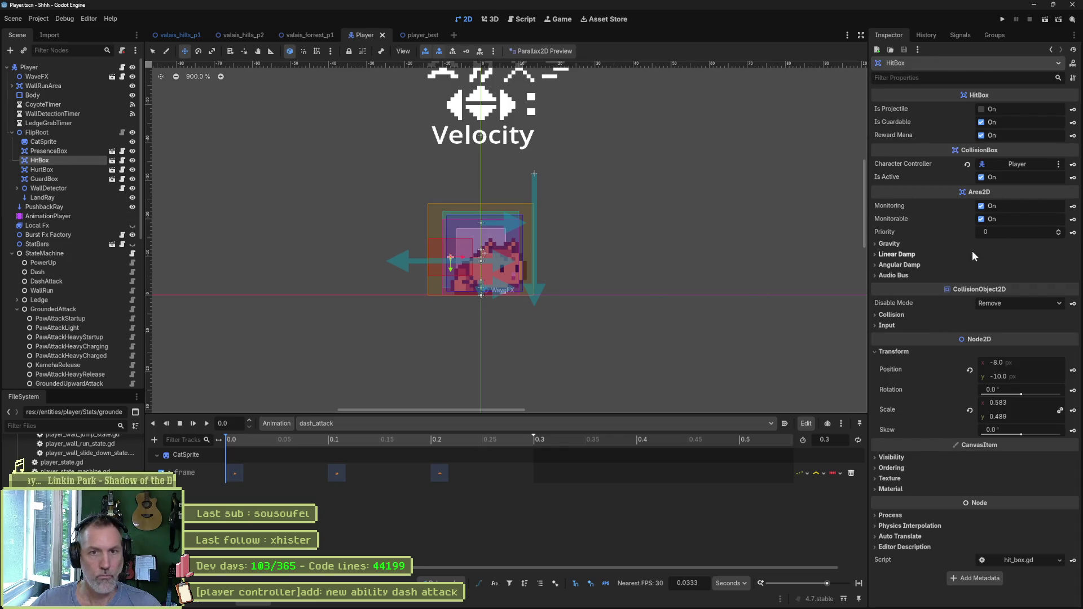
{"action": "left_click", "coordinate": [1073, 177]}
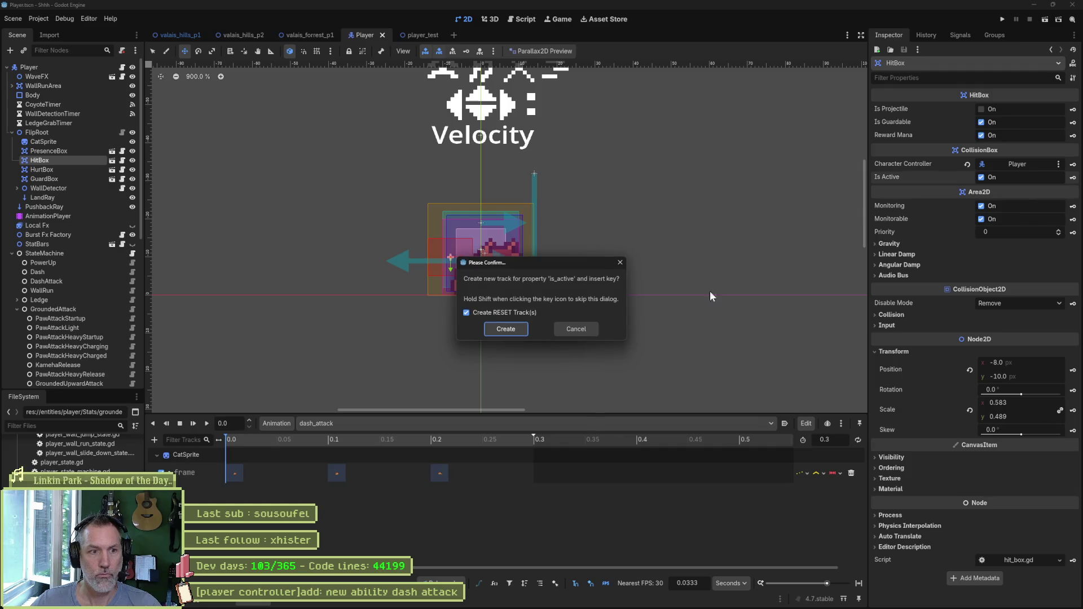
{"action": "left_click", "coordinate": [506, 329]}
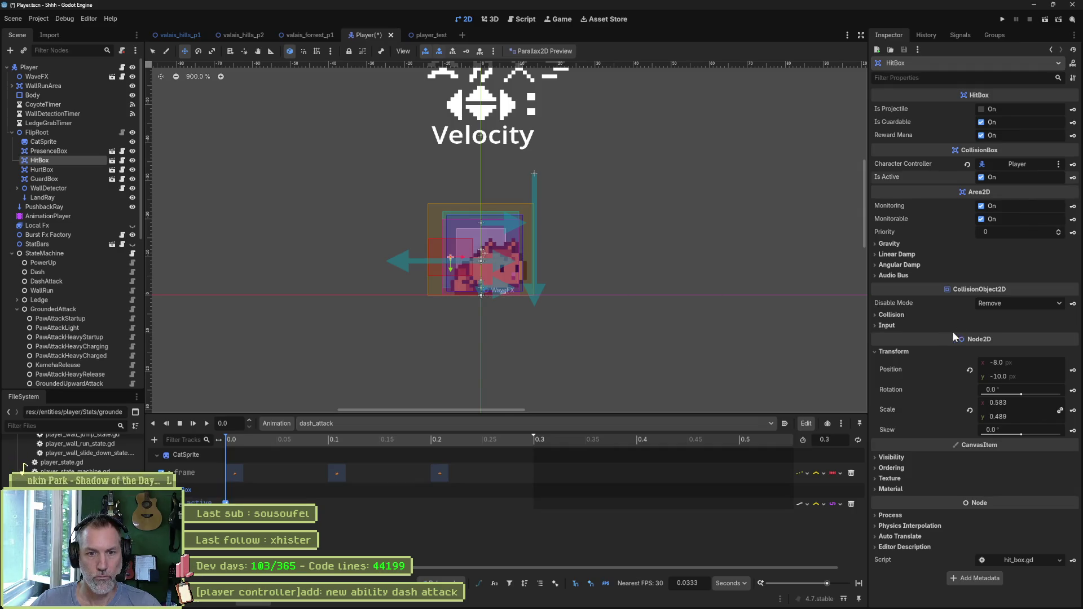
{"action": "left_click", "coordinate": [1072, 369]}
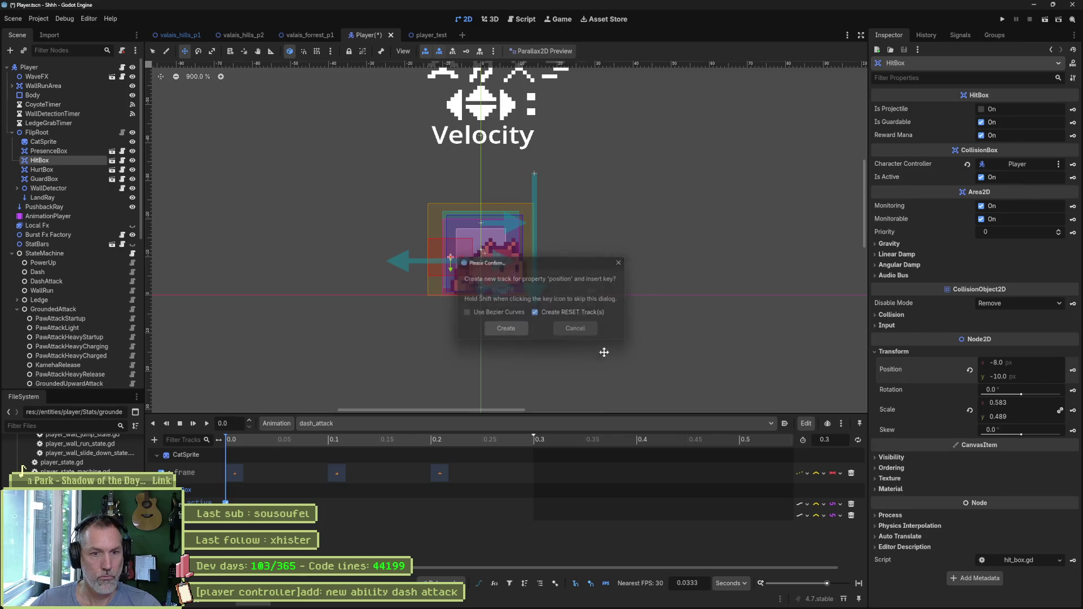
{"action": "key", "text": "Return"}
{"action": "left_click", "coordinate": [1072, 410]}
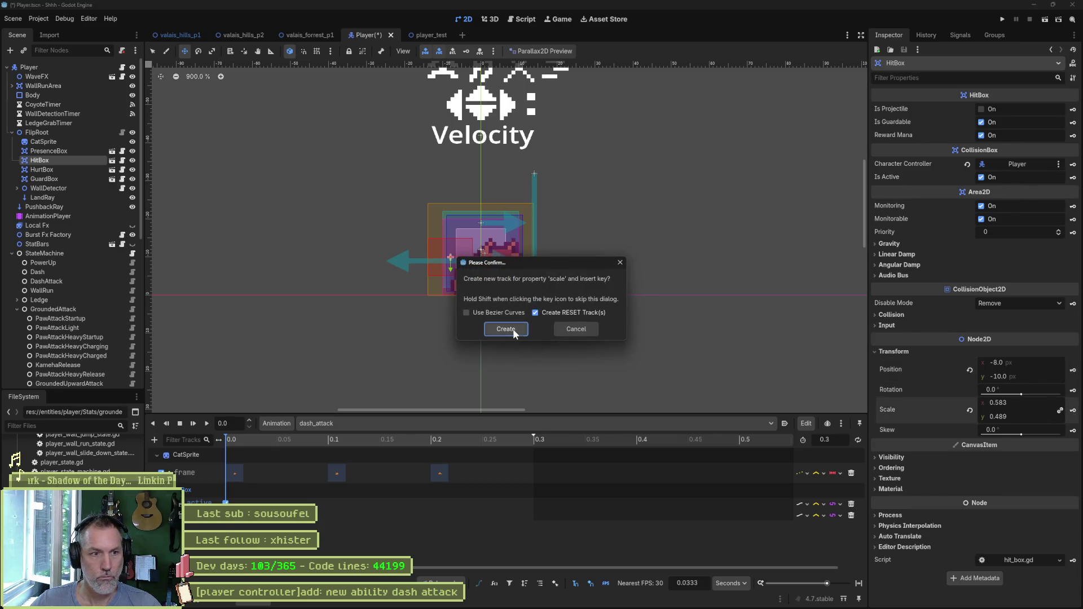
{"action": "left_click", "coordinate": [512, 330]}
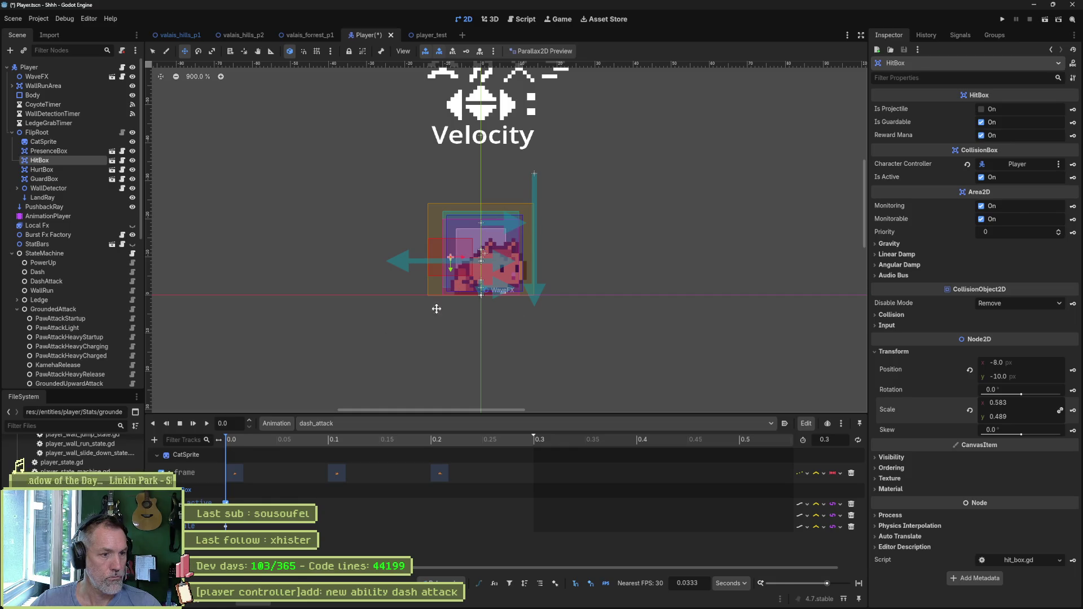
- Key the HitBox is_active, position and scale at 0.1 seconds
{"action": "left_click", "coordinate": [320, 441]}
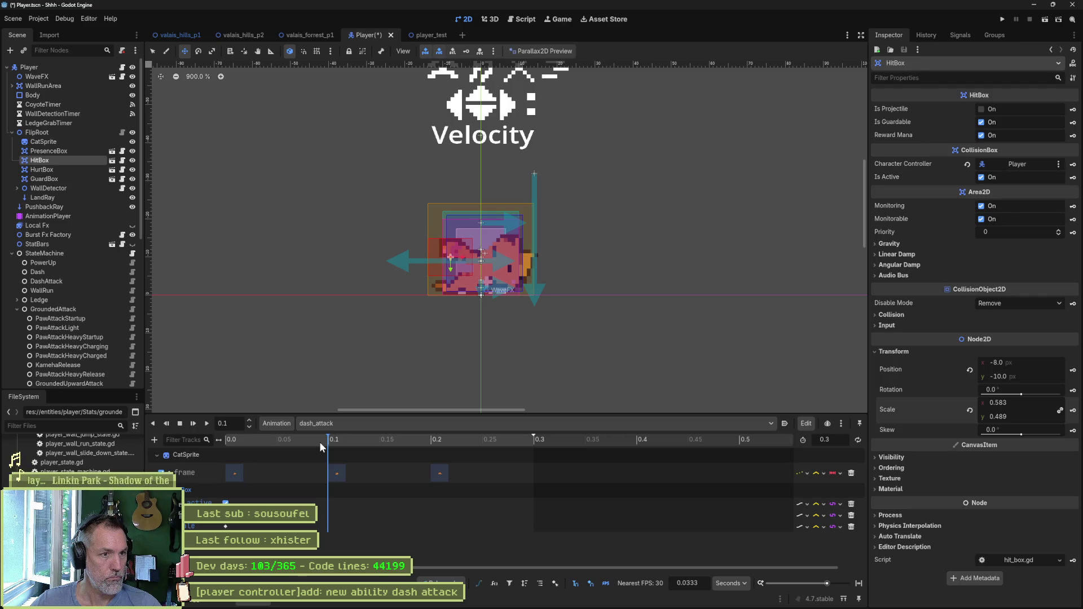
{"action": "left_click", "coordinate": [1073, 177]}
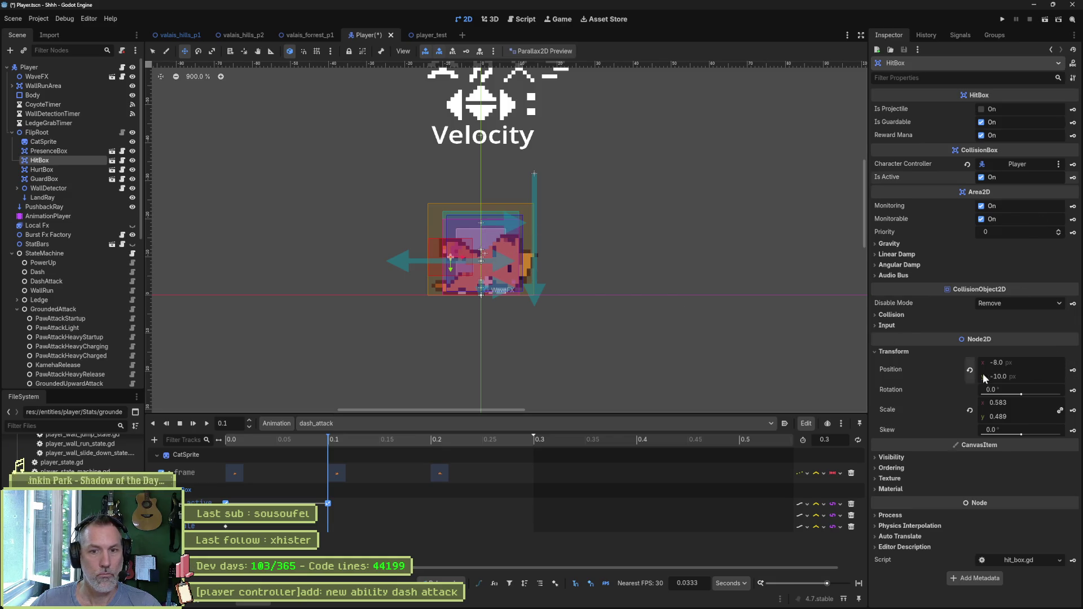
{"action": "left_click", "coordinate": [1073, 372]}
{"action": "left_click", "coordinate": [1073, 410]}
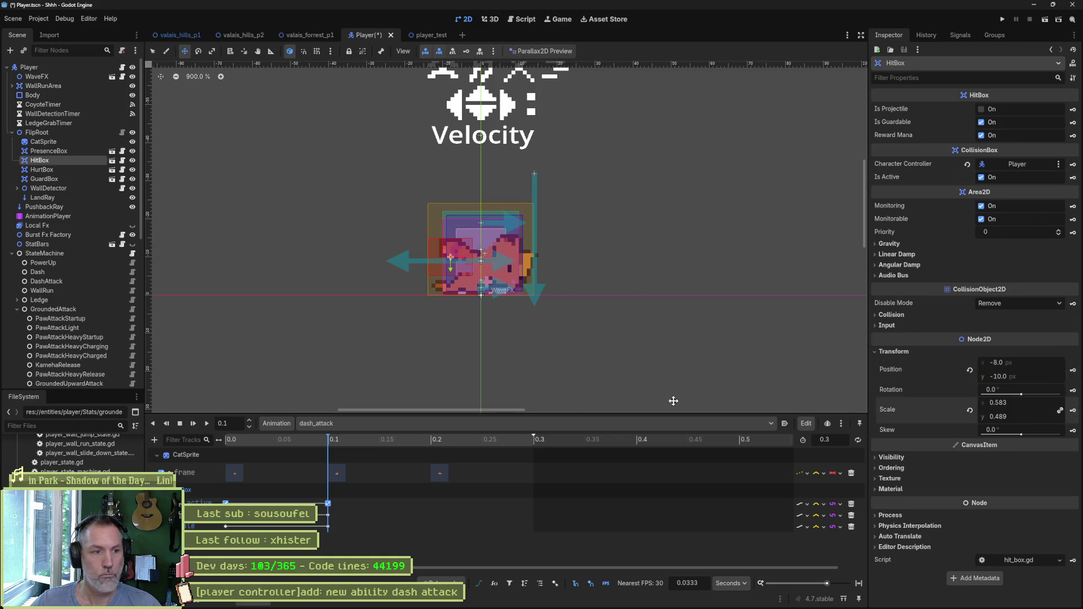
- At 0.2 seconds, move the hitbox about 12 px right, enlarge it, and key its position
{"action": "left_click", "coordinate": [421, 442]}
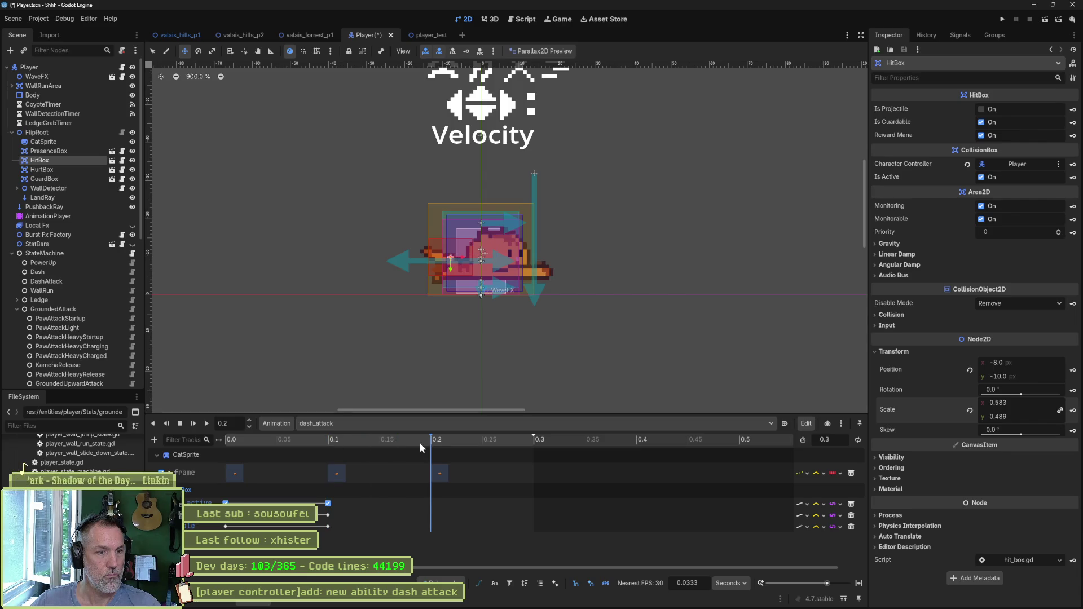
{"action": "left_click_drag", "start_coordinate": [465, 267], "coordinate": [536, 272]}
{"action": "key", "text": "s"}
{"action": "key", "text": "w"}
{"action": "key", "text": "s"}
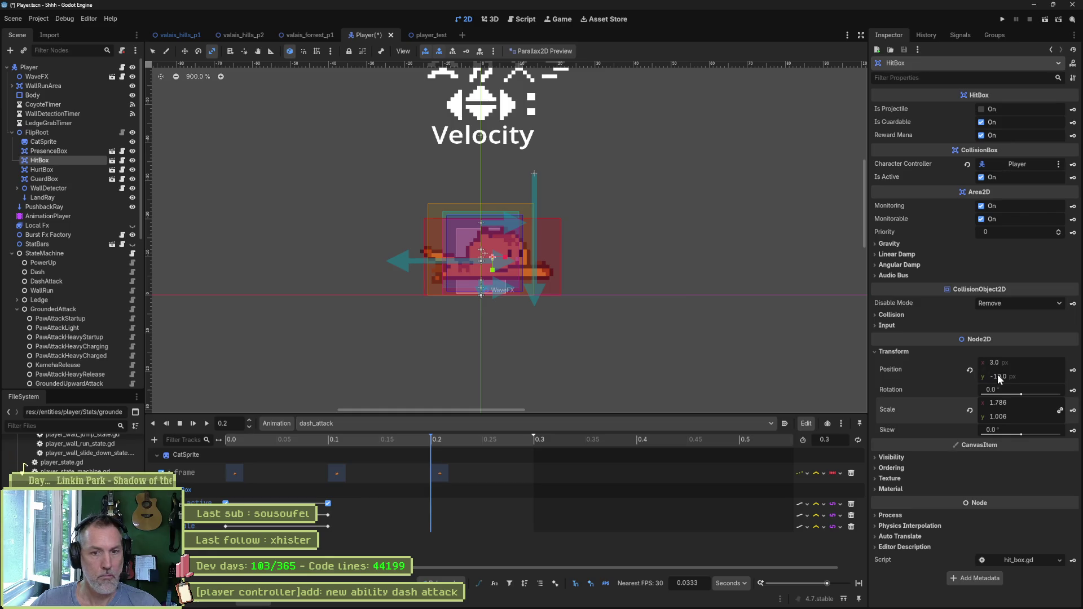
{"action": "left_click", "coordinate": [1073, 370]}
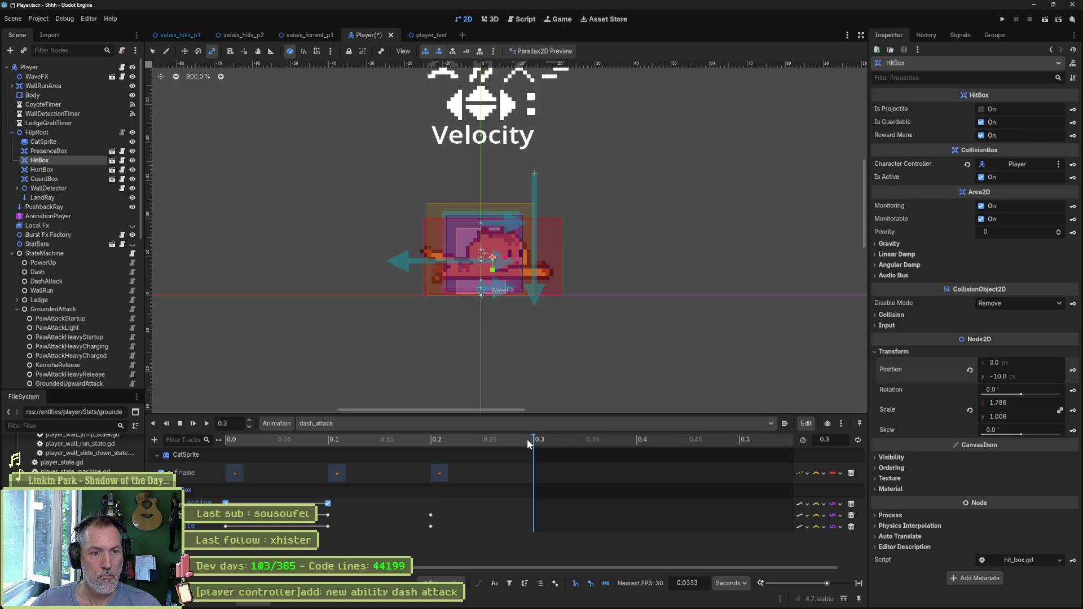
- Key the HitBox is_active off at 0.3 seconds, then open and run valais_hills_p2
{"action": "left_click", "coordinate": [987, 178]}
{"action": "left_click", "coordinate": [1073, 177]}
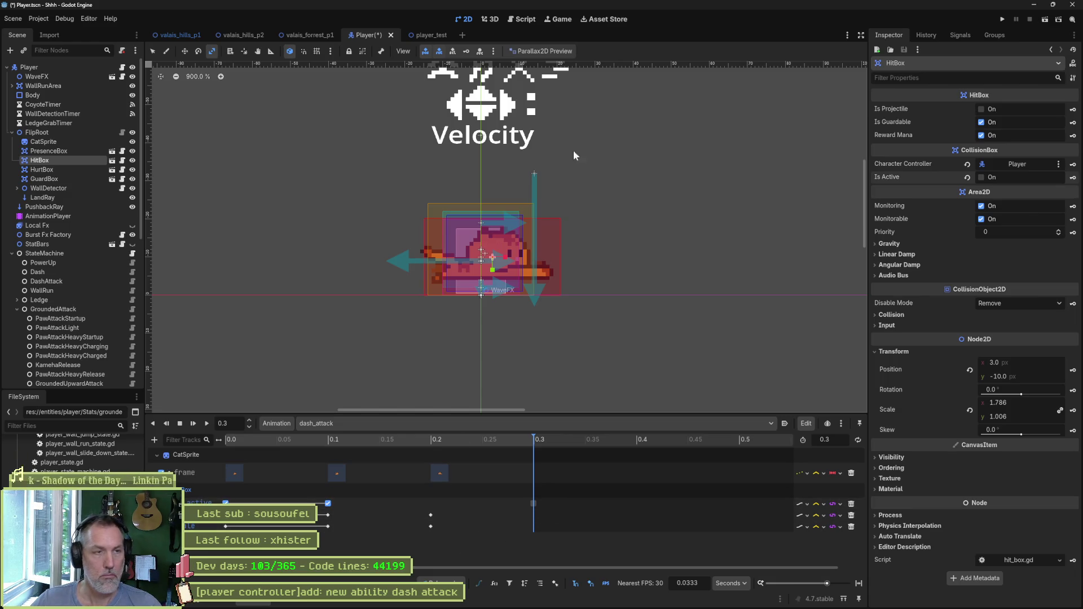
{"action": "left_click", "coordinate": [246, 35]}
{"action": "key", "text": "F6"}
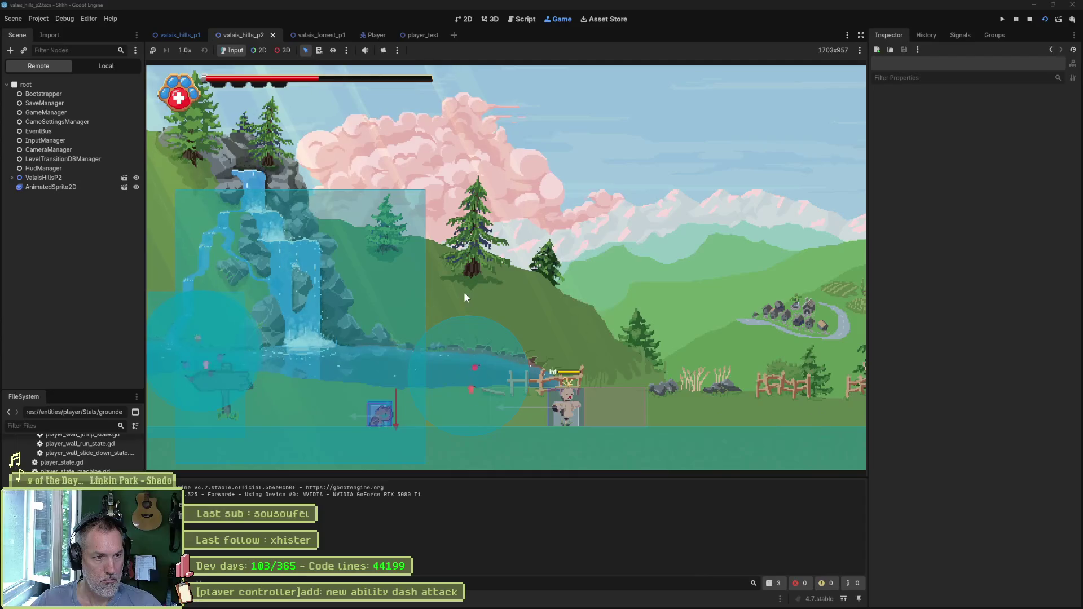
- Dash the cat left and right through the training dummy, then stop the game with F8
{"action": "key", "text": "Right"}
{"action": "key", "text": "Right"}
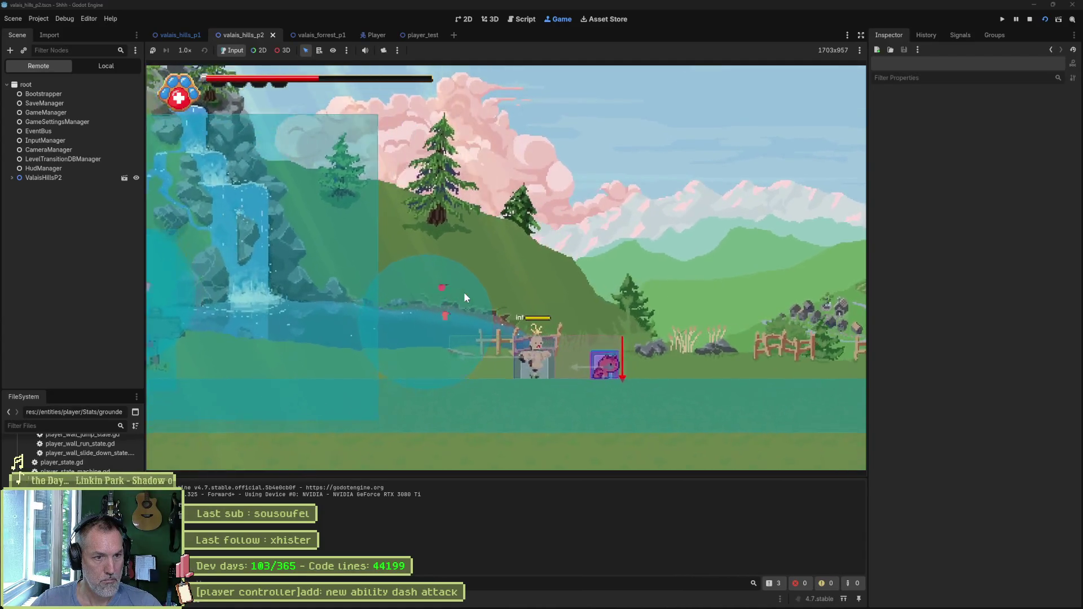
{"action": "key", "text": "Left"}
{"action": "key", "text": "Right"}
{"action": "key", "text": "Left"}
{"action": "key", "text": "Right"}
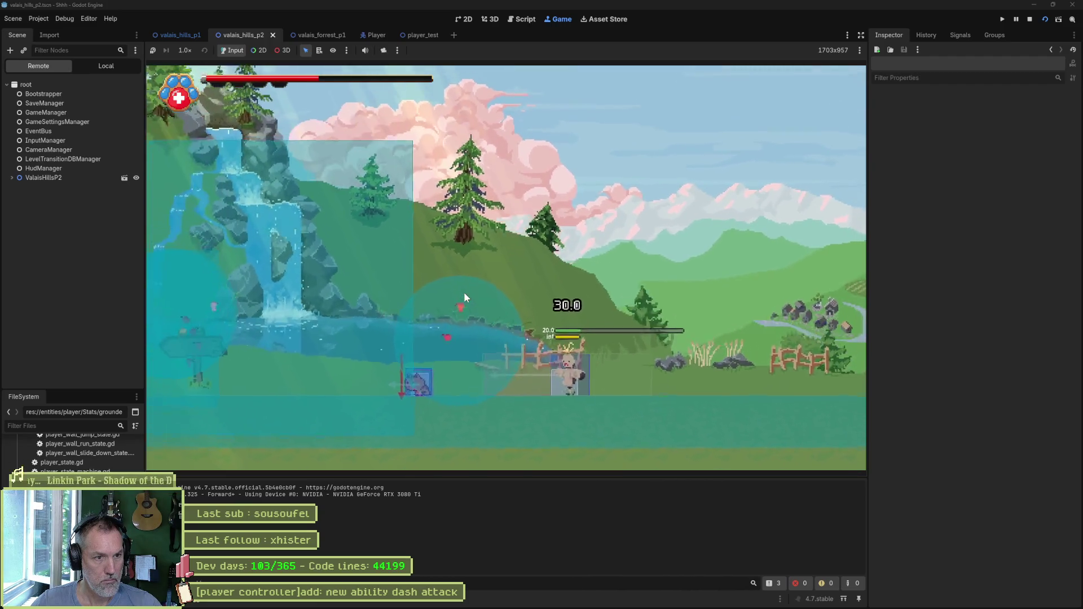
{"action": "key", "text": "Left"}
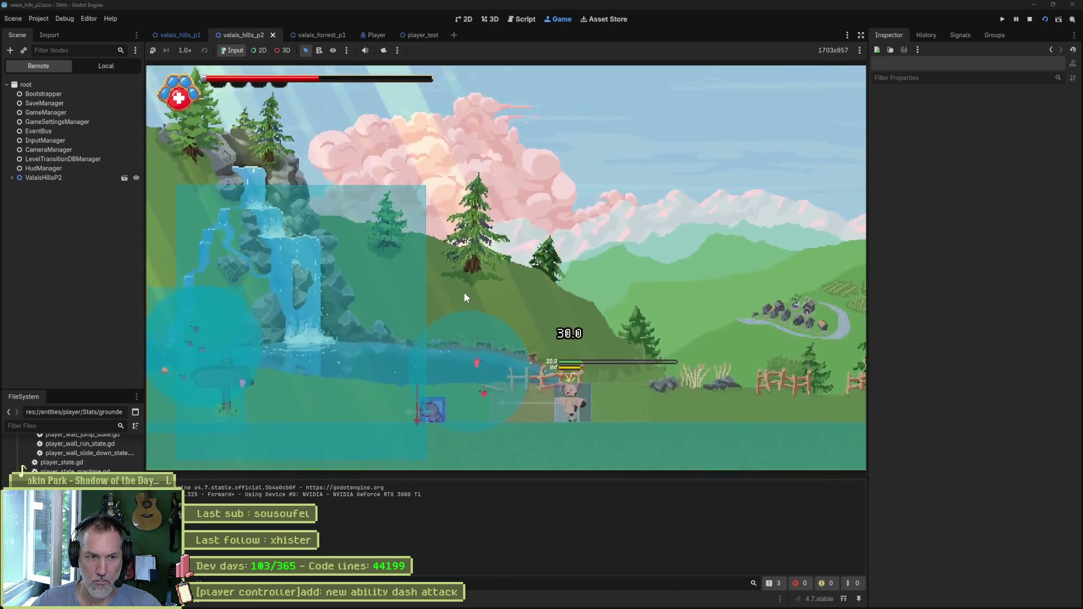
{"action": "key", "text": "Right"}
{"action": "key", "text": "Right"}
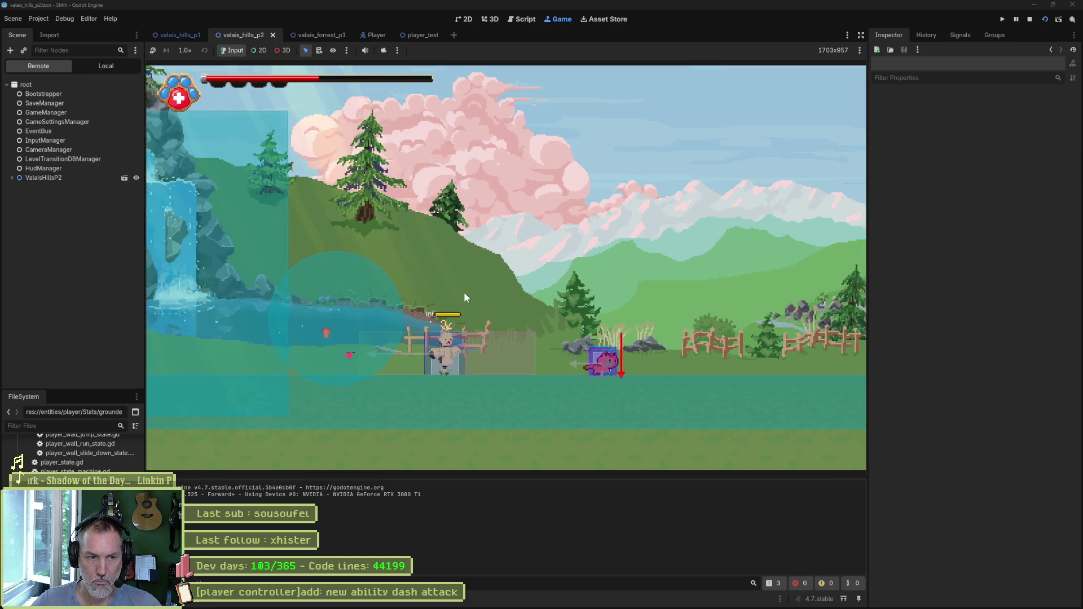
{"action": "key", "text": "Left"}
{"action": "key", "text": "F8"}
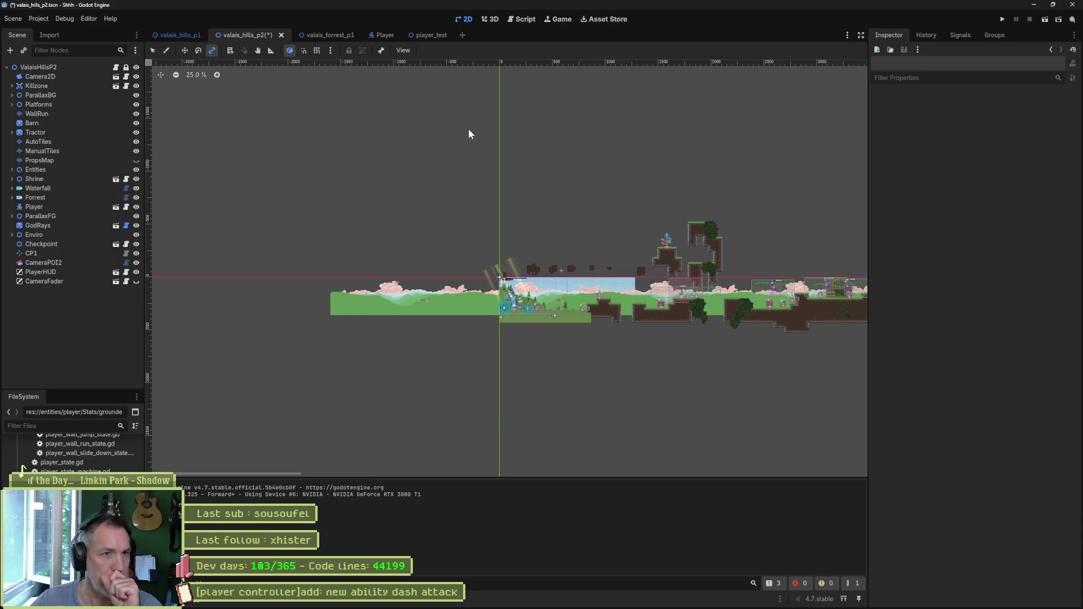
- Remove the 0.3 s keyframe from the Player's dash_attack animation, then save and rerun the level
{"action": "left_click", "coordinate": [379, 35]}
{"action": "left_click", "coordinate": [48, 216]}
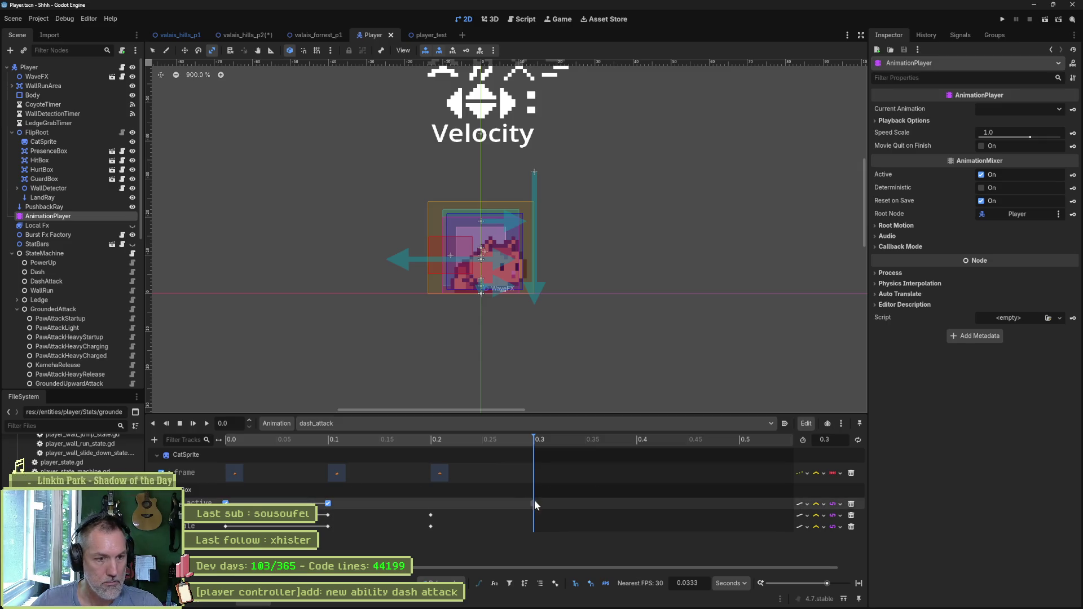
{"action": "left_click", "coordinate": [533, 503]}
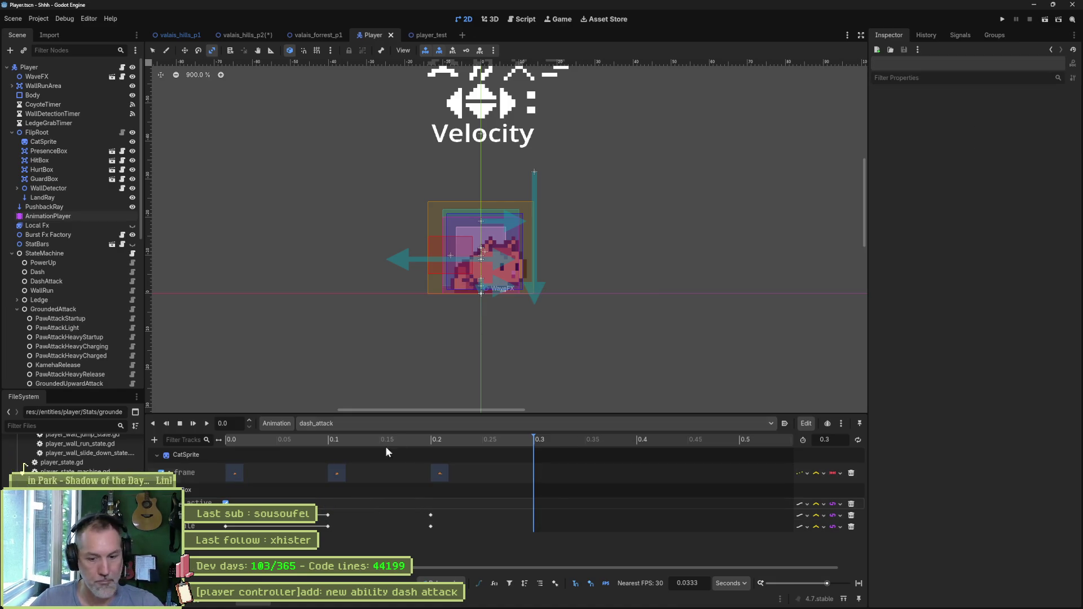
{"action": "key", "text": "ctrl+s"}
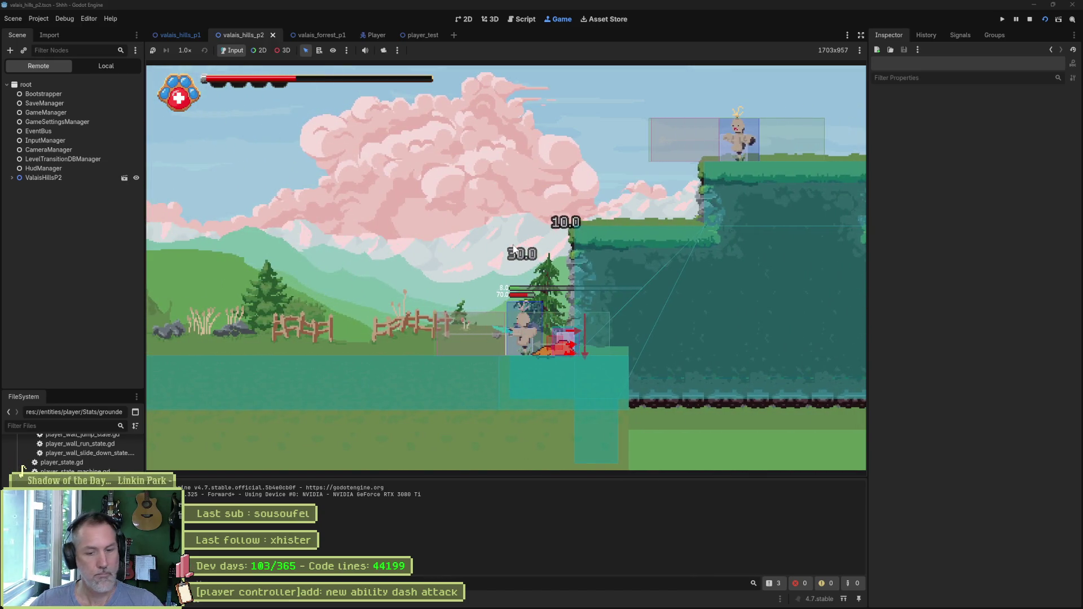
- Stop the test run with F8 and save valais_hills_p2 with Ctrl+S
{"action": "key", "text": "F8"}
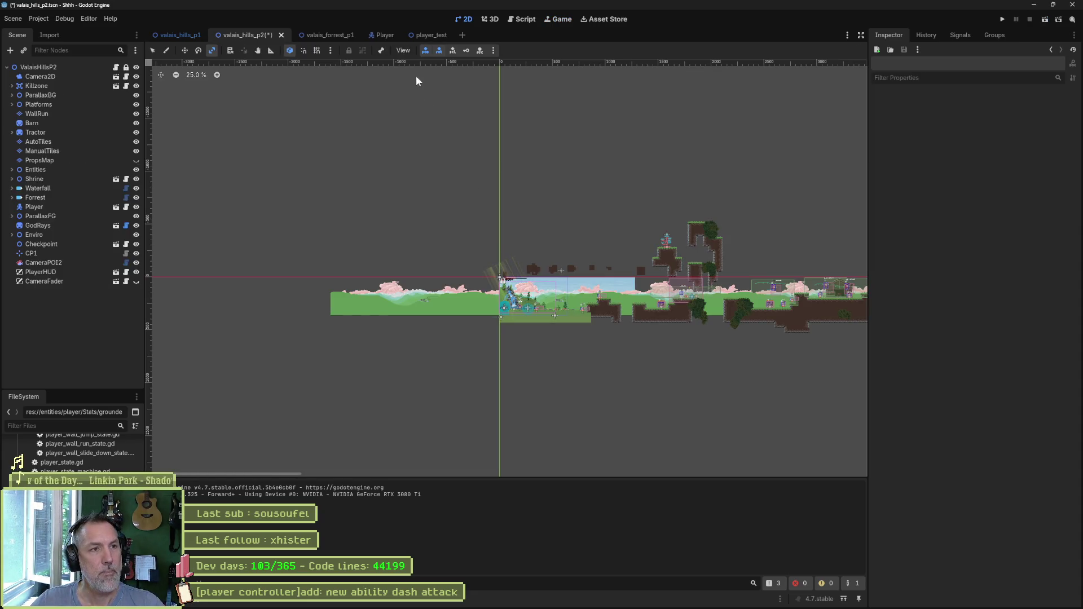
{"action": "key", "text": "ctrl+s"}
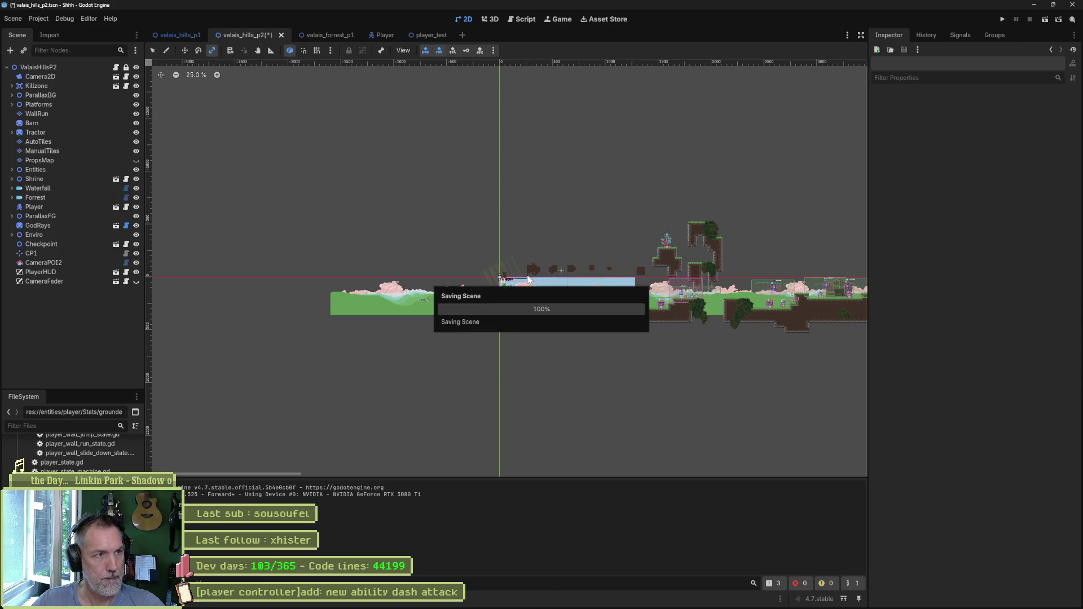
{"action": "mouse_move", "coordinate": [451, 606]}
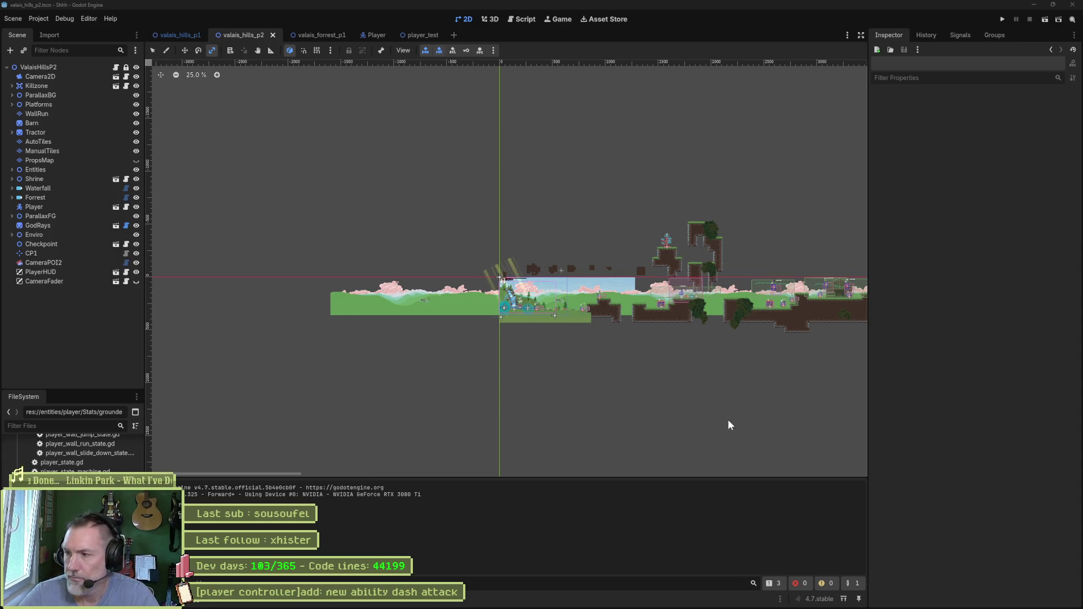
{"action": "scroll", "scroll_direction": "up", "scroll_amount": 3}
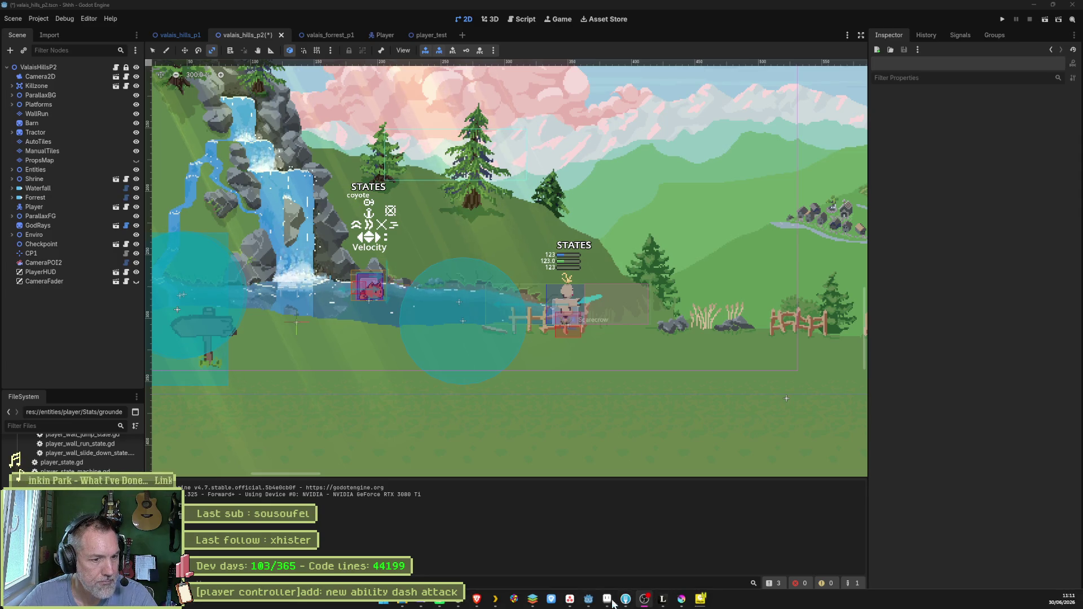
- Close the leftover Krita window, answering its save prompt
{"action": "mouse_move", "coordinate": [608, 602]}
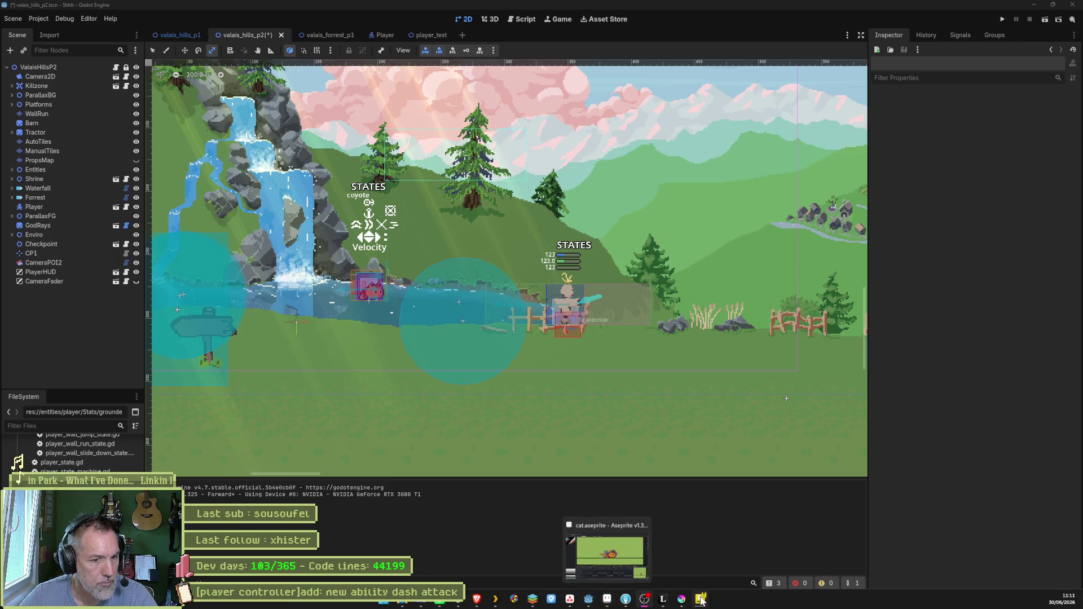
{"action": "left_click", "coordinate": [682, 599]}
{"action": "left_click", "coordinate": [1071, 4]}
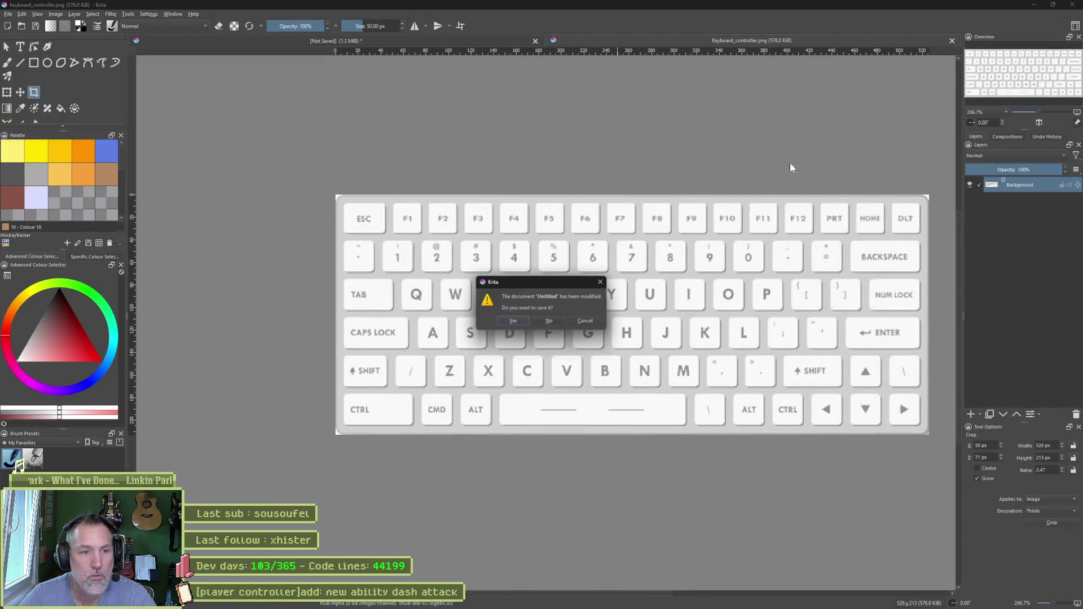
{"action": "left_click", "coordinate": [546, 322]}
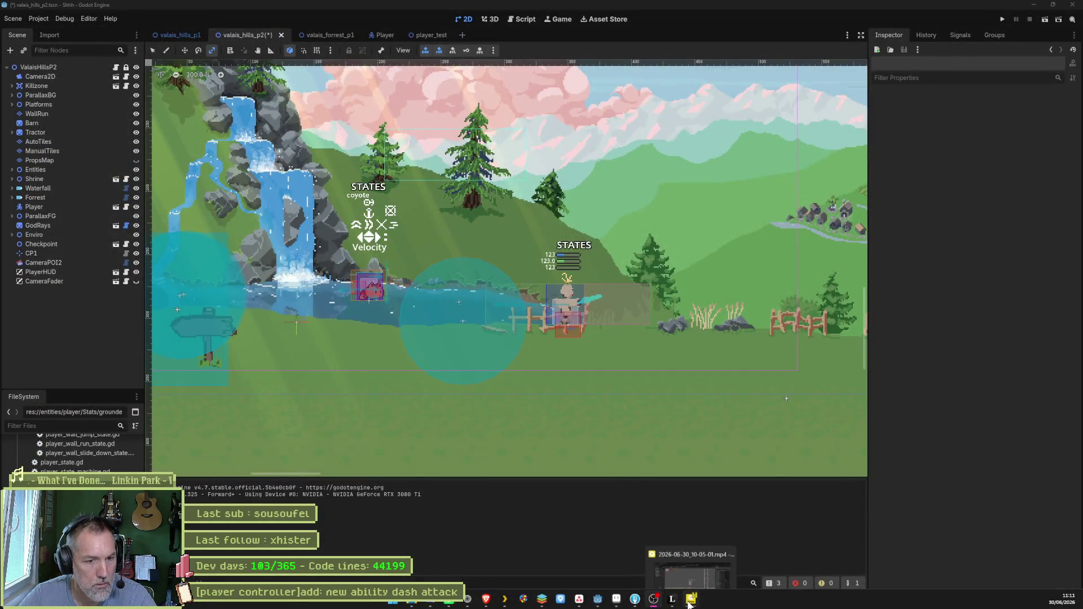
- Close the untitled clipboard painting via its save prompt, then bring cat.aseprite forward in Aseprite
{"action": "right_click", "coordinate": [691, 599]}
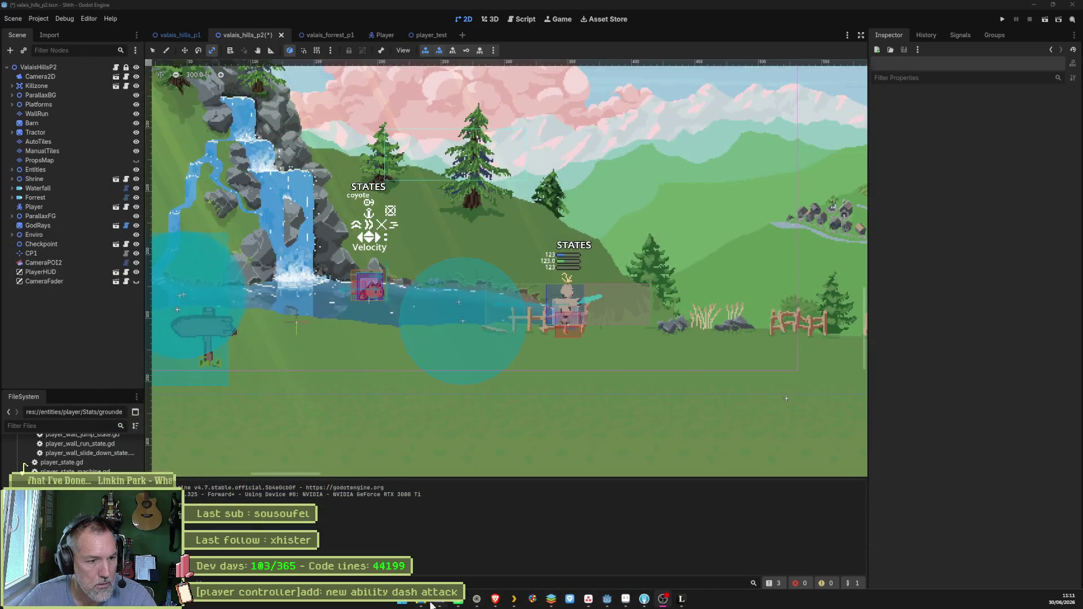
{"action": "left_click", "coordinate": [682, 599]}
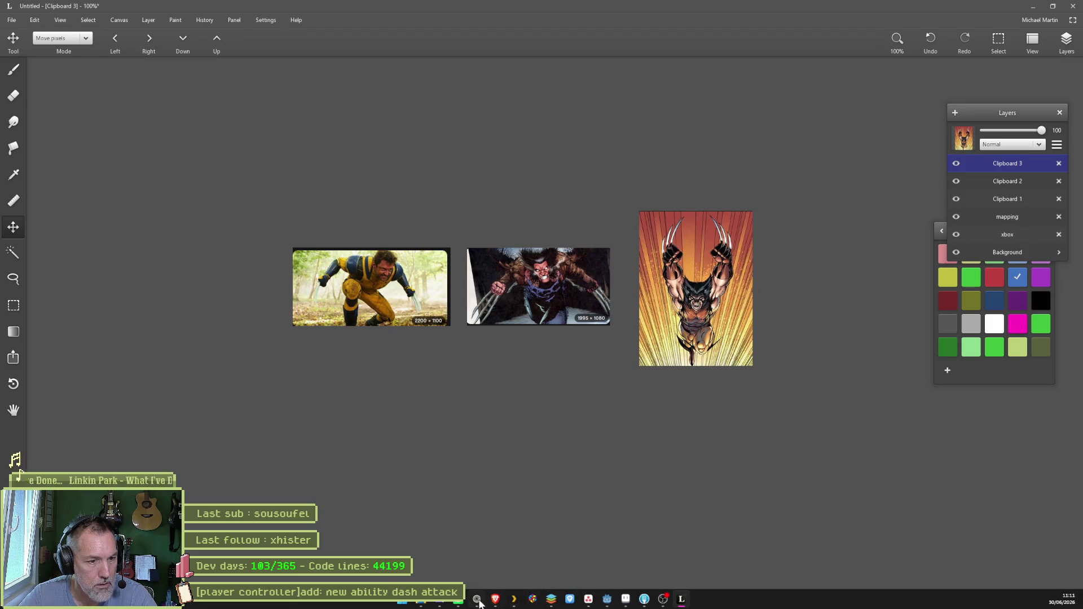
{"action": "left_click", "coordinate": [589, 600]}
{"action": "left_click", "coordinate": [590, 603]}
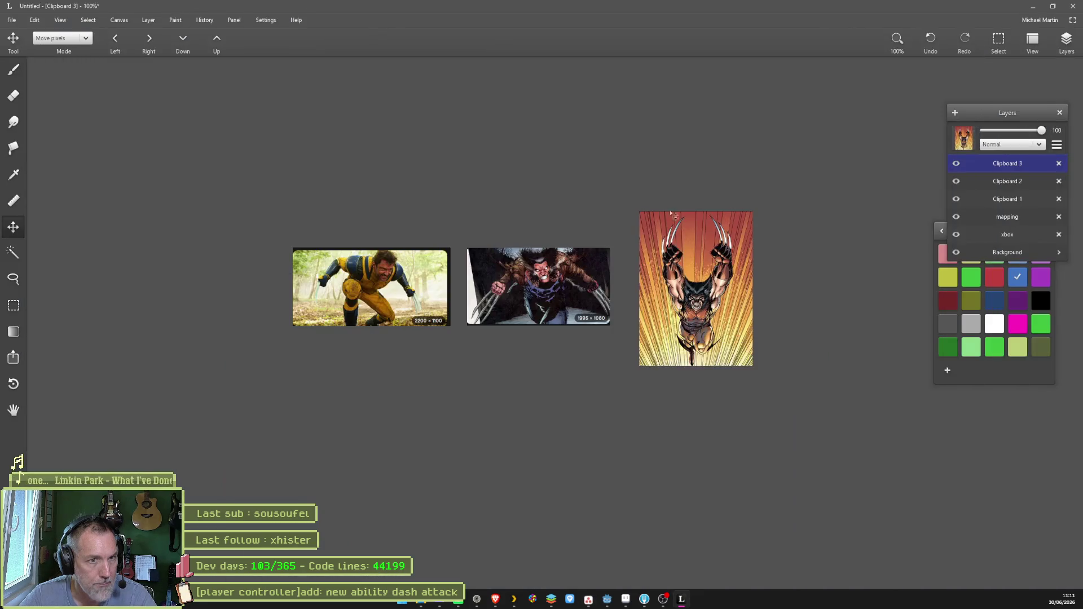
{"action": "key", "text": "alt+F4"}
{"action": "left_click", "coordinate": [578, 335]}
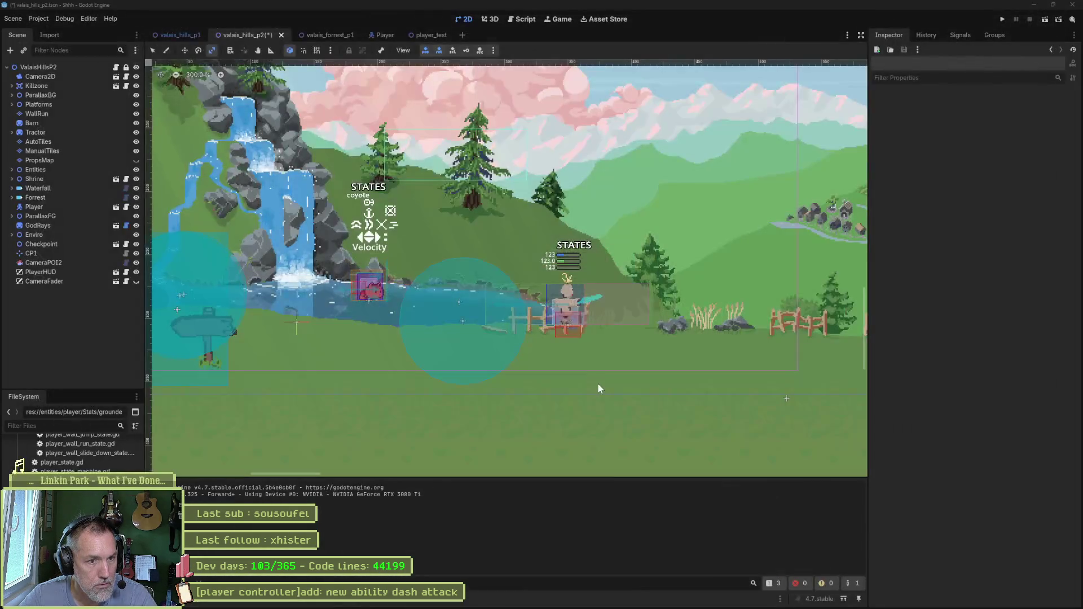
{"action": "mouse_move", "coordinate": [635, 599]}
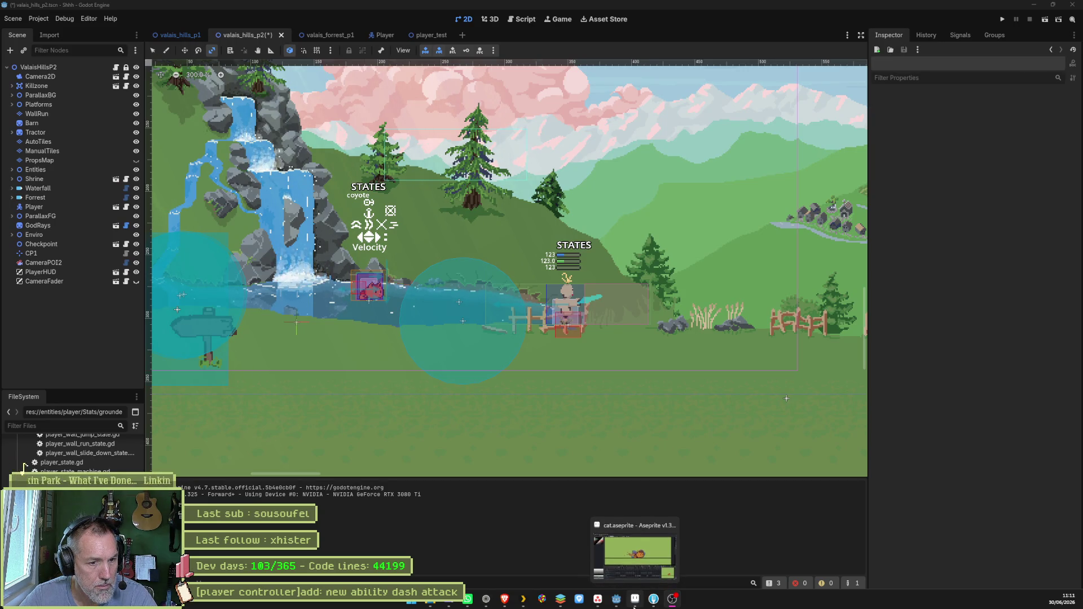
{"action": "left_click", "coordinate": [634, 600]}
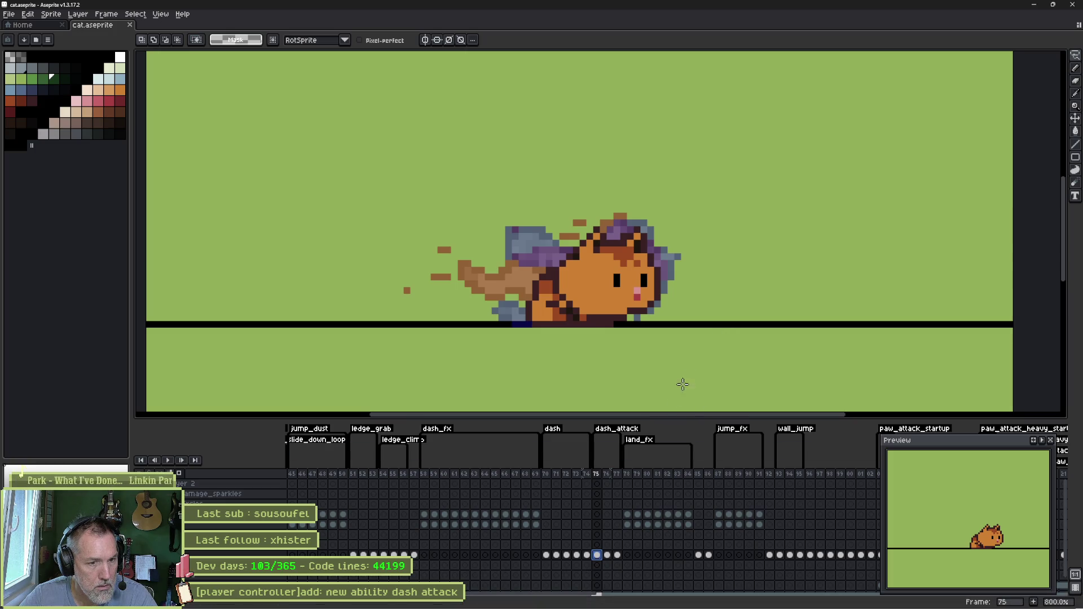
- Go to frame 76 of dash_attack, showing the crouched cat under the grey slash arc
{"action": "left_click", "coordinate": [608, 556]}
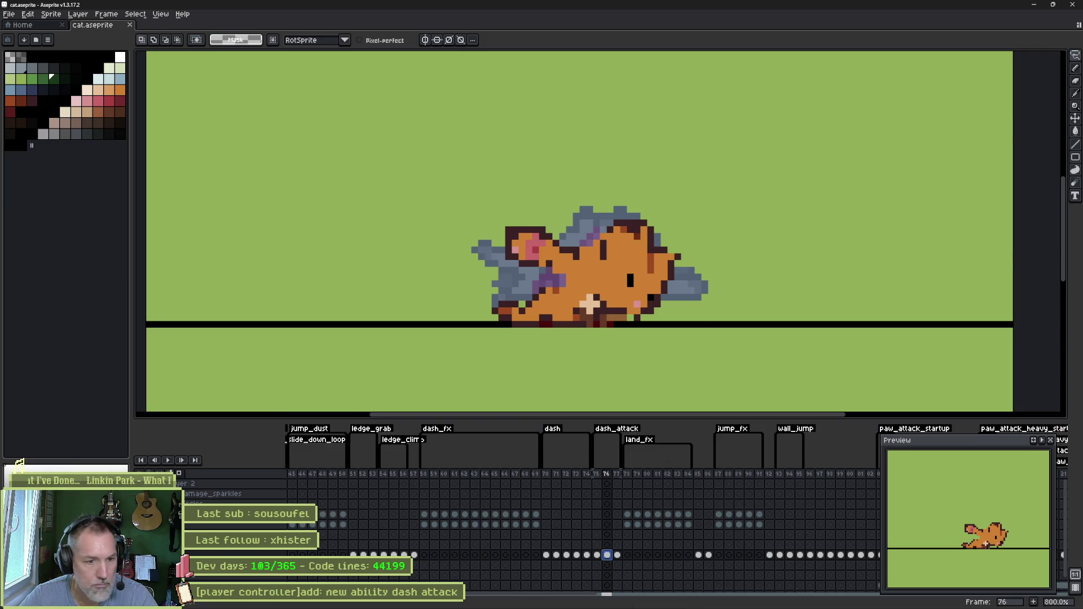
- Review the Wolverine attack image results for pose reference, then minimise the browser
{"action": "mouse_move", "coordinate": [632, 607]}
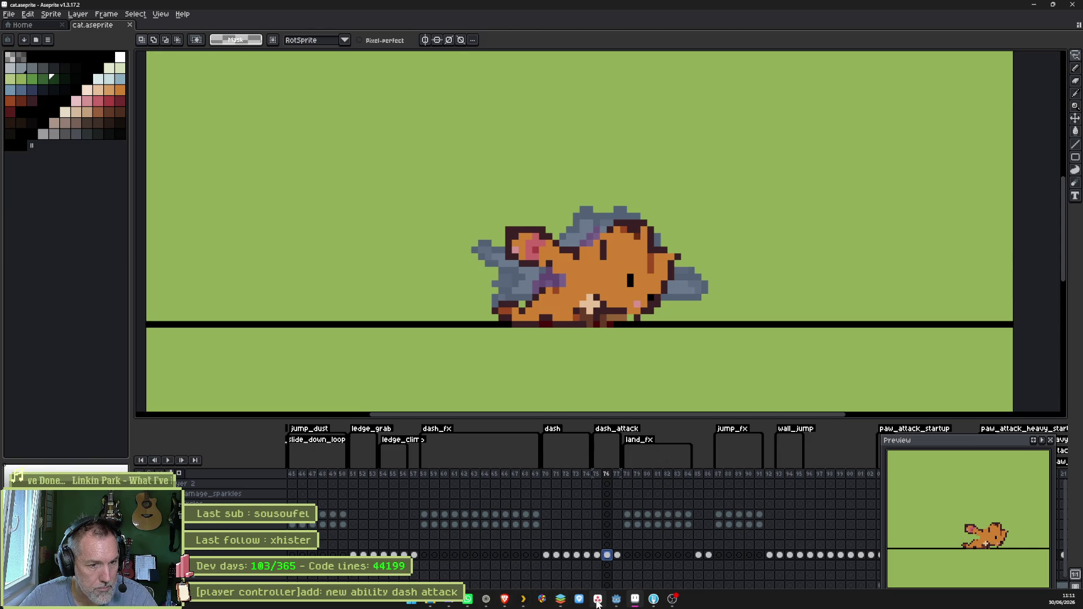
{"action": "mouse_move", "coordinate": [597, 603]}
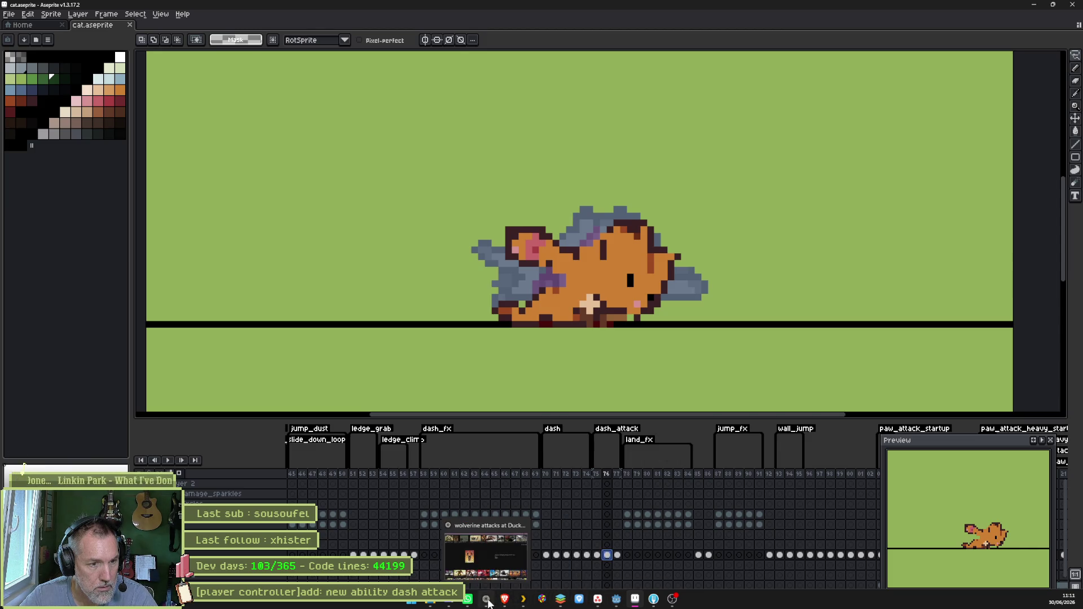
{"action": "left_click", "coordinate": [485, 600]}
{"action": "mouse_move", "coordinate": [712, 5]}
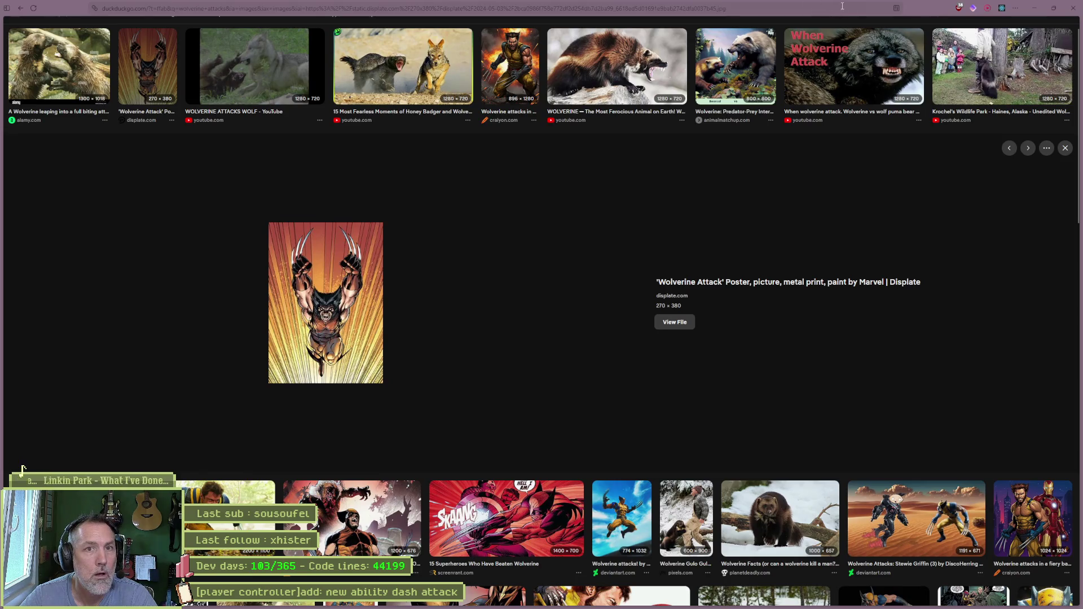
{"action": "left_click_drag", "start_coordinate": [933, 11], "coordinate": [1082, 12]}
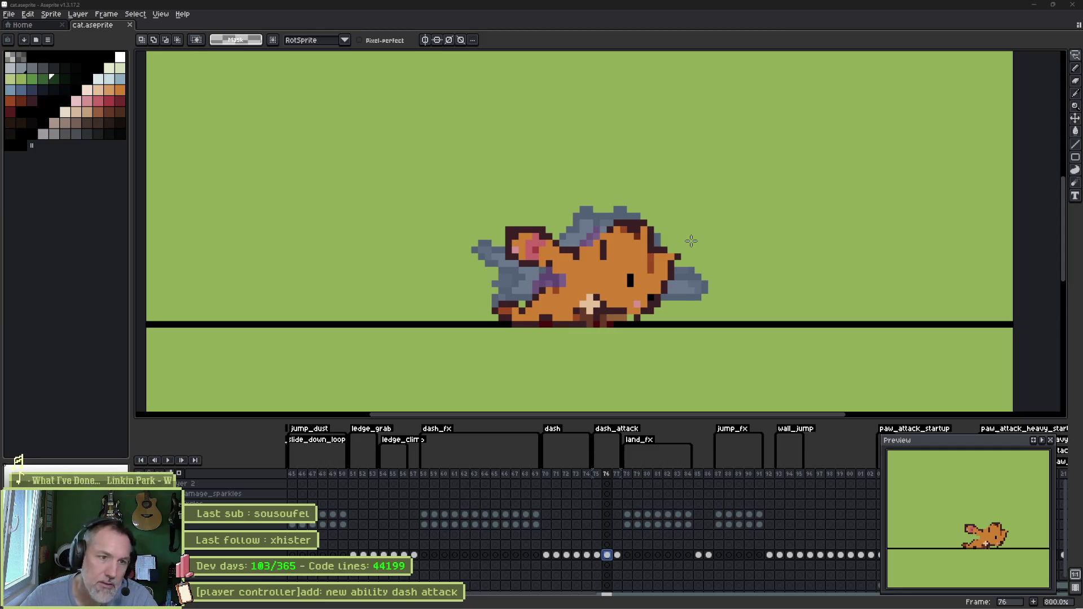
- Commit a pasted copy of the cat's left half and draw dark outline pixels across its body
{"action": "key", "text": "ctrl+v"}
{"action": "key", "text": "Return"}
{"action": "key", "text": "i"}
{"action": "left_click", "coordinate": [546, 287]}
{"action": "key", "text": "b"}
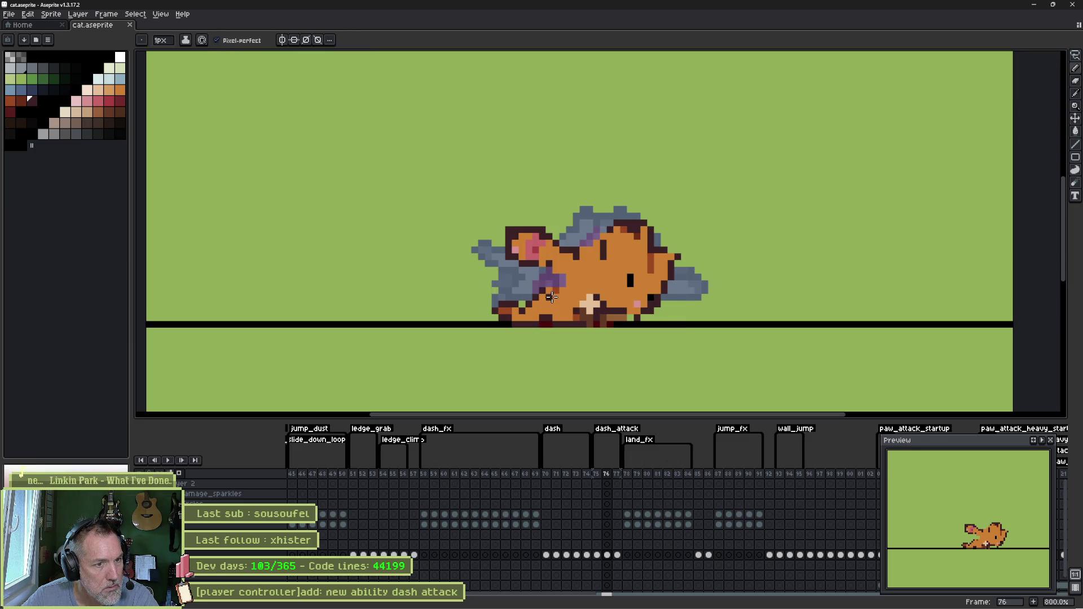
{"action": "left_click_drag", "start_coordinate": [542, 285], "coordinate": [570, 299]}
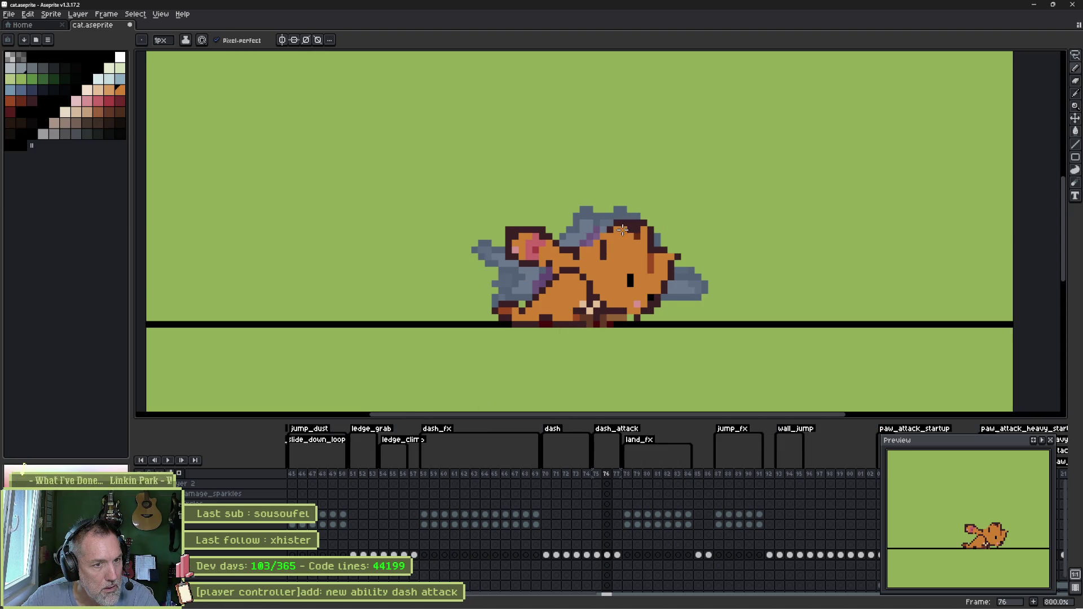
- Brush purple shading over the cat's back and head with a 6px brush, then choose dark red
{"action": "key", "text": "b"}
{"action": "left_click_drag", "start_coordinate": [628, 212], "coordinate": [604, 273]}
{"action": "key", "text": "b"}
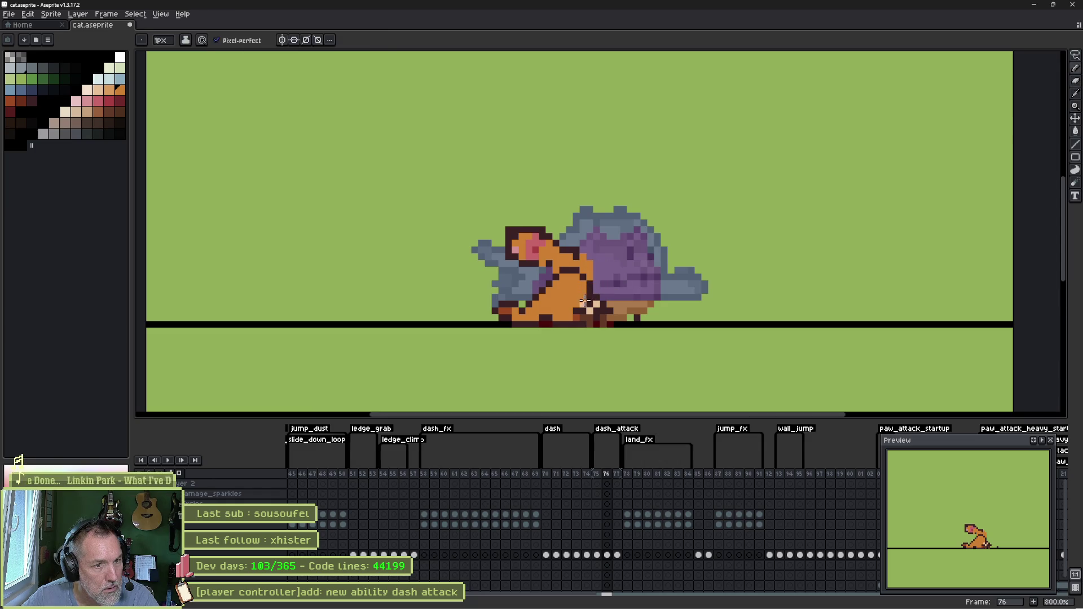
{"action": "left_click", "coordinate": [582, 310]}
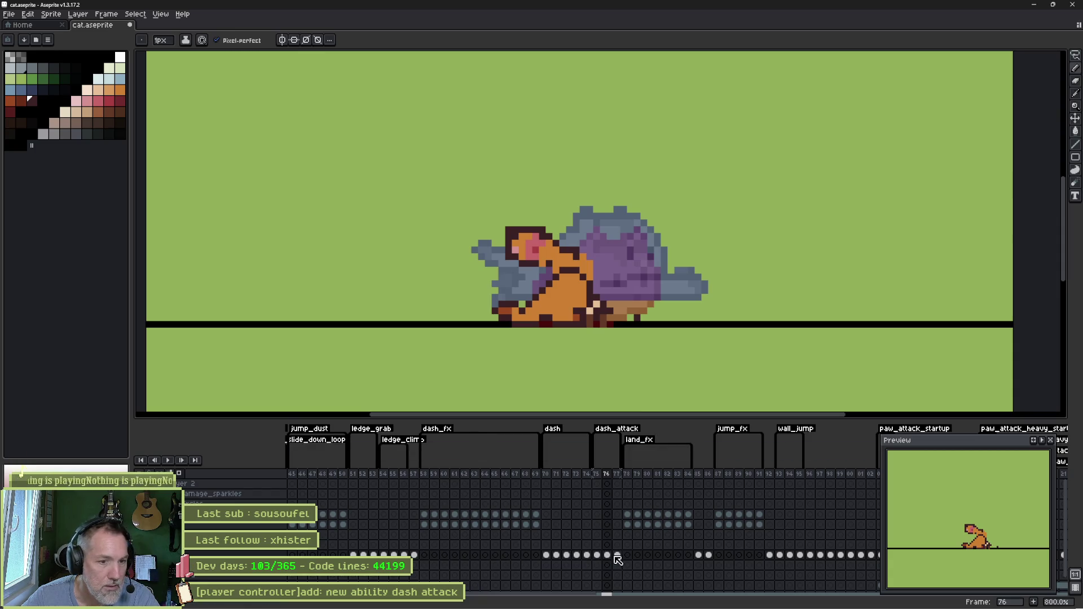
- Lasso the stretched cat's head and back on frame 77 and paste it into frame 76
{"action": "left_click", "coordinate": [617, 555]}
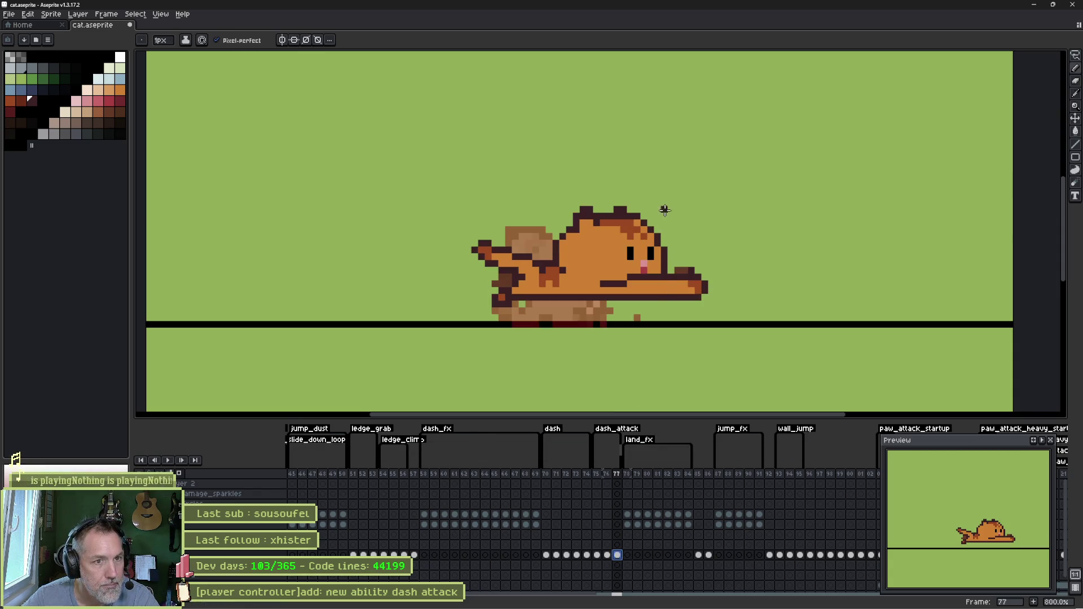
{"action": "key", "text": "q"}
{"action": "left_click_drag", "start_coordinate": [664, 207], "coordinate": [695, 167]}
{"action": "left_click", "coordinate": [586, 386]}
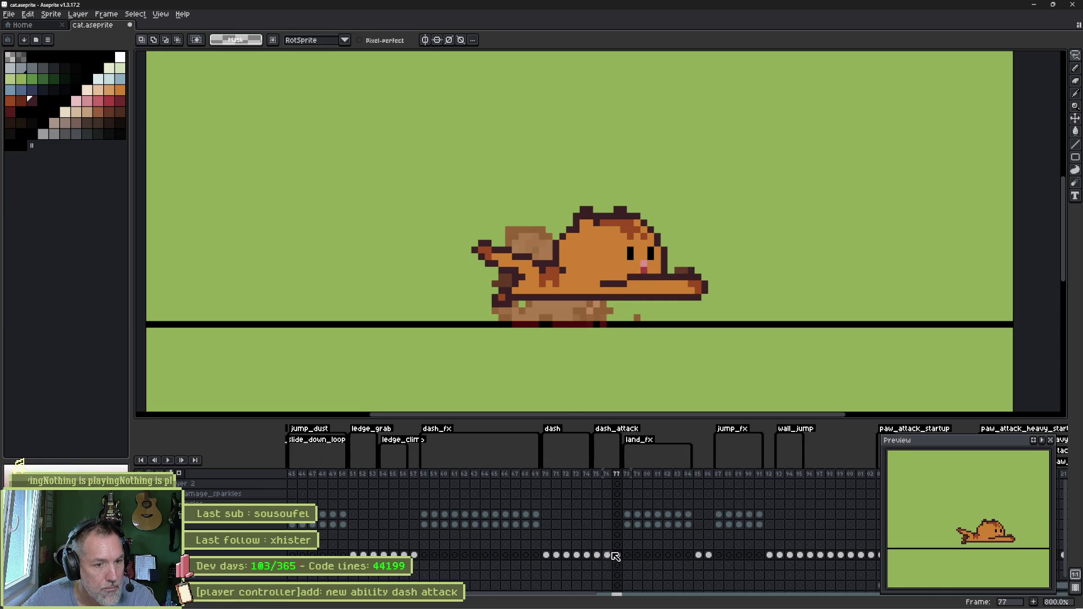
{"action": "left_click", "coordinate": [606, 555]}
{"action": "key", "text": "ctrl+v"}
- Drag the pasted head and back up and well to the right of the crouched cat, then drop it
{"action": "left_click_drag", "start_coordinate": [661, 258], "coordinate": [608, 276]}
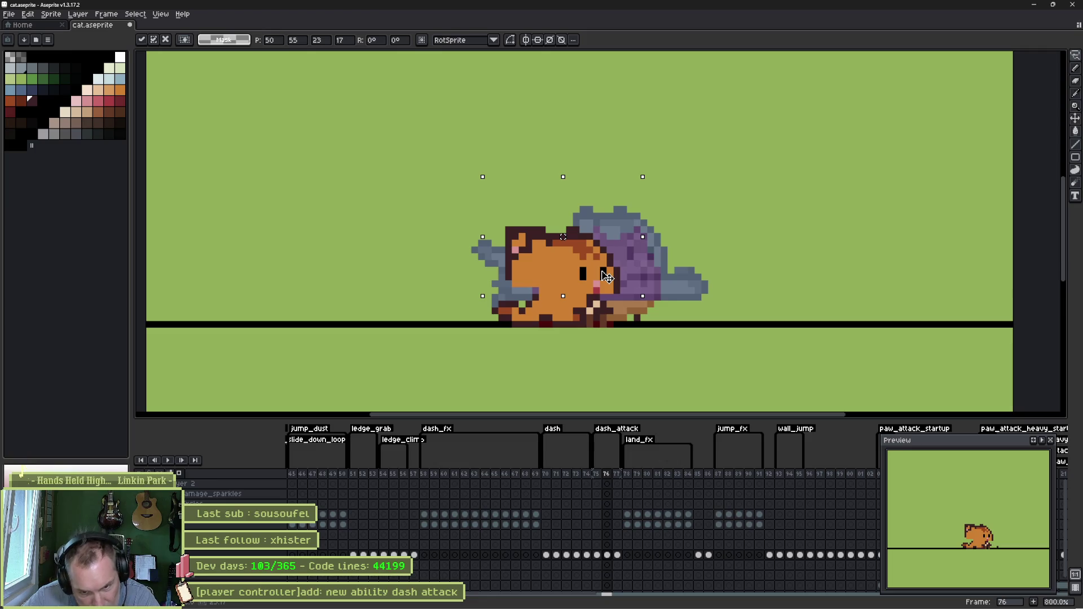
{"action": "left_click_drag", "start_coordinate": [609, 277], "coordinate": [616, 278]}
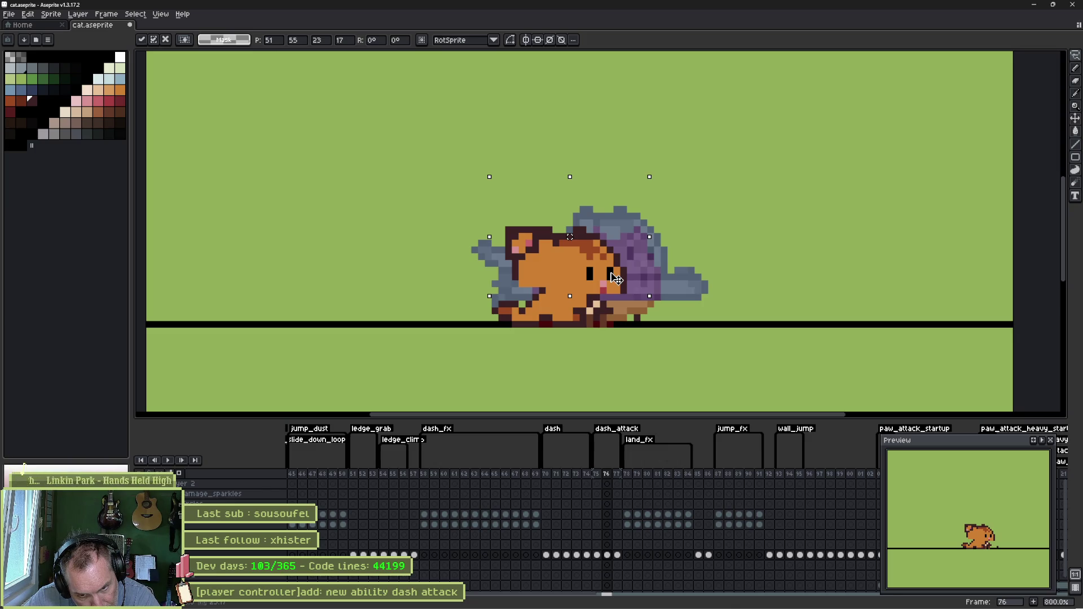
{"action": "left_click_drag", "start_coordinate": [616, 278], "coordinate": [684, 237]}
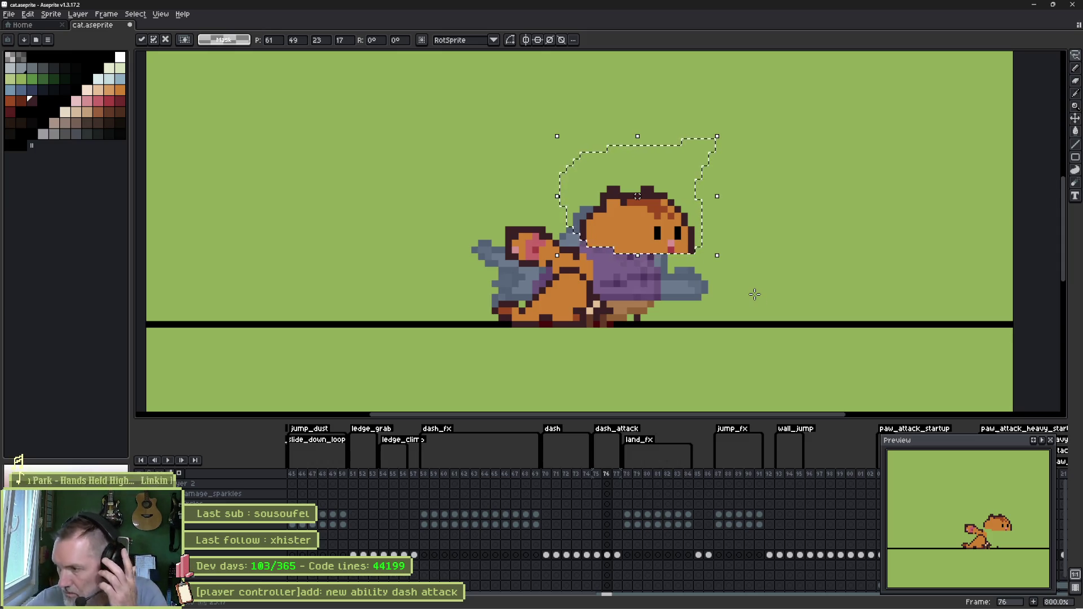
{"action": "left_click_drag", "start_coordinate": [680, 243], "coordinate": [873, 234]}
{"action": "key", "text": "ctrl+d"}
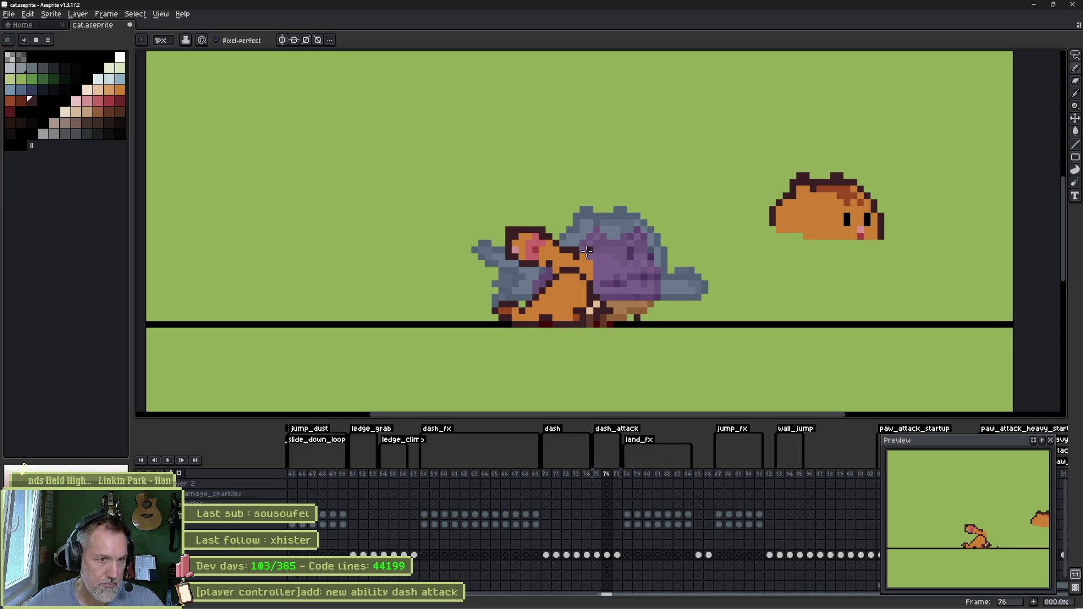
- Lasso the crouched cat's head on frame 76 and nudge it up and slightly right
{"action": "key", "text": "q"}
{"action": "left_click_drag", "start_coordinate": [578, 242], "coordinate": [515, 269]}
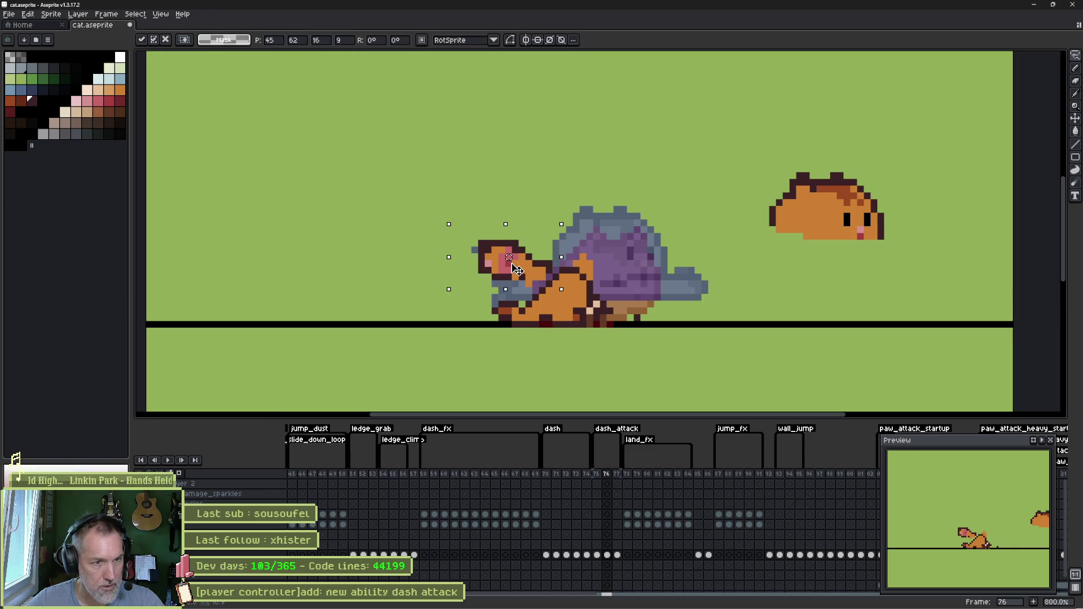
{"action": "key", "text": "Up"}
{"action": "key", "text": "Up"}
{"action": "key", "text": "Up"}
{"action": "key", "text": "Right"}
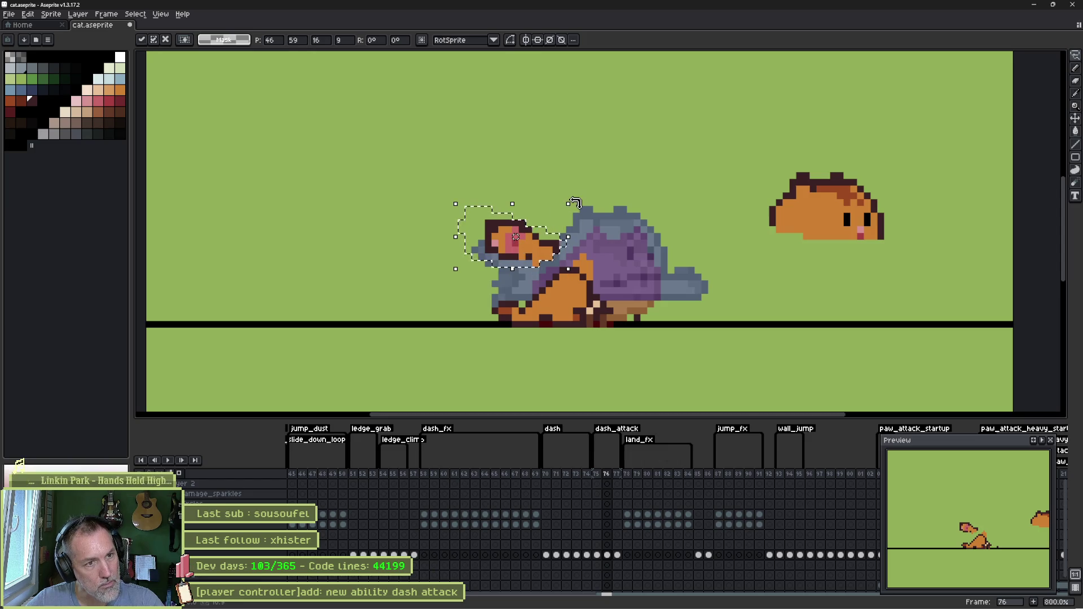
{"action": "key", "text": "Return"}
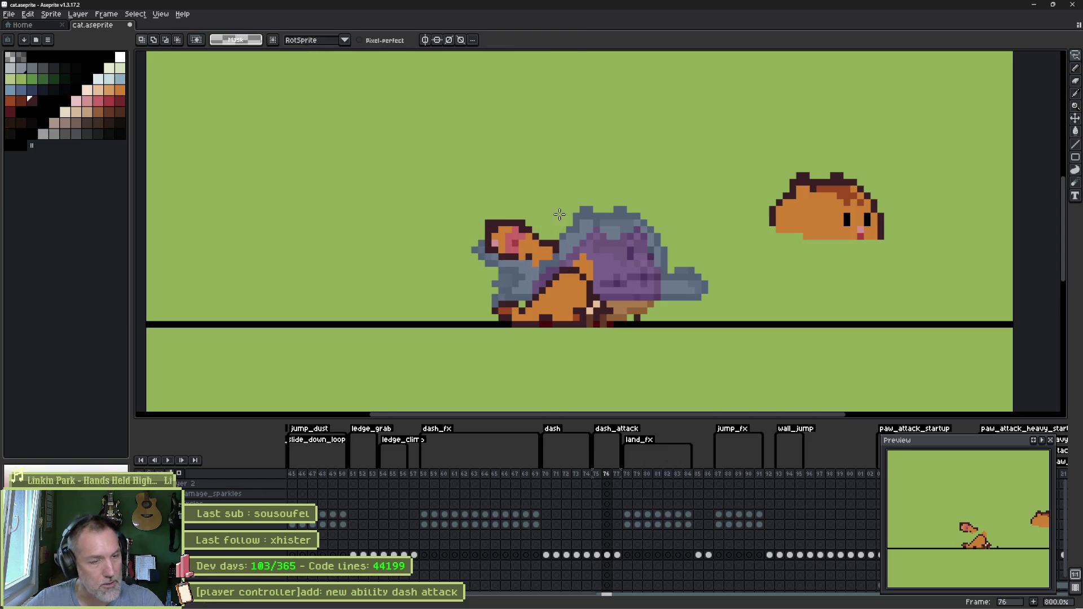
- Delete the old head and pencil a new arched back outline from the cat's left side
{"action": "key", "text": "e"}
{"action": "key", "text": "Delete"}
{"action": "key", "text": "b"}
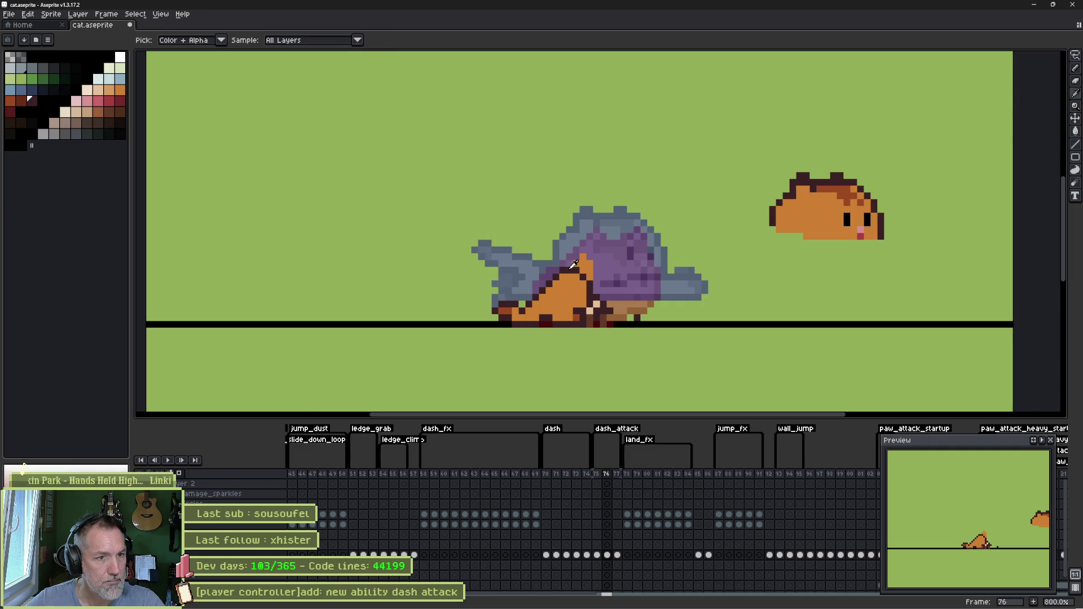
{"action": "left_click_drag", "start_coordinate": [508, 229], "coordinate": [511, 275]}
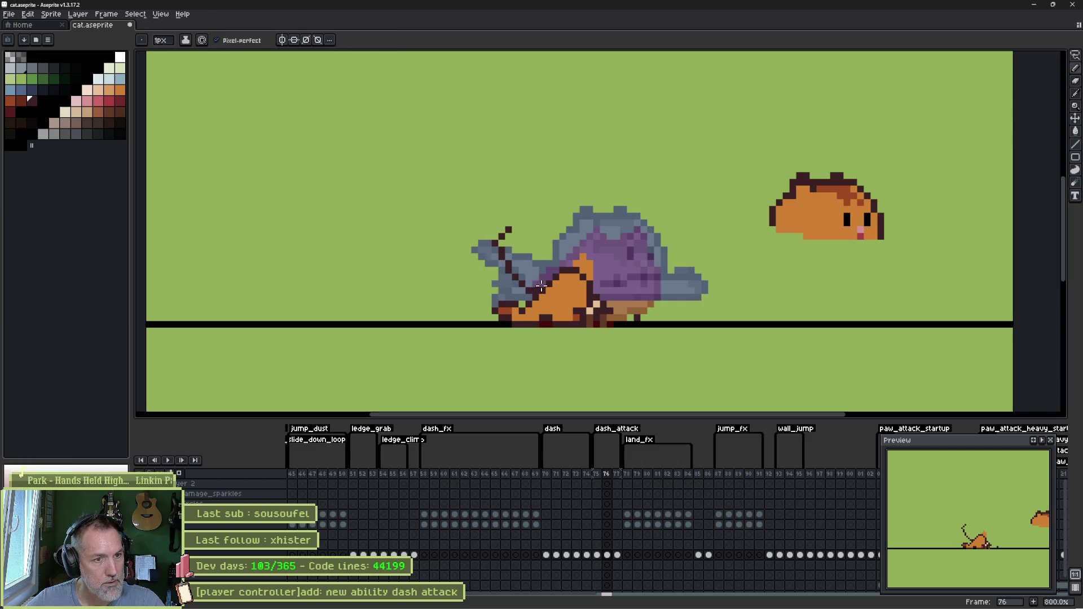
{"action": "left_click_drag", "start_coordinate": [513, 228], "coordinate": [600, 291]}
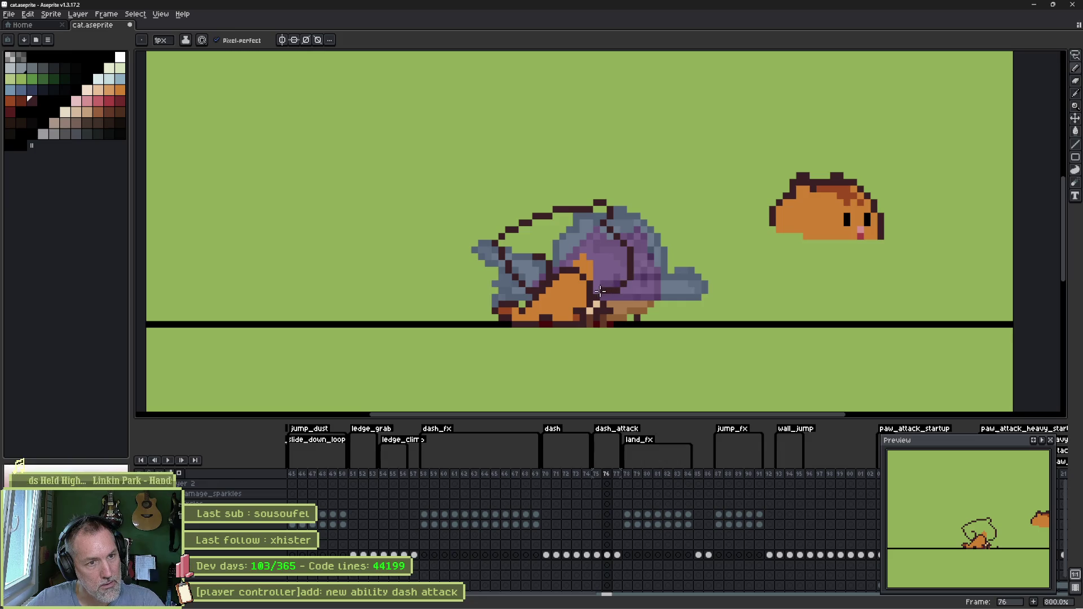
- Turn off pixel-perfect, bucket-fill the new body orange, and sample the dark outline colour
{"action": "key", "text": "g"}
{"action": "left_click", "coordinate": [586, 261]}
{"action": "key", "text": "ctrl+z"}
{"action": "key", "text": "b"}
{"action": "key", "text": "g"}
{"action": "key", "text": "b"}
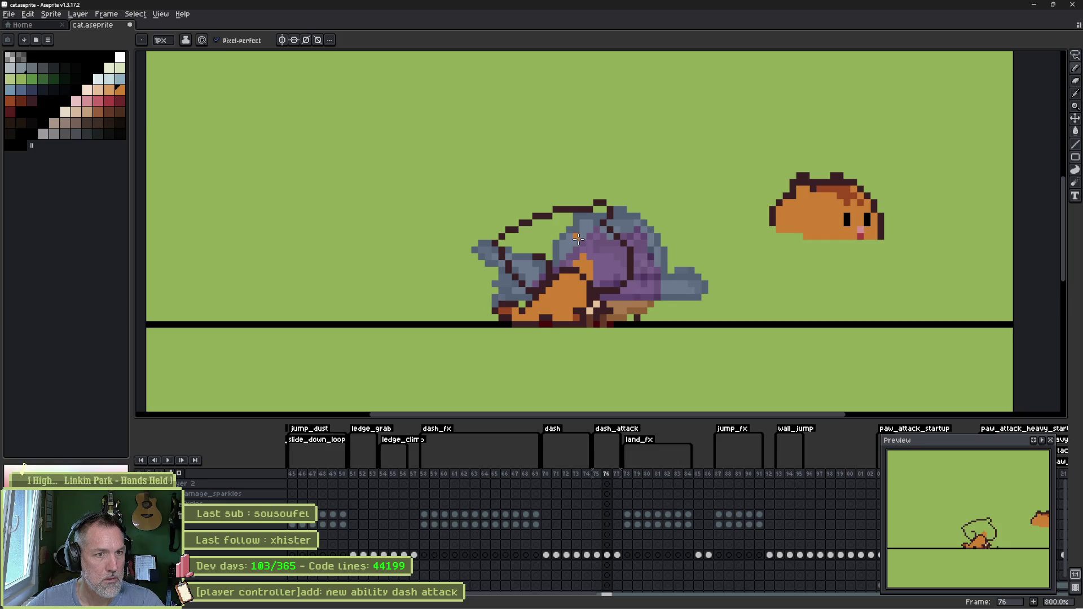
{"action": "left_click", "coordinate": [256, 42]}
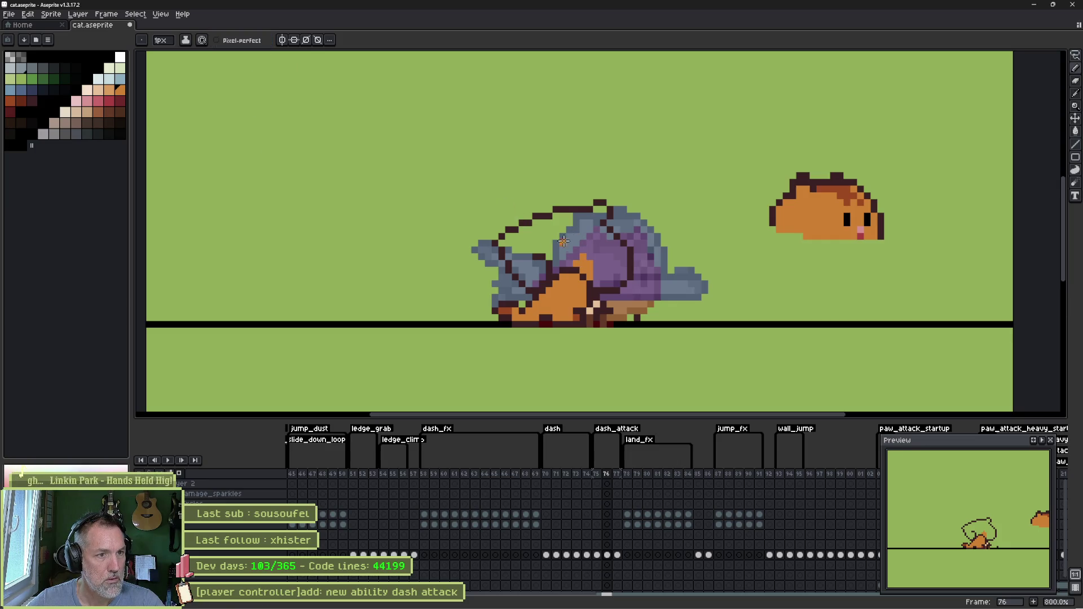
{"action": "key", "text": "g"}
{"action": "left_click", "coordinate": [622, 273]}
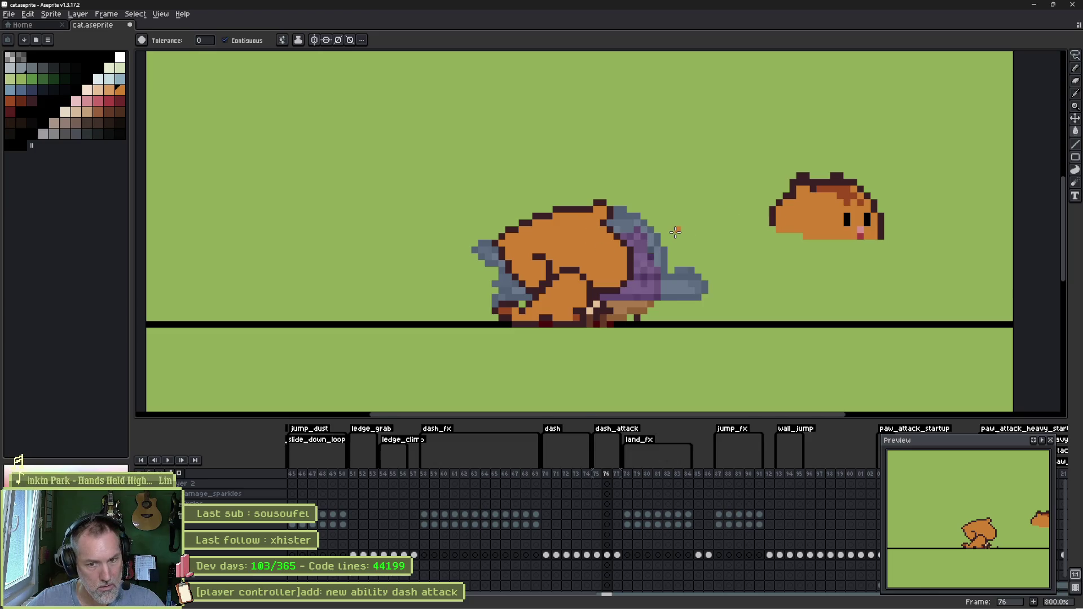
{"action": "key", "text": "i"}
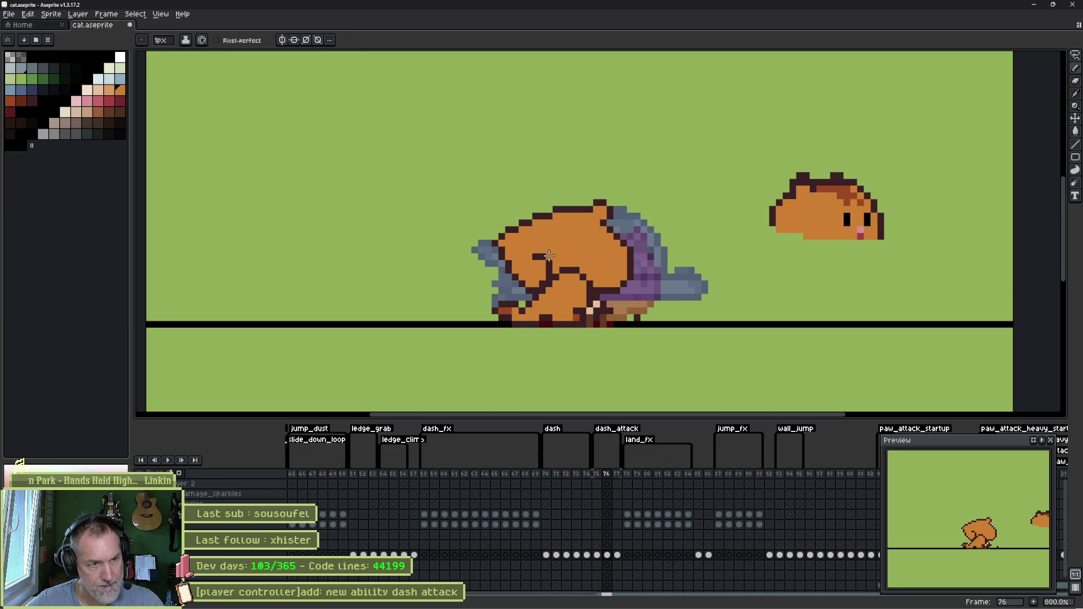
{"action": "left_click", "coordinate": [540, 293]}
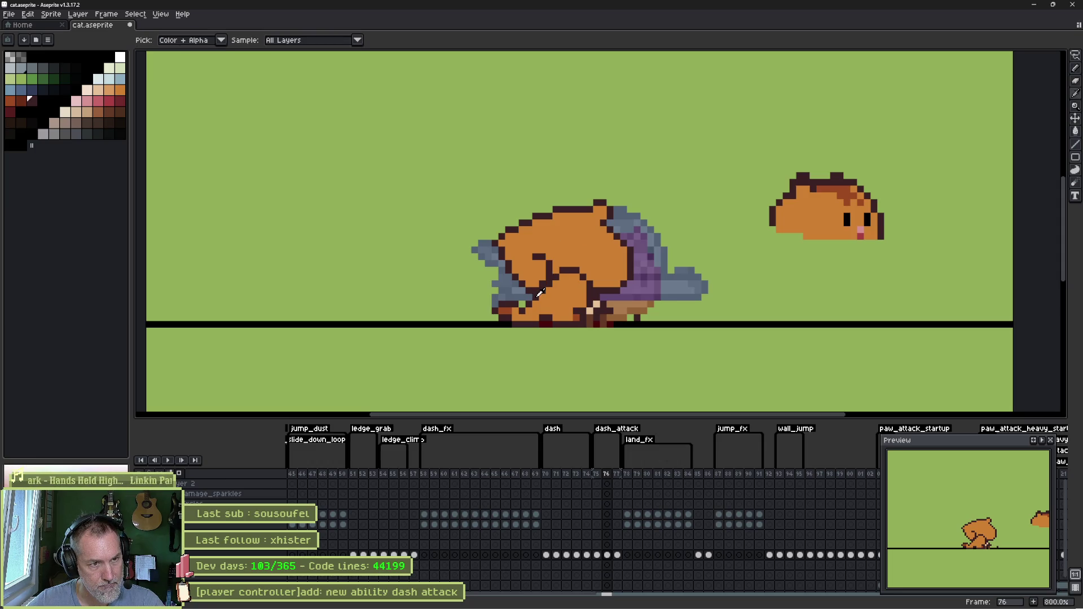
- Erase the stray grey pixels over the head and draw a pointed ear on top
{"action": "key", "text": "b"}
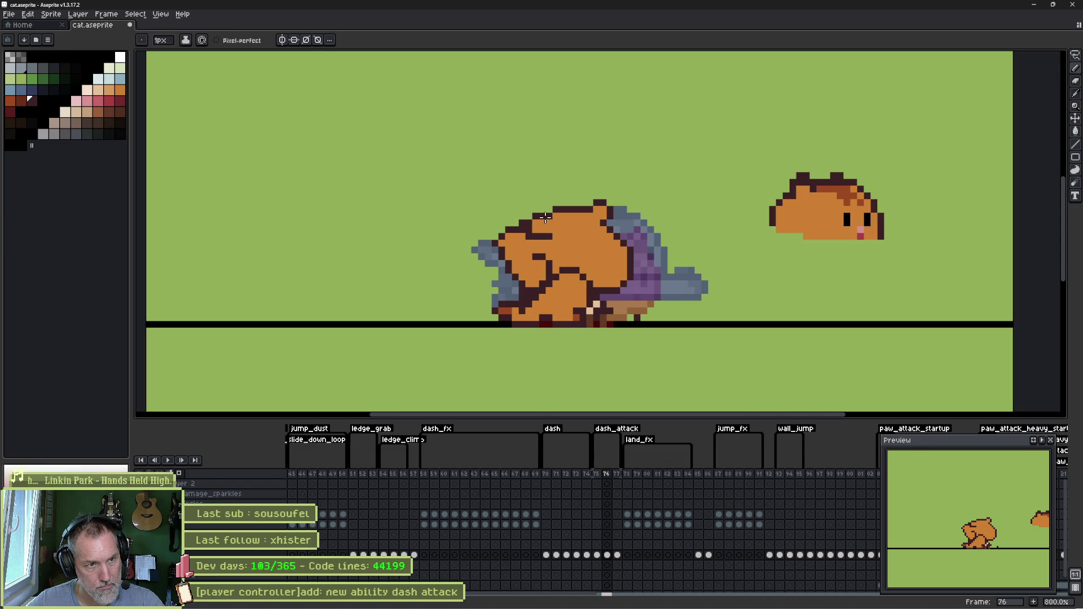
{"action": "key", "text": "e"}
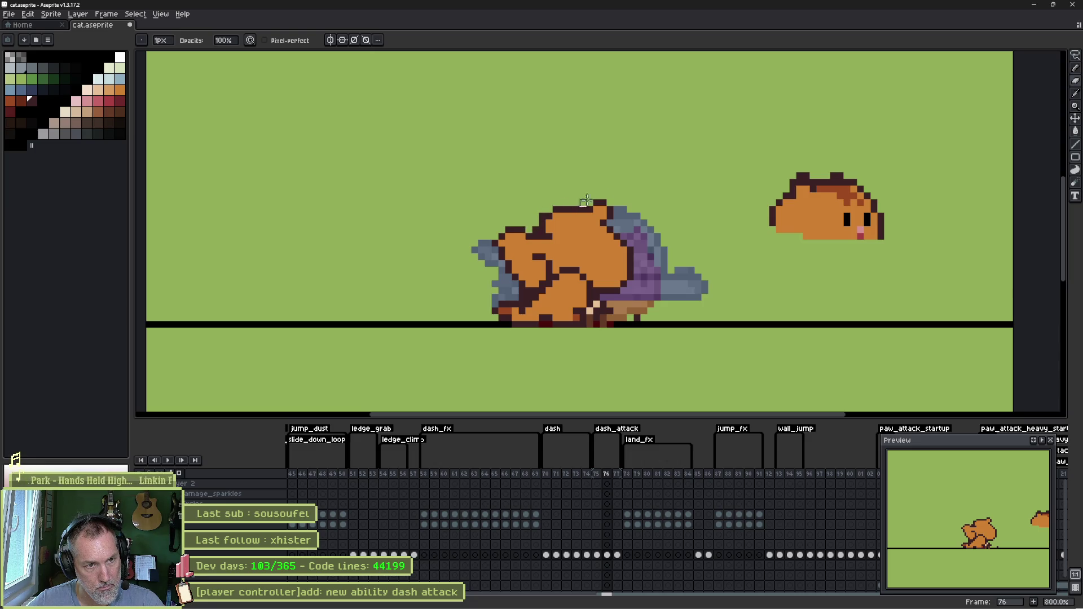
{"action": "left_click", "coordinate": [614, 225]}
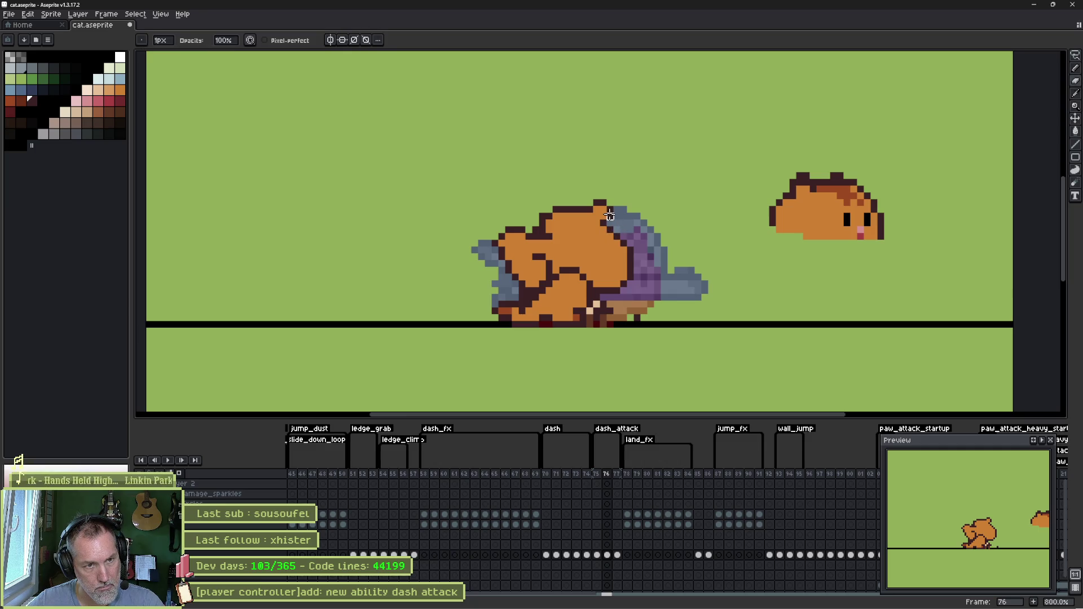
{"action": "key", "text": "e"}
{"action": "left_click_drag", "start_coordinate": [610, 213], "coordinate": [630, 245]}
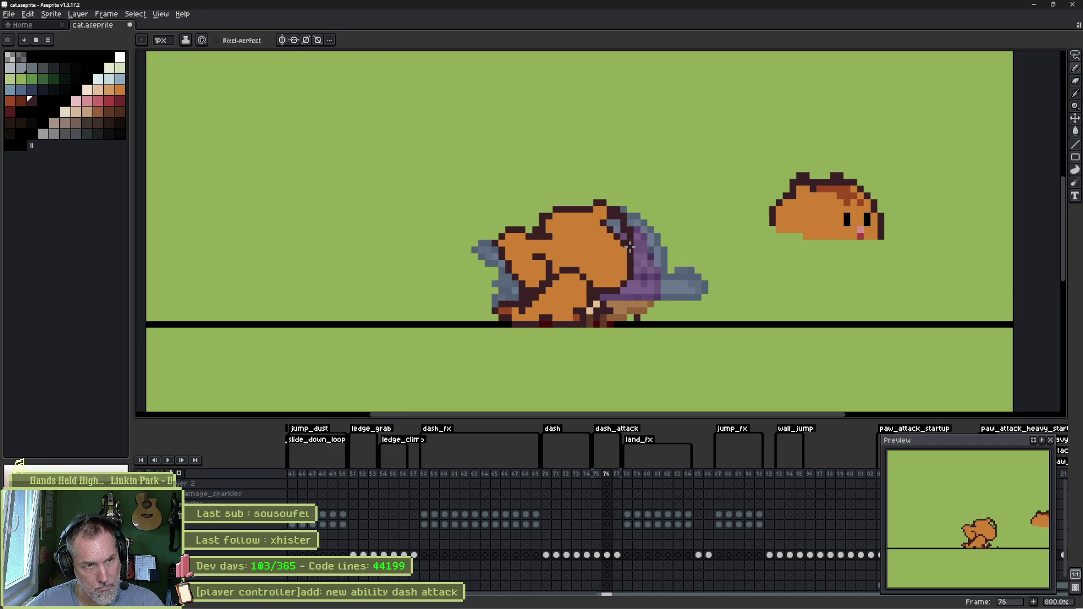
{"action": "left_click_drag", "start_coordinate": [569, 206], "coordinate": [615, 233]}
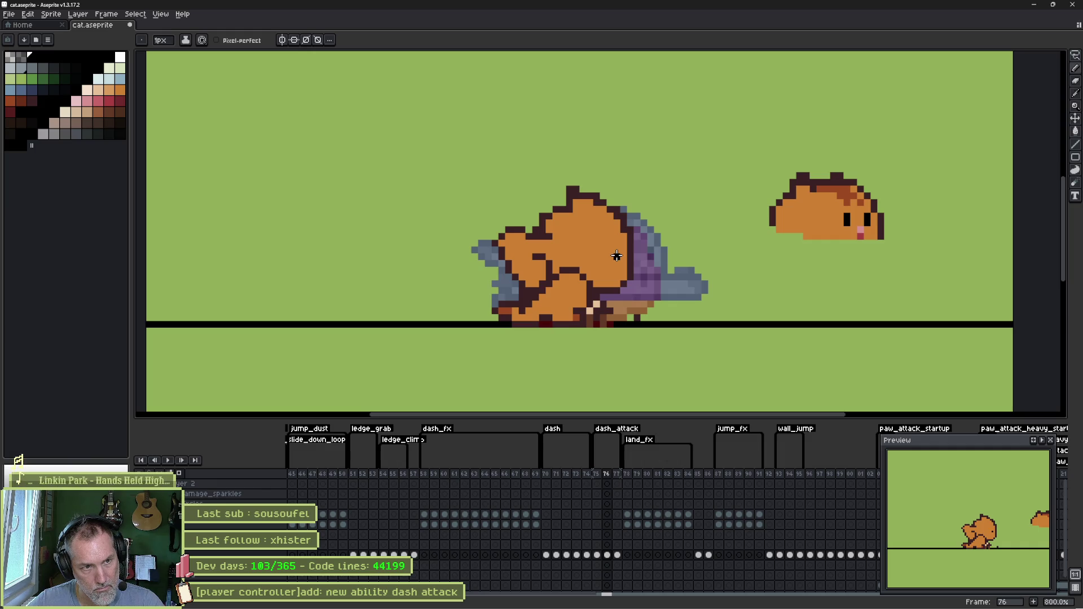
- Sample black from the small cat's eye for the eye, then erase the cat's lower body and feet
{"action": "left_click", "coordinate": [860, 231]}
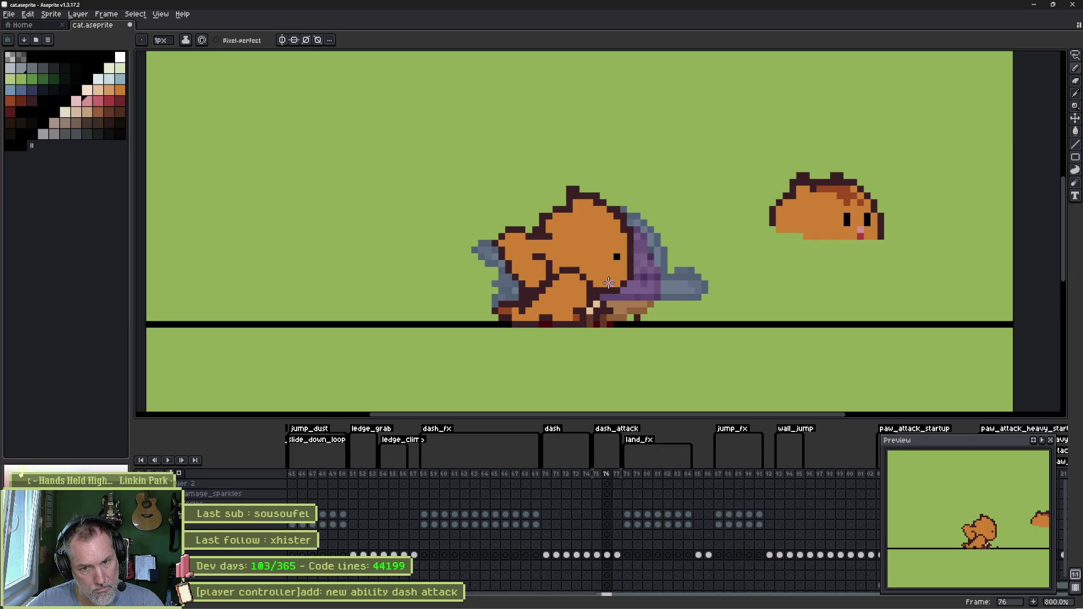
{"action": "left_click", "coordinate": [848, 217]}
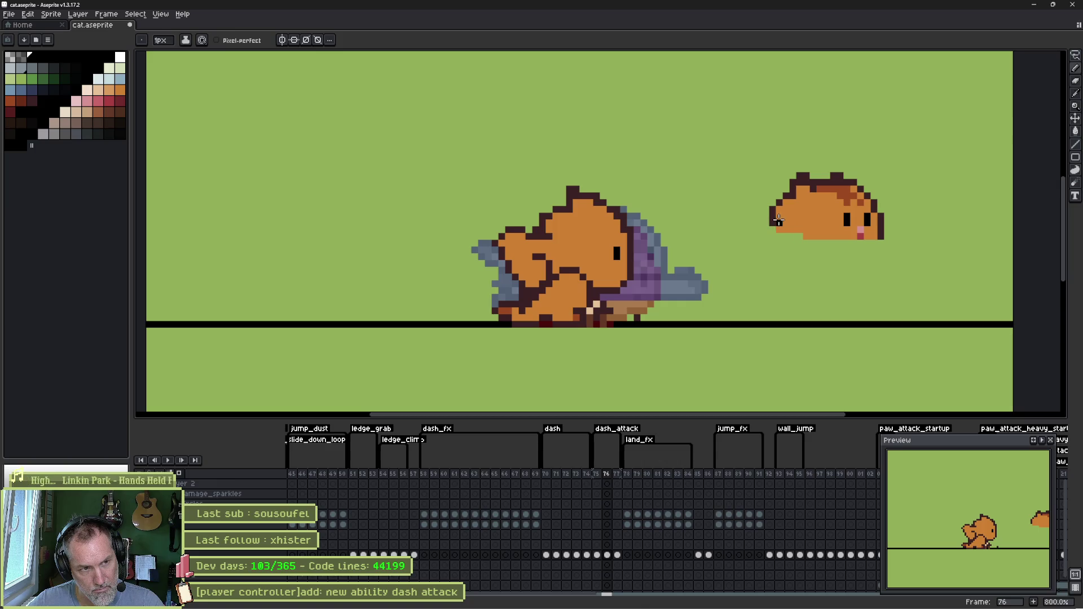
{"action": "left_click", "coordinate": [514, 284]}
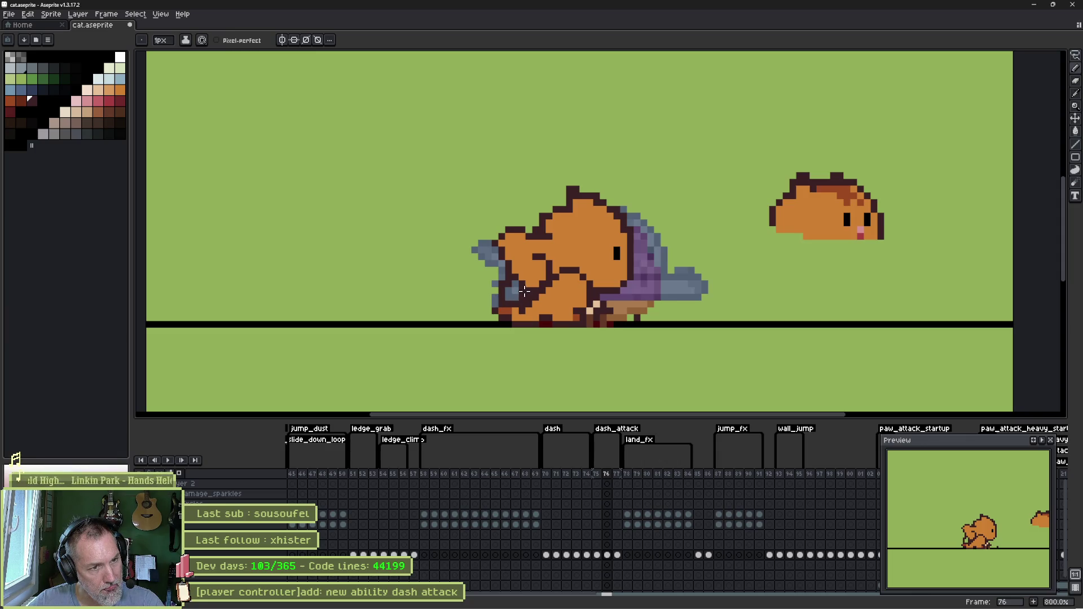
{"action": "key", "text": "e"}
{"action": "left_click_drag", "start_coordinate": [592, 305], "coordinate": [558, 291]}
- Outline the lower-left paw, draw a leg stretching back left, and paint orange body pixels
{"action": "key", "text": "b"}
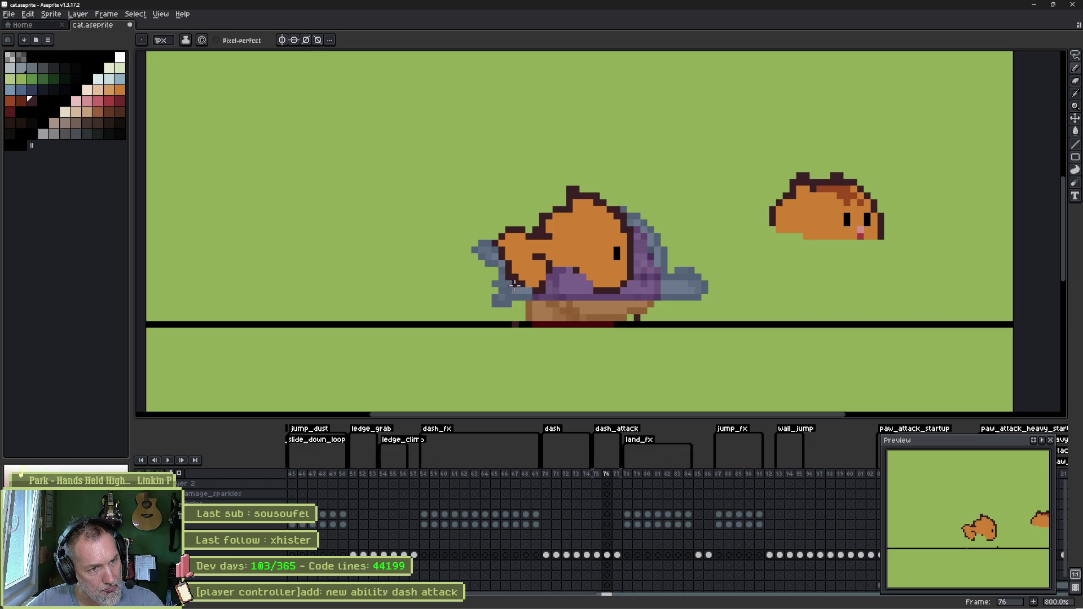
{"action": "left_click_drag", "start_coordinate": [513, 289], "coordinate": [531, 298]}
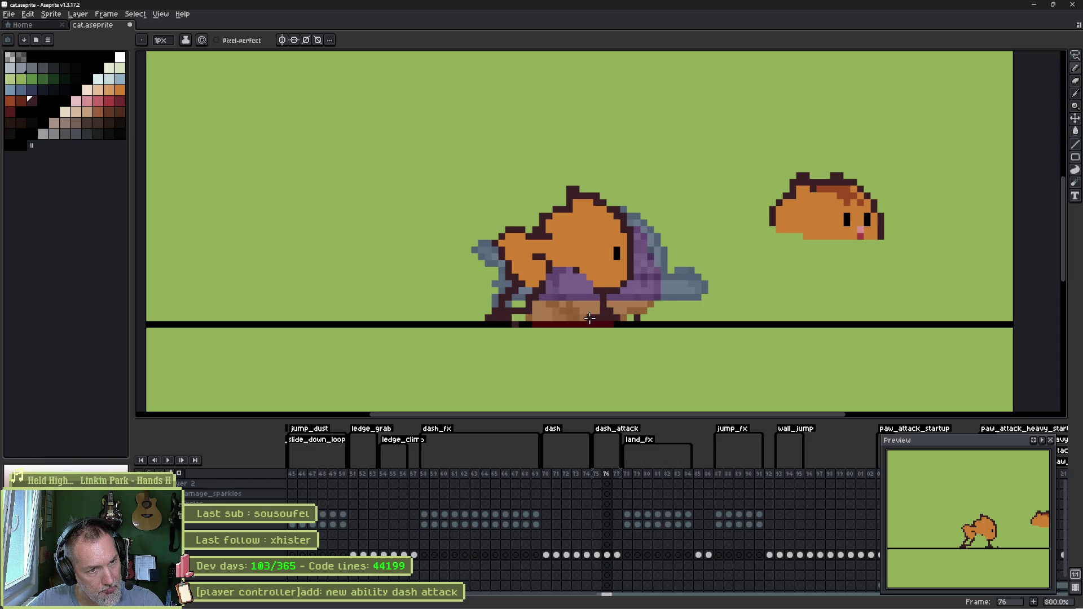
{"action": "left_click_drag", "start_coordinate": [530, 311], "coordinate": [452, 309]}
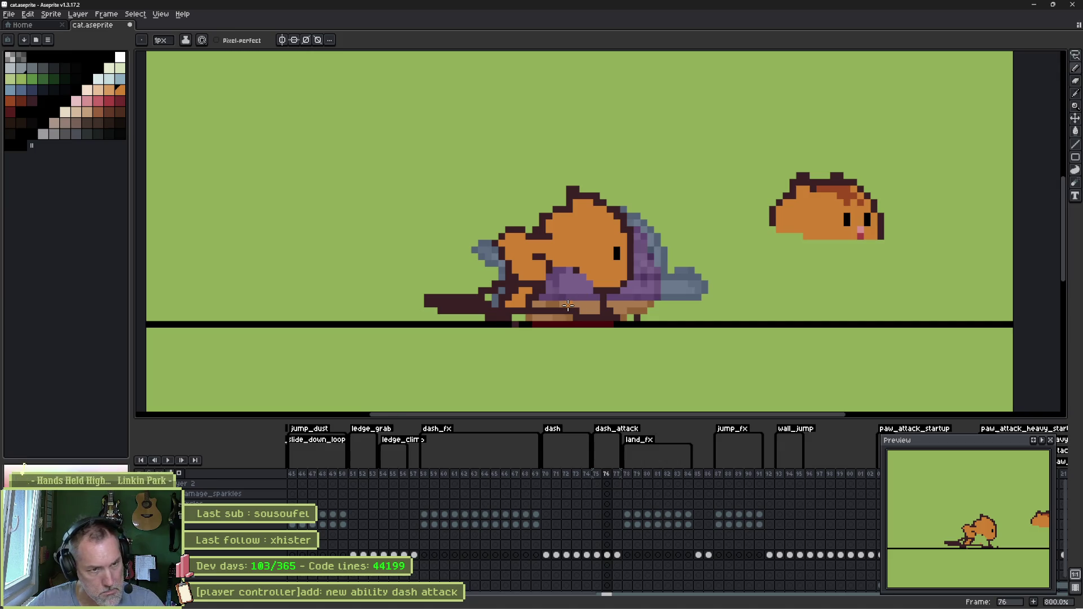
{"action": "left_click", "coordinate": [590, 305]}
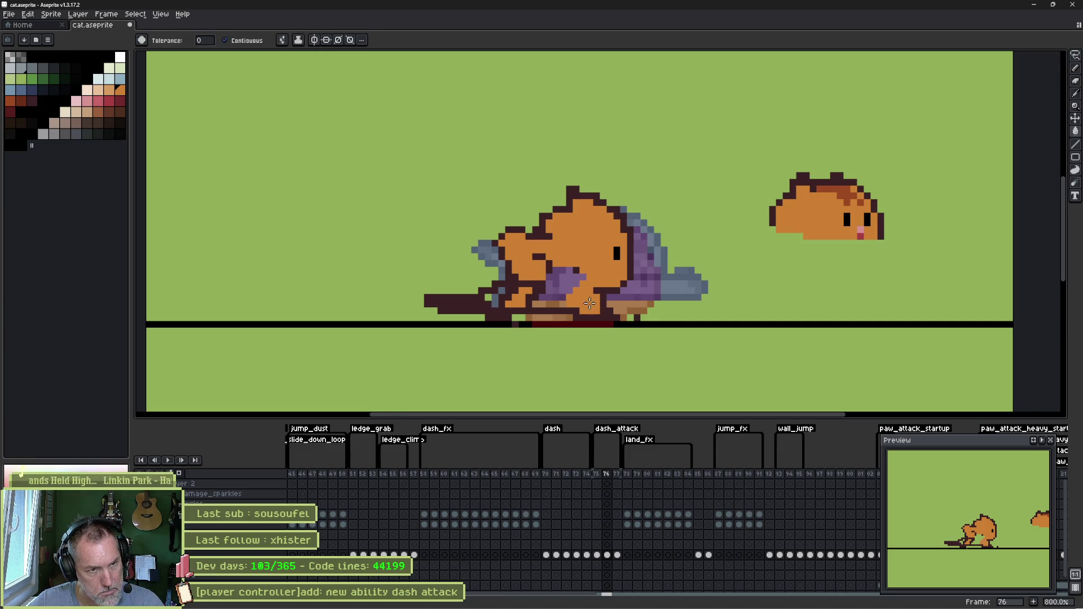
{"action": "left_click", "coordinate": [588, 287]}
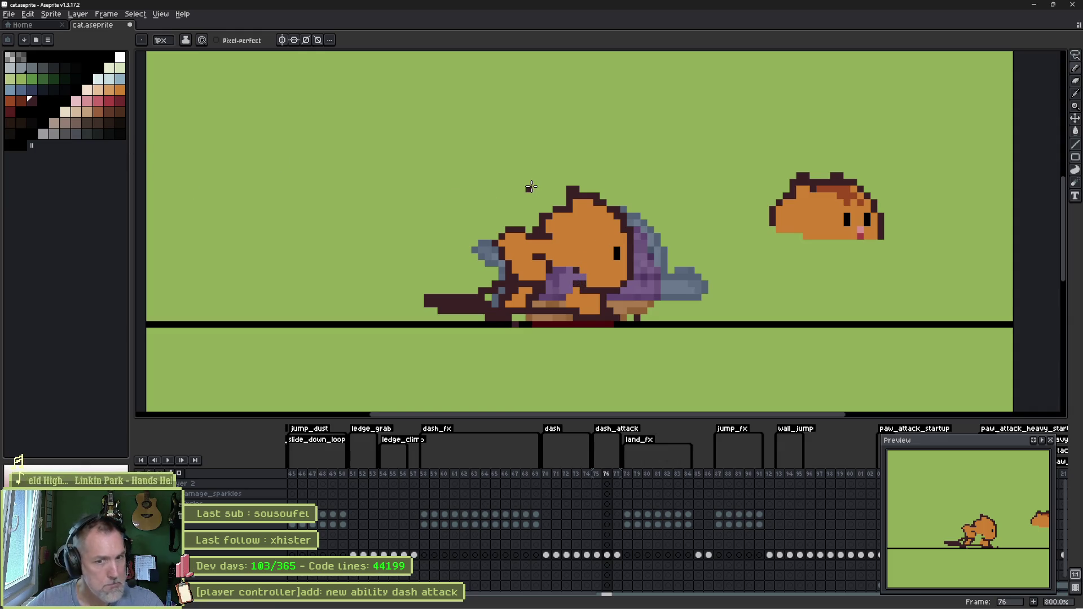
- Play the dash_attack animation, then bucket-fill the cat's belly light tan
{"action": "key", "text": "Return"}
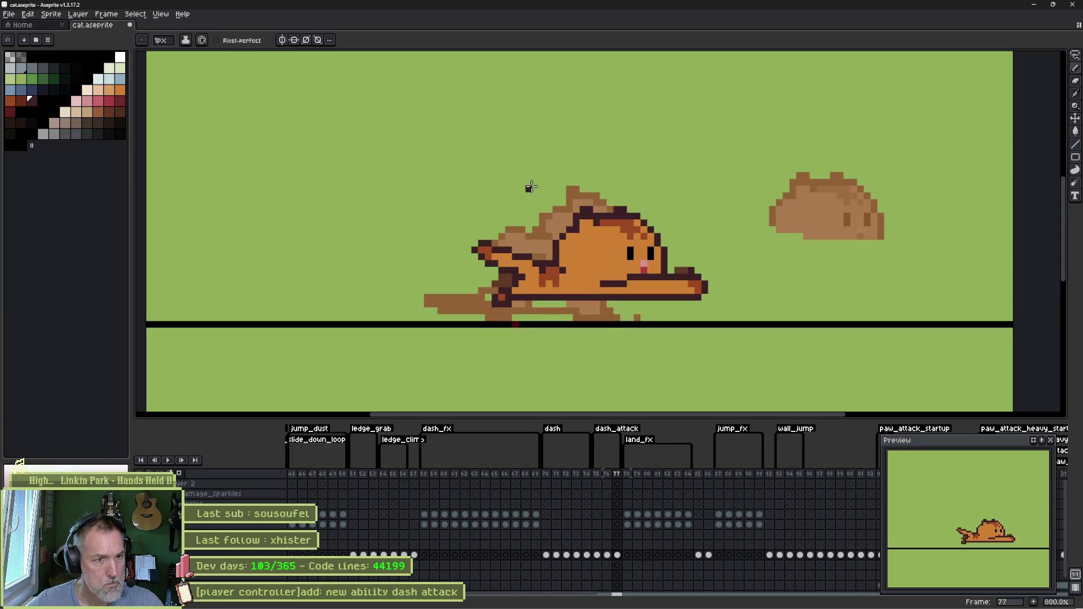
{"action": "left_click", "coordinate": [76, 112]}
{"action": "key", "text": "g"}
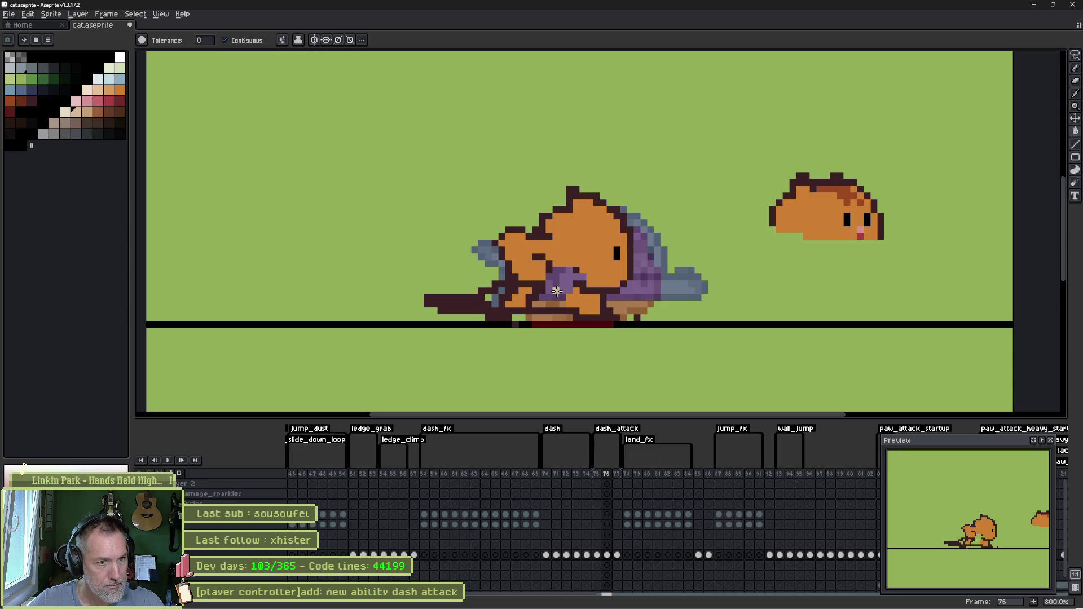
{"action": "left_click", "coordinate": [563, 281]}
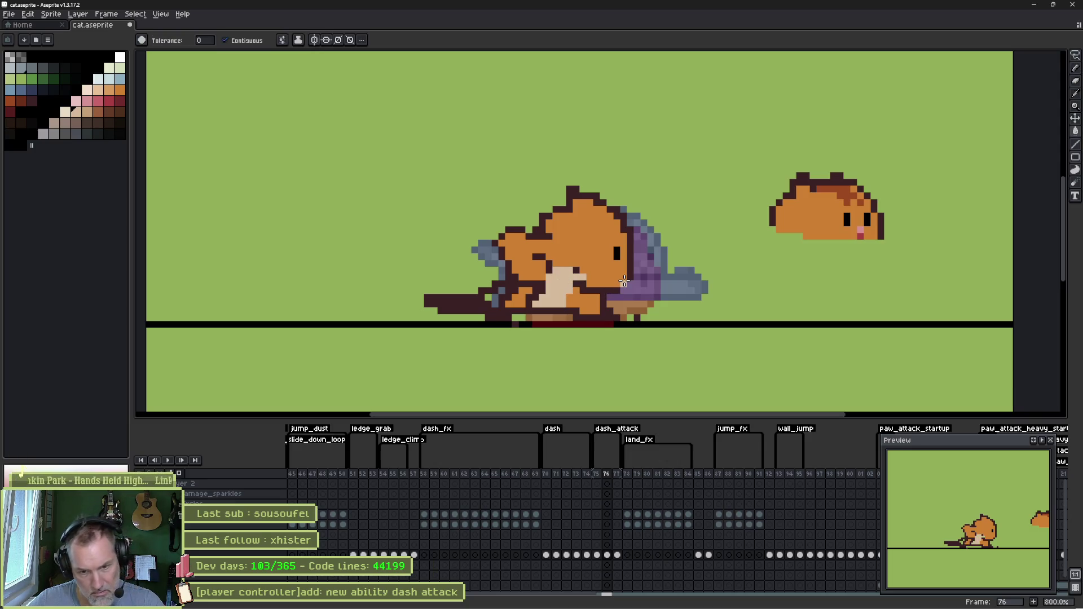
- Flip between frames 75, 76 and 77 to compare poses, settling back on frame 76
{"action": "key", "text": "Left"}
{"action": "key", "text": "Right"}
{"action": "key", "text": "Right"}
{"action": "key", "text": "Left"}
{"action": "key", "text": "Left"}
{"action": "key", "text": "Right"}
{"action": "key", "text": "Right"}
{"action": "key", "text": "Left"}
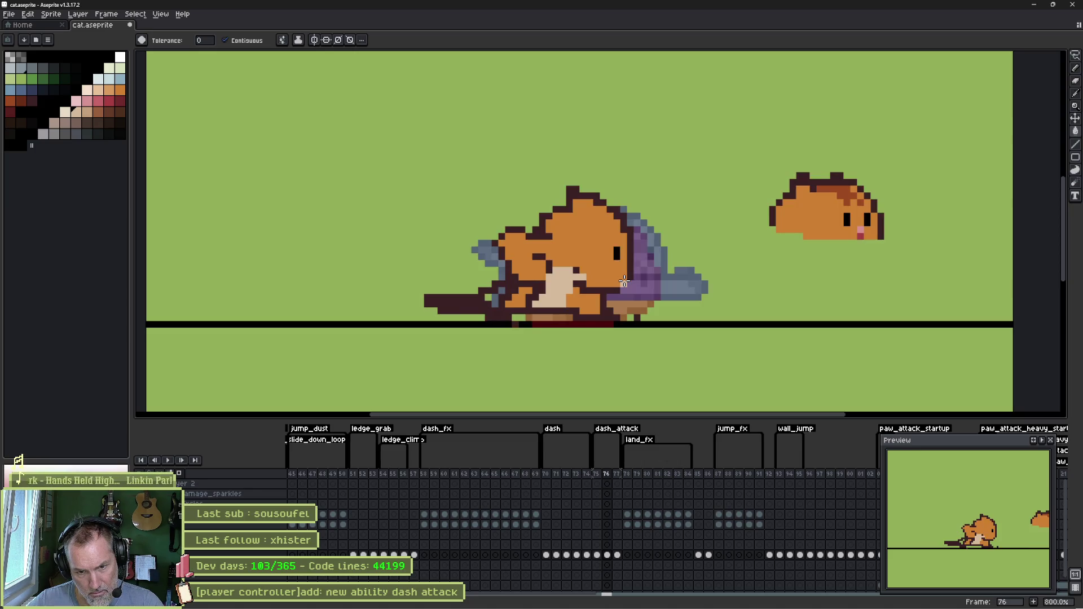
{"action": "key", "text": "b"}
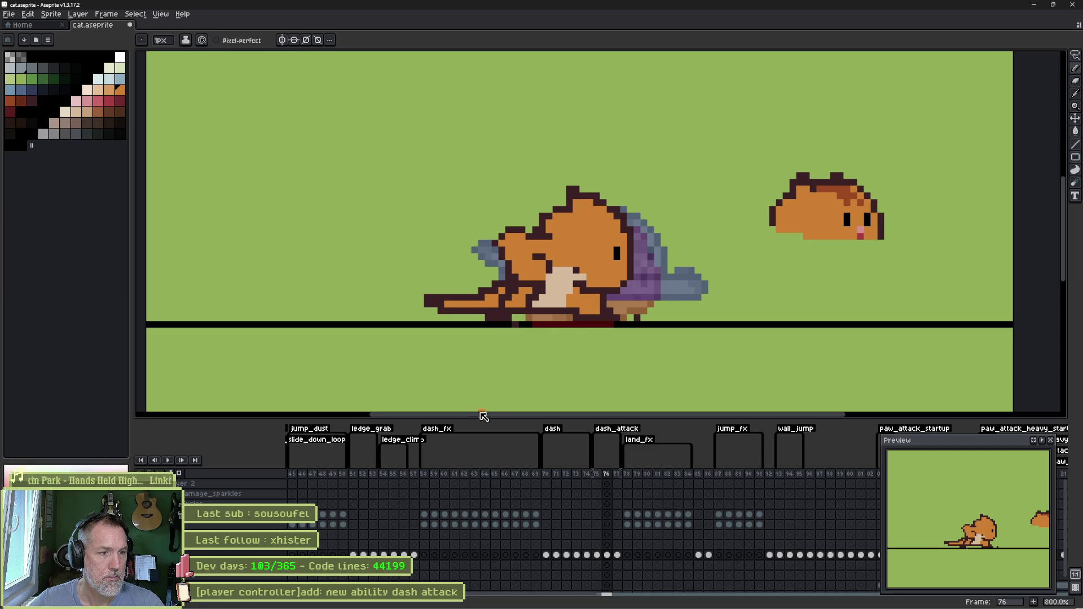
- Check frame 70's dash pose, then trim the trailing leg tip on frame 76 in dark red and zoom out
{"action": "left_click", "coordinate": [547, 475]}
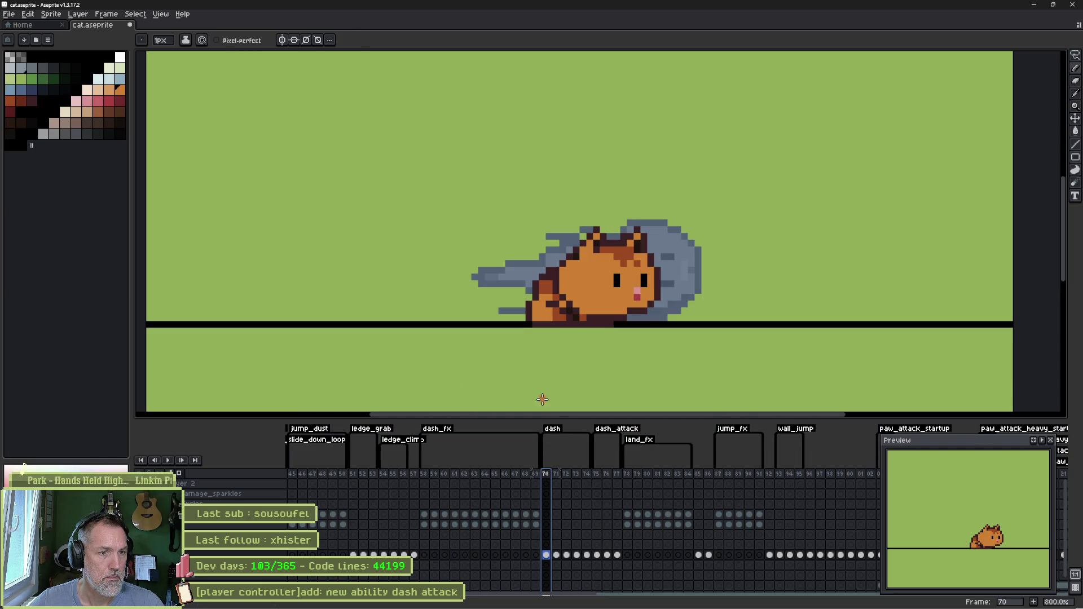
{"action": "left_click", "coordinate": [561, 309]}
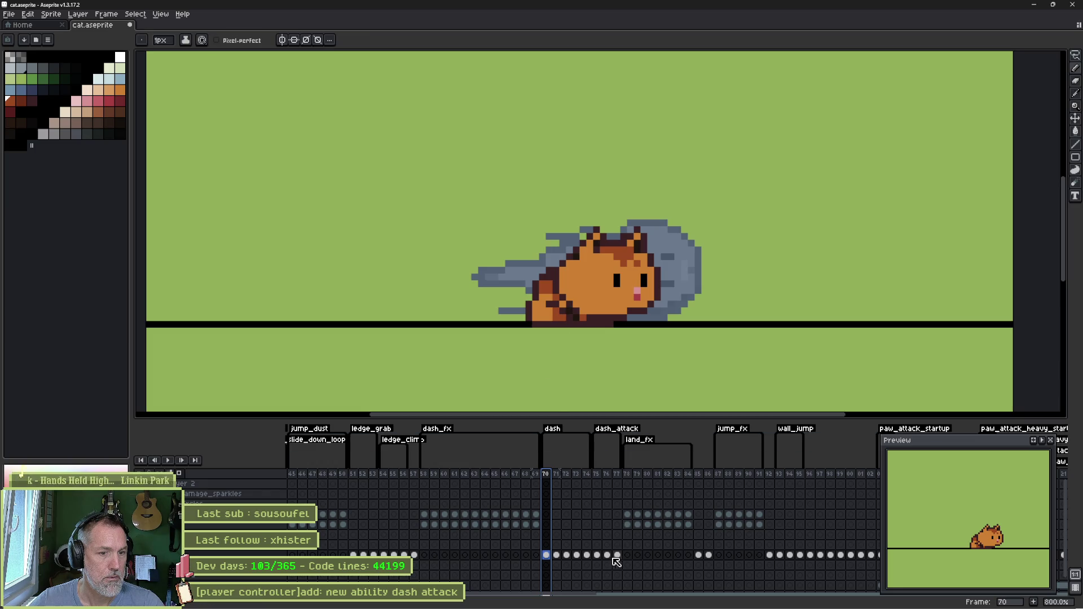
{"action": "left_click", "coordinate": [596, 555]}
{"action": "left_click", "coordinate": [607, 555]}
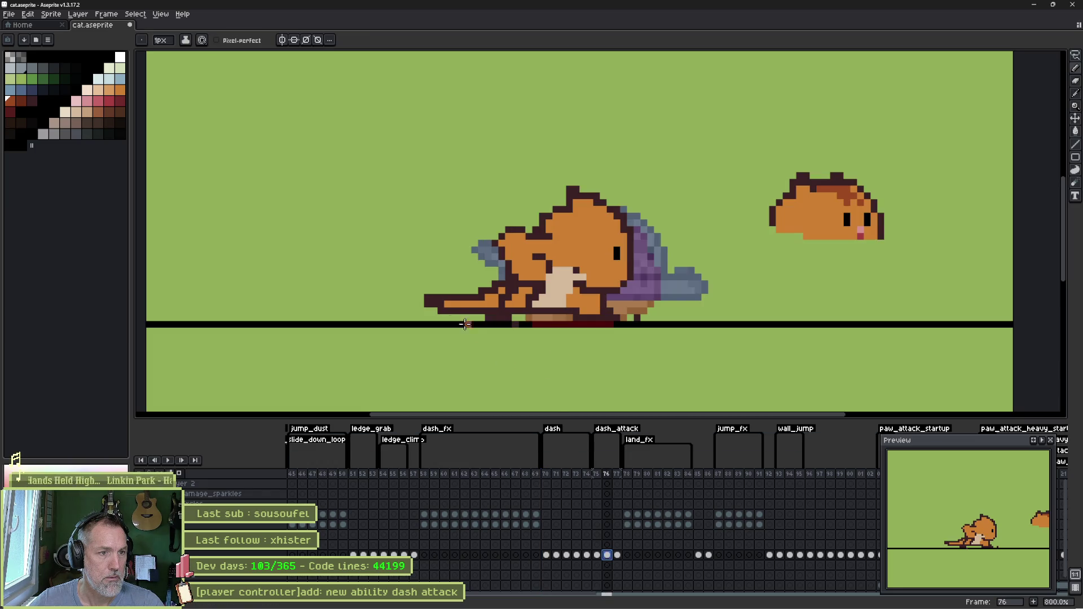
{"action": "key", "text": "e"}
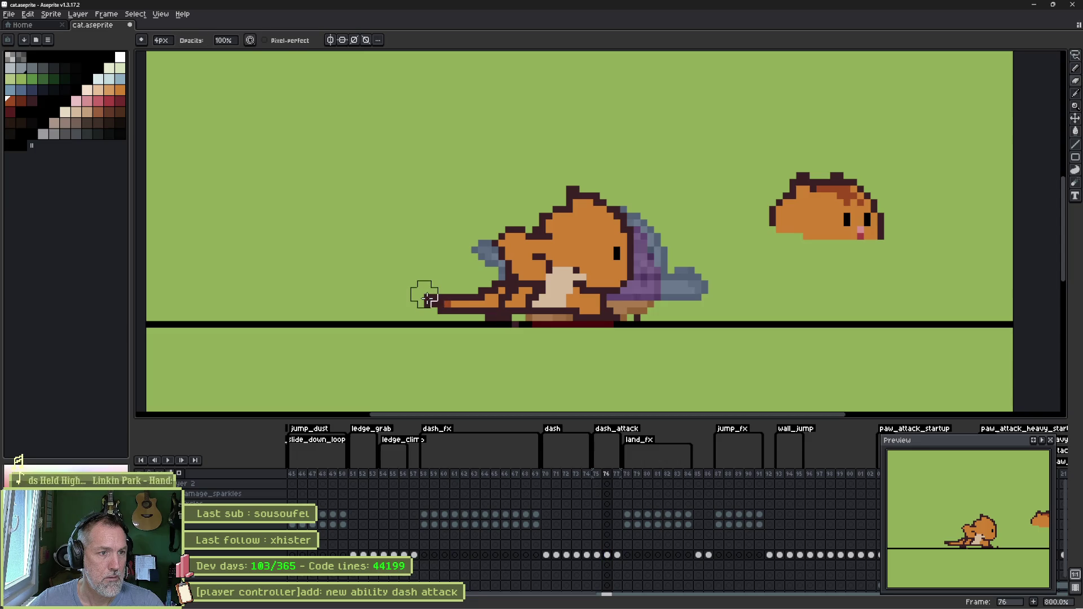
{"action": "key", "text": "b"}
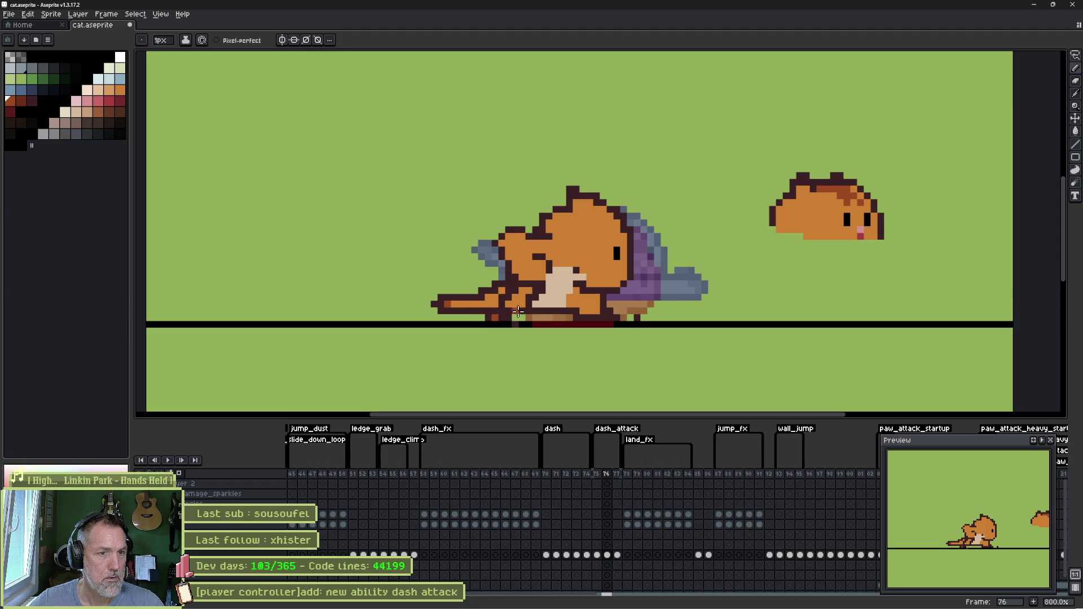
{"action": "left_click", "coordinate": [607, 304]}
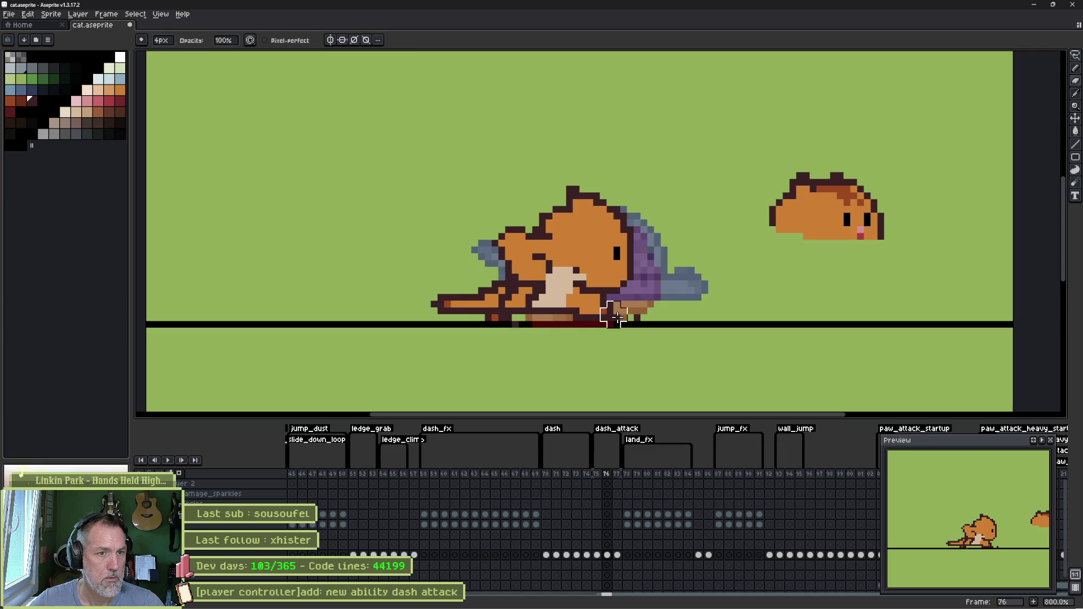
{"action": "scroll", "scroll_direction": "down", "scroll_amount": 3}
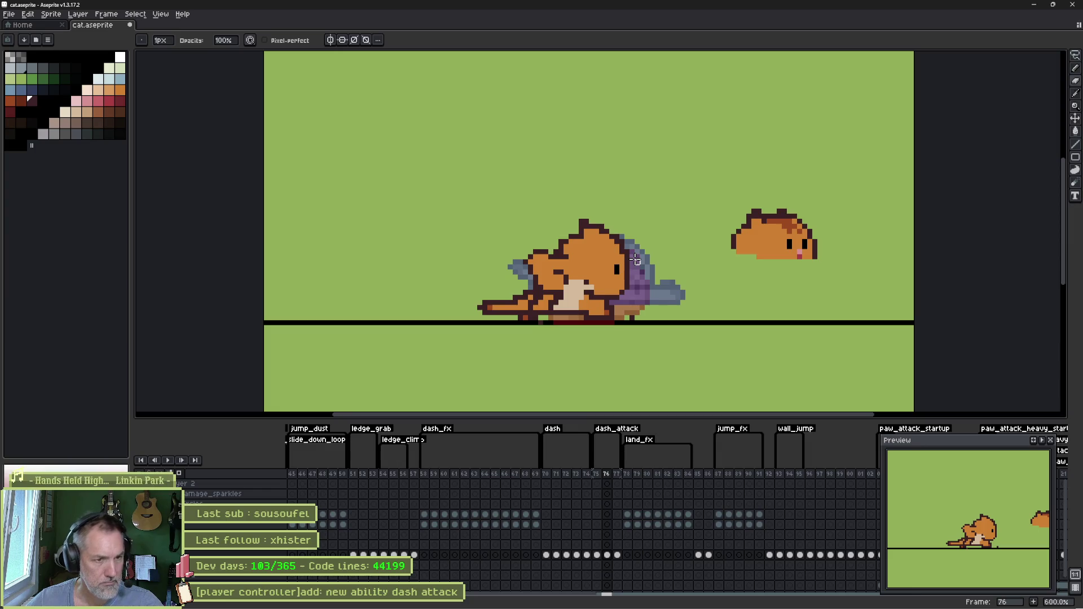
- Recolour the lunging cat's foot pixels orange and dark outline, and extend the beige belly one pixel
{"action": "scroll", "scroll_direction": "up", "scroll_amount": 3}
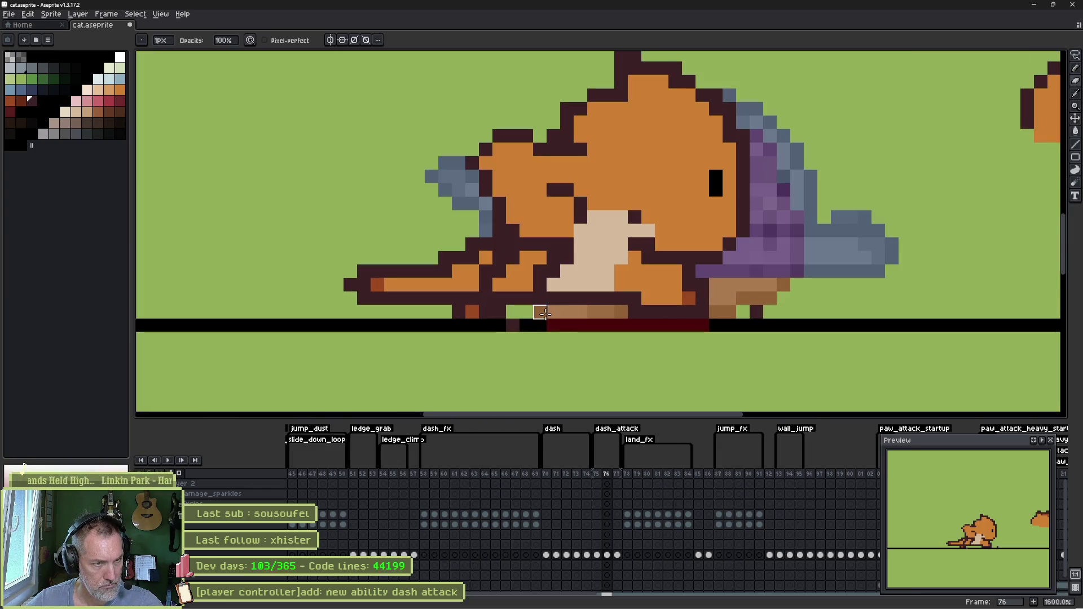
{"action": "left_click", "coordinate": [512, 283]}
{"action": "right_click", "coordinate": [500, 287]}
{"action": "left_click", "coordinate": [488, 299]}
{"action": "key", "text": "ctrl+z"}
{"action": "left_click", "coordinate": [488, 308]}
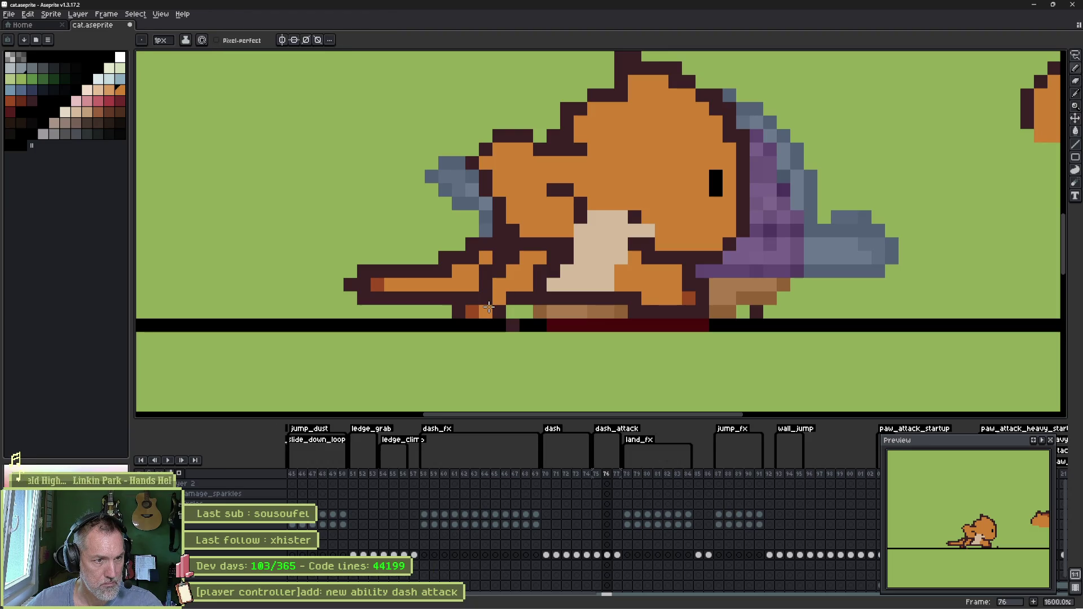
{"action": "left_click", "coordinate": [547, 284]}
- Add dark outline pixels on the feet and head, and erase a stray dark pixel below the feet
{"action": "left_click", "coordinate": [529, 293]}
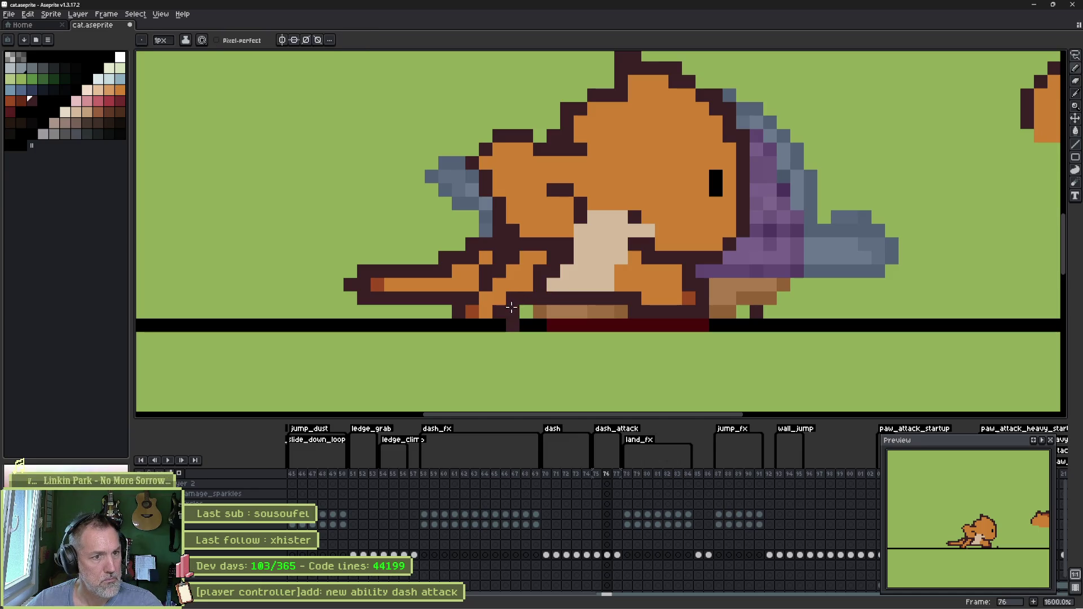
{"action": "left_click", "coordinate": [548, 274]}
{"action": "key", "text": "e"}
{"action": "left_click", "coordinate": [756, 311]}
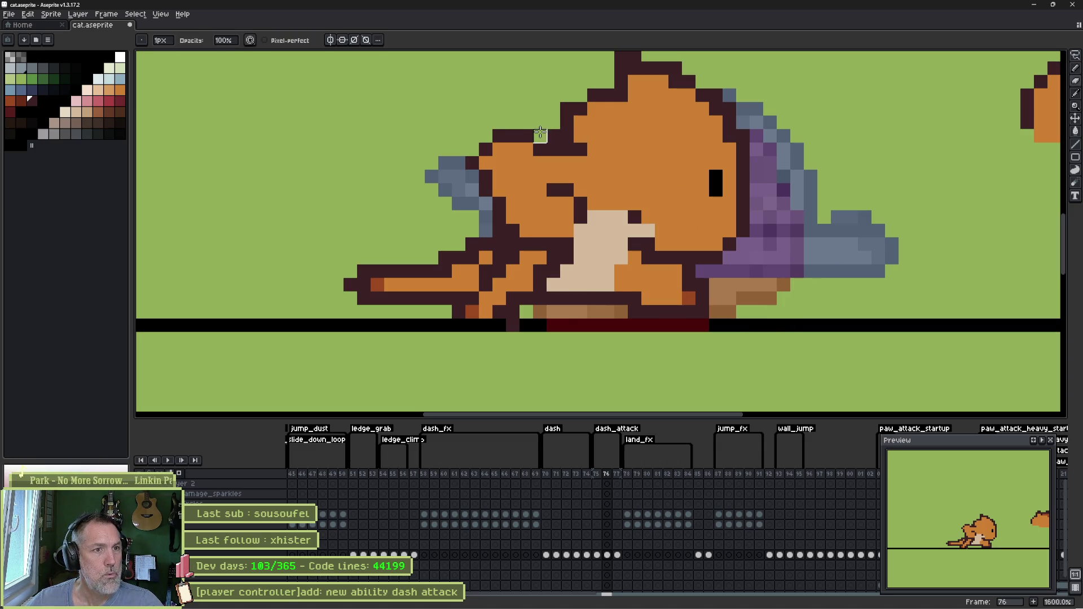
{"action": "key", "text": "b"}
{"action": "left_click", "coordinate": [526, 148]}
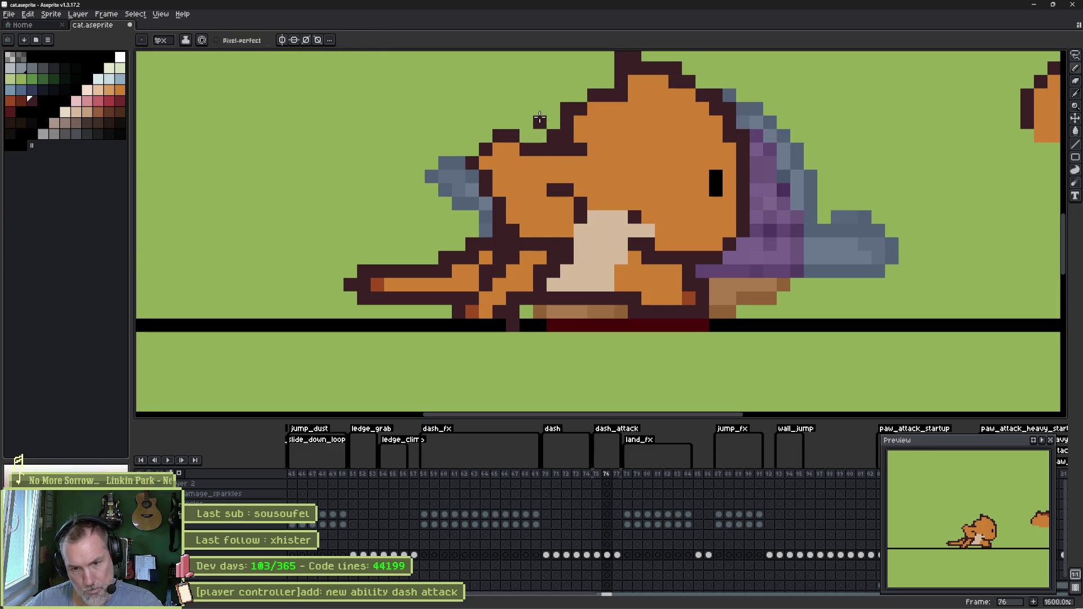
- On frame 77, draw a dark outline up from the ear and erase its old inner outline
{"action": "left_click", "coordinate": [608, 555]}
{"action": "key", "text": "Right"}
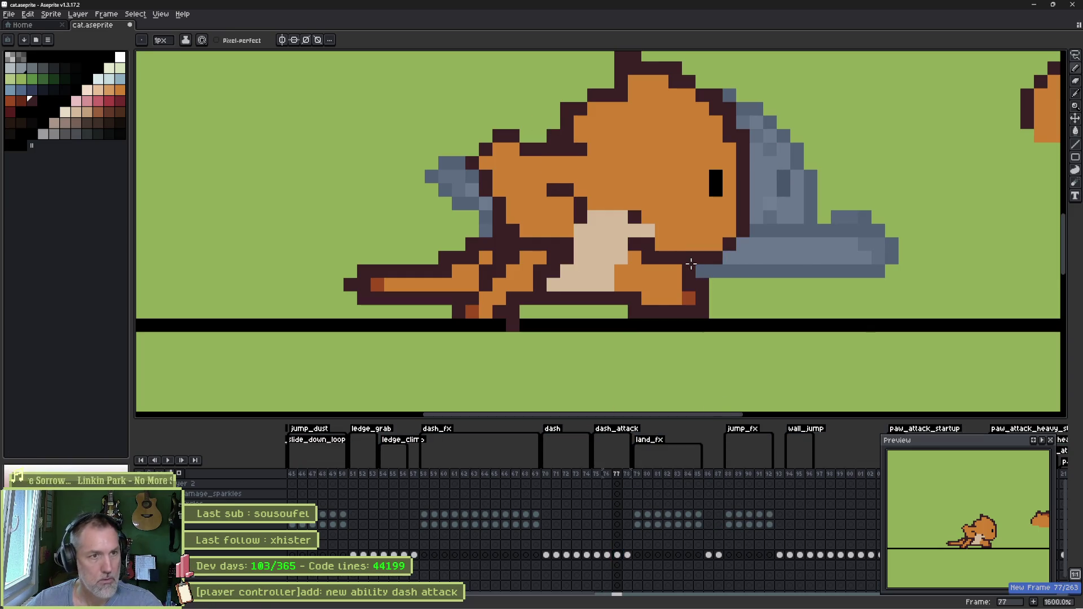
{"action": "scroll", "scroll_direction": "down", "scroll_amount": 3}
{"action": "left_click_drag", "start_coordinate": [525, 212], "coordinate": [533, 257]}
{"action": "key", "text": "e"}
{"action": "left_click", "coordinate": [550, 251]}
- Repaint the ear's grey and purple pixels orange and bucket-fill the ear interior orange
{"action": "key", "text": "alt"}
{"action": "left_click", "coordinate": [536, 269]}
{"action": "left_click", "coordinate": [530, 278]}
{"action": "left_click", "coordinate": [539, 271]}
{"action": "left_click_drag", "start_coordinate": [525, 244], "coordinate": [505, 221]}
{"action": "key", "text": "g"}
{"action": "left_click", "coordinate": [470, 218]}
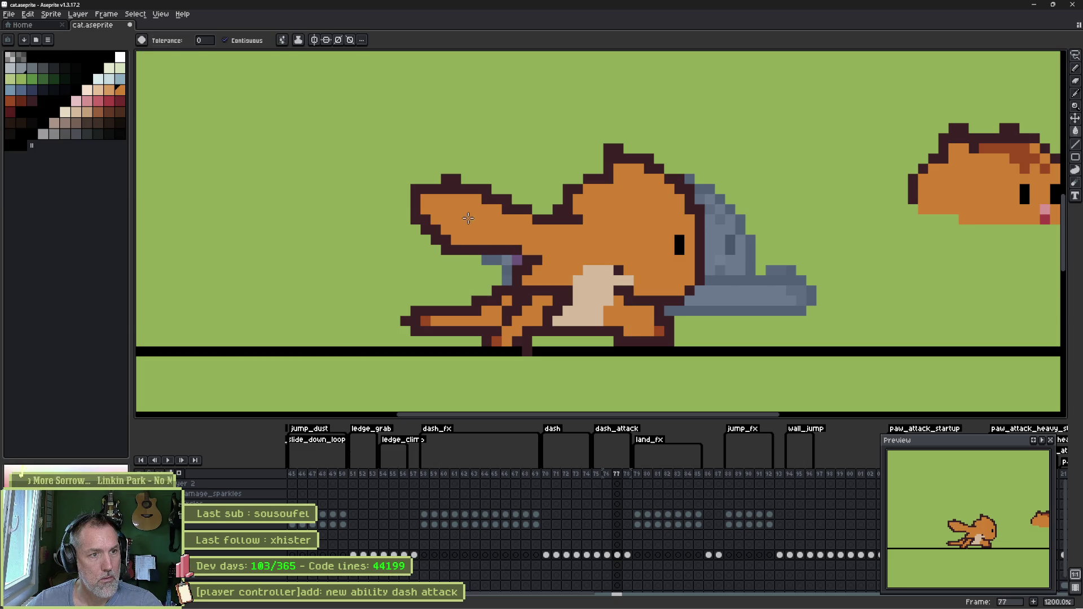
- Erase the small cat copy on the right of frame 76, comparing neighbouring frames
{"action": "key", "text": "comma"}
{"action": "key", "text": "period"}
{"action": "key", "text": "period"}
{"action": "key", "text": "comma"}
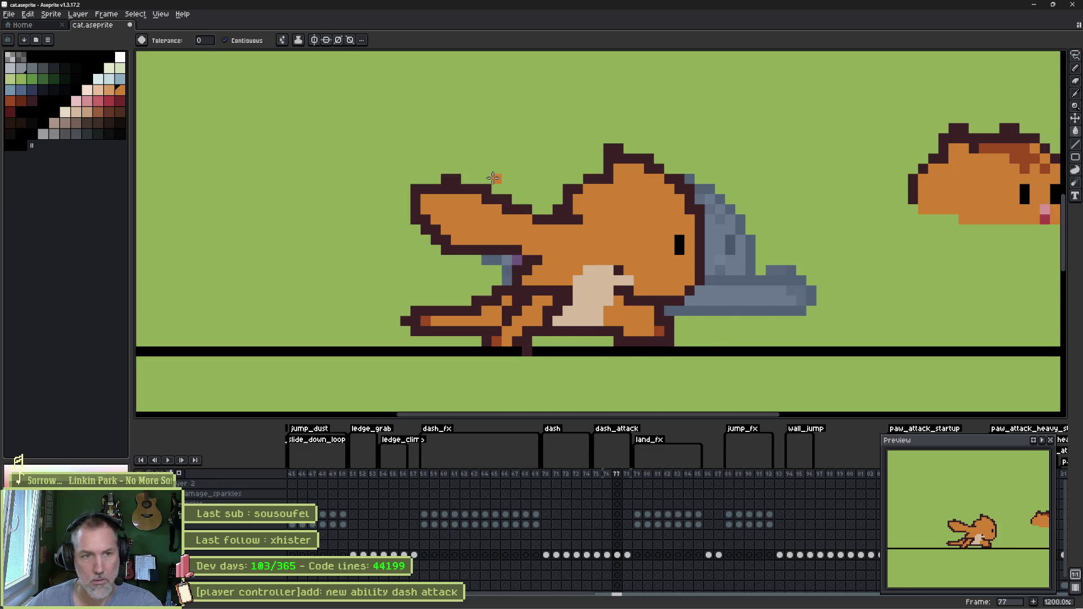
{"action": "scroll", "scroll_direction": "down", "scroll_amount": 3}
{"action": "key", "text": "b"}
{"action": "scroll", "scroll_direction": "up", "scroll_amount": 3}
{"action": "key", "text": "period"}
{"action": "key", "text": "comma"}
{"action": "key", "text": "comma"}
{"action": "left_click_drag", "start_coordinate": [675, 244], "coordinate": [604, 208]}
{"action": "key", "text": "comma"}
{"action": "key", "text": "period"}
{"action": "key", "text": "period"}
{"action": "key", "text": "period"}
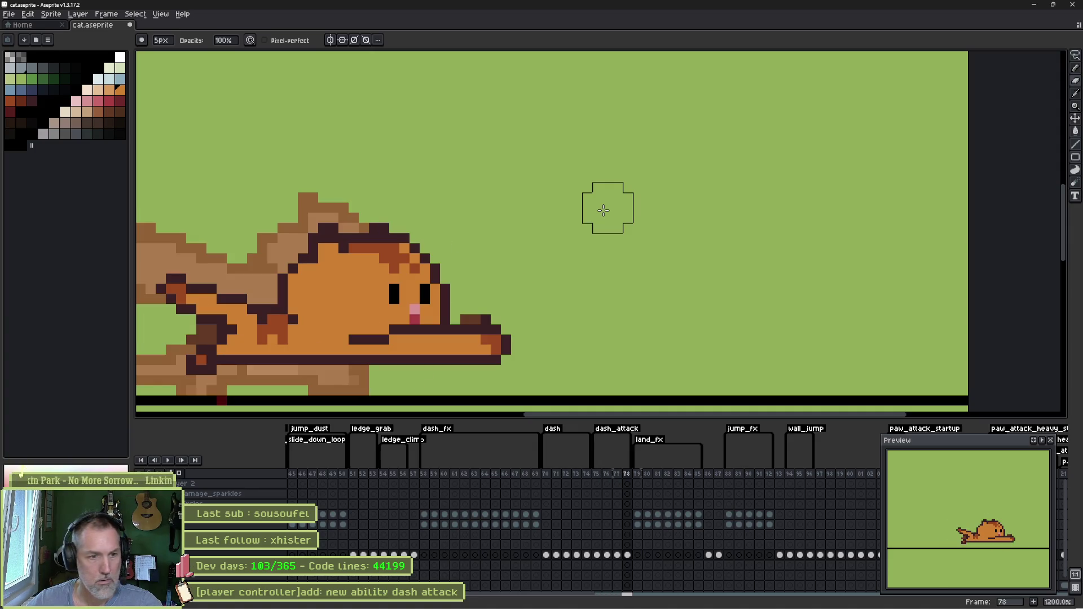
- Extend the dark outline along the frame 78 cat's back
{"action": "left_click_drag", "start_coordinate": [443, 230], "coordinate": [509, 188]}
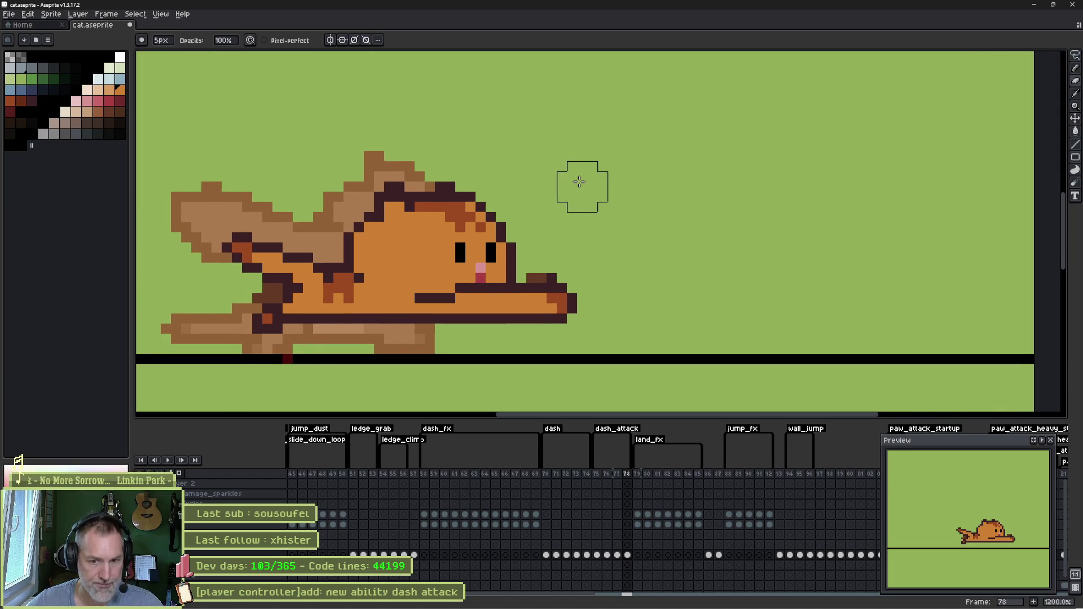
{"action": "left_click_drag", "start_coordinate": [396, 195], "coordinate": [550, 199]}
{"action": "key", "text": "e"}
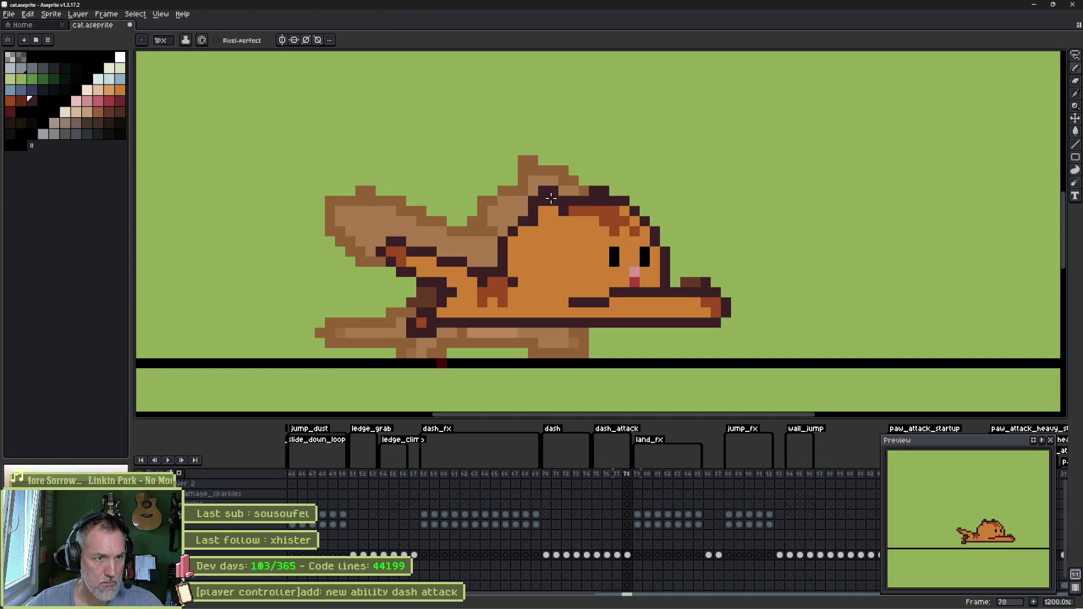
{"action": "left_click_drag", "start_coordinate": [545, 202], "coordinate": [488, 206]}
{"action": "key", "text": "e"}
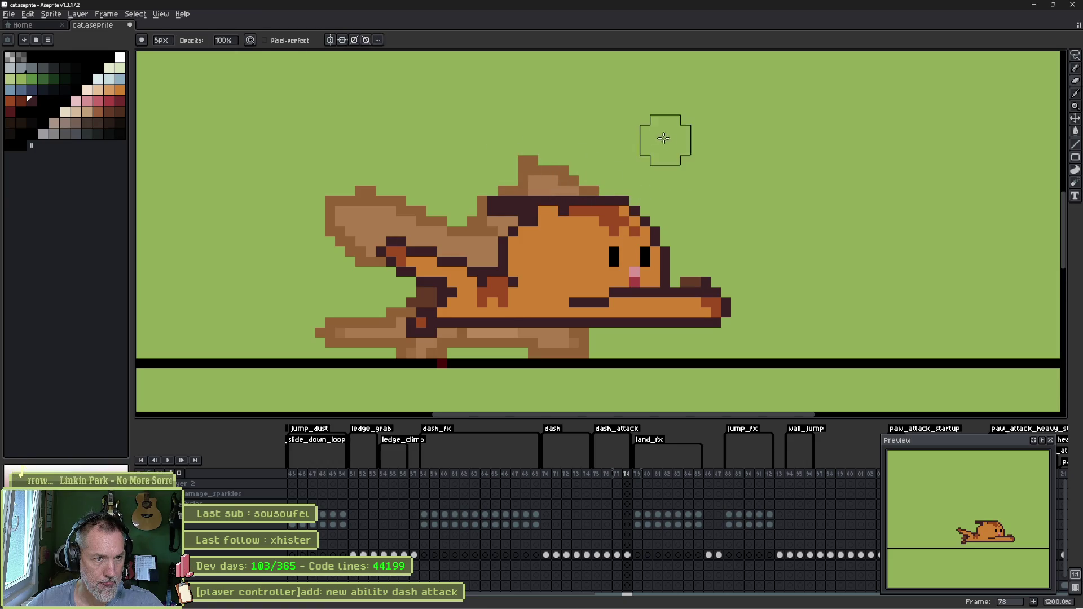
{"action": "scroll", "scroll_direction": "up", "scroll_amount": 3}
{"action": "key", "text": "b"}
- Paint over the open eyes in orange and redraw both as closed black lines
{"action": "left_click", "coordinate": [575, 265]}
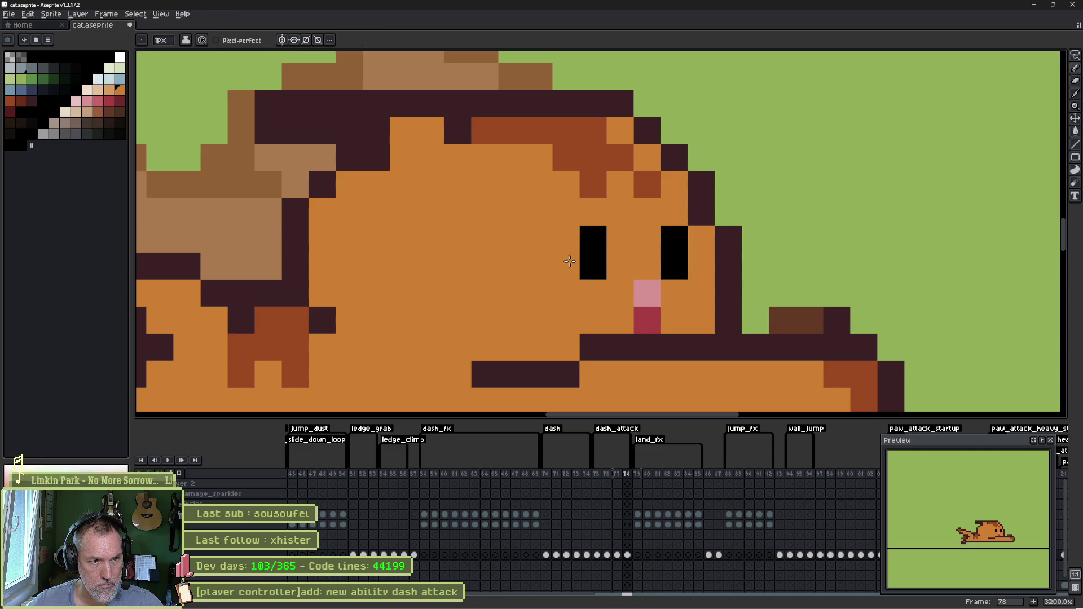
{"action": "left_click_drag", "start_coordinate": [568, 267], "coordinate": [584, 245]}
{"action": "left_click", "coordinate": [674, 239]}
{"action": "left_click", "coordinate": [674, 265]}
{"action": "left_click", "coordinate": [592, 265]}
{"action": "left_click_drag", "start_coordinate": [674, 265], "coordinate": [501, 232]}
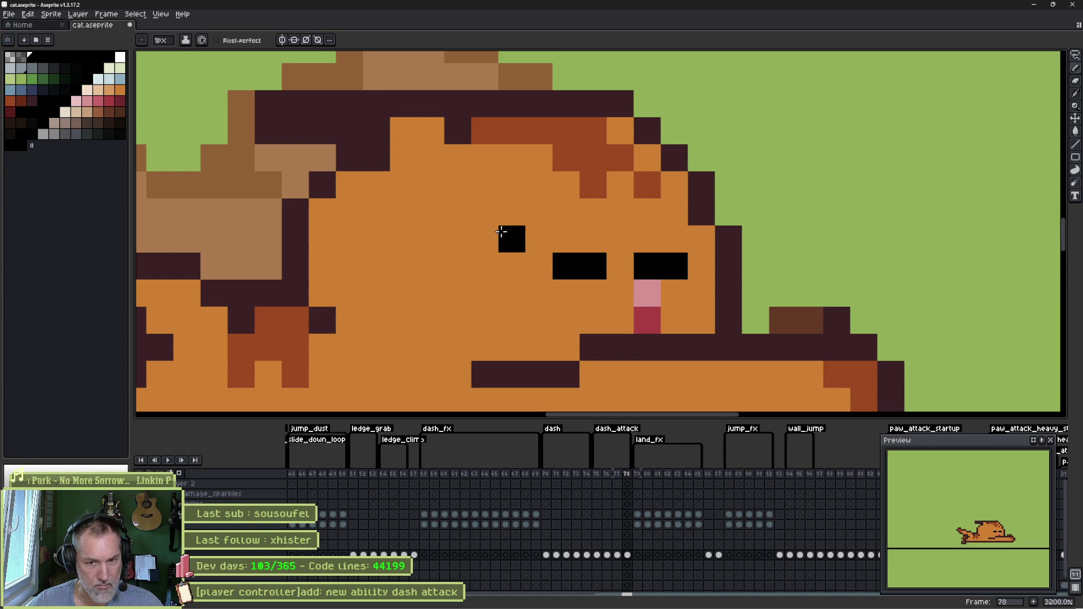
{"action": "key", "text": "ctrl+z"}
{"action": "left_click", "coordinate": [532, 258]}
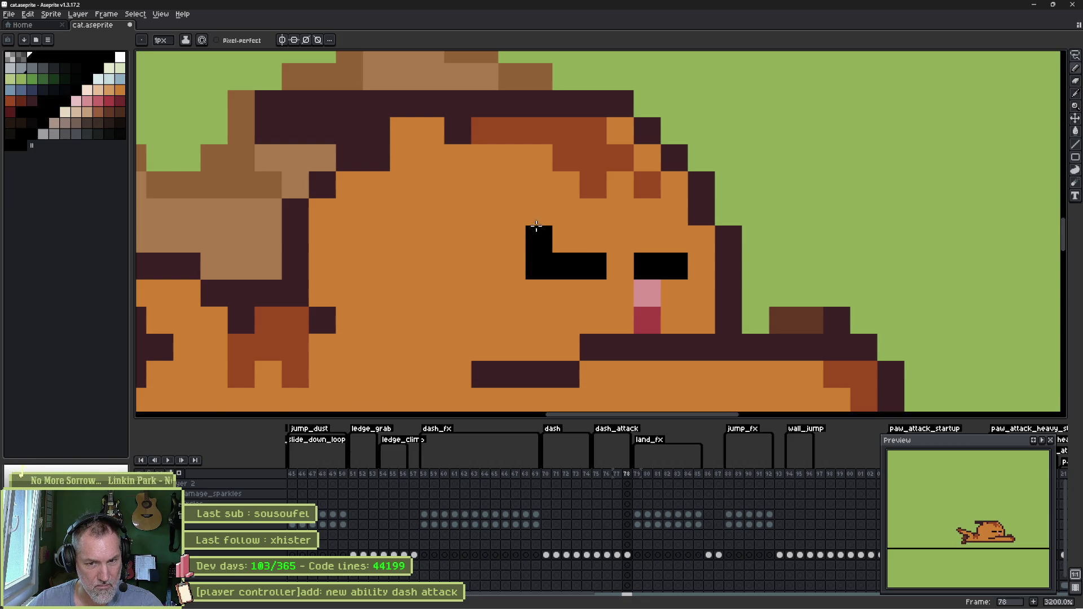
{"action": "scroll", "scroll_direction": "down", "scroll_amount": 3}
- Lasso the cat's ear and head area on frame 78, then switch to frame 77
{"action": "left_click_drag", "start_coordinate": [522, 230], "coordinate": [575, 186]}
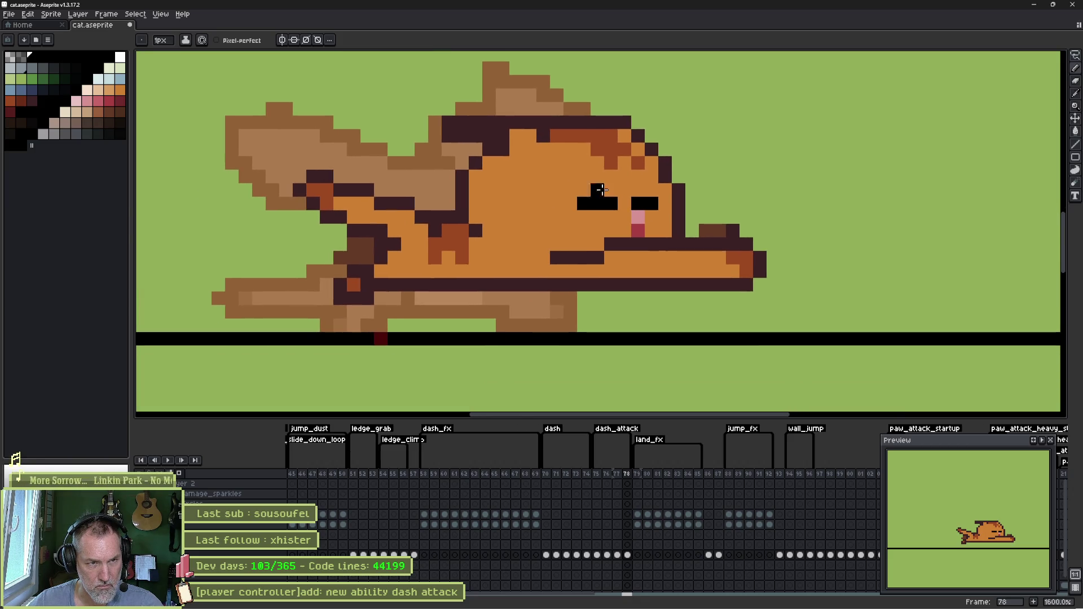
{"action": "left_click_drag", "start_coordinate": [421, 189], "coordinate": [624, 198]}
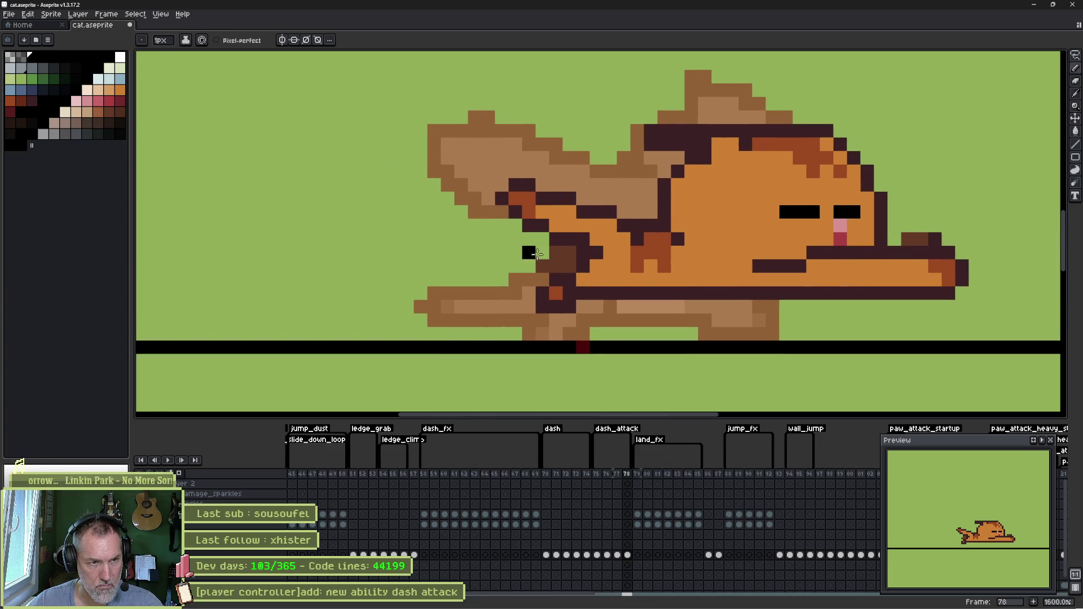
{"action": "key", "text": "q"}
{"action": "left_click_drag", "start_coordinate": [621, 223], "coordinate": [626, 209]}
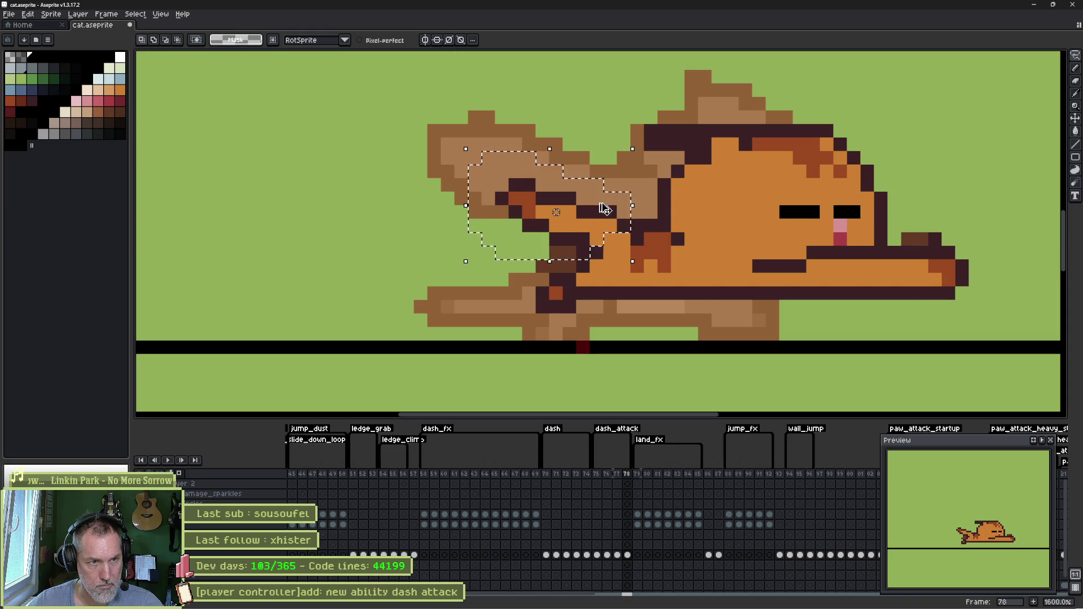
{"action": "left_click", "coordinate": [618, 529]}
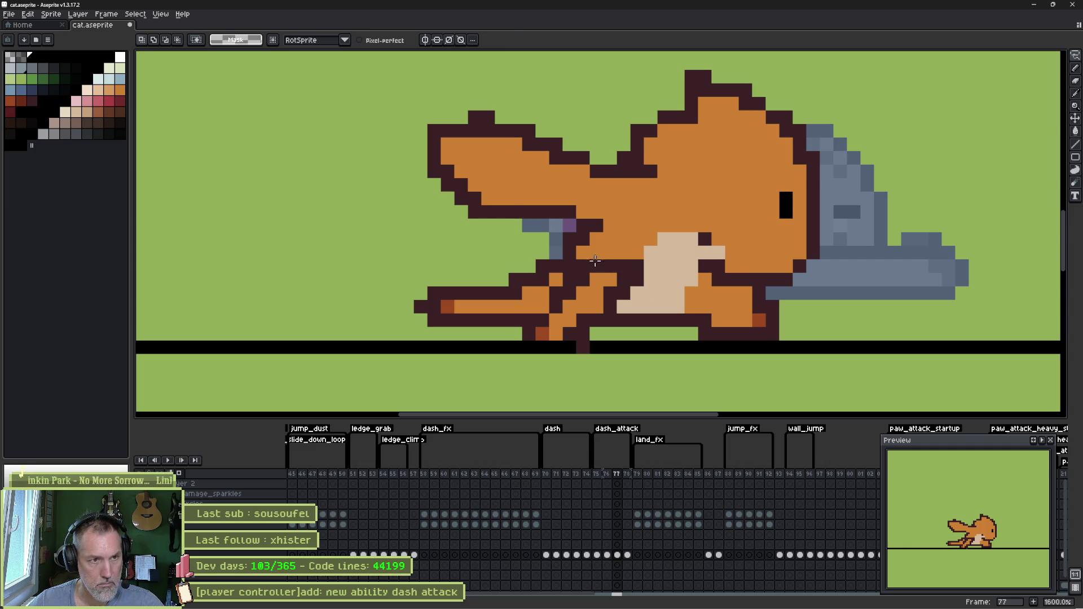
- Paste the copied piece to the left of the cat and paint the tail with brown strokes
{"action": "key", "text": "ctrl+v"}
{"action": "left_click_drag", "start_coordinate": [570, 240], "coordinate": [339, 253]}
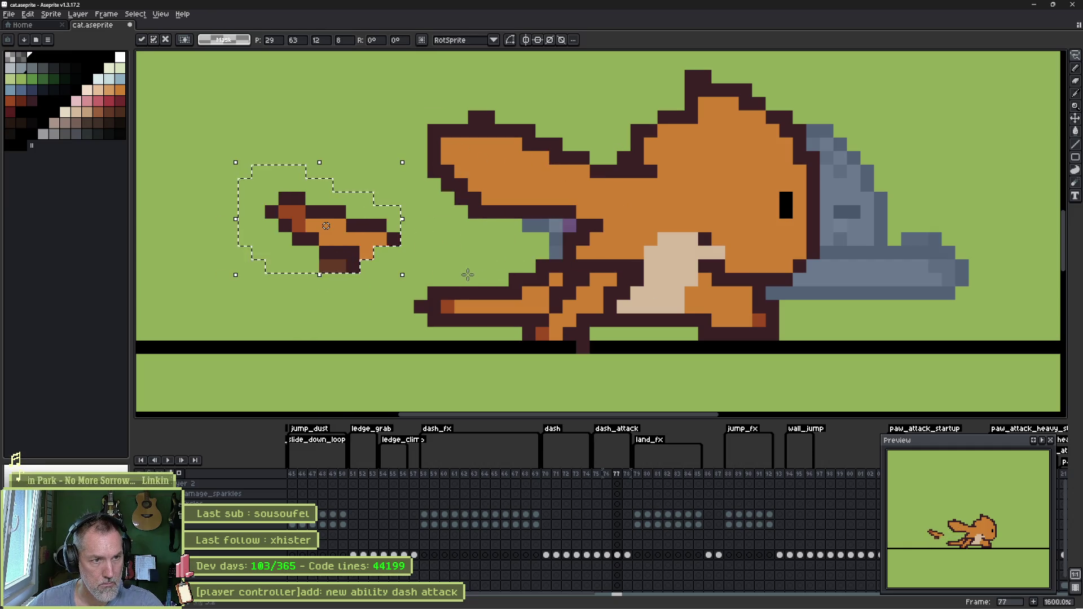
{"action": "key", "text": "Return"}
{"action": "key", "text": "b"}
{"action": "left_click_drag", "start_coordinate": [446, 302], "coordinate": [502, 282]}
- Move the pasted piece onto the hind leg above the tail, nudged one pixel right
{"action": "key", "text": "q"}
{"action": "left_click_drag", "start_coordinate": [319, 196], "coordinate": [305, 180]}
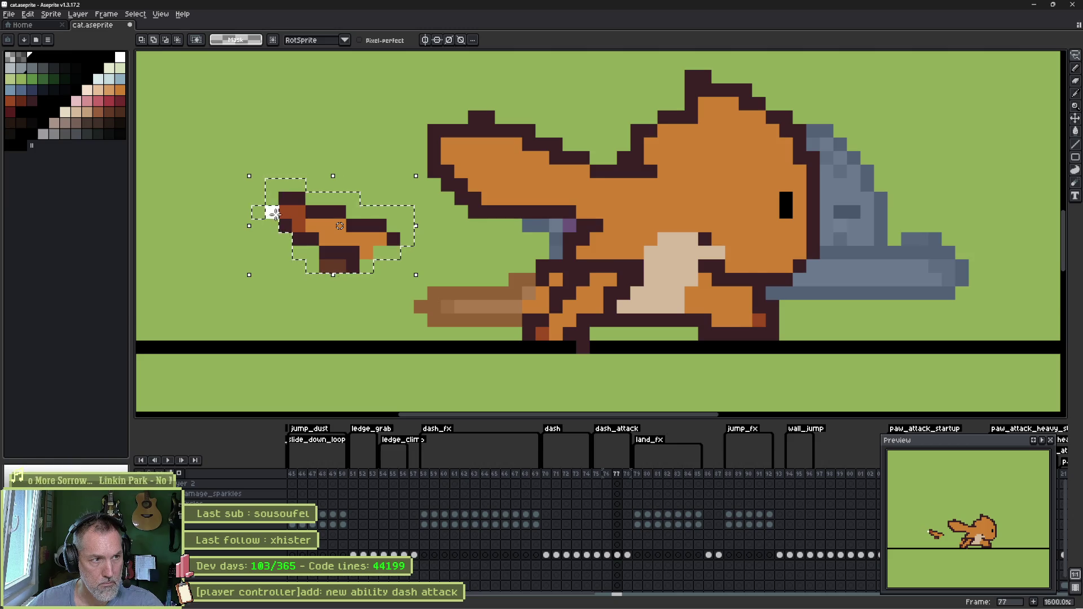
{"action": "left_click_drag", "start_coordinate": [359, 235], "coordinate": [509, 269]}
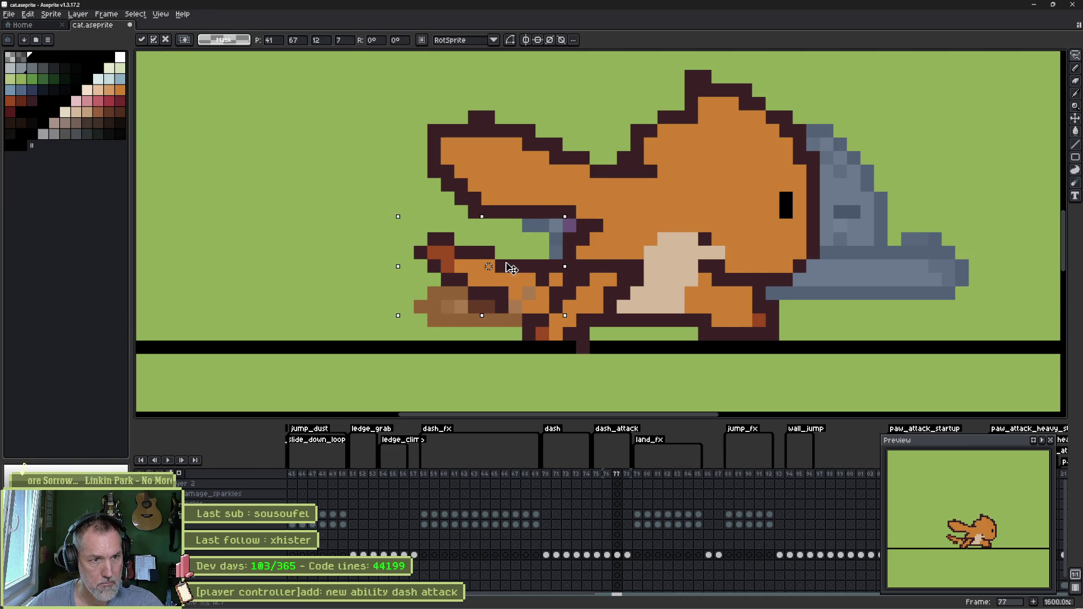
{"action": "key", "text": "Right"}
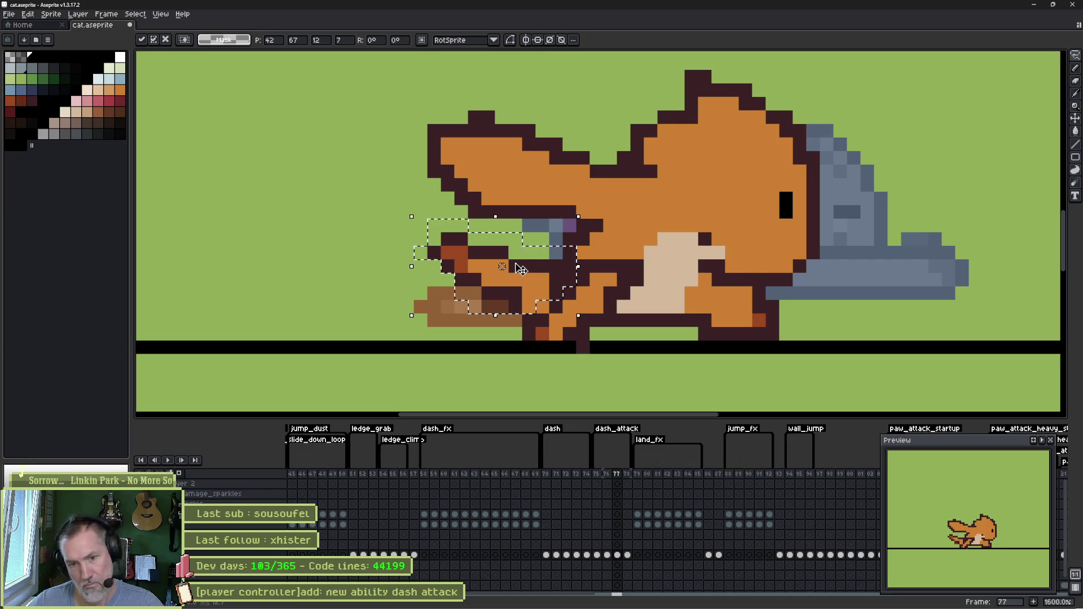
{"action": "key", "text": "Return"}
{"action": "key", "text": "b"}
{"action": "key", "text": "minus"}
{"action": "key", "text": "minus"}
{"action": "key", "text": "minus"}
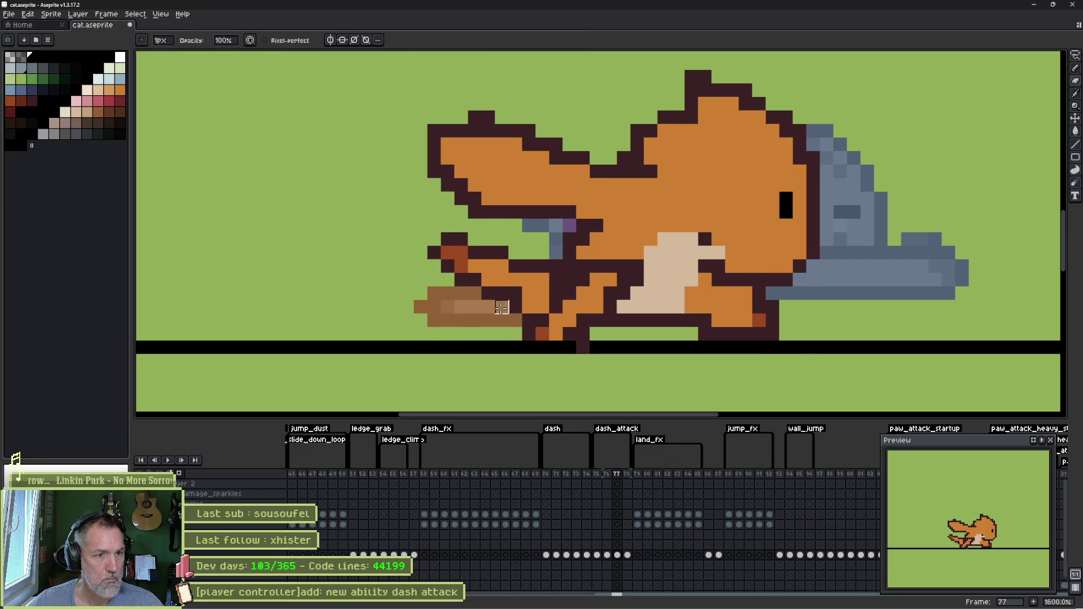
{"action": "key", "text": "e"}
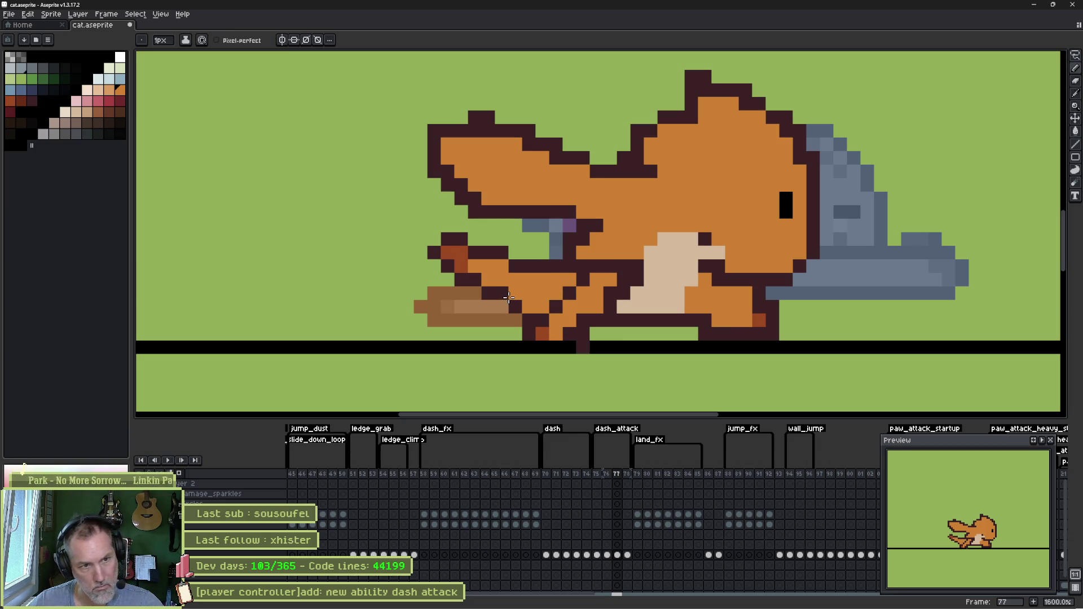
{"action": "key", "text": "v"}
{"action": "key", "text": "ctrl+z"}
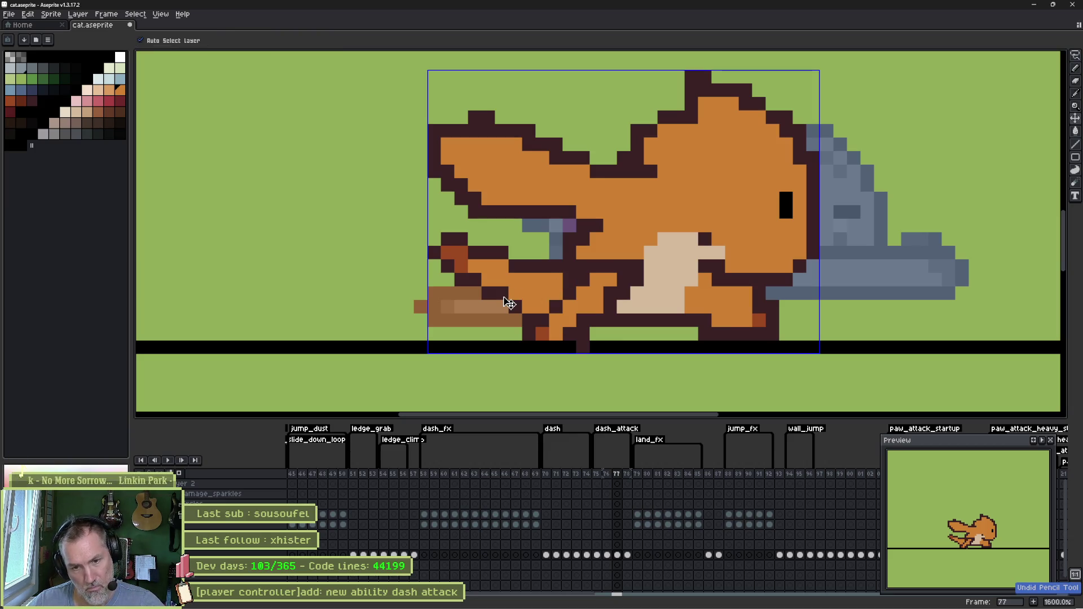
- Repaint stray leg outline pixels orange and add dark outline and red-brown pixels under the belly
{"action": "key", "text": "b"}
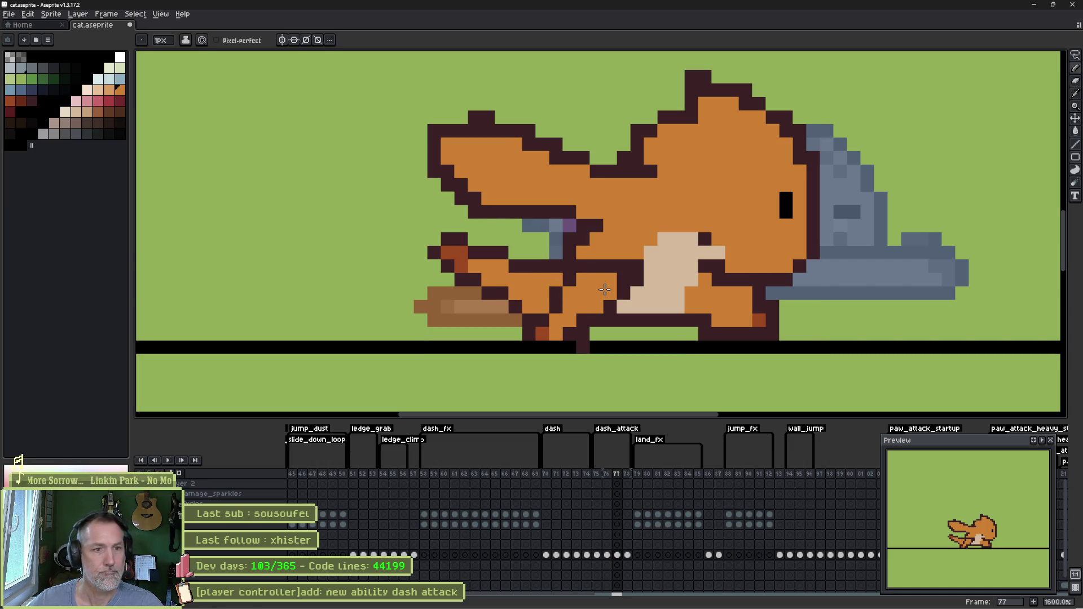
{"action": "left_click", "coordinate": [595, 260]}
{"action": "left_click", "coordinate": [587, 265]}
{"action": "left_click_drag", "start_coordinate": [590, 266], "coordinate": [609, 269]}
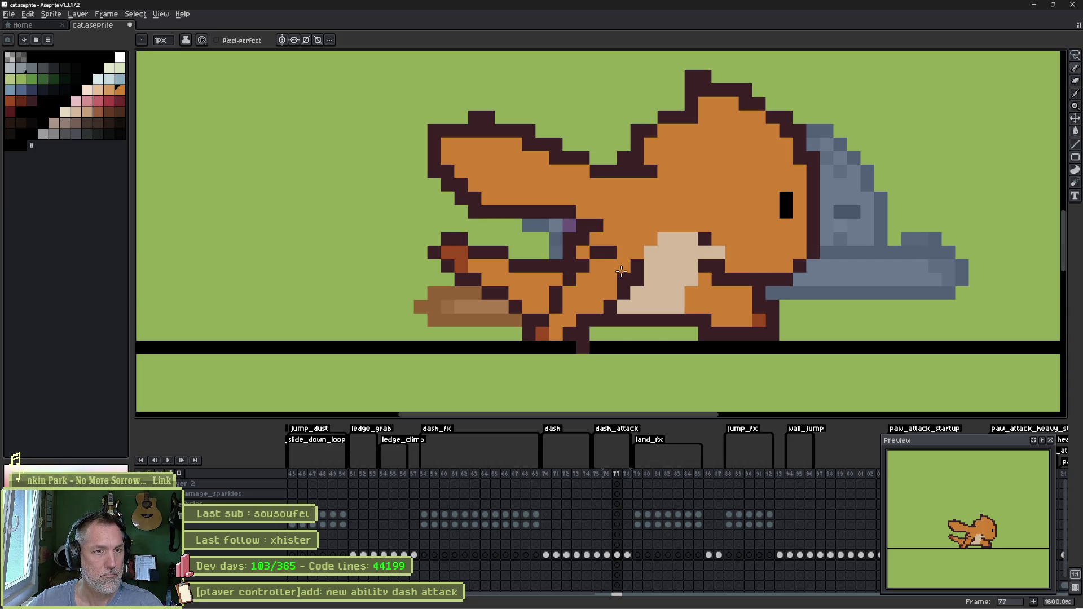
{"action": "left_click", "coordinate": [623, 258]}
{"action": "left_click", "coordinate": [589, 300]}
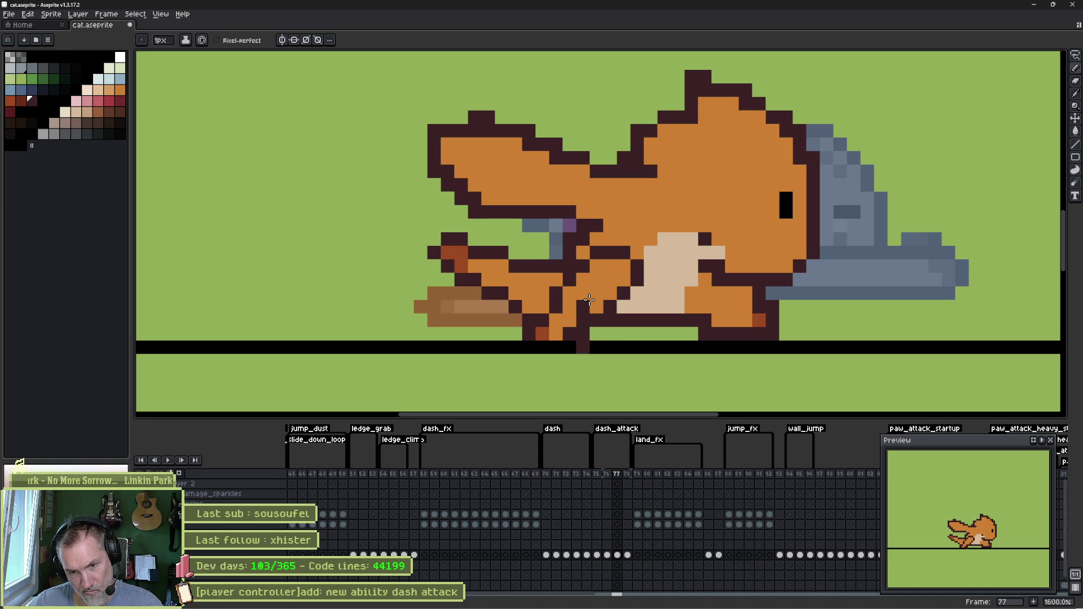
{"action": "left_click", "coordinate": [541, 334]}
{"action": "left_click", "coordinate": [598, 334]}
{"action": "key", "text": "ctrl+z"}
{"action": "left_click", "coordinate": [583, 334]}
{"action": "left_click", "coordinate": [569, 306]}
{"action": "left_click", "coordinate": [555, 310]}
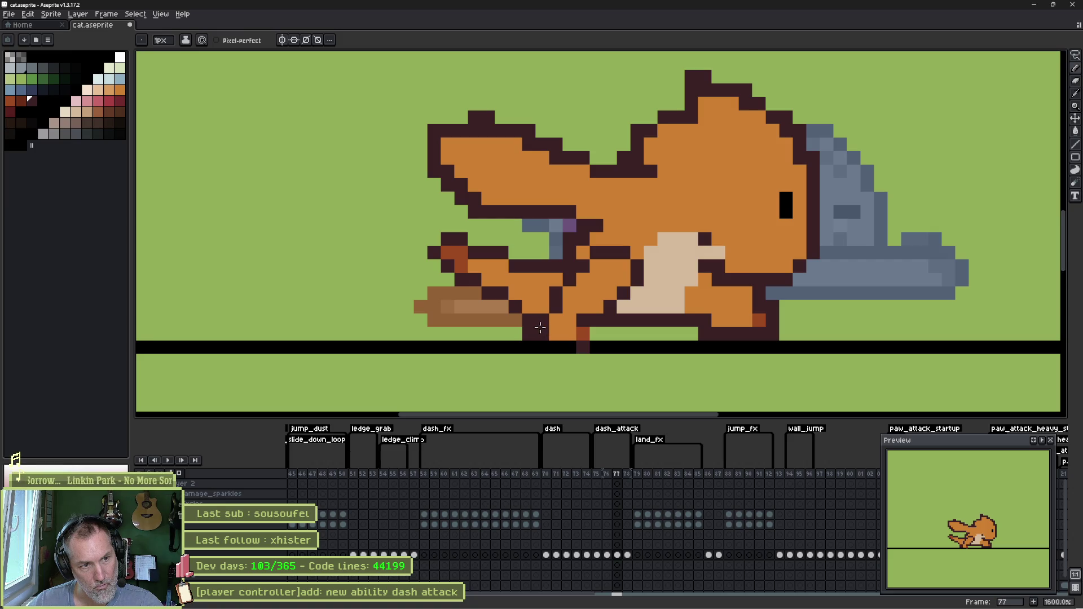
- Touch up the front paw's brown and outline pixels and turn a beige belly pixel orange
{"action": "left_click", "coordinate": [526, 322]}
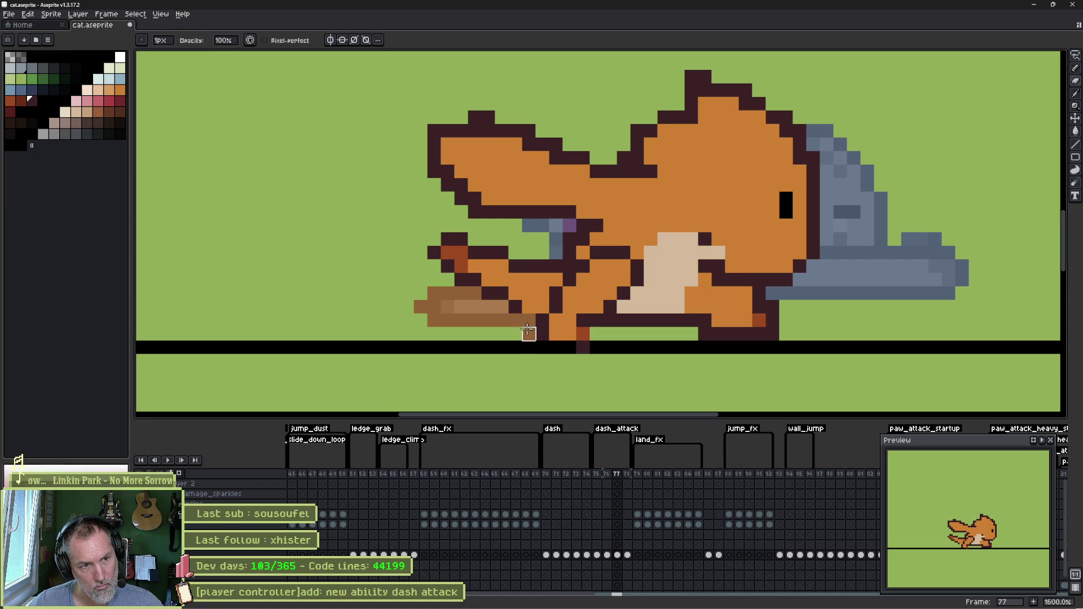
{"action": "left_click", "coordinate": [489, 320]}
{"action": "left_click", "coordinate": [495, 327]}
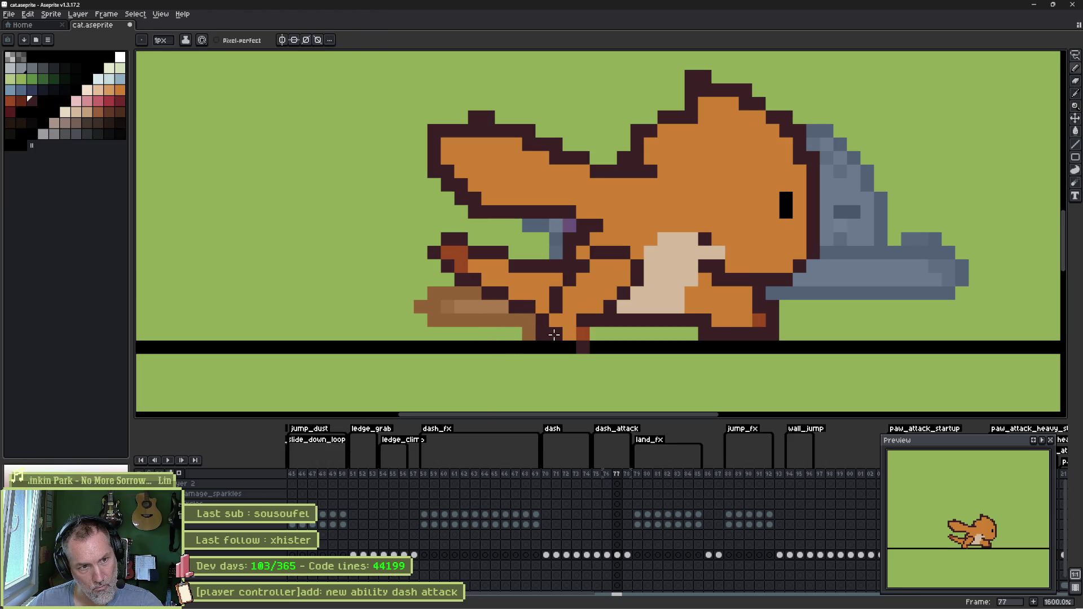
{"action": "left_click", "coordinate": [583, 334]}
{"action": "left_click", "coordinate": [583, 320]}
{"action": "left_click", "coordinate": [580, 331]}
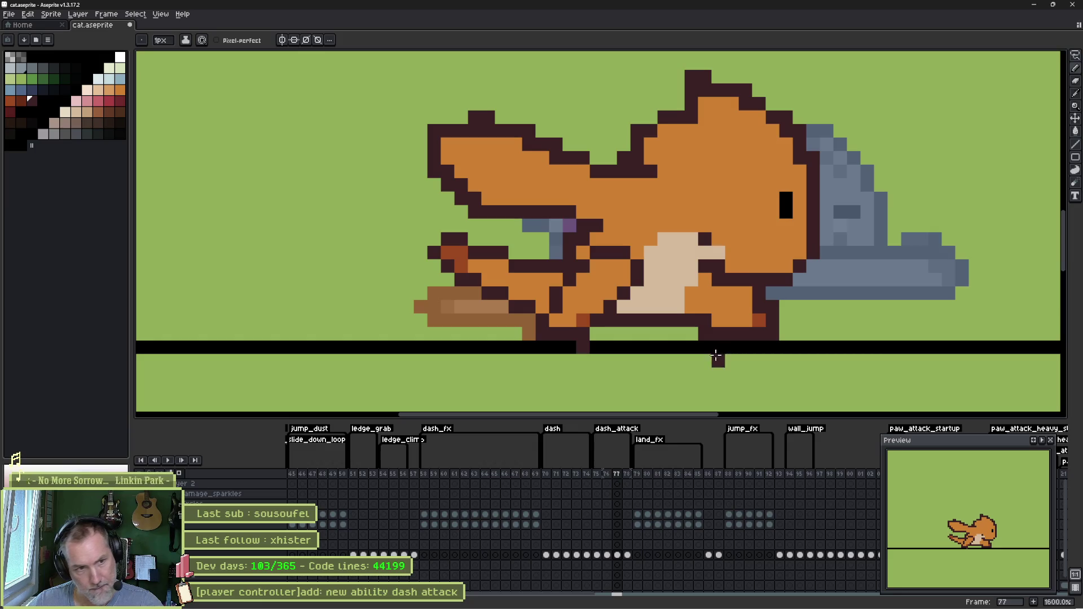
{"action": "key", "text": "alt"}
{"action": "left_click", "coordinate": [624, 309]}
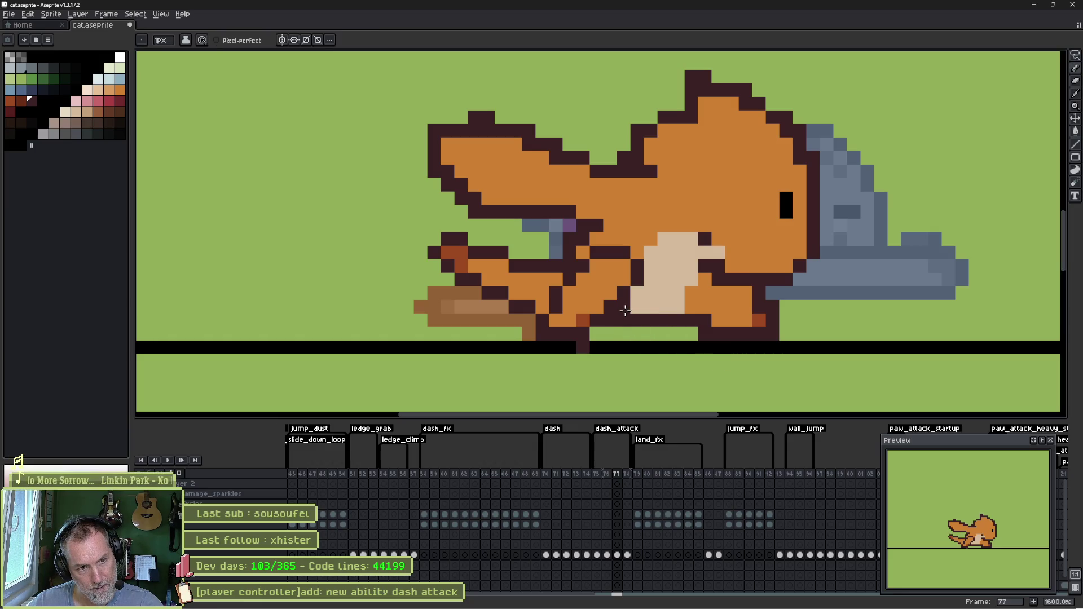
{"action": "left_click", "coordinate": [610, 321]}
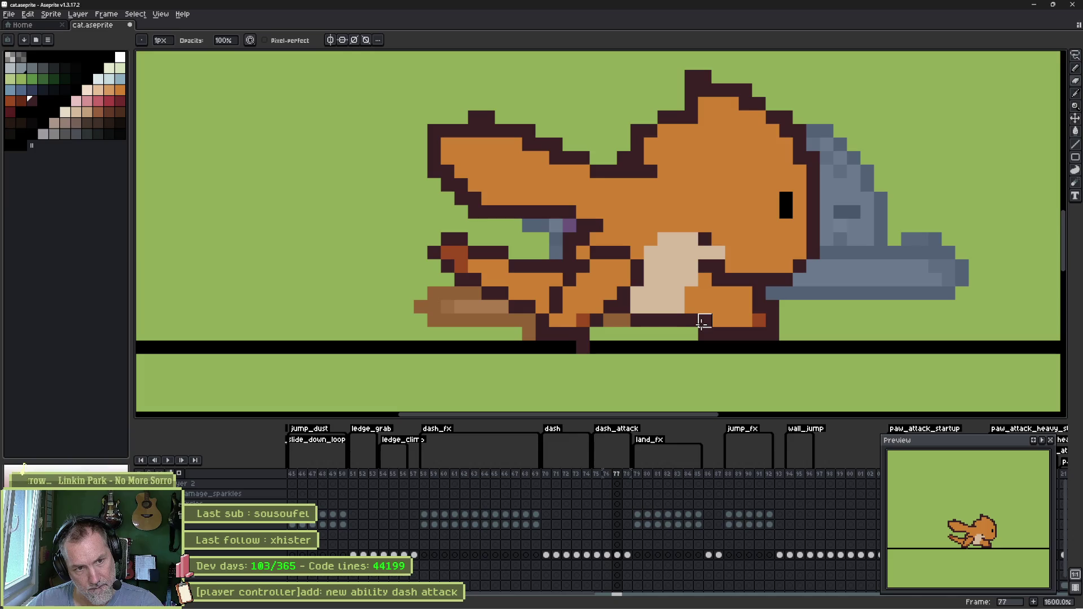
{"action": "left_click", "coordinate": [648, 320]}
{"action": "left_click", "coordinate": [617, 320]}
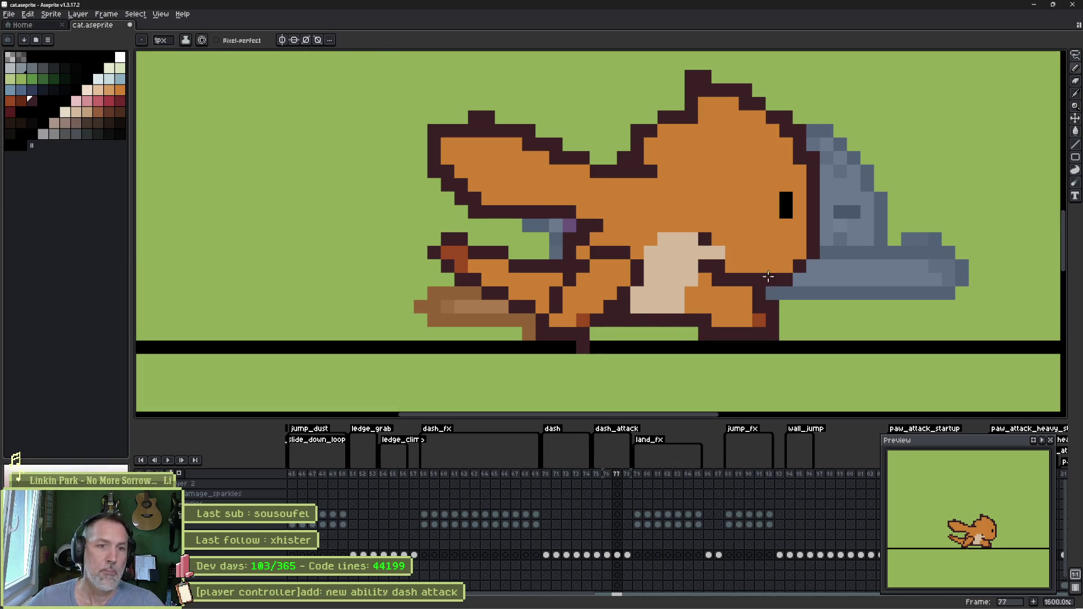
{"action": "key", "text": "Left"}
{"action": "key", "text": "Left"}
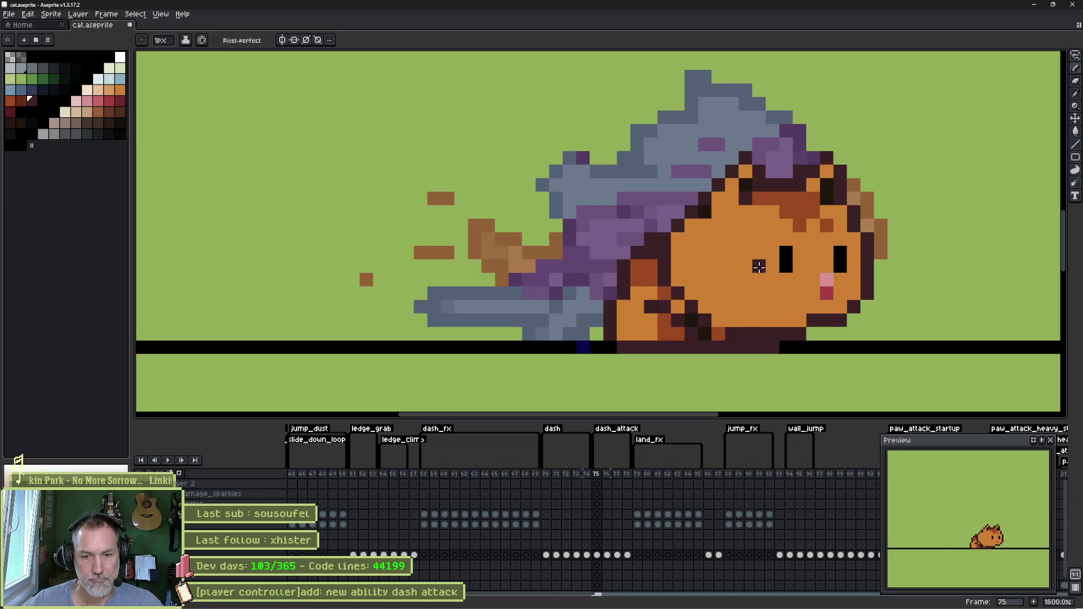
- On frame 76, shift the cat's tail two pixels left
{"action": "key", "text": "Right"}
{"action": "key", "text": "Right"}
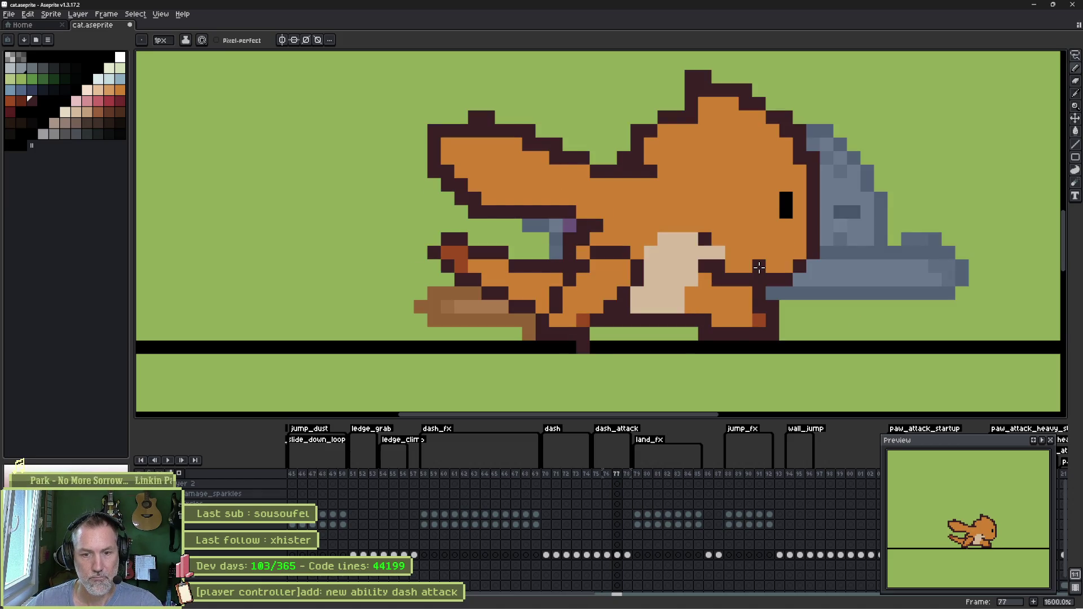
{"action": "key", "text": "Right"}
{"action": "key", "text": "Right"}
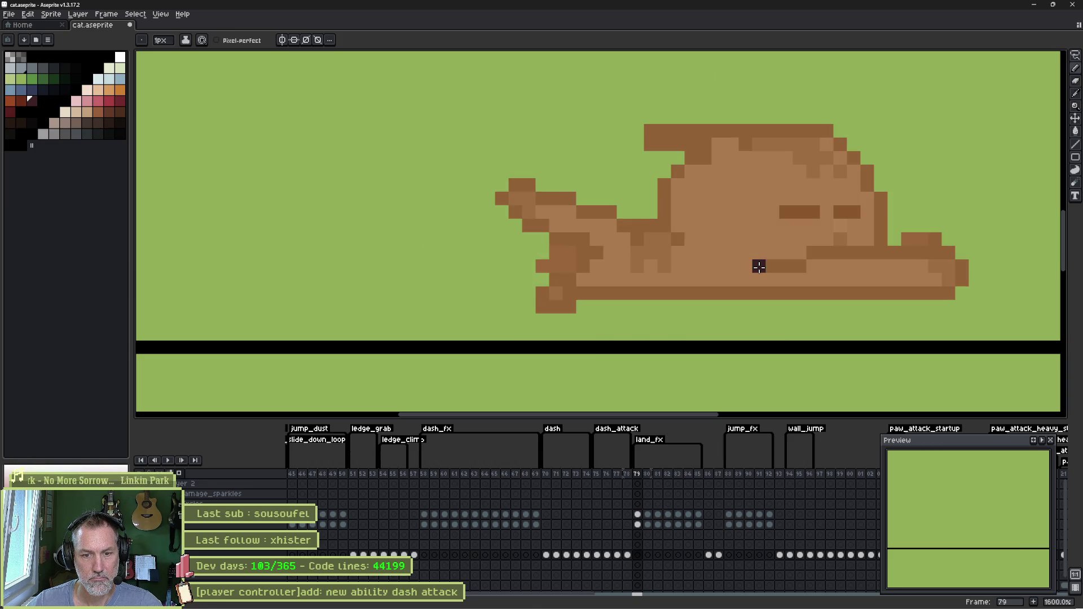
{"action": "key", "text": "Left"}
{"action": "key", "text": "Left"}
{"action": "key", "text": "Left"}
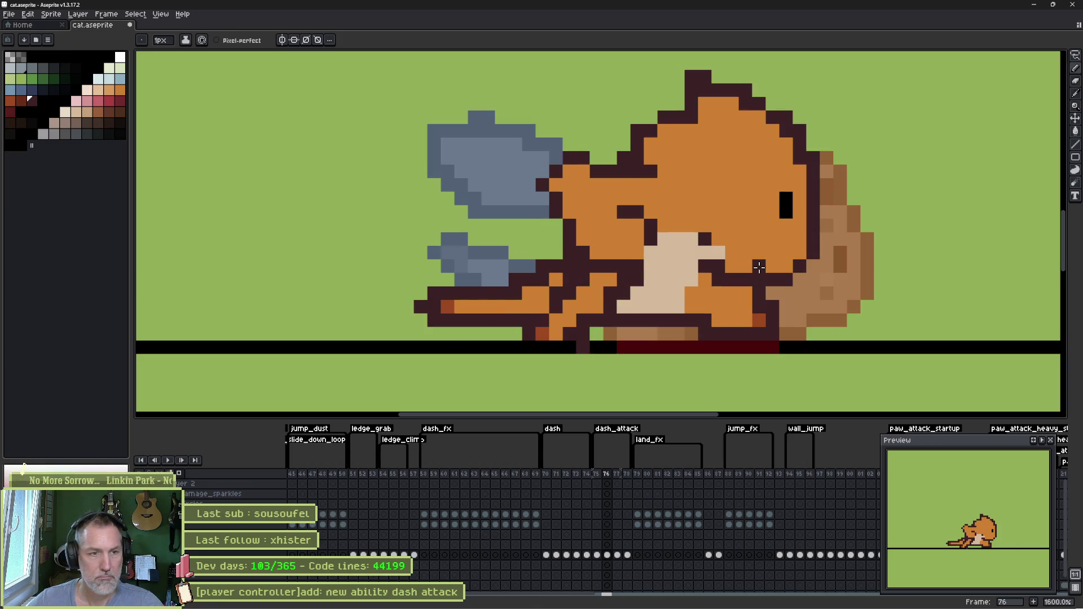
{"action": "key", "text": "m"}
{"action": "left_click_drag", "start_coordinate": [535, 267], "coordinate": [518, 268]}
{"action": "left_click", "coordinate": [664, 376]}
- Paste the tail onto frame 78 behind the cat and paint over dark body pixels in light brown
{"action": "key", "text": "Right"}
{"action": "key", "text": "Right"}
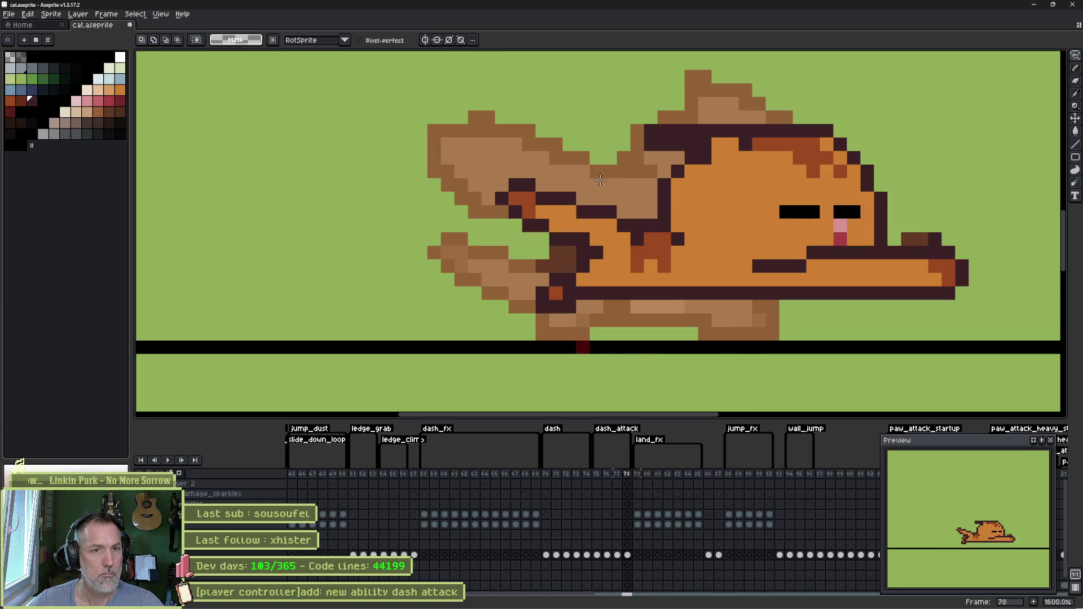
{"action": "key", "text": "ctrl+v"}
{"action": "left_click_drag", "start_coordinate": [527, 289], "coordinate": [445, 222]}
{"action": "key", "text": "Return"}
{"action": "left_click_drag", "start_coordinate": [521, 185], "coordinate": [530, 210]}
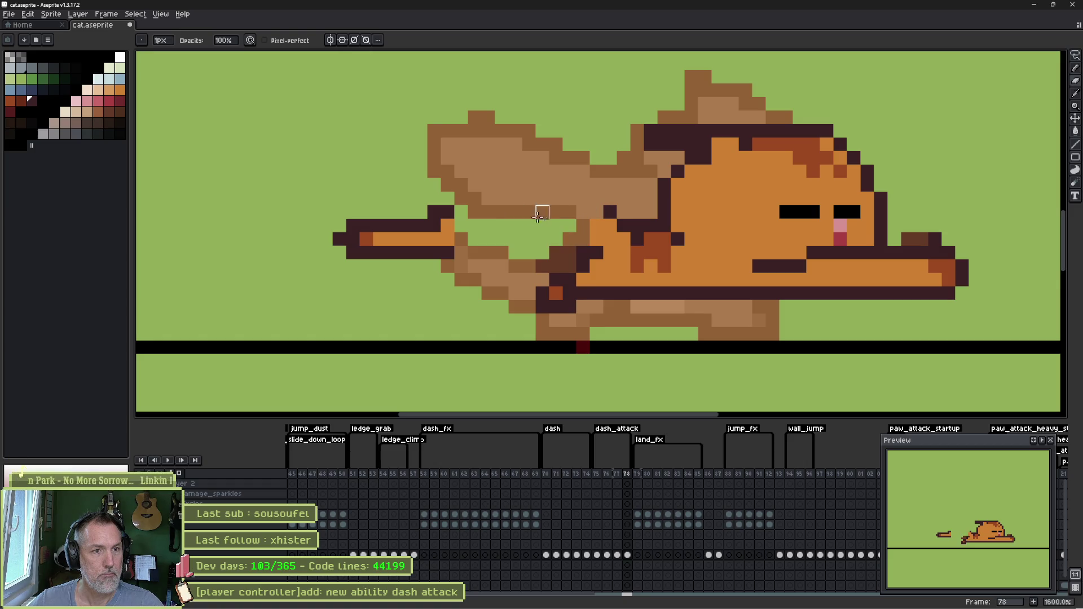
- Pull the tail tip in toward the body, darken its outline, and shift a tail block two pixels left
{"action": "key", "text": "q"}
{"action": "left_click_drag", "start_coordinate": [463, 205], "coordinate": [428, 192]}
{"action": "left_click_drag", "start_coordinate": [431, 239], "coordinate": [562, 252]}
{"action": "key", "text": "b"}
{"action": "left_click_drag", "start_coordinate": [615, 225], "coordinate": [440, 287]}
{"action": "key", "text": "m"}
{"action": "left_click_drag", "start_coordinate": [503, 260], "coordinate": [477, 259]}
{"action": "key", "text": "b"}
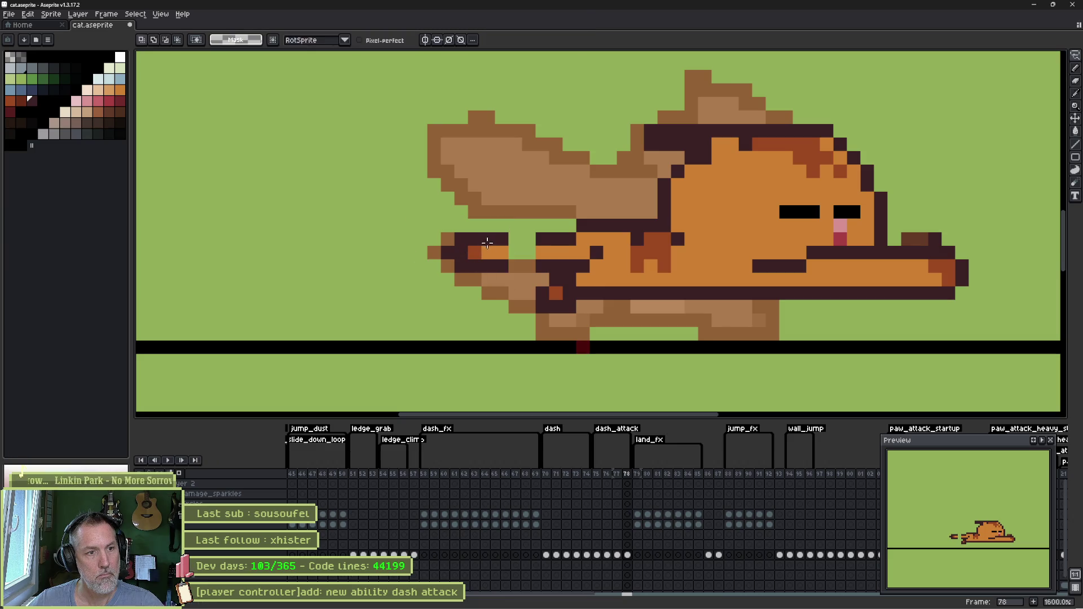
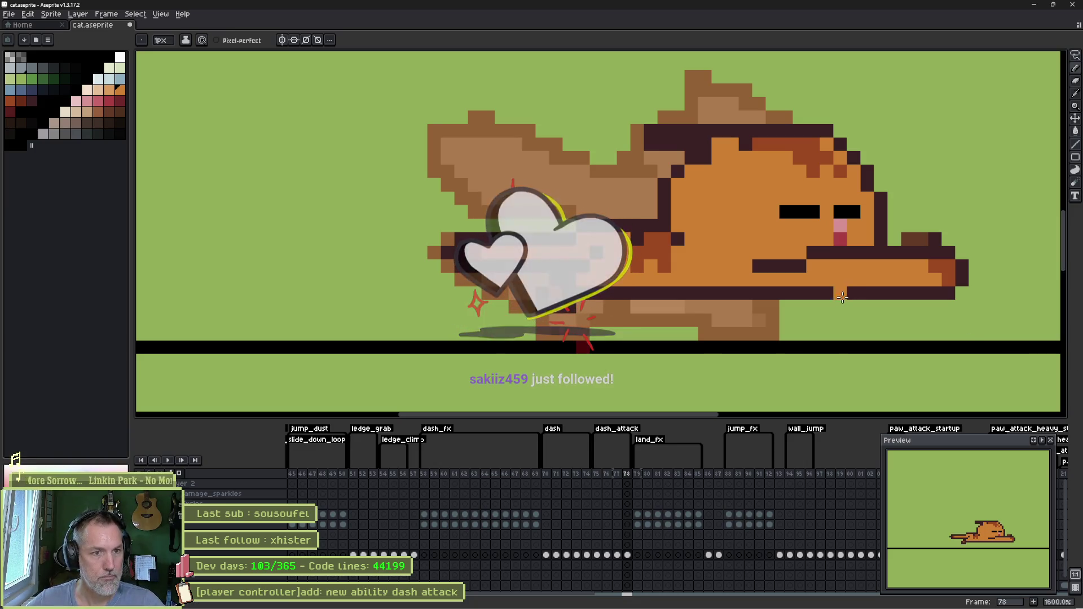
- Compare frame 76 with its neighbours, then draw dark outline strokes across the cat's body and bottom edge
{"action": "key", "text": "Left"}
{"action": "key", "text": "Left"}
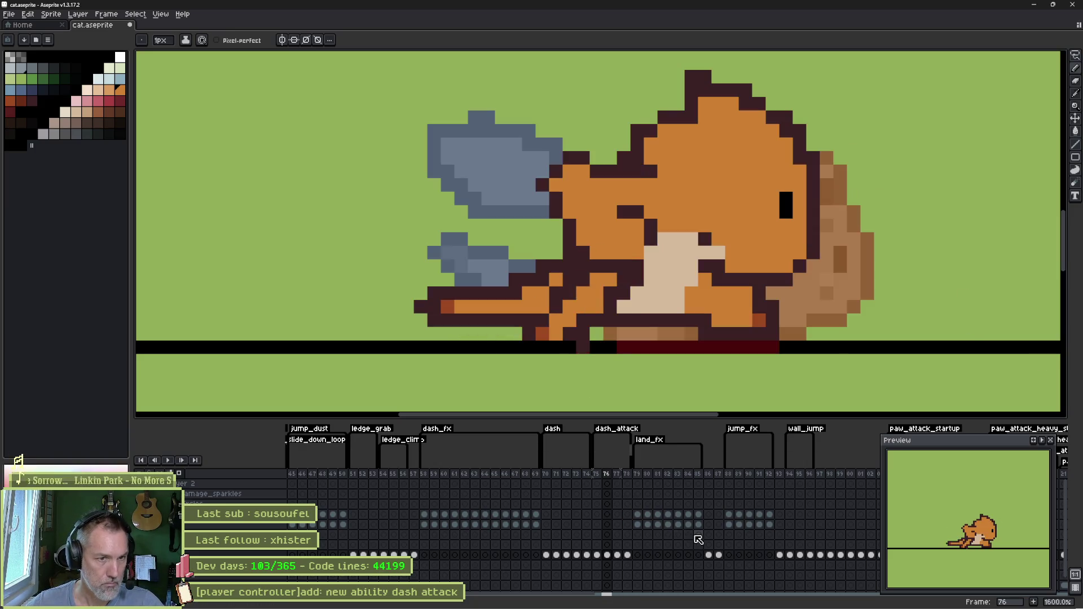
{"action": "key", "text": "Right"}
{"action": "key", "text": "Right"}
{"action": "key", "text": "Right"}
{"action": "key", "text": "Left"}
{"action": "key", "text": "Left"}
{"action": "key", "text": "Left"}
{"action": "key", "text": "Right"}
{"action": "key", "text": "Right"}
{"action": "key", "text": "Left"}
{"action": "key", "text": "Left"}
{"action": "key", "text": "Right"}
{"action": "key", "text": "Right"}
{"action": "key", "text": "Left"}
{"action": "key", "text": "Left"}
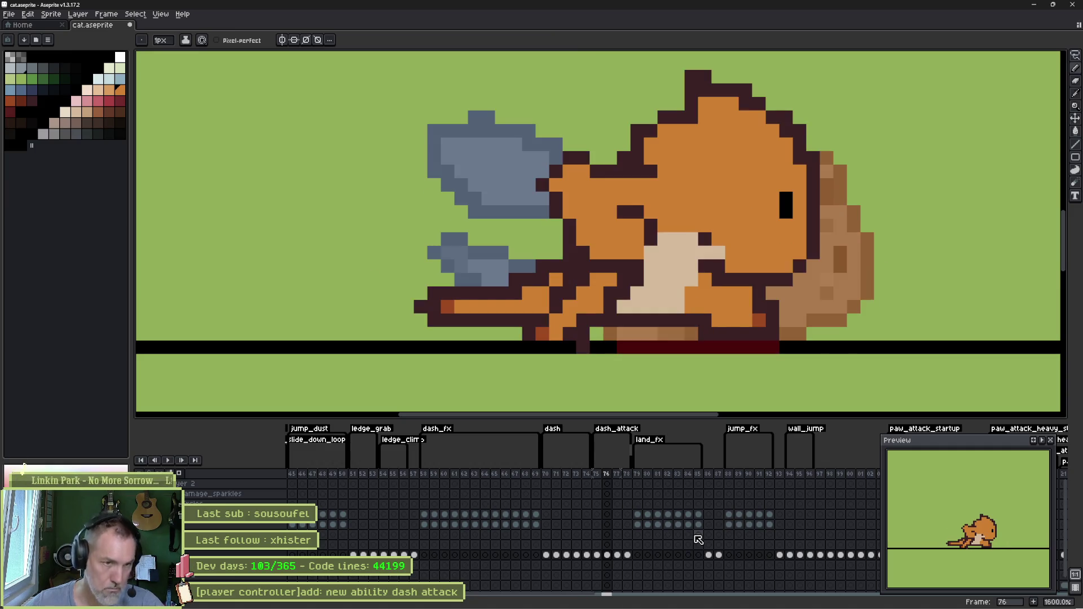
{"action": "left_click", "coordinate": [621, 296]}
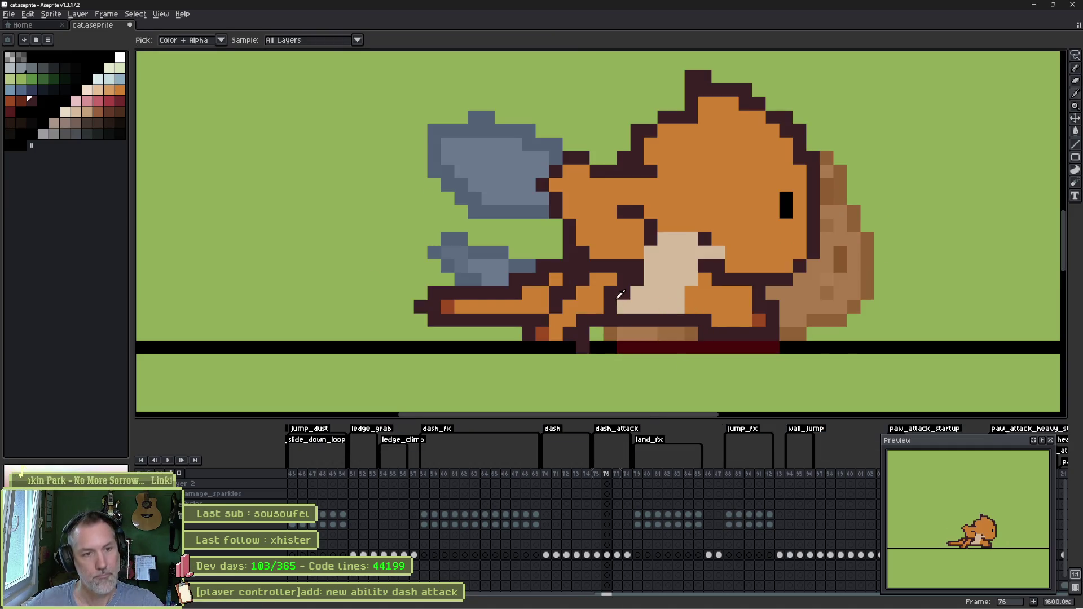
{"action": "left_click_drag", "start_coordinate": [652, 270], "coordinate": [672, 302]}
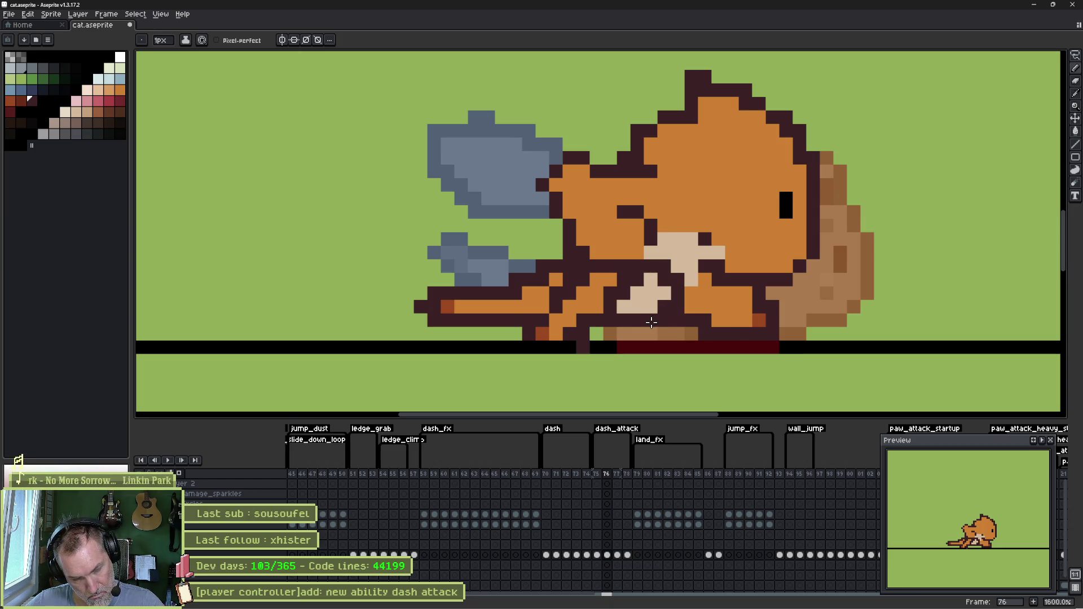
{"action": "left_click_drag", "start_coordinate": [646, 326], "coordinate": [371, 243]}
- Erase stray bottom-row pixels and extend the blue-grey lower arm, keeping the original paw position
{"action": "key", "text": "e"}
{"action": "key", "text": "m"}
{"action": "left_click_drag", "start_coordinate": [526, 303], "coordinate": [560, 302]}
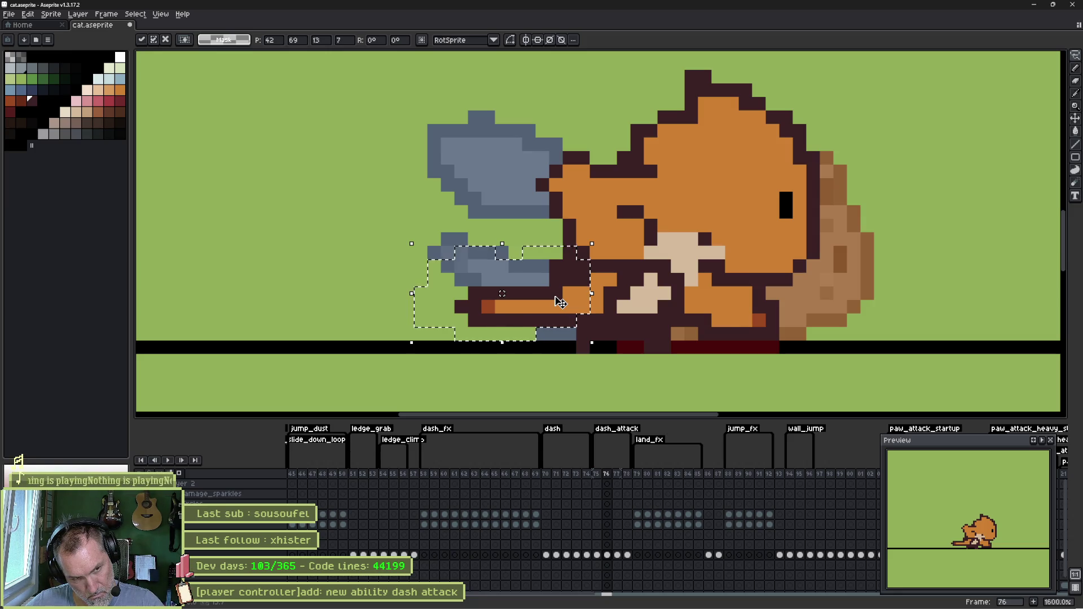
{"action": "key", "text": "Escape"}
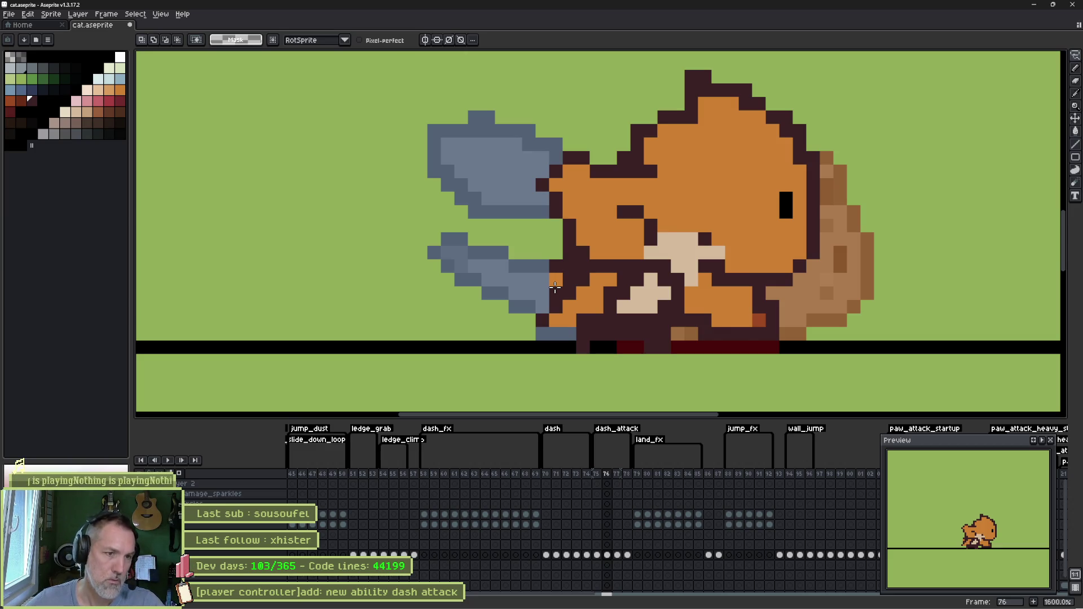
{"action": "key", "text": "b"}
{"action": "left_click_drag", "start_coordinate": [546, 271], "coordinate": [599, 285]}
- Touch up the paw with dark pixels and repaint the outline near the arm in blue-grey
{"action": "key", "text": "i"}
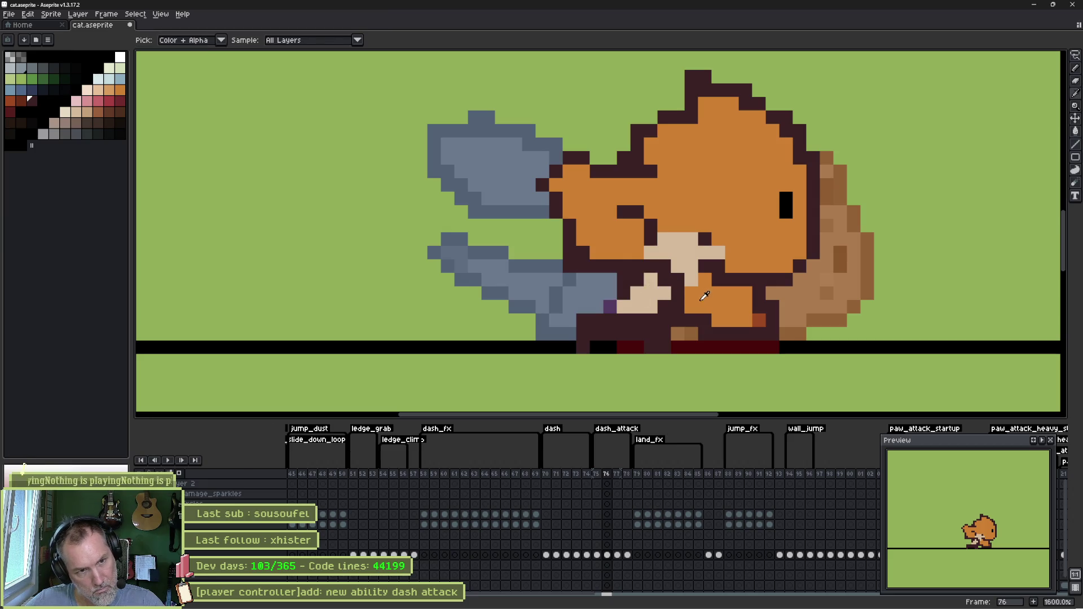
{"action": "left_click", "coordinate": [704, 299]}
{"action": "key", "text": "b"}
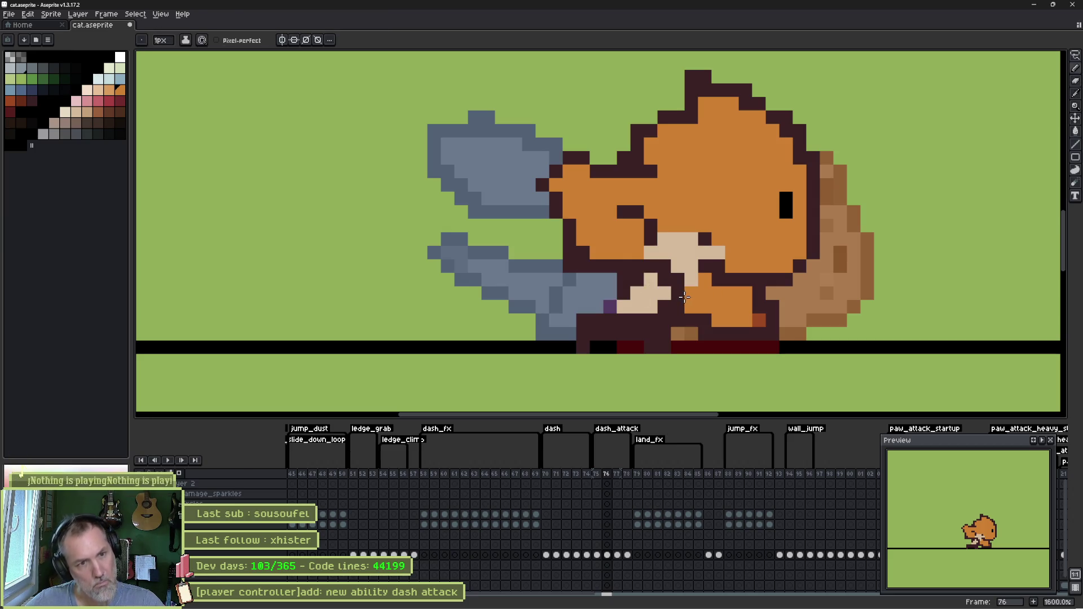
{"action": "left_click_drag", "start_coordinate": [669, 294], "coordinate": [653, 277]}
{"action": "key", "text": "i"}
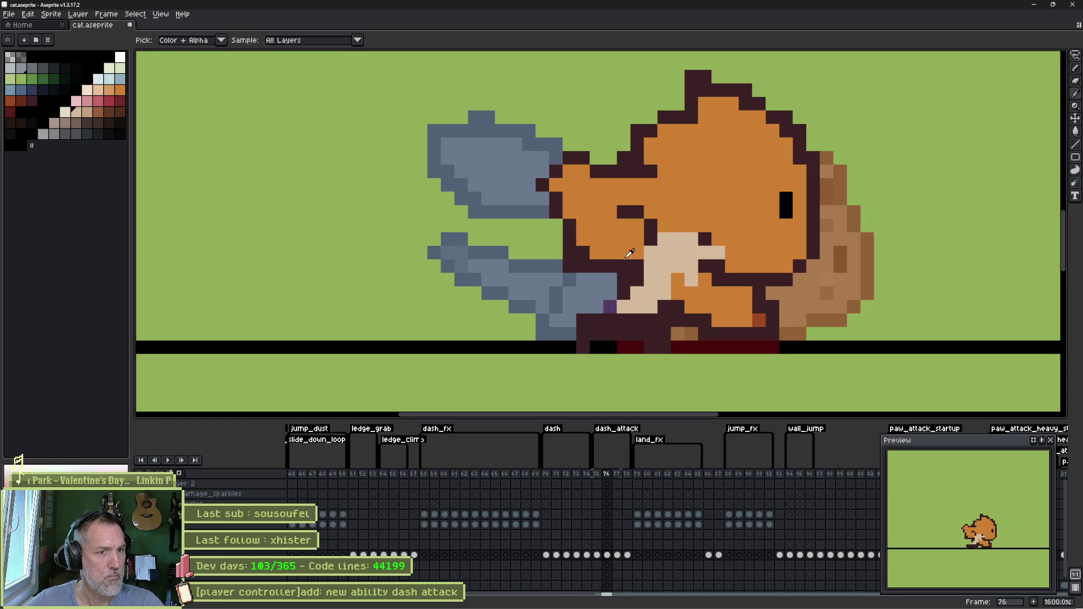
{"action": "left_click", "coordinate": [547, 259]}
{"action": "key", "text": "b"}
{"action": "left_click_drag", "start_coordinate": [547, 260], "coordinate": [593, 285]}
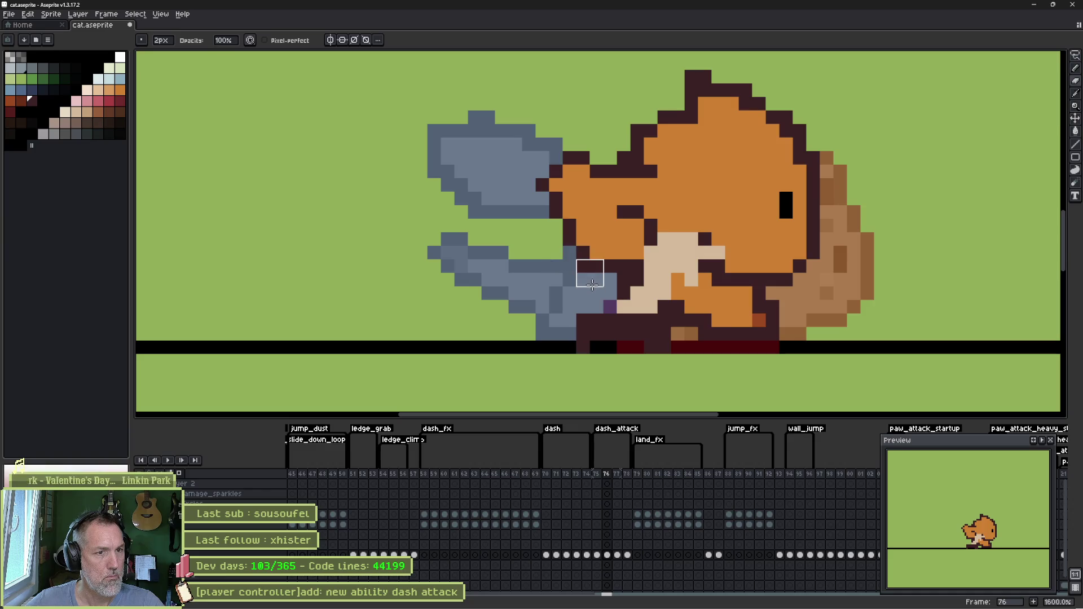
- Recolour the dark ground pixels under the cat in red-orange and body orange
{"action": "key", "text": "i"}
{"action": "key", "text": "e"}
{"action": "left_click", "coordinate": [643, 270]}
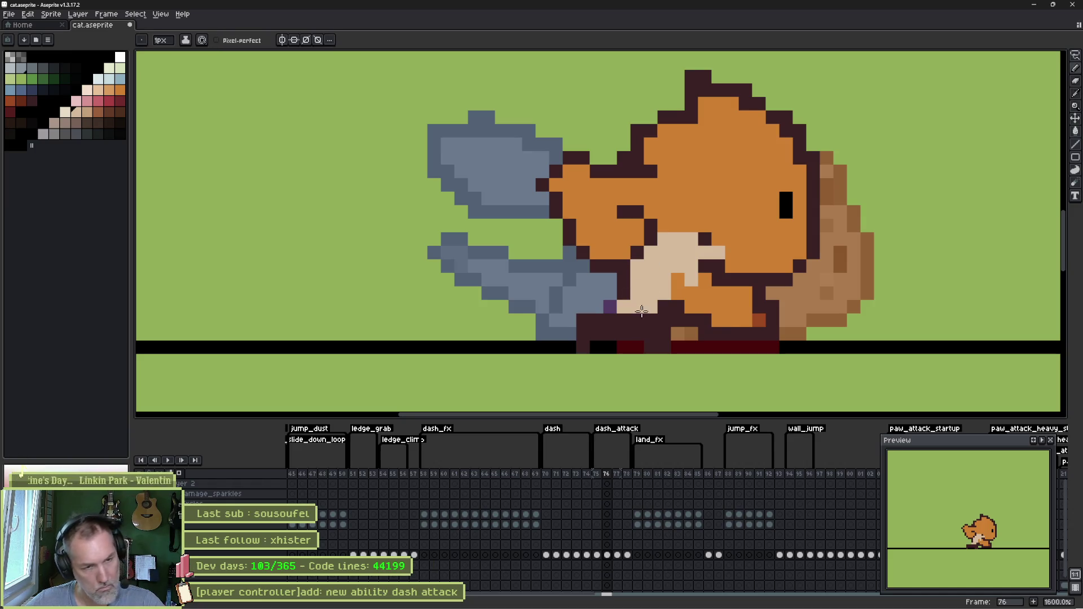
{"action": "key", "text": "e"}
{"action": "left_click", "coordinate": [657, 347]}
{"action": "key", "text": "b"}
{"action": "left_click", "coordinate": [759, 320]}
{"action": "left_click", "coordinate": [639, 330]}
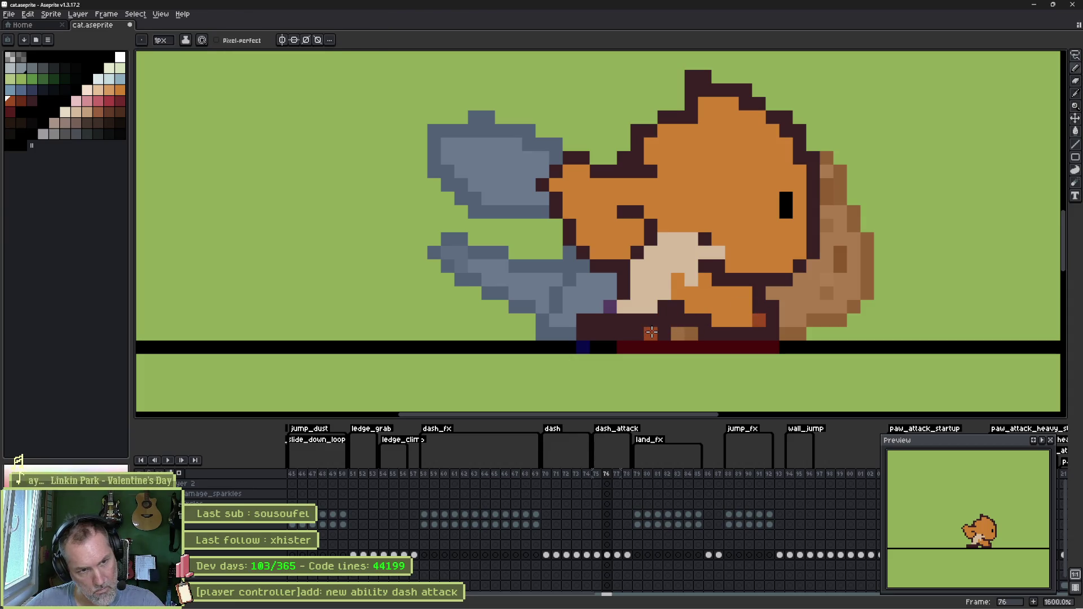
{"action": "left_click", "coordinate": [668, 318]}
{"action": "left_click", "coordinate": [652, 333]}
- Redraw the dark outline along the tail and body seam and paint the cream chest orange
{"action": "left_click_drag", "start_coordinate": [612, 313], "coordinate": [645, 305]}
{"action": "left_click", "coordinate": [630, 280]}
{"action": "left_click", "coordinate": [584, 269]}
{"action": "left_click", "coordinate": [624, 307]}
{"action": "left_click", "coordinate": [637, 302]}
{"action": "left_click", "coordinate": [622, 296]}
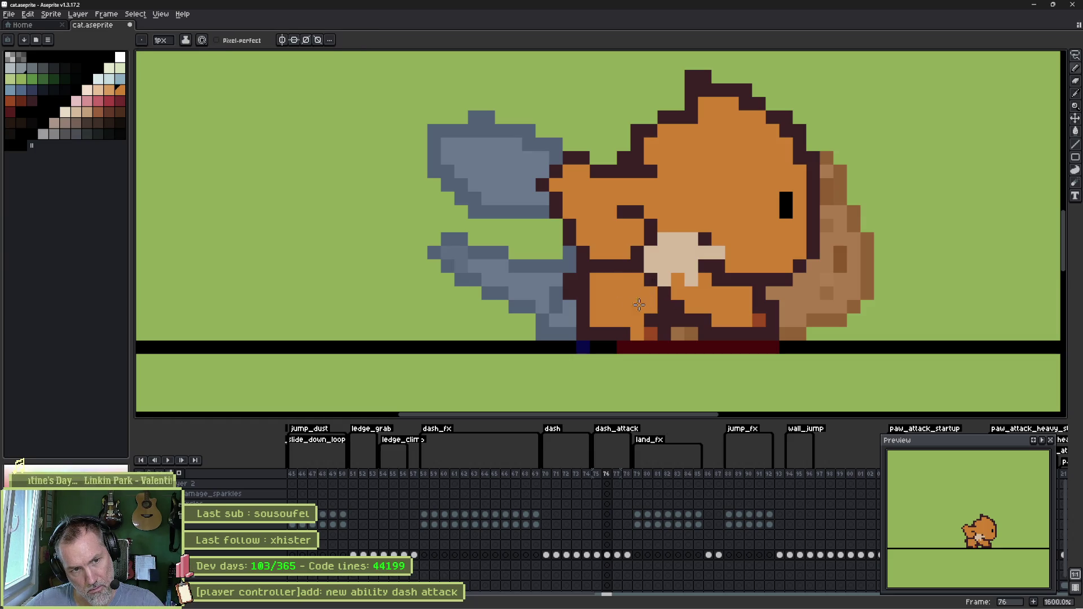
- Review frames 74–77, then select and delete the white eye pixels on frame 74's head
{"action": "key", "text": "Left"}
{"action": "key", "text": "Right"}
{"action": "key", "text": "Right"}
{"action": "key", "text": "Right"}
{"action": "key", "text": "Left"}
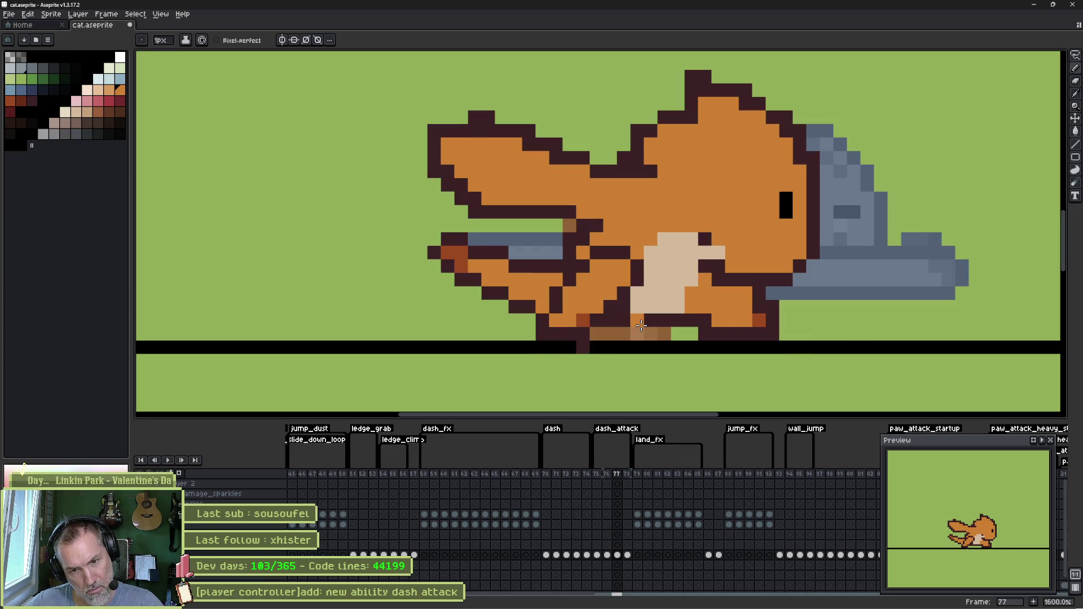
{"action": "key", "text": "Left"}
{"action": "key", "text": "Right"}
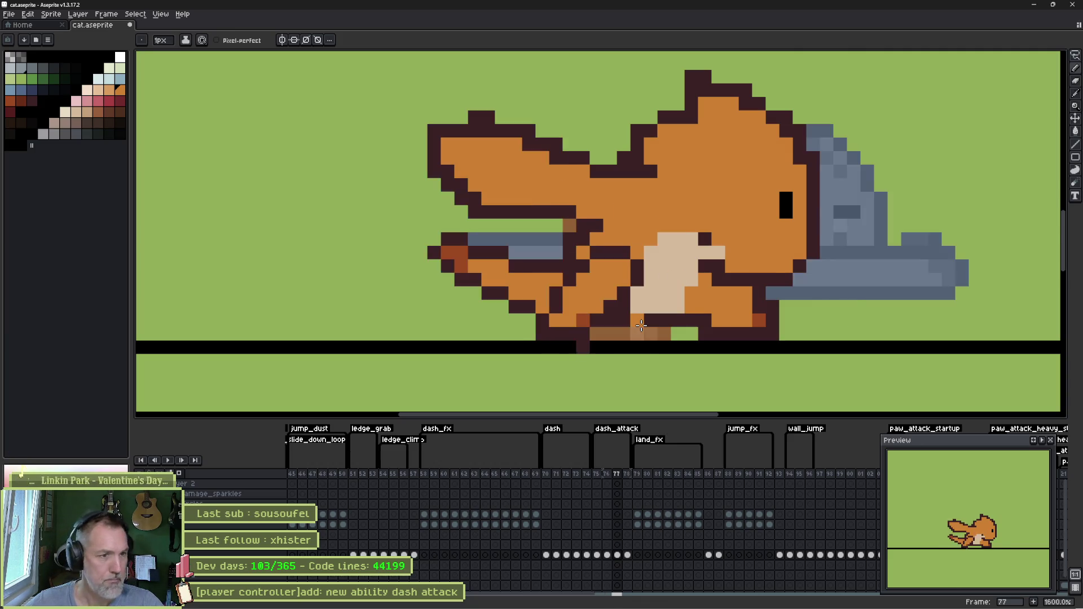
{"action": "key", "text": "Left"}
{"action": "key", "text": "Left"}
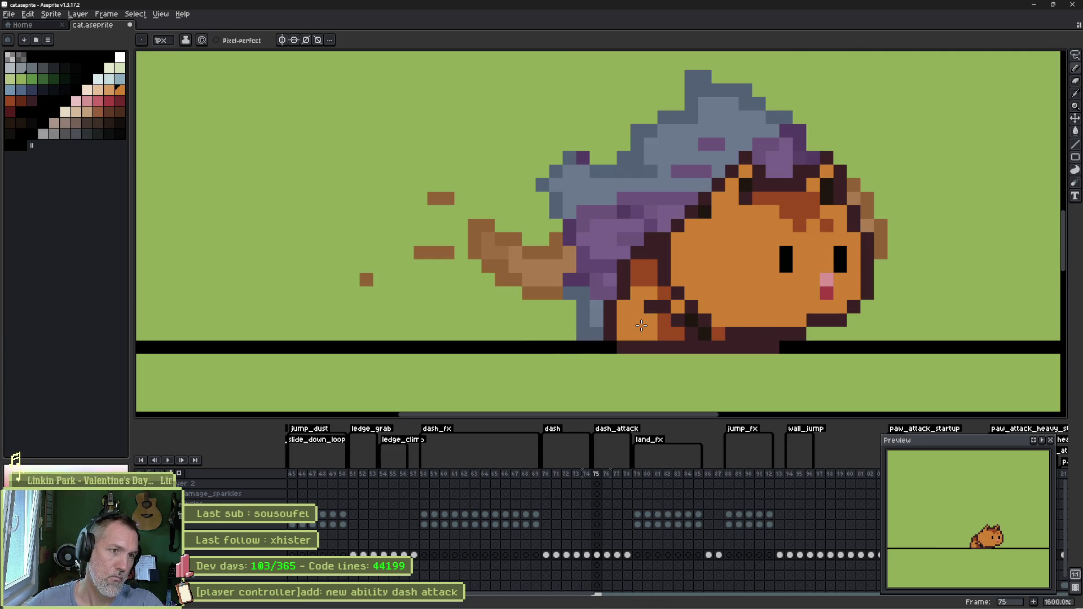
{"action": "key", "text": "Right"}
{"action": "key", "text": "Right"}
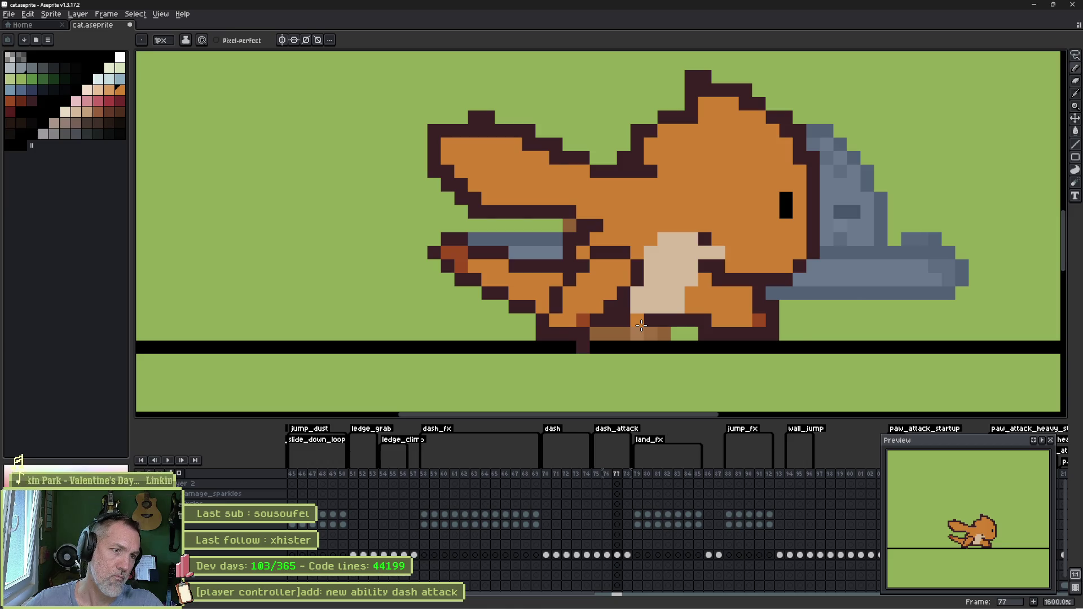
{"action": "key", "text": "Left"}
{"action": "key", "text": "Left"}
{"action": "key", "text": "Left"}
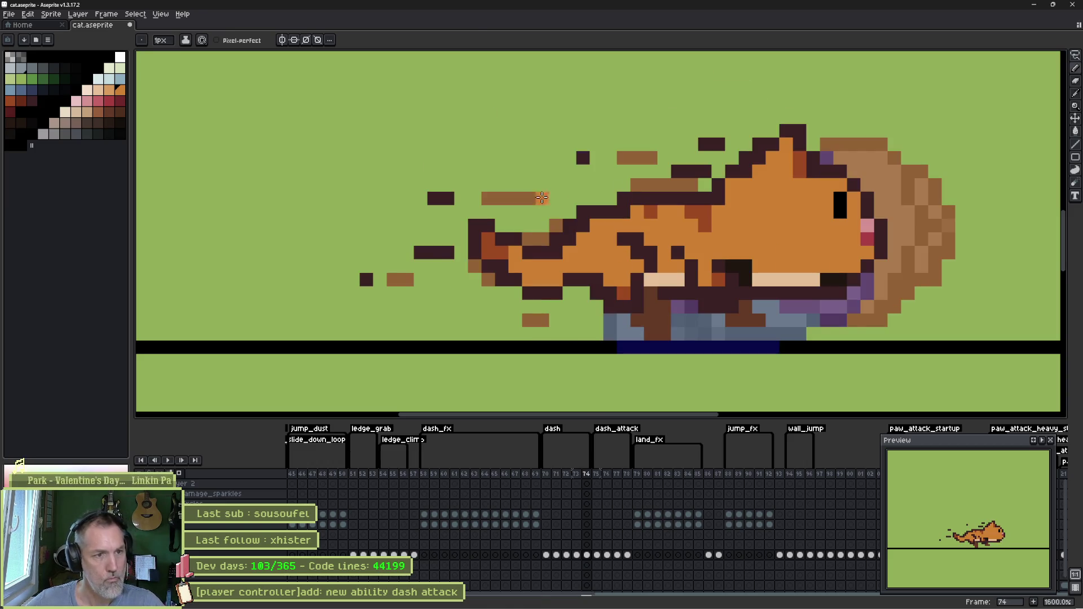
{"action": "key", "text": "m"}
{"action": "left_click_drag", "start_coordinate": [546, 286], "coordinate": [465, 214]}
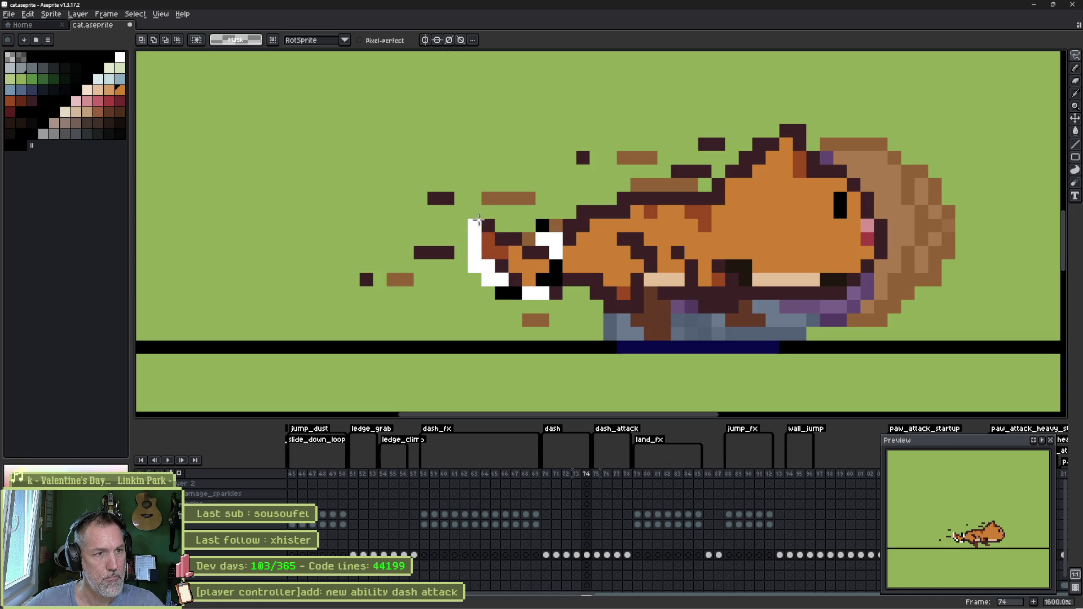
{"action": "key", "text": "Delete"}
{"action": "key", "text": "ctrl+d"}
- Paste the copied paw onto frame 76, nudged one pixel down-right
{"action": "key", "text": "Right"}
{"action": "key", "text": "Right"}
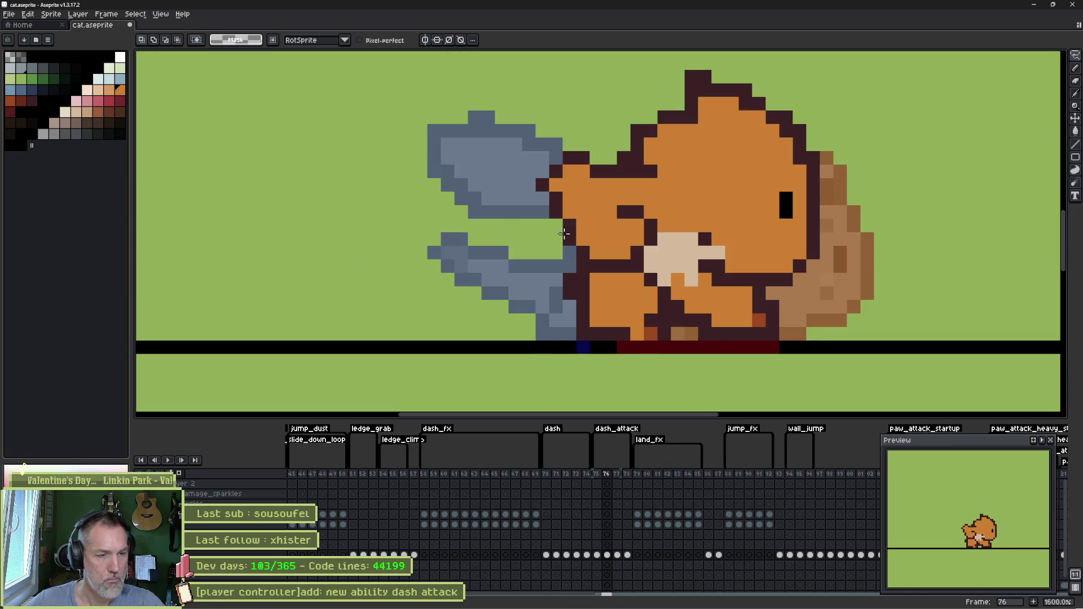
{"action": "key", "text": "ctrl+v"}
{"action": "left_click_drag", "start_coordinate": [543, 251], "coordinate": [557, 267]}
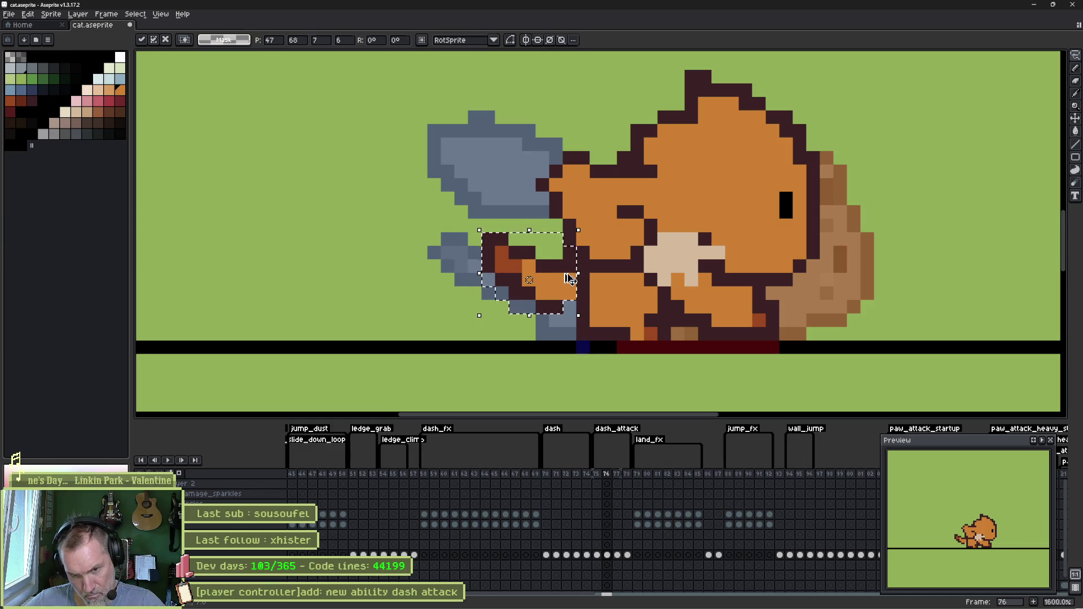
{"action": "key", "text": "Return"}
{"action": "key", "text": "Right"}
{"action": "key", "text": "Right"}
{"action": "key", "text": "Right"}
{"action": "key", "text": "Right"}
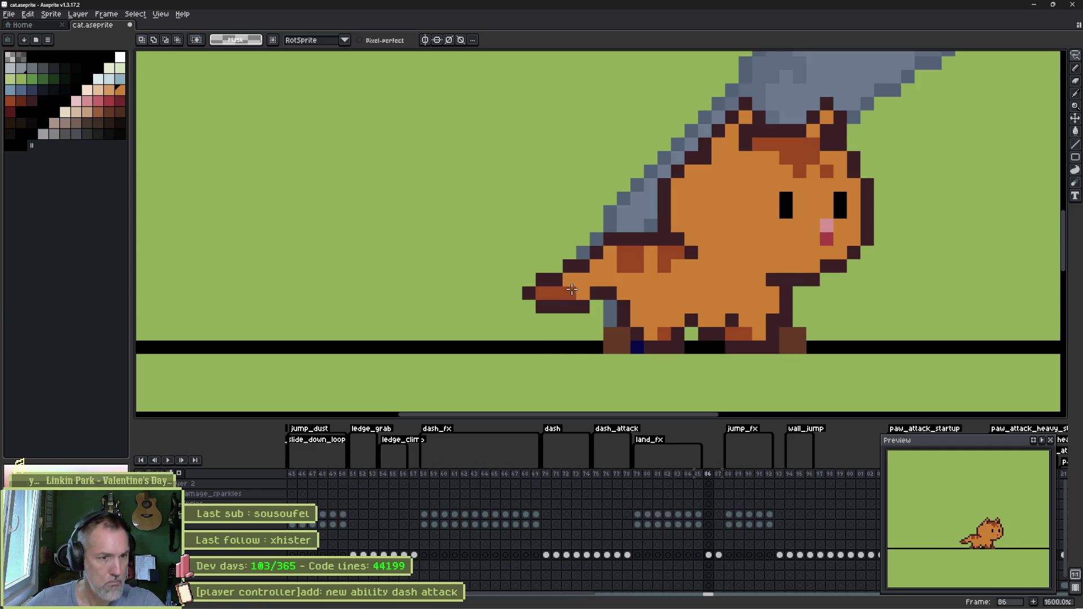
- Check the dash_attack tag properties, save the sprite, and play the animation from frame 75
{"action": "double_click", "coordinate": [616, 429]}
{"action": "left_click", "coordinate": [543, 379]}
{"action": "key", "text": "ctrl+s"}
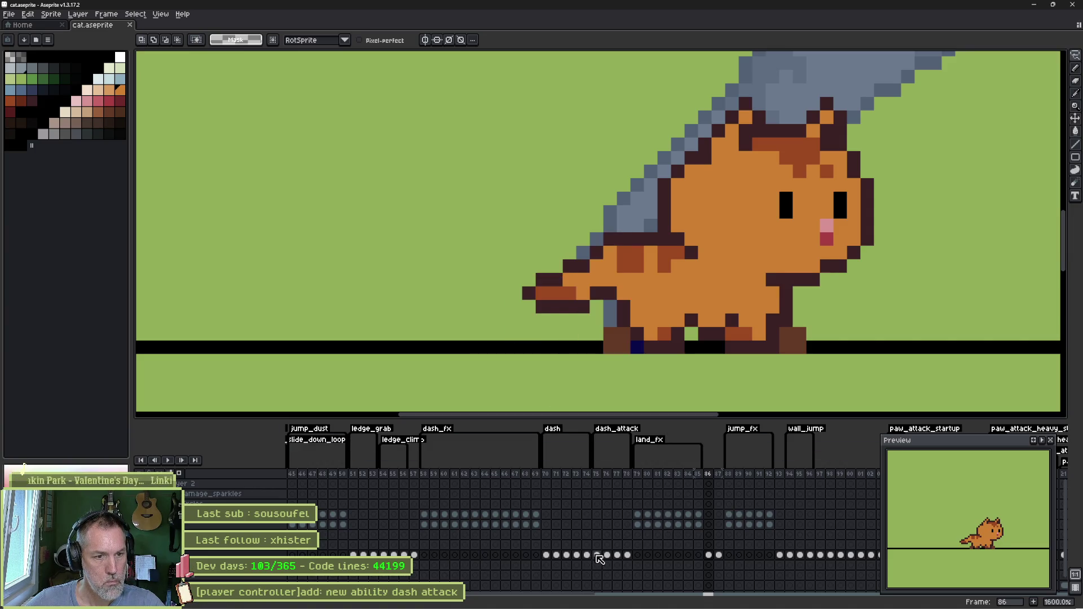
{"action": "left_click", "coordinate": [597, 556]}
{"action": "key", "text": "Return"}
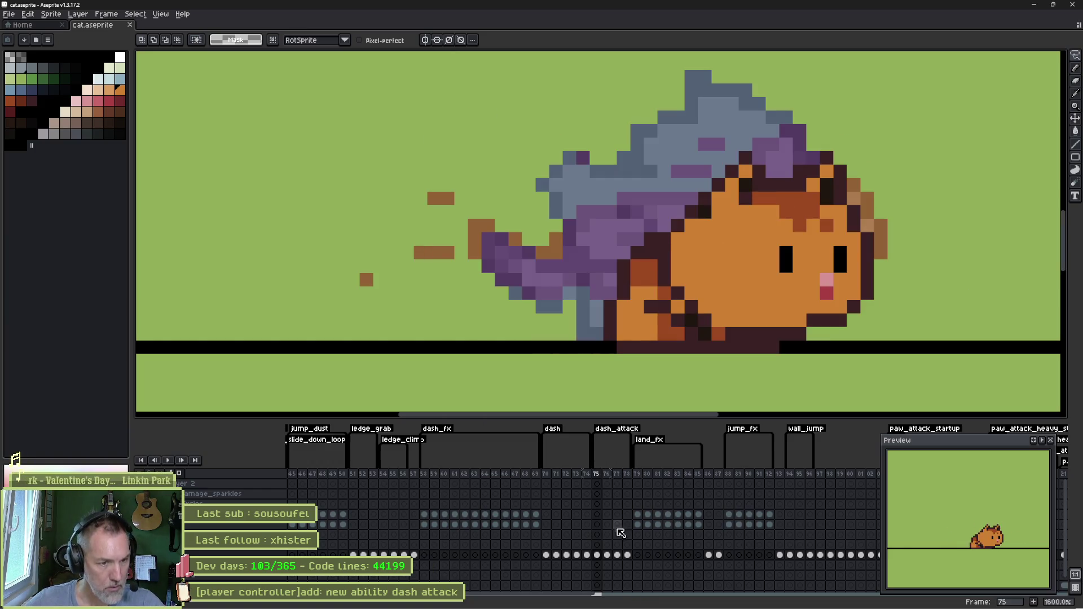
{"action": "left_click", "coordinate": [607, 555]}
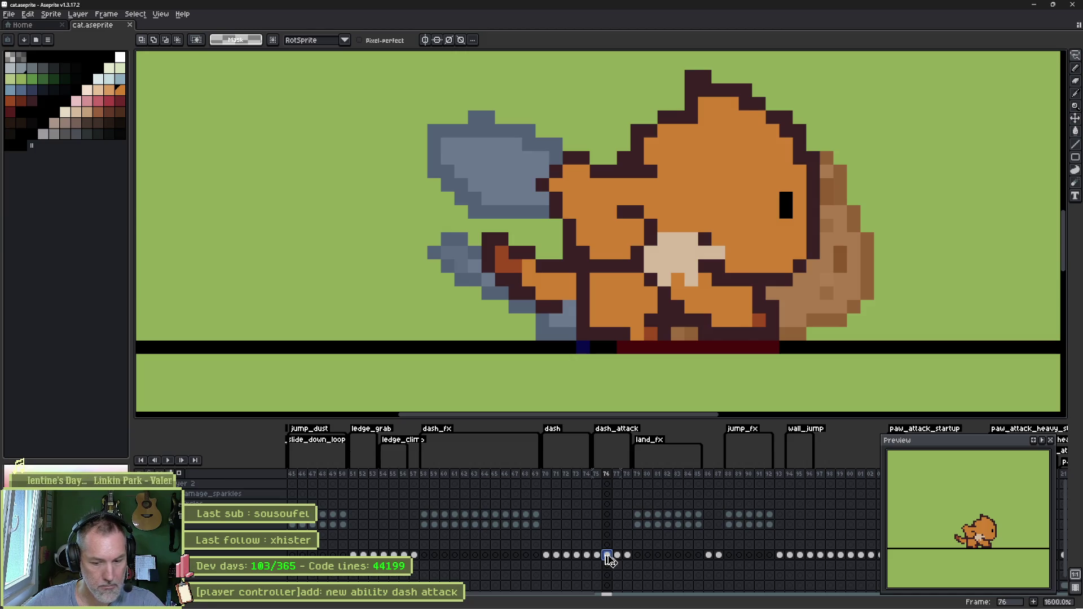
- Add two new frames to the dash_attack sequence and move to frame 78
{"action": "key", "text": "alt+n"}
{"action": "left_click", "coordinate": [626, 555]}
{"action": "key", "text": "alt+n"}
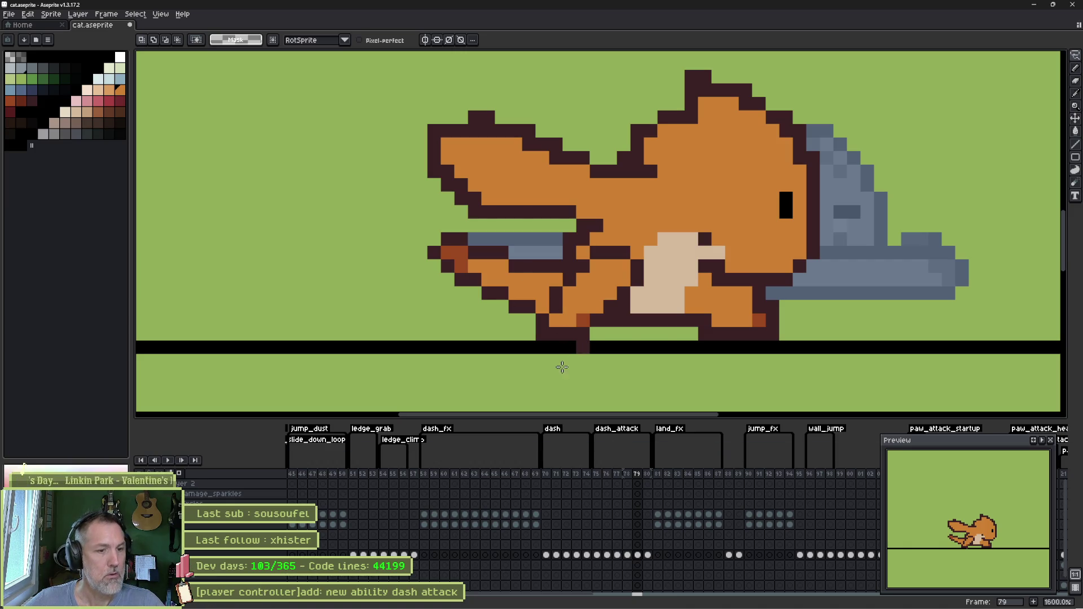
{"action": "left_click", "coordinate": [728, 555]}
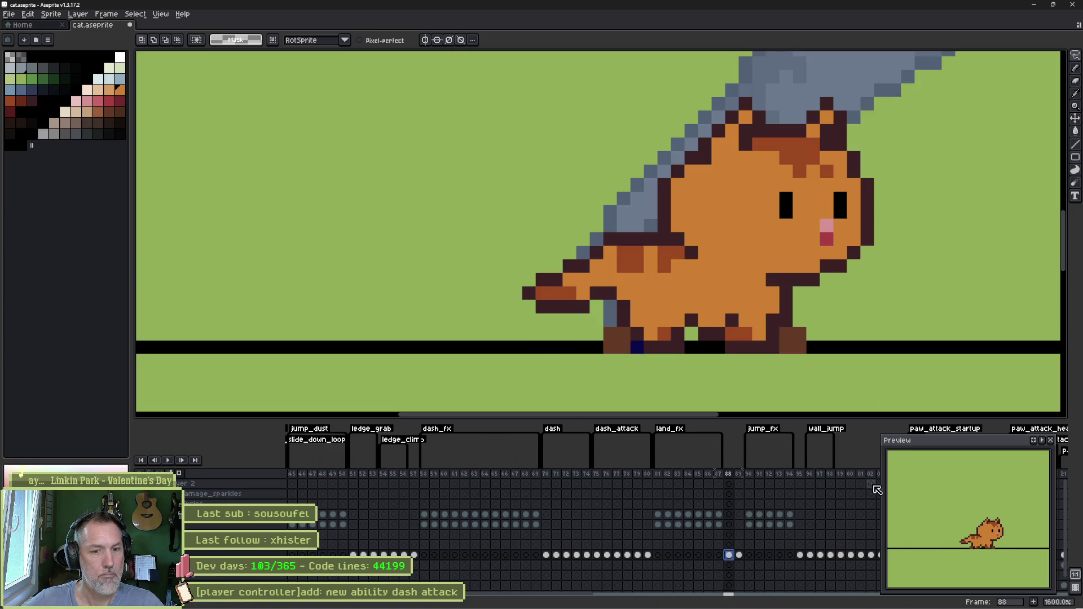
{"action": "left_click", "coordinate": [567, 555]}
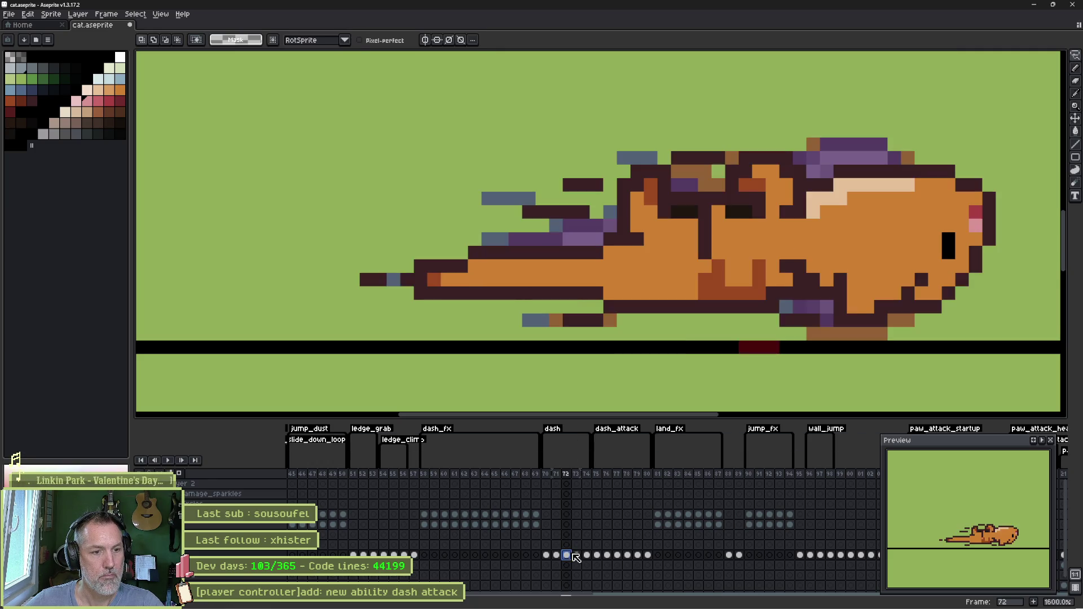
{"action": "left_click", "coordinate": [617, 556]}
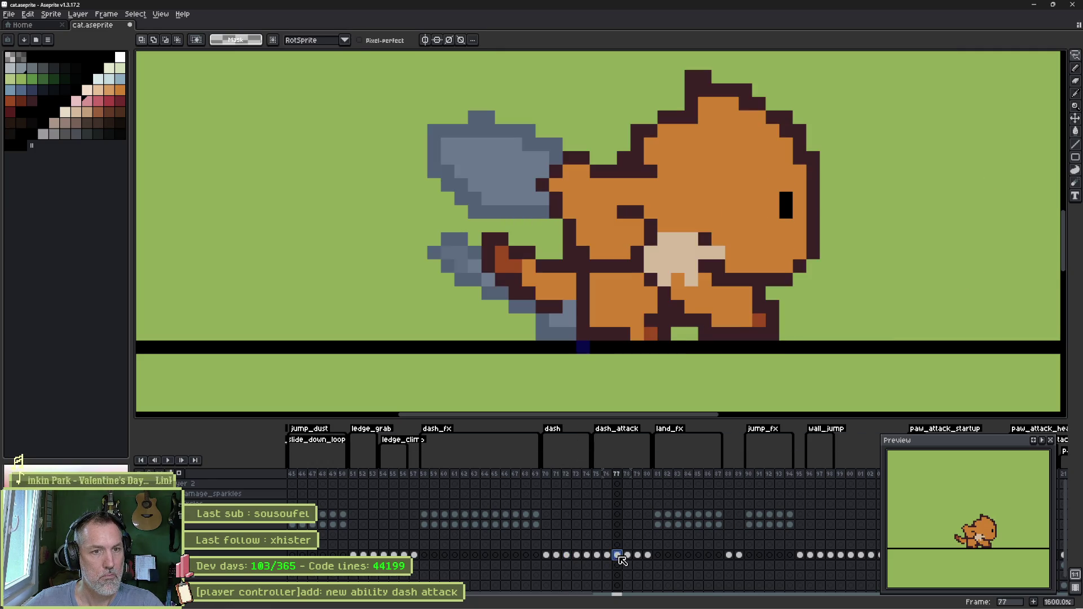
{"action": "left_click", "coordinate": [627, 556]}
- Paint pink ear tips on frame 78 and draw three pale speed lines behind the head
{"action": "key", "text": "b"}
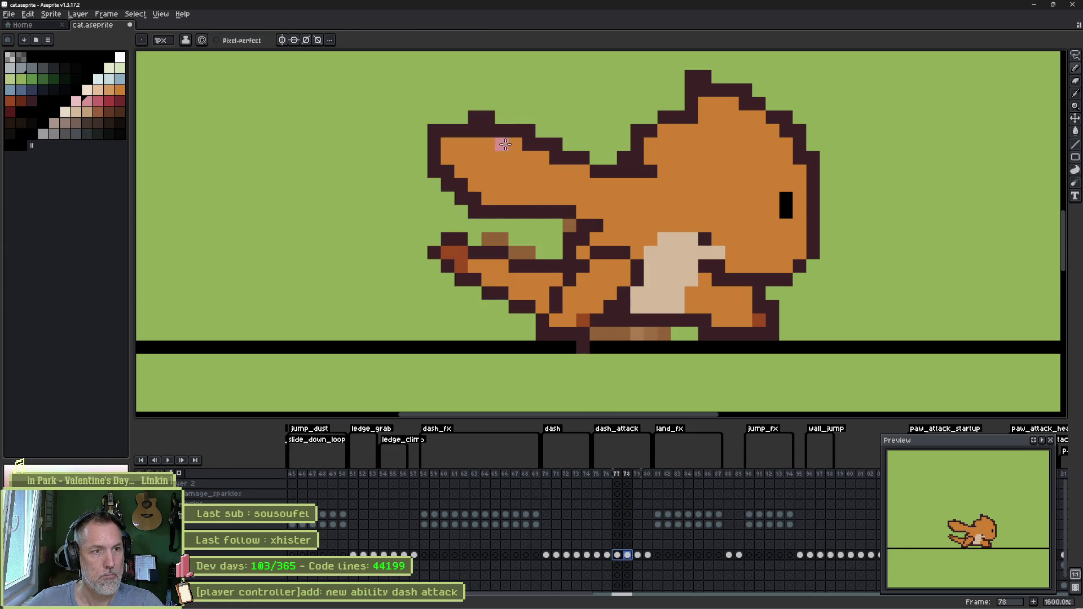
{"action": "left_click_drag", "start_coordinate": [496, 146], "coordinate": [487, 193]}
{"action": "left_click", "coordinate": [120, 68]}
{"action": "scroll", "scroll_direction": "up", "scroll_amount": 3}
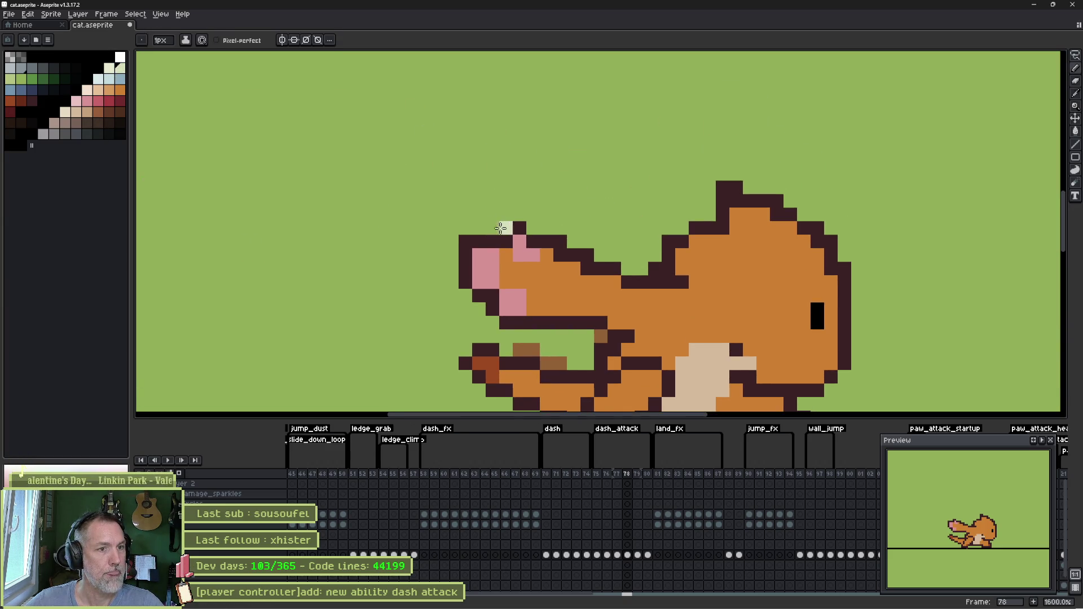
{"action": "left_click_drag", "start_coordinate": [506, 228], "coordinate": [451, 201]}
{"action": "left_click_drag", "start_coordinate": [452, 255], "coordinate": [384, 228]}
{"action": "left_click_drag", "start_coordinate": [479, 309], "coordinate": [404, 291]}
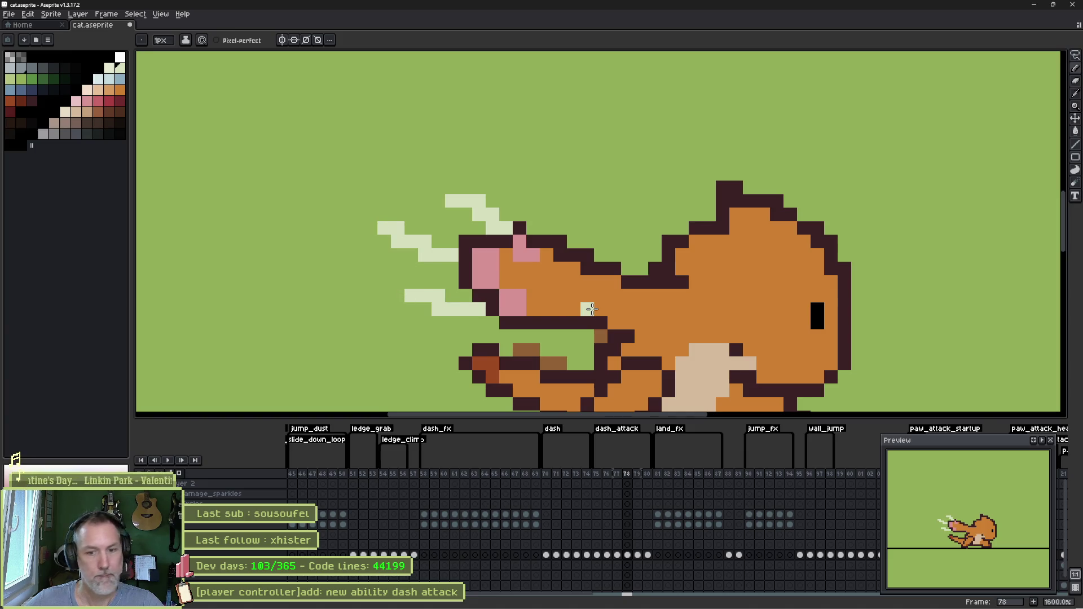
- Review frames 77–79 and play the dash_attack animation from frame 75
{"action": "key", "text": "Right"}
{"action": "key", "text": "Left"}
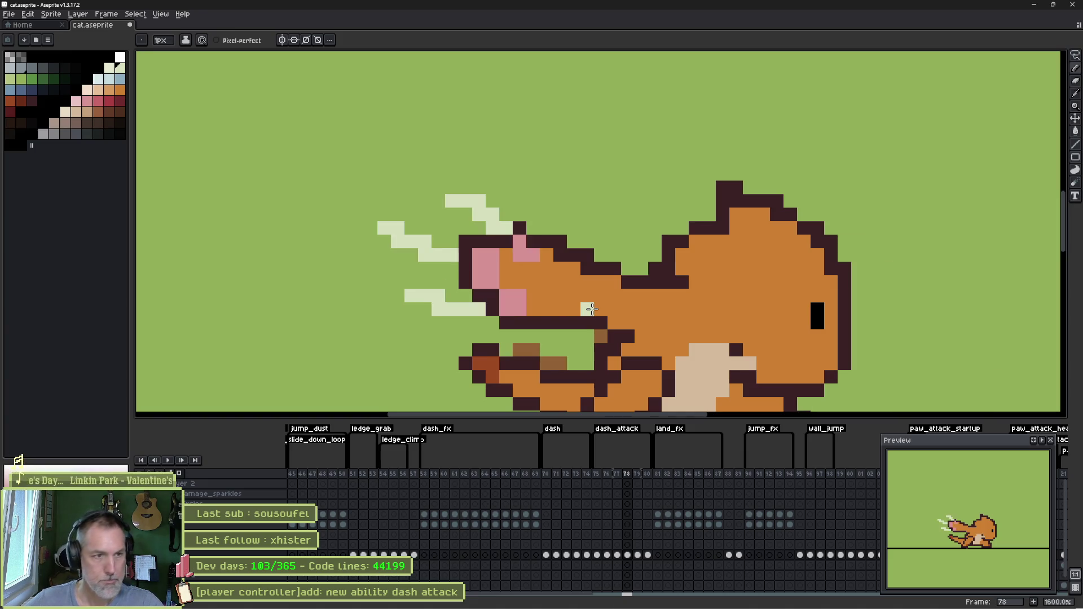
{"action": "key", "text": "q"}
{"action": "left_click_drag", "start_coordinate": [568, 182], "coordinate": [566, 182]}
{"action": "key", "text": "ctrl+d"}
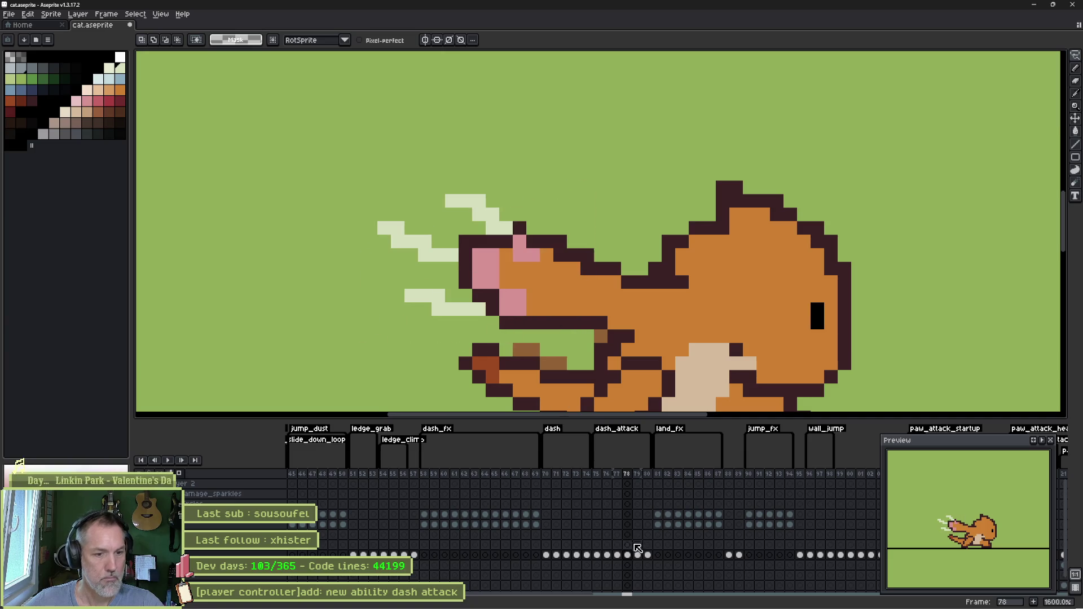
{"action": "key", "text": "Right"}
{"action": "key", "text": "Left"}
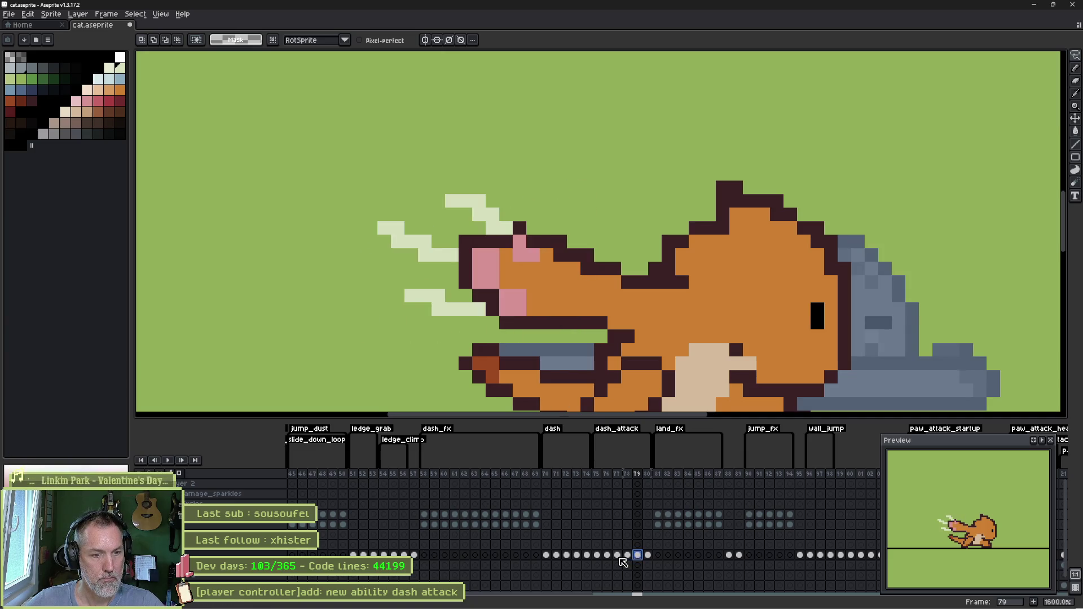
{"action": "left_click", "coordinate": [618, 556]}
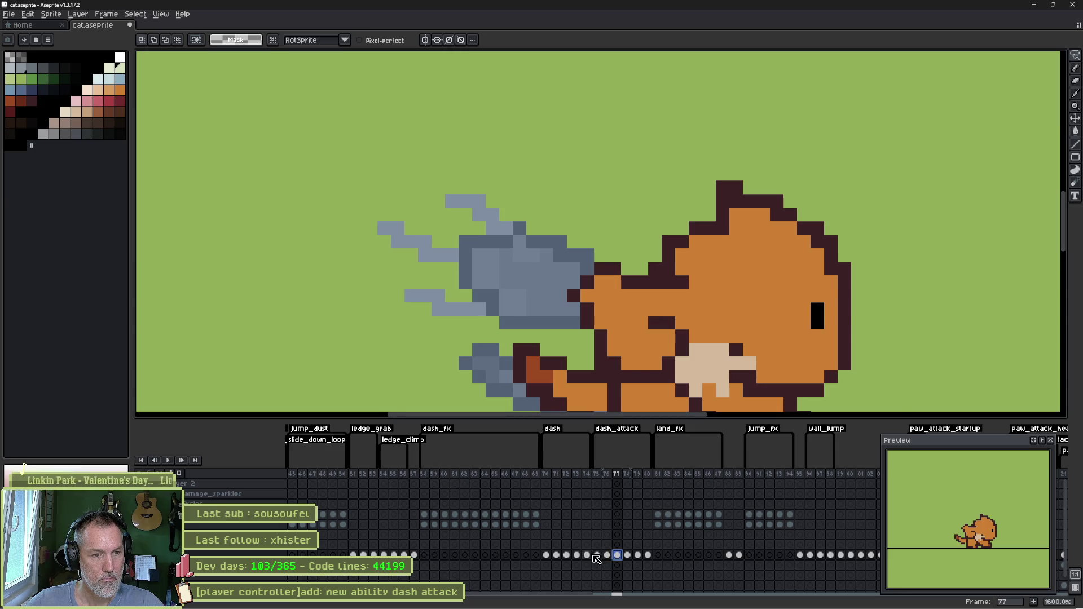
{"action": "left_click", "coordinate": [595, 555]}
{"action": "key", "text": "Return"}
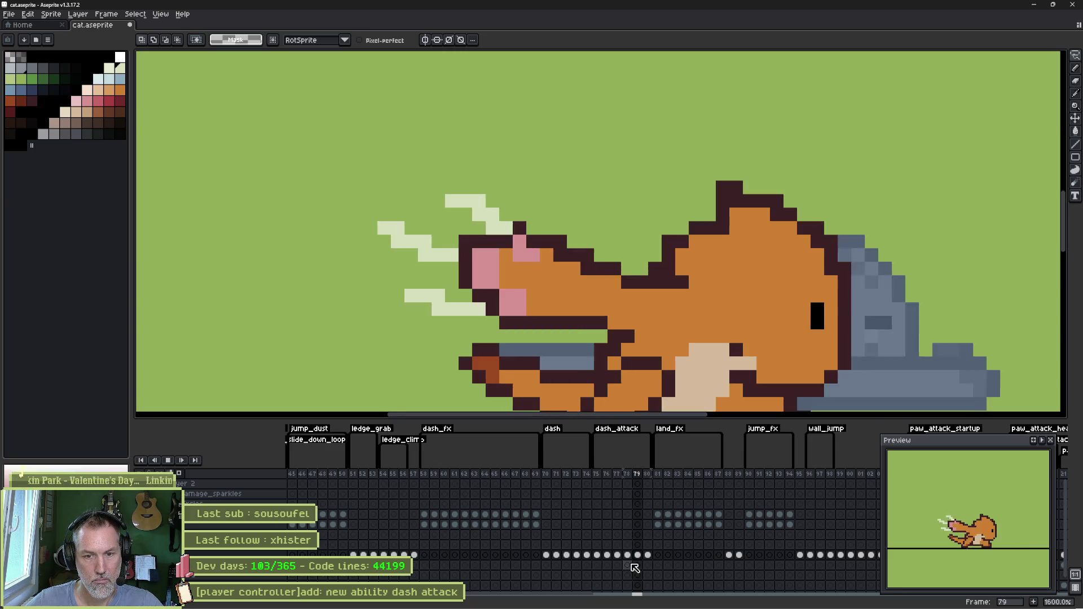
- Draw and refine pale speed streaks to the right of the cat's front
{"action": "key", "text": "b"}
{"action": "left_click_drag", "start_coordinate": [872, 297], "coordinate": [756, 252]}
{"action": "left_click_drag", "start_coordinate": [715, 293], "coordinate": [812, 314]}
{"action": "key", "text": "e"}
{"action": "left_click_drag", "start_coordinate": [715, 292], "coordinate": [756, 307]}
{"action": "key", "text": "b"}
{"action": "key", "text": "e"}
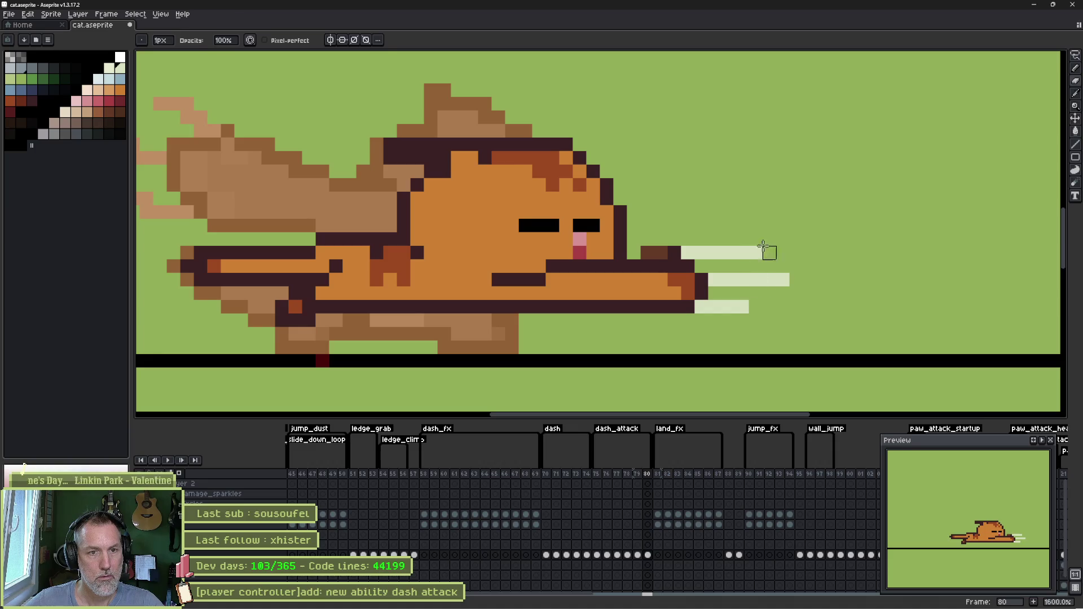
{"action": "key", "text": "b"}
{"action": "left_click", "coordinate": [768, 239]}
{"action": "left_click", "coordinate": [796, 266]}
{"action": "left_click", "coordinate": [755, 292]}
{"action": "left_click", "coordinate": [770, 293]}
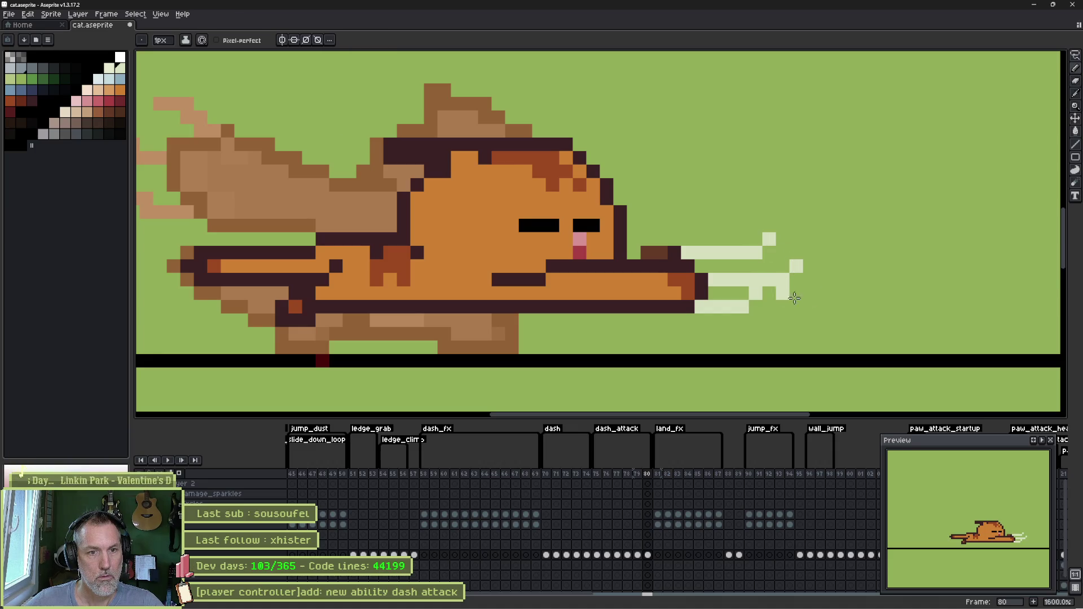
- Preview the animation with the new streaks and confirm the dash_attack tag properties
{"action": "key", "text": "Return"}
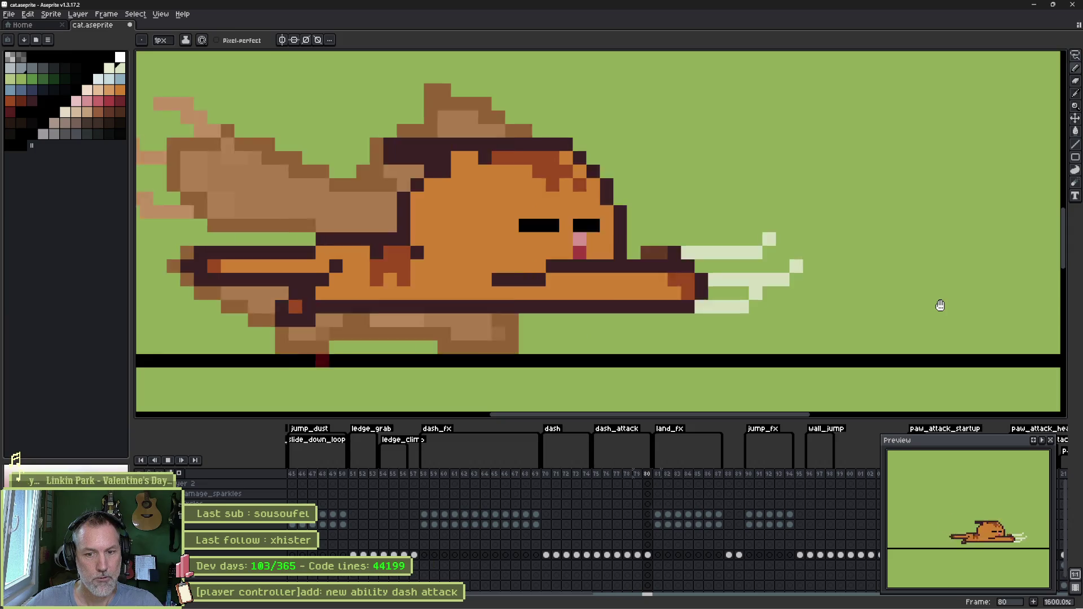
{"action": "key", "text": "Return"}
{"action": "key", "text": "i"}
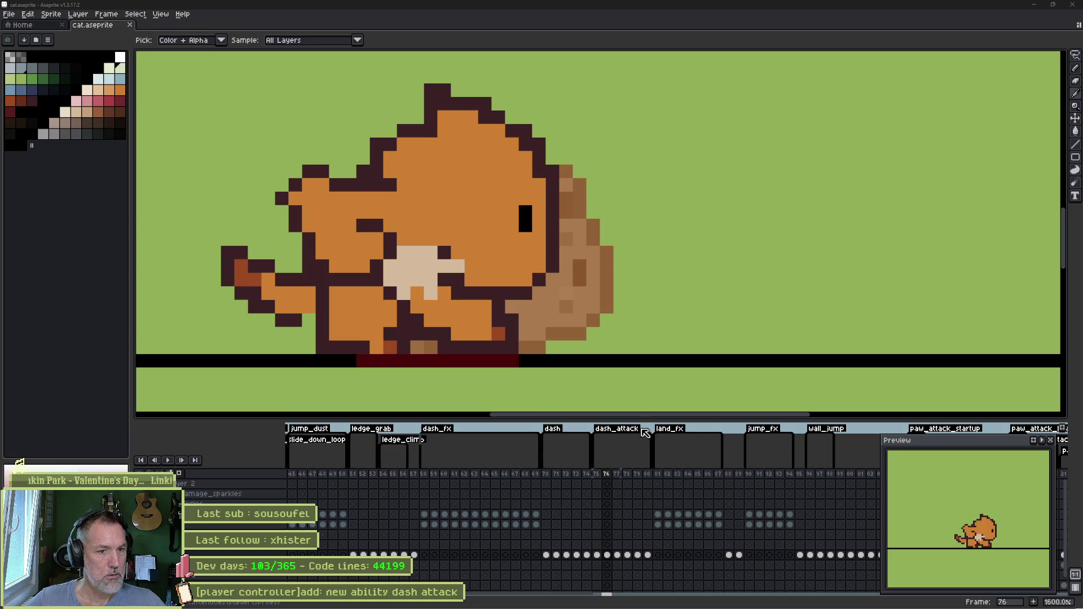
{"action": "double_click", "coordinate": [616, 429]}
{"action": "left_click", "coordinate": [544, 381]}
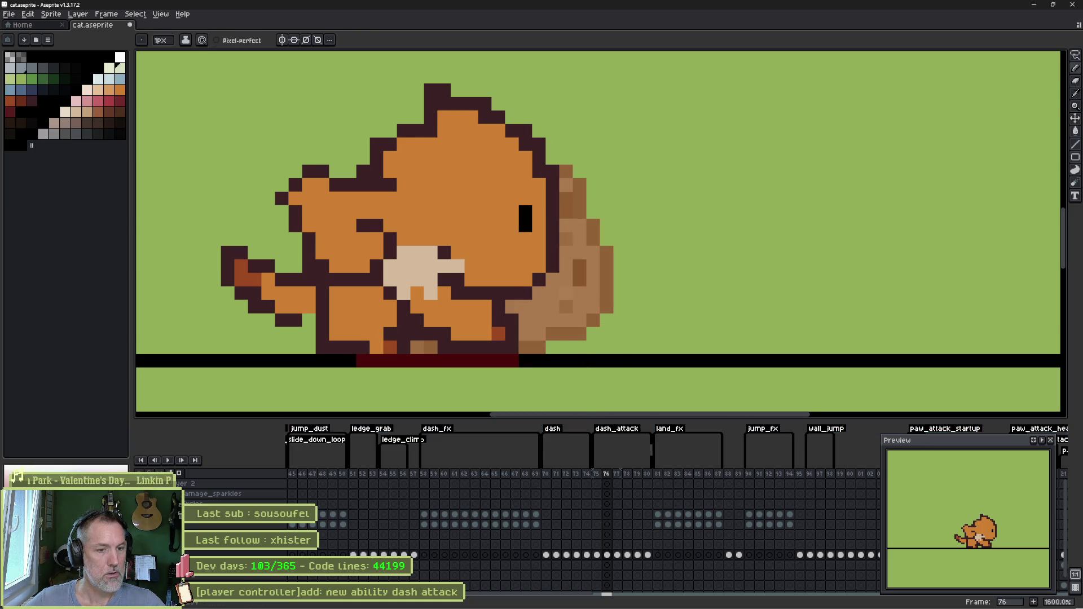
{"action": "left_click", "coordinate": [616, 599]}
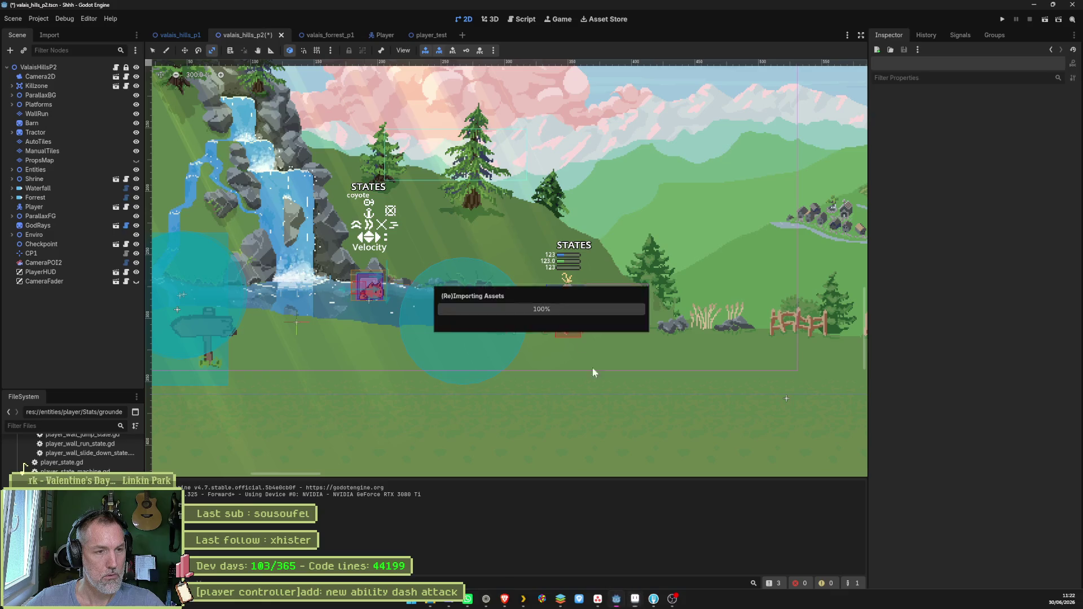
- Select the CatSprite node in the Player scene and save to reimport the sprite
{"action": "left_click", "coordinate": [374, 35]}
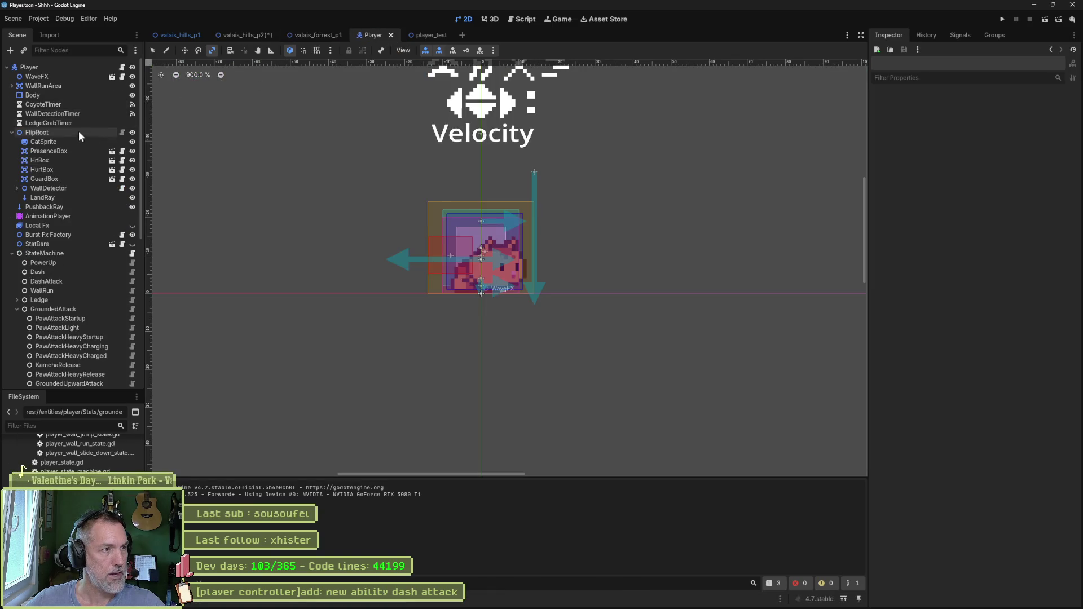
{"action": "left_click", "coordinate": [44, 141]}
{"action": "scroll", "scroll_direction": "down", "scroll_amount": 3}
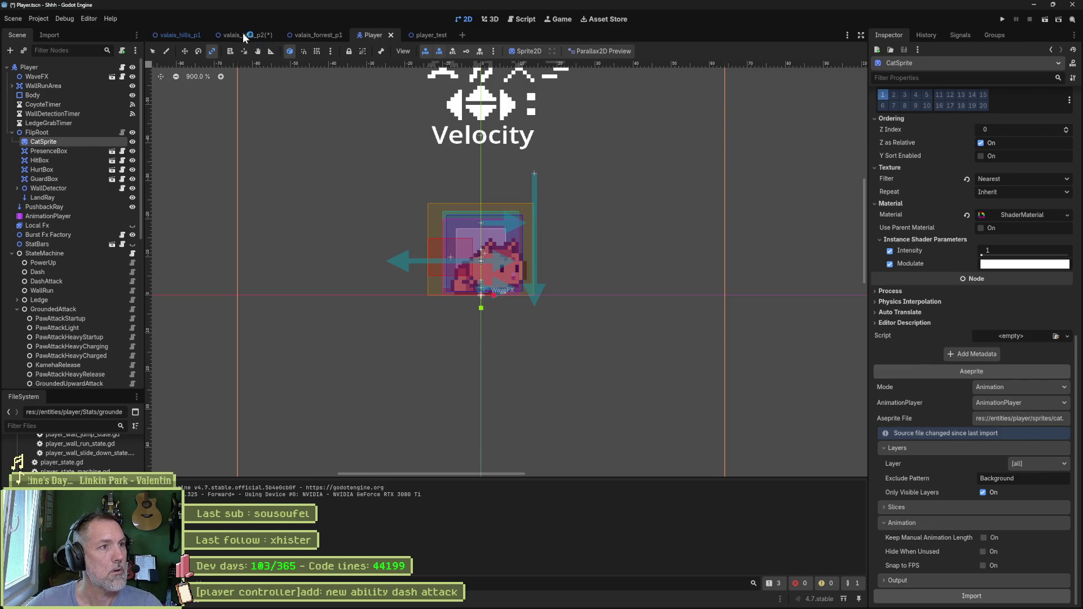
{"action": "key", "text": "ctrl+s"}
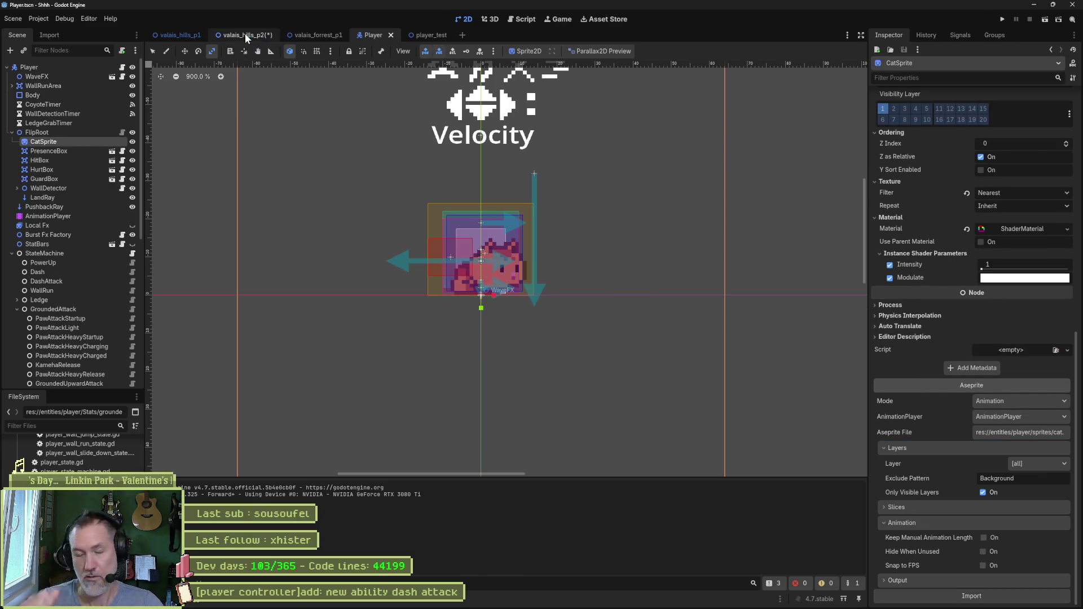
- Playtest the valais_hills_p2 level twice with F6, checking the Debug menu between runs
{"action": "left_click", "coordinate": [245, 32]}
{"action": "key", "text": "F6"}
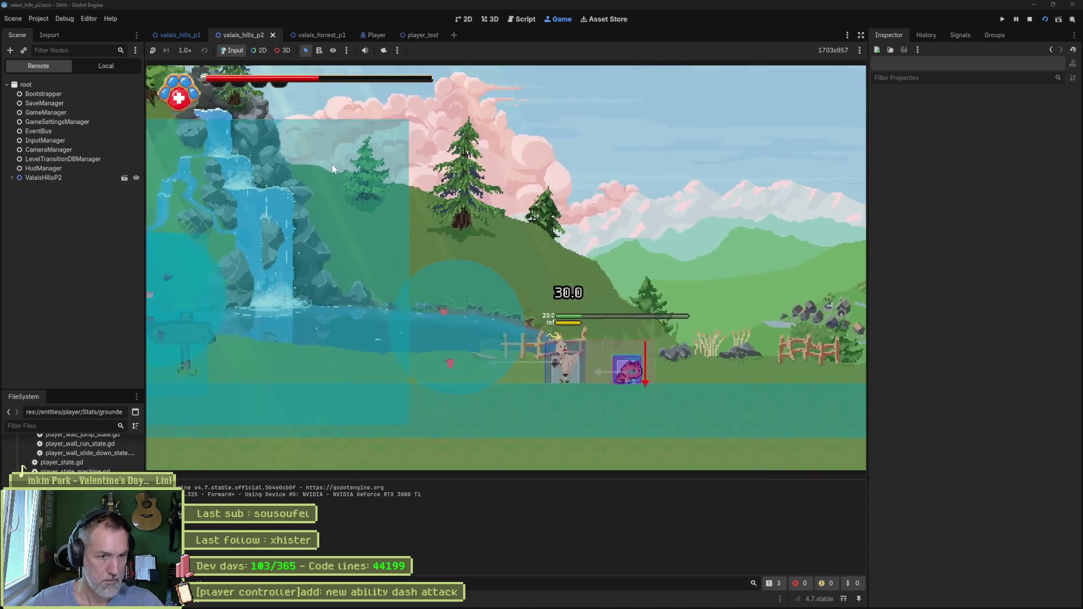
{"action": "key", "text": "F8"}
{"action": "left_click", "coordinate": [71, 18]}
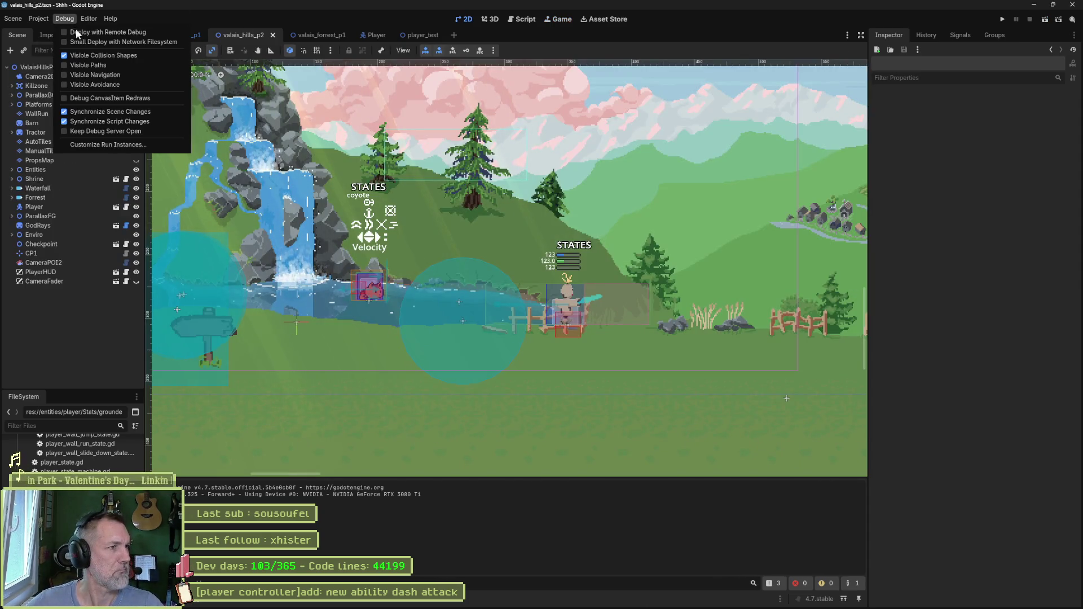
{"action": "key", "text": "F6"}
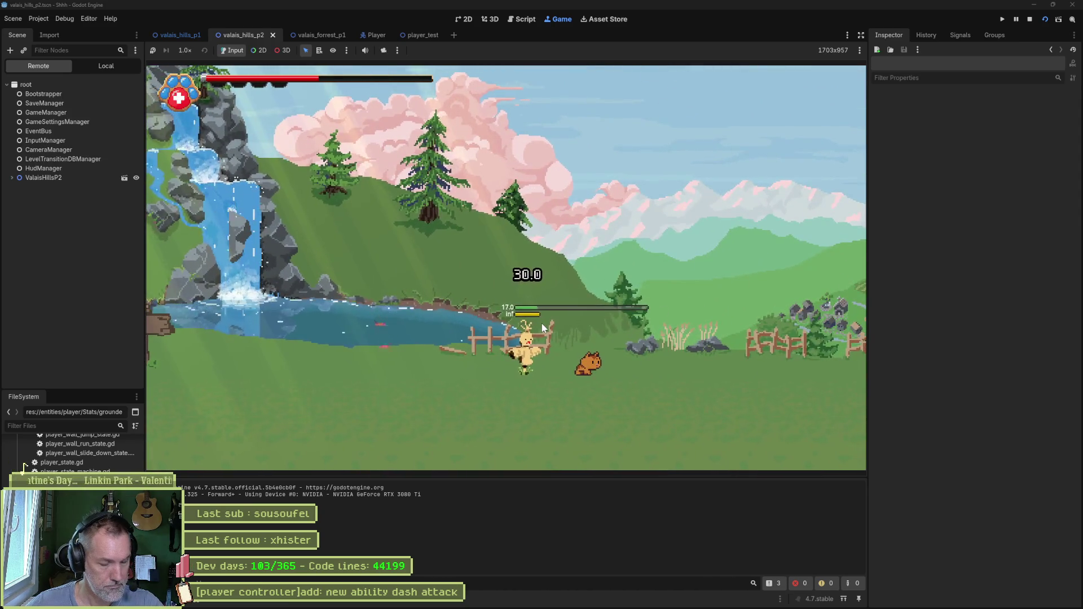
{"action": "key", "text": "F8"}
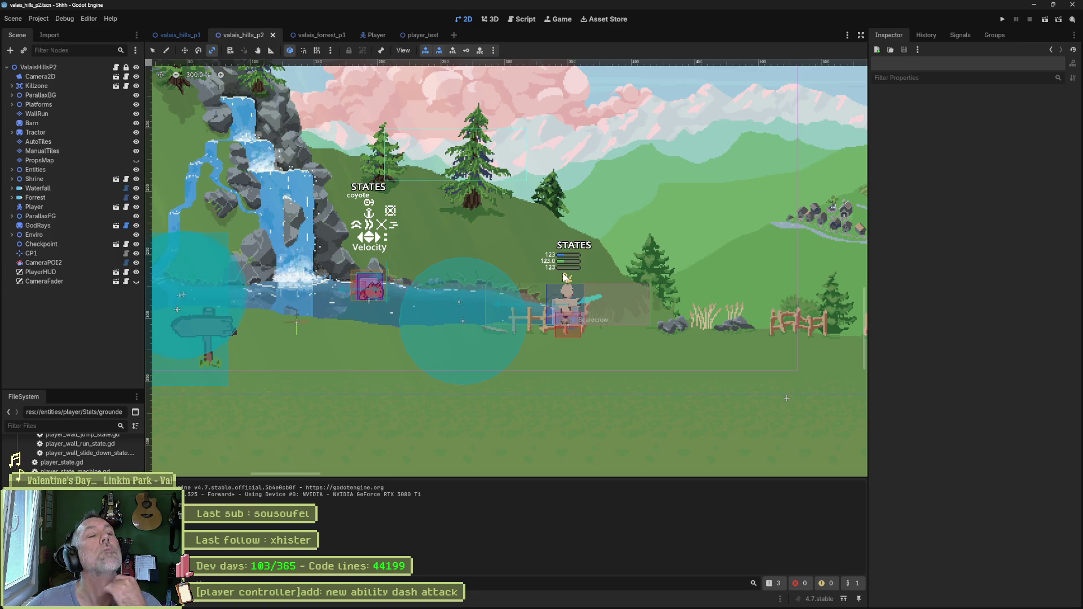
{"action": "left_click", "coordinate": [524, 19]}
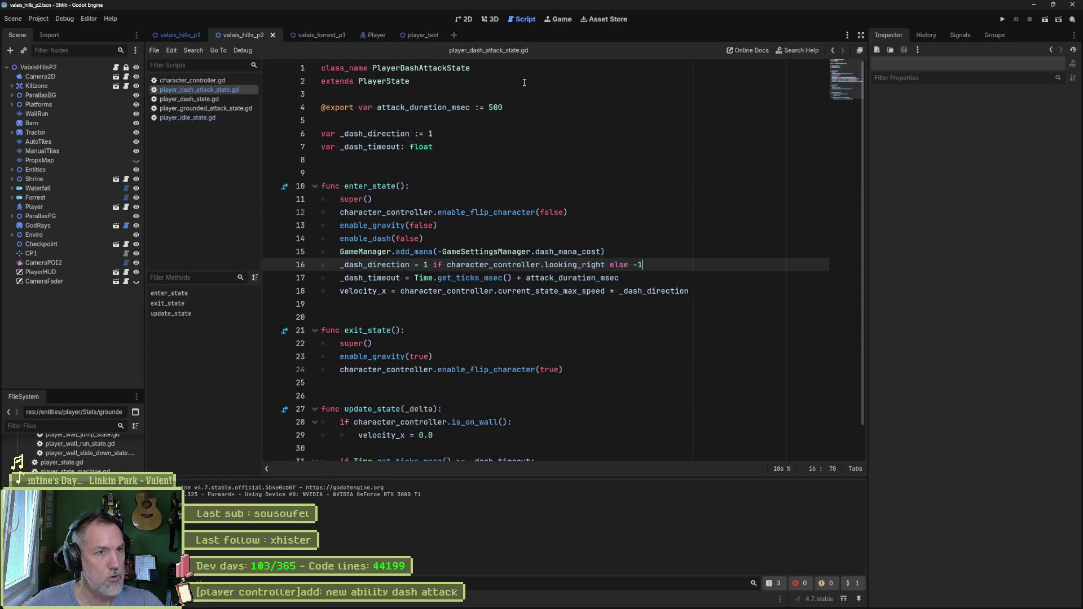
- Delete the _dash_timeout and velocity_x lines from the dash attack script
{"action": "key", "text": "Down"}
{"action": "key", "text": "Down"}
{"action": "key", "text": "Down"}
{"action": "scroll", "scroll_direction": "down", "scroll_amount": 3}
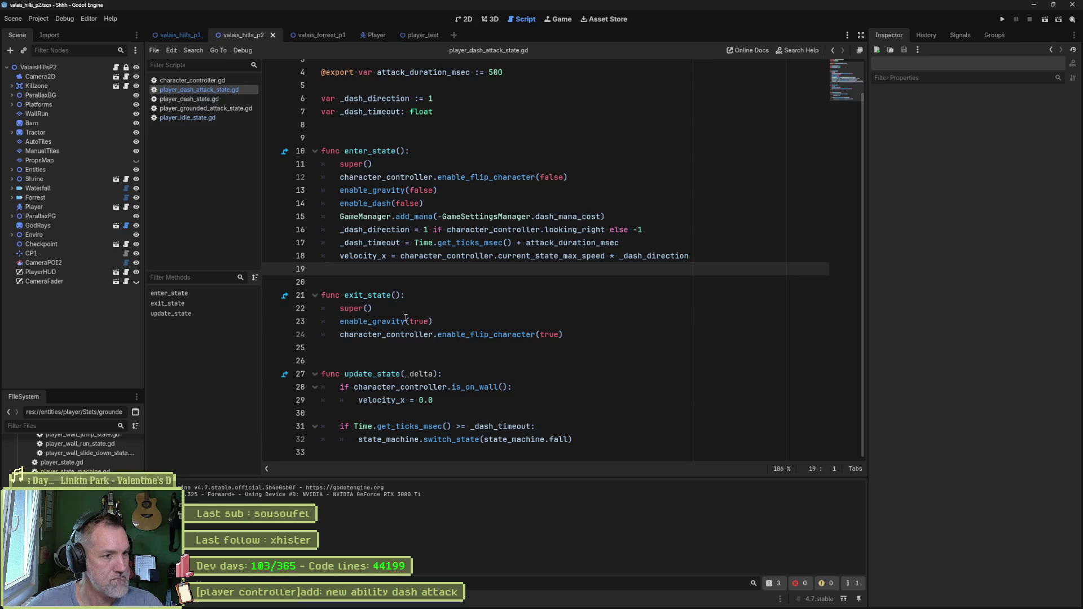
{"action": "left_click", "coordinate": [420, 260]}
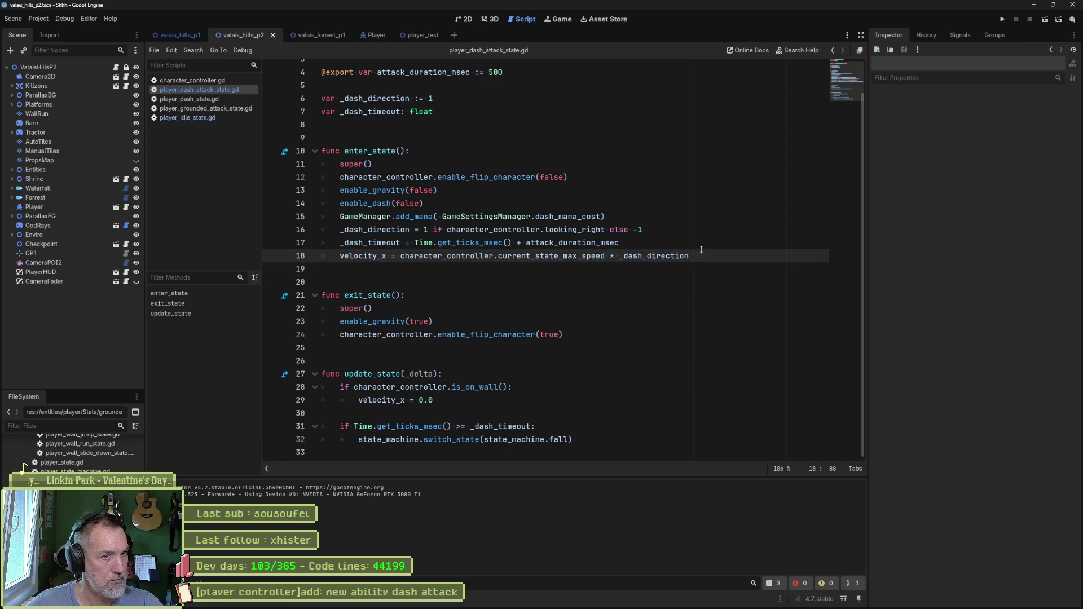
{"action": "left_click_drag", "start_coordinate": [701, 252], "coordinate": [702, 243]}
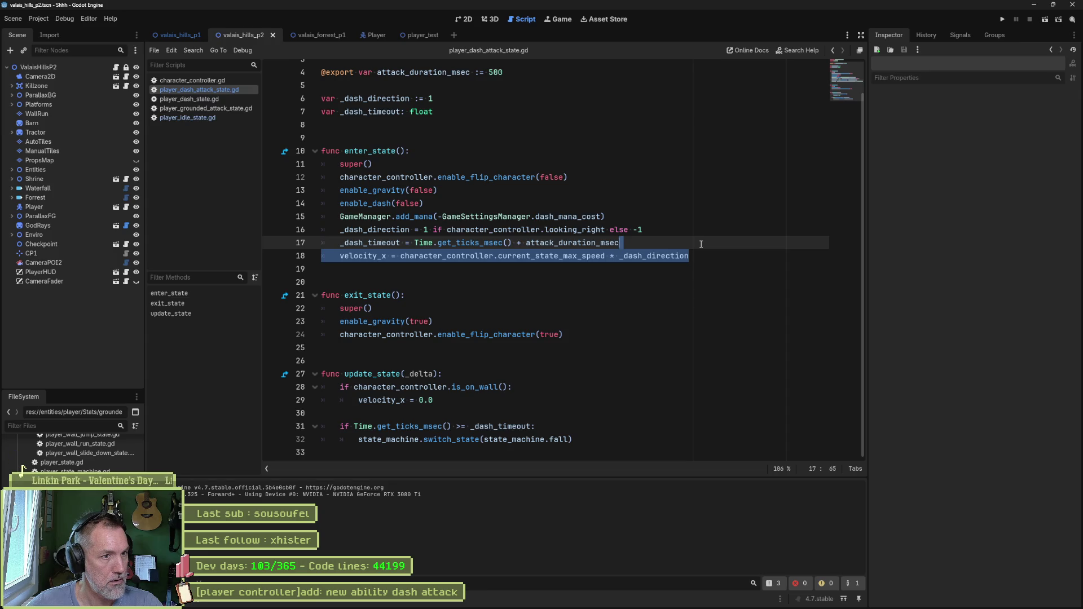
{"action": "left_click_drag", "start_coordinate": [700, 242], "coordinate": [697, 231]}
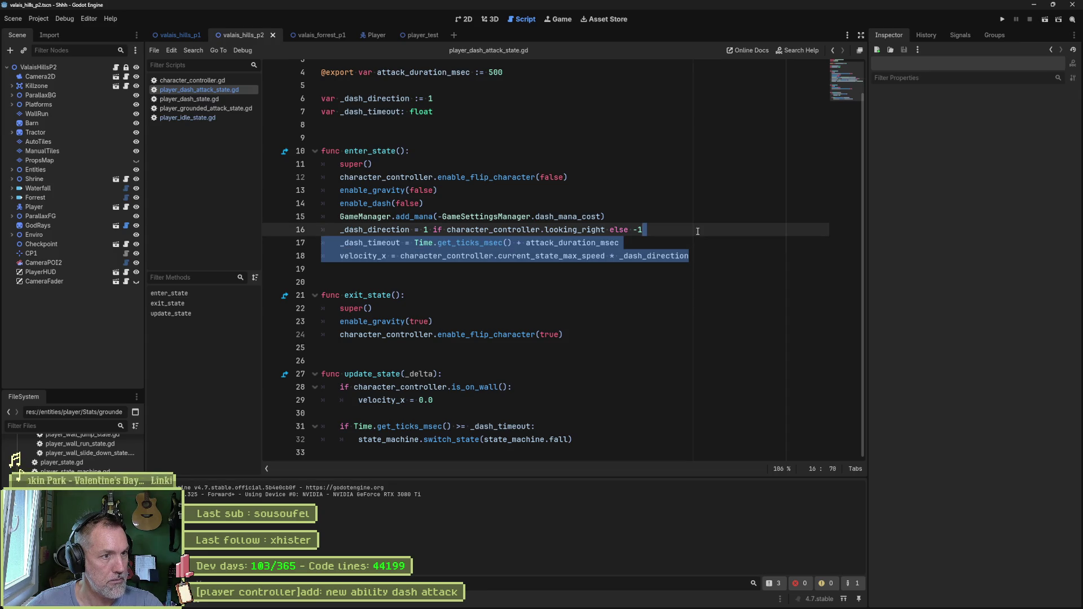
{"action": "key", "text": "BackSpace"}
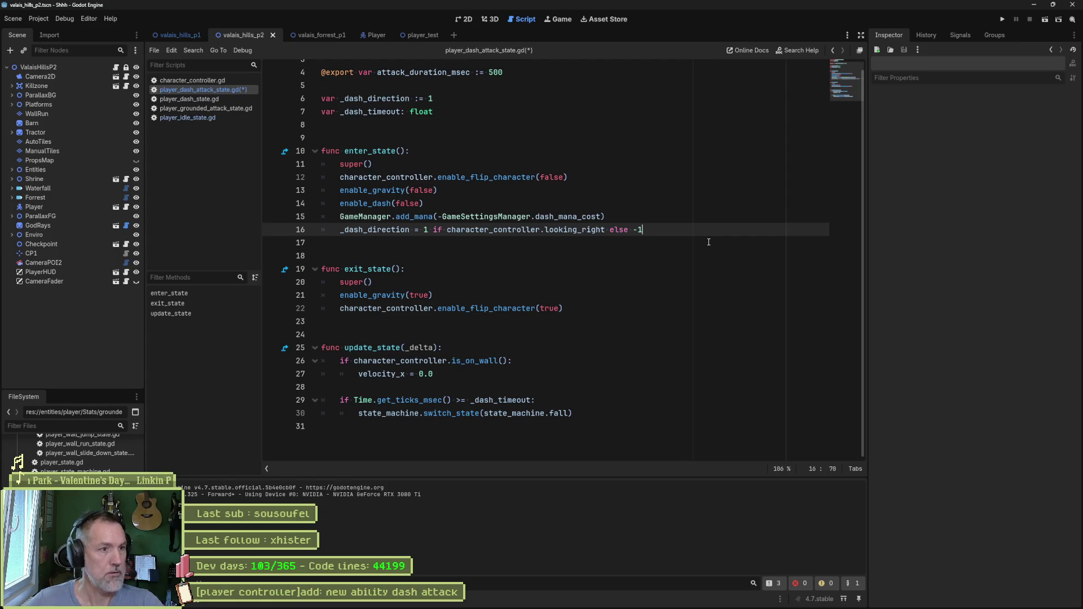
- Append a 'func move() -> void:' declaration, removing the stray L, with a blank line above
{"action": "key", "text": "Down"}
{"action": "key", "text": "Down"}
{"action": "key", "text": "Down"}
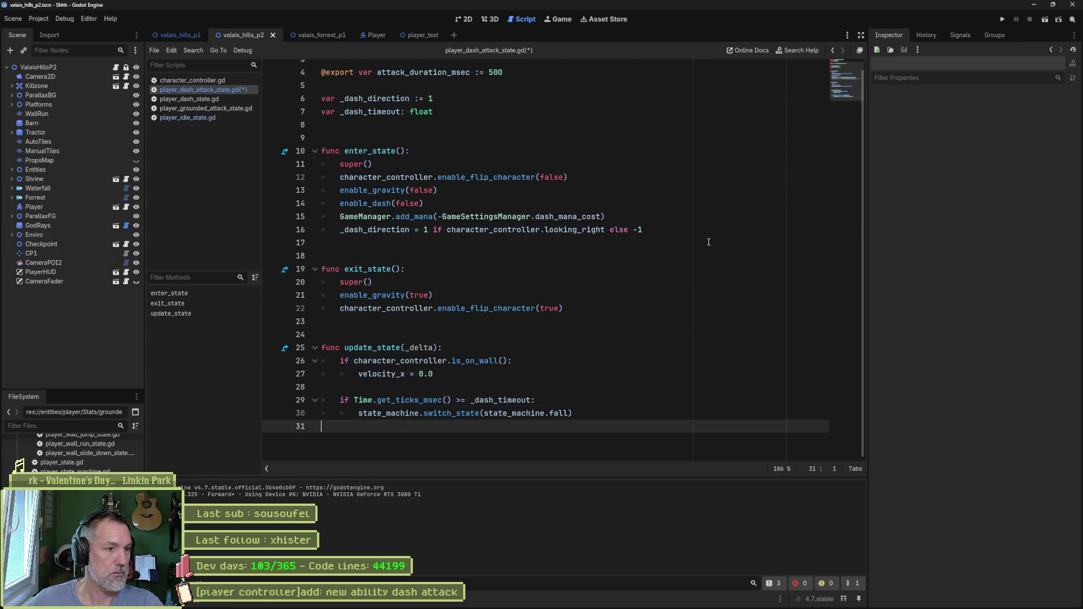
{"action": "key", "text": "Return"}
{"action": "type", "text": "func "}
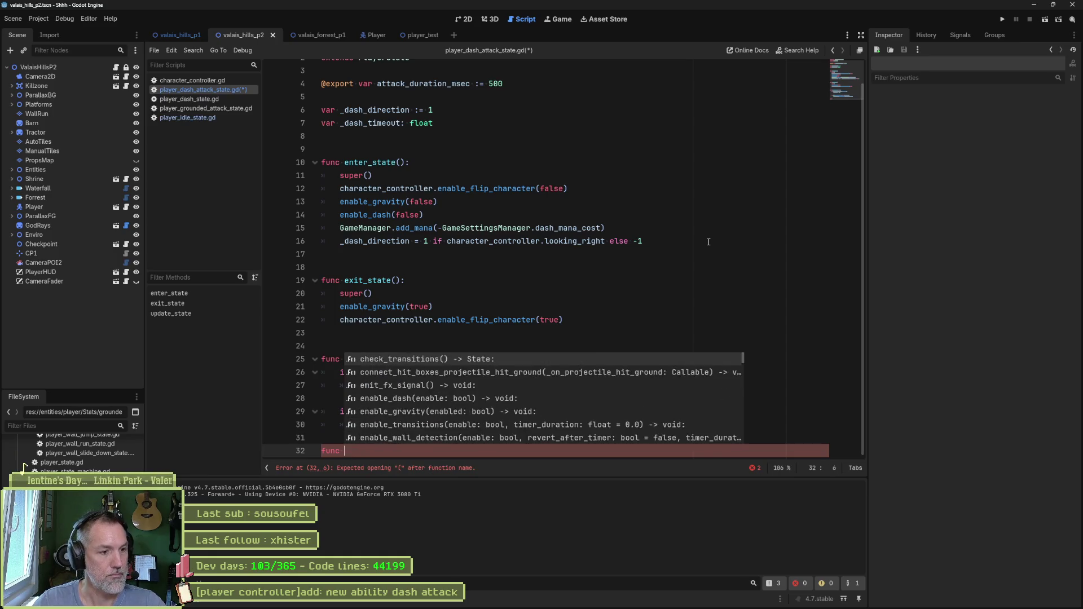
{"action": "type", "text": "move() -> voi"}
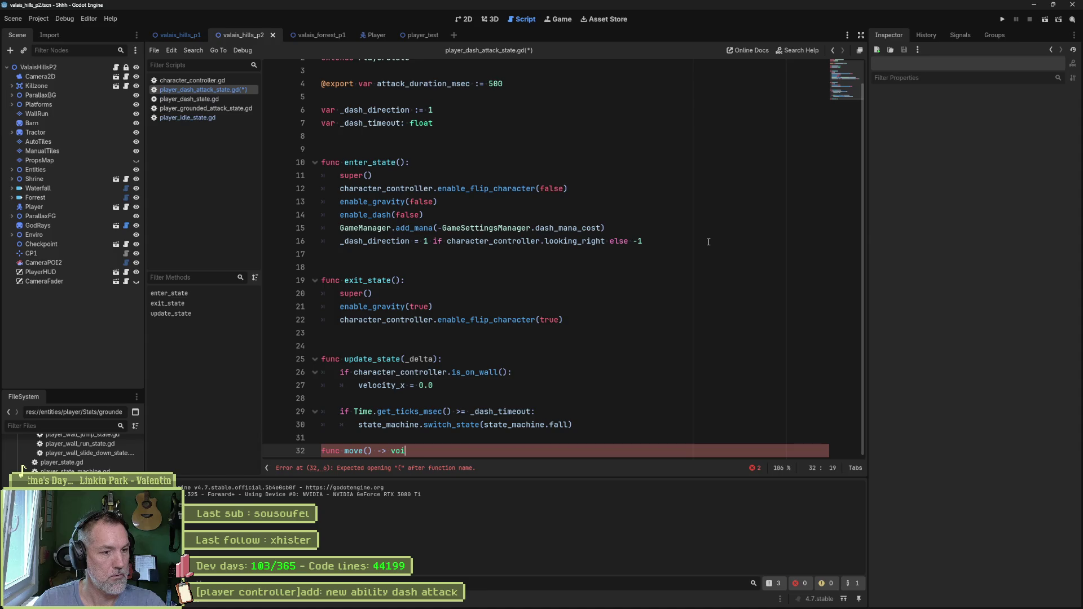
{"action": "type", "text": "dL:"}
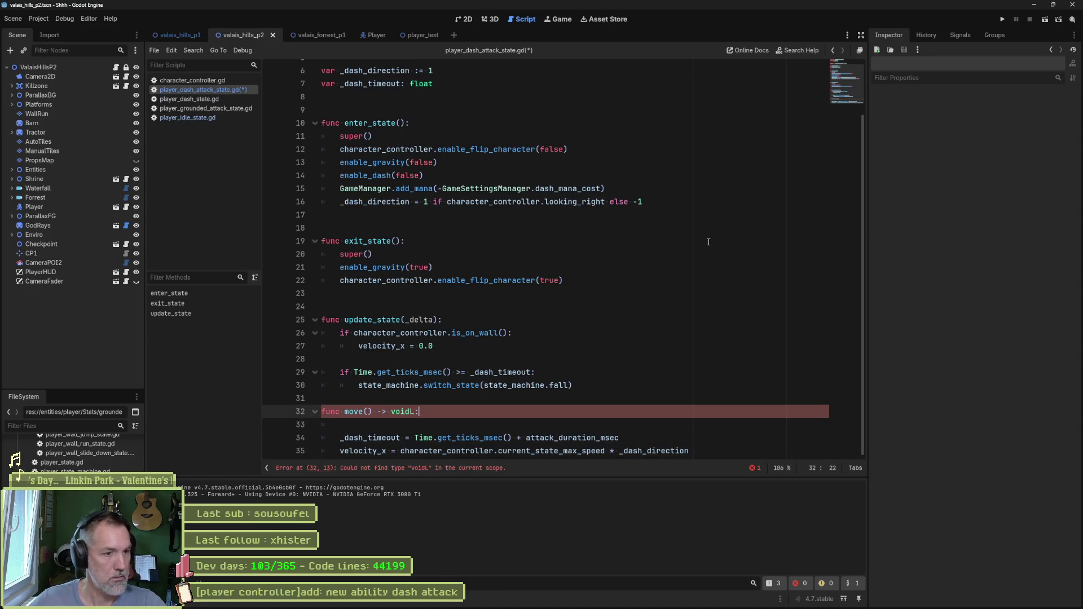
{"action": "key", "text": "ctrl+z"}
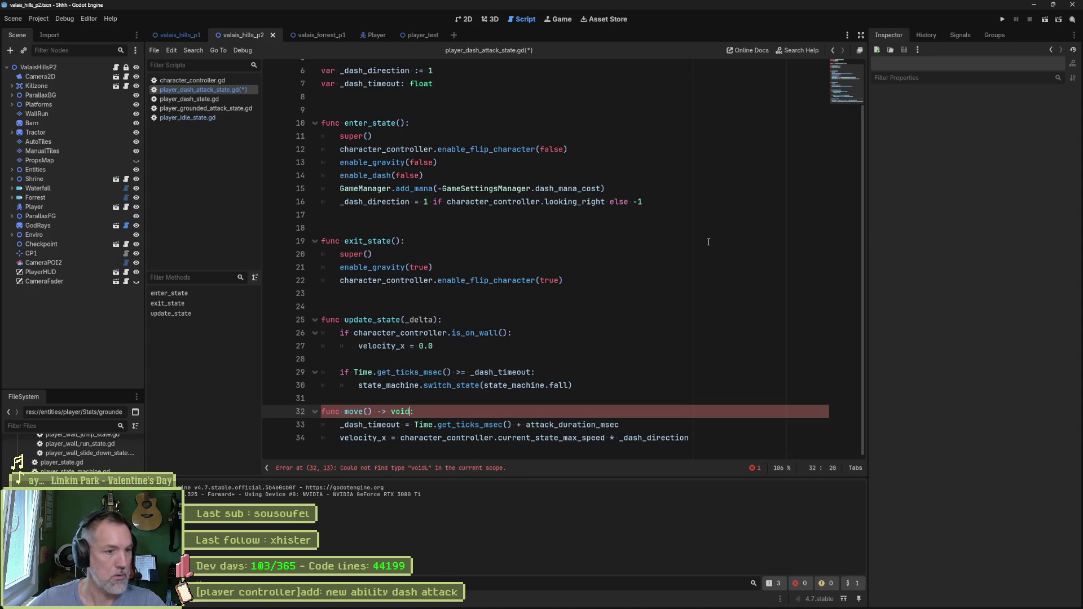
{"action": "left_click", "coordinate": [480, 419]}
{"action": "key", "text": "Return"}
{"action": "scroll", "scroll_direction": "down", "scroll_amount": 3}
{"action": "type", "text": "# called via animation player"}
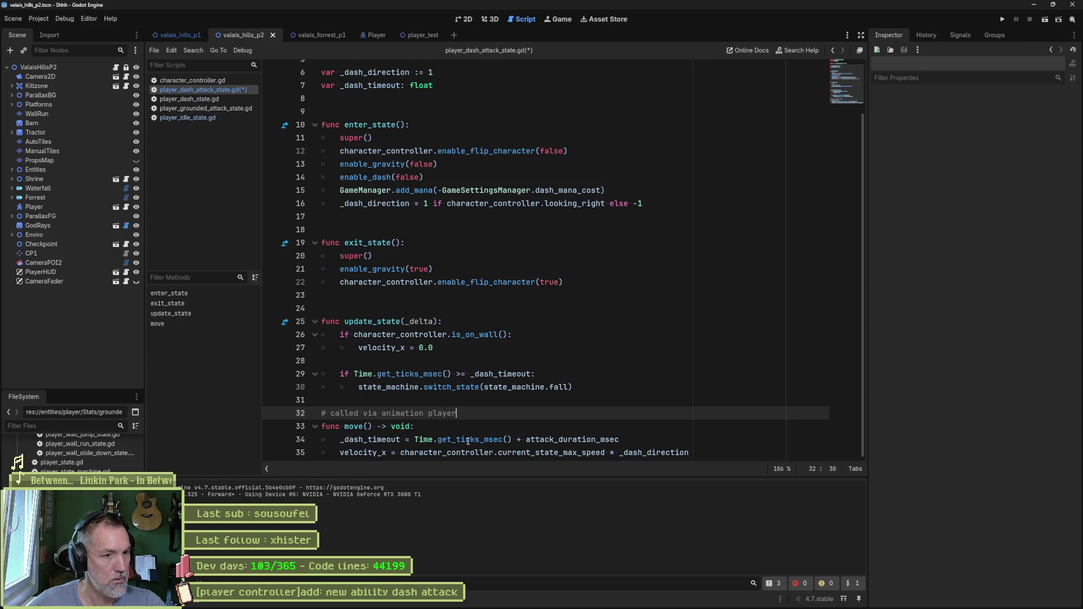
{"action": "left_click_drag", "start_coordinate": [620, 439], "coordinate": [647, 424]}
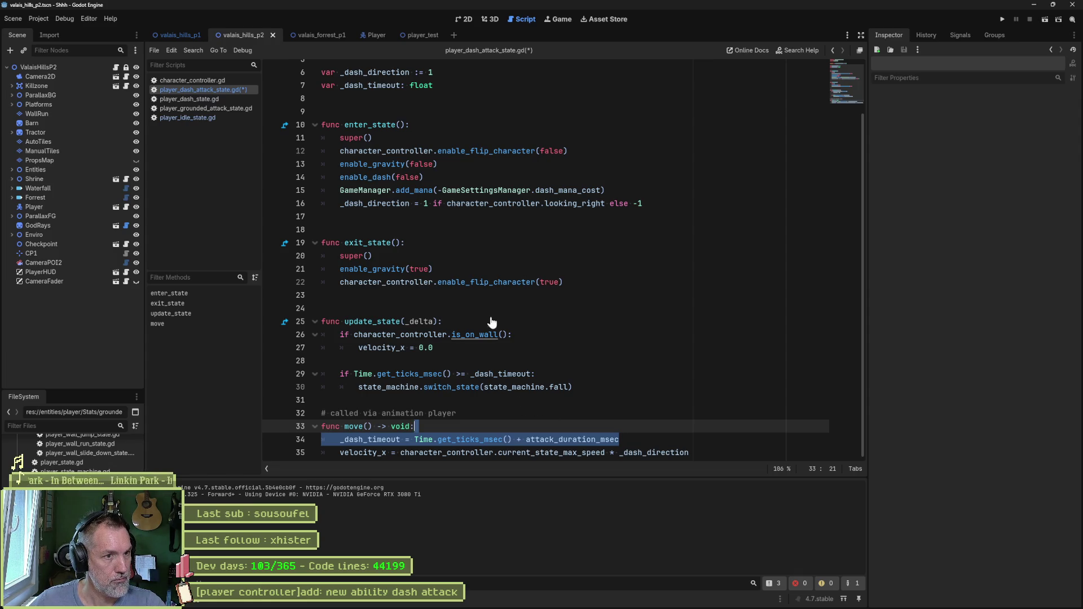
- Add 'velocity_x = 0.0' after the dash direction line in enter_state and save
{"action": "left_click", "coordinate": [668, 202]}
{"action": "type", "text": "vel"}
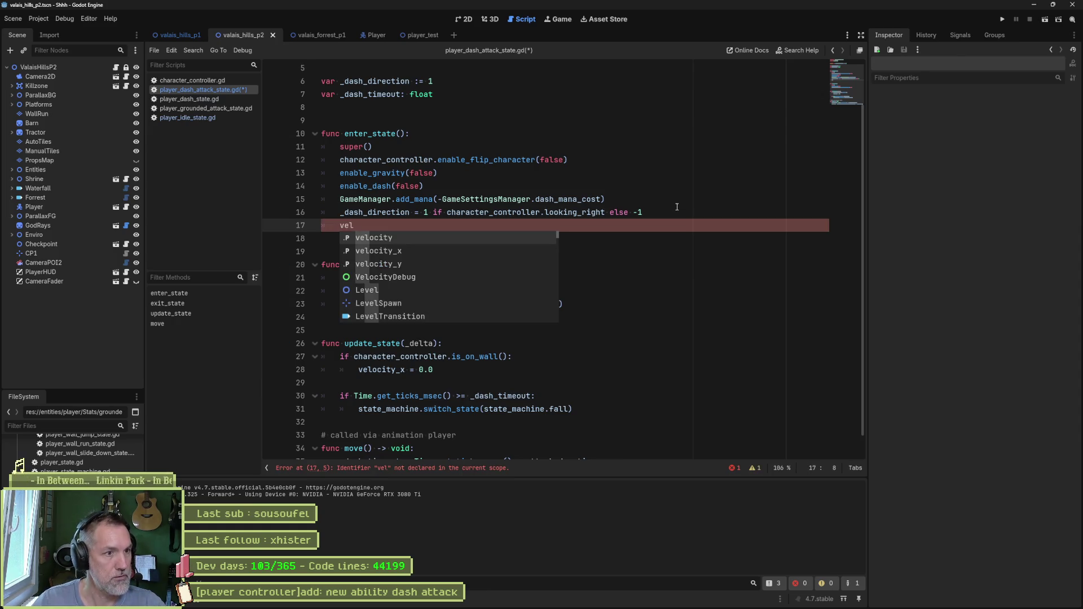
{"action": "key", "text": "Down"}
{"action": "key", "text": "Return"}
{"action": "type", "text": "= 0.0"}
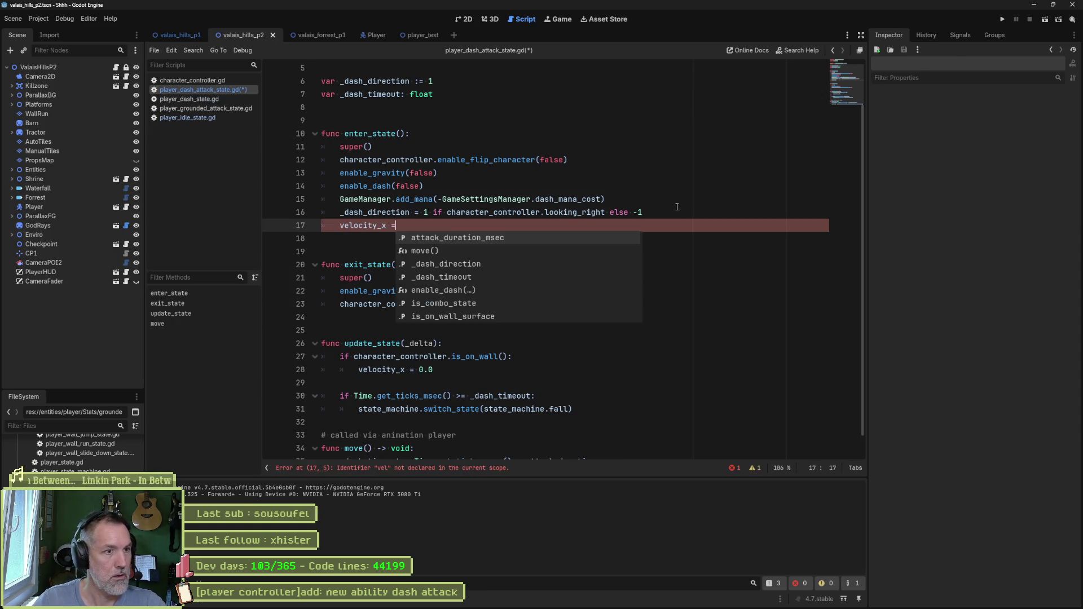
{"action": "key", "text": "ctrl+s"}
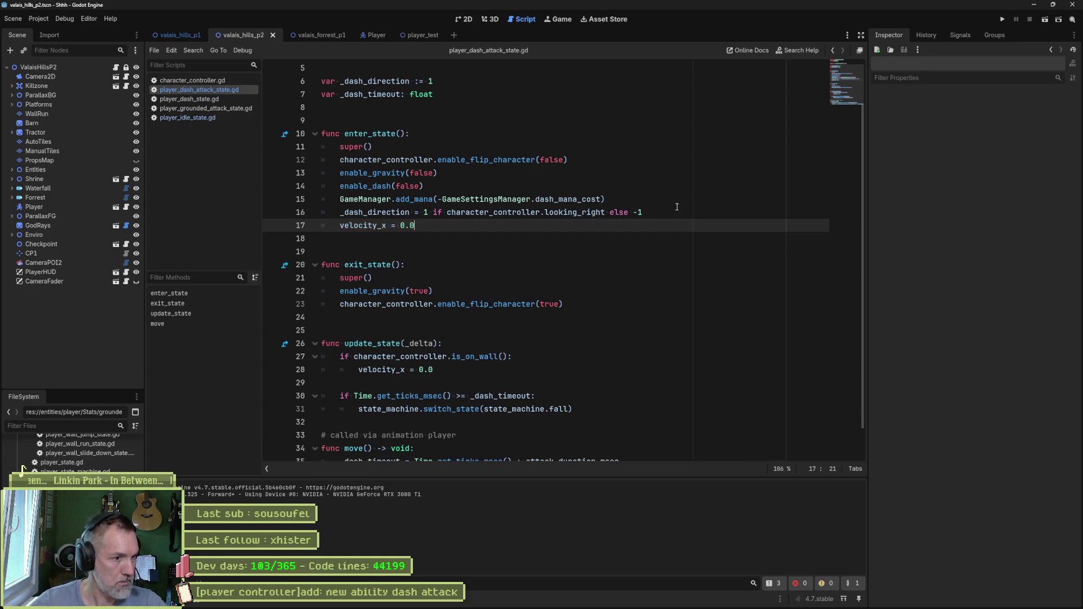
{"action": "scroll", "scroll_direction": "down", "scroll_amount": 3}
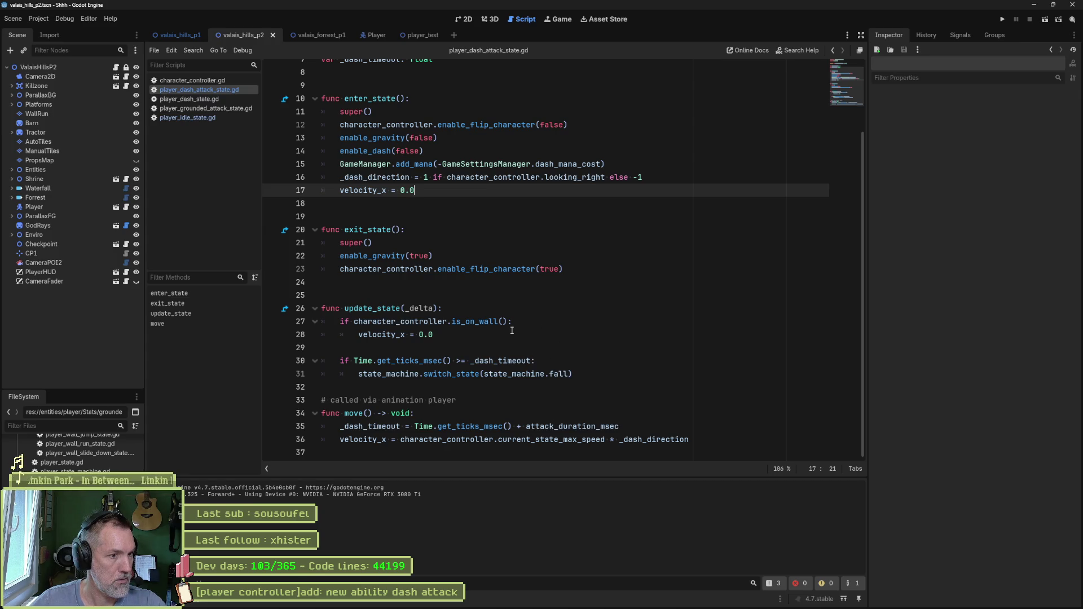
{"action": "left_click", "coordinate": [374, 39]}
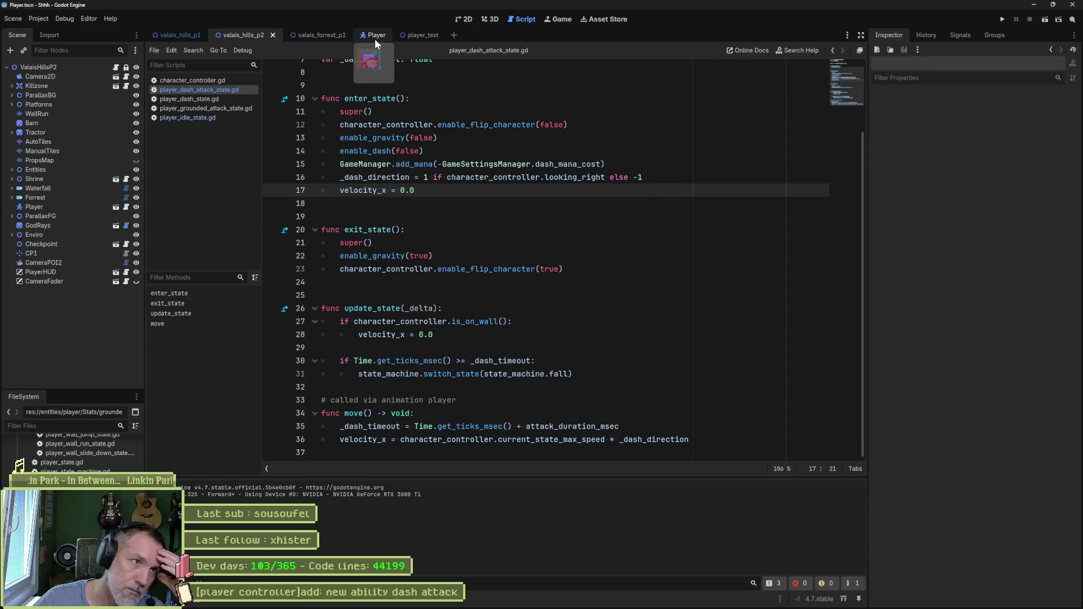
- Add a Call Method Track targeting the DashAttack node to the AnimationPlayer
{"action": "left_click", "coordinate": [79, 216]}
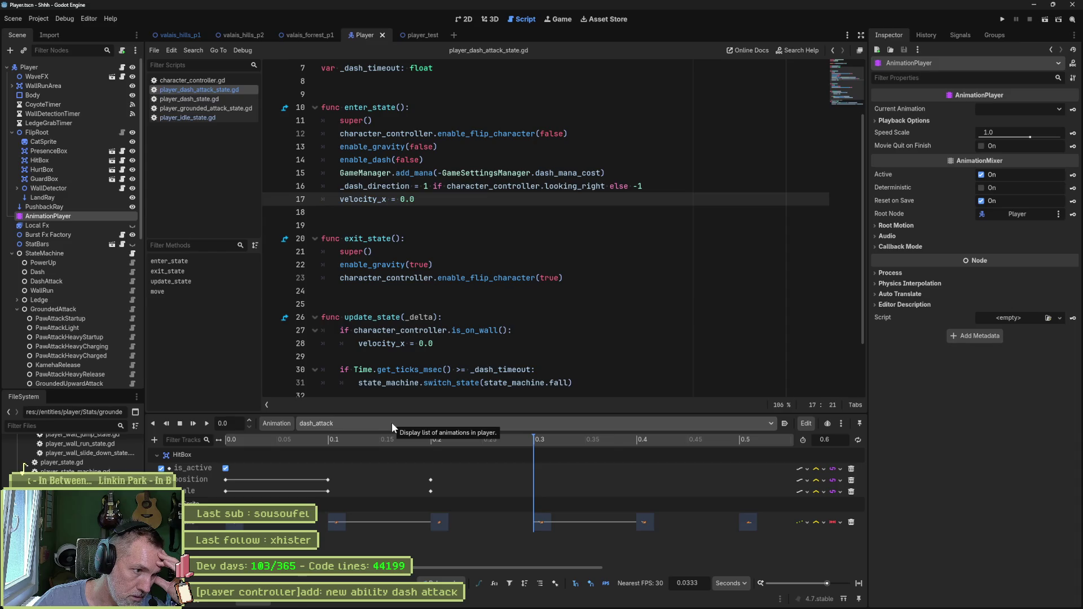
{"action": "left_click", "coordinate": [154, 440]}
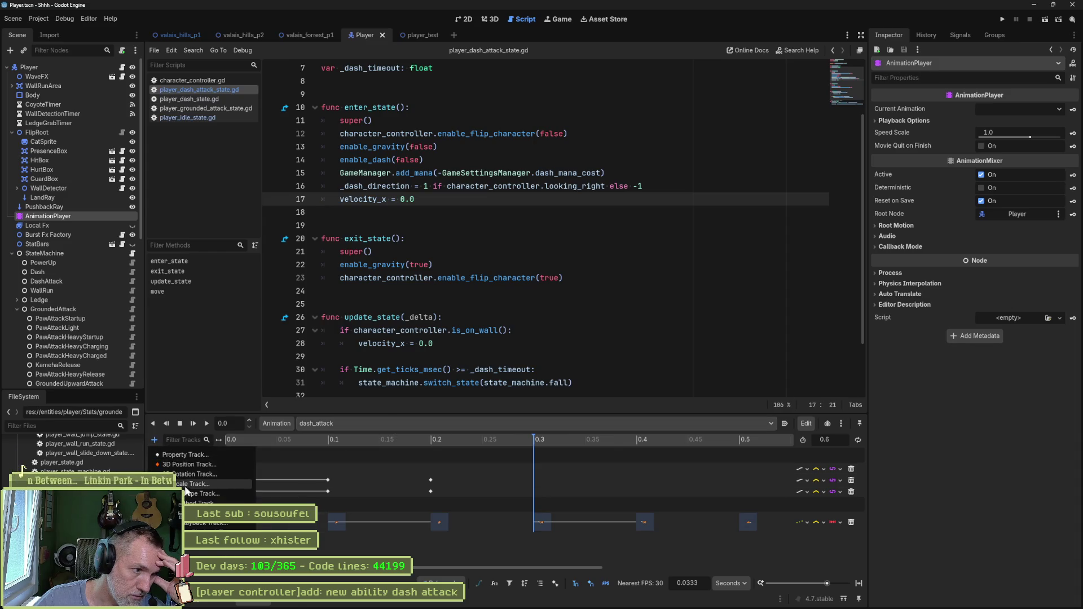
{"action": "left_click", "coordinate": [203, 503]}
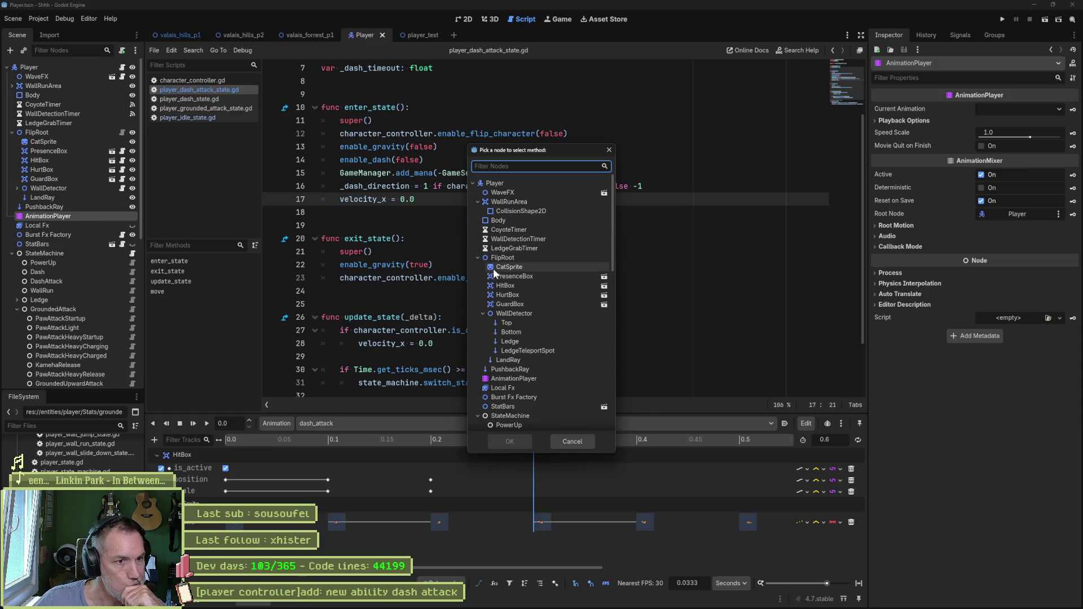
{"action": "left_click", "coordinate": [477, 257]}
{"action": "left_click", "coordinate": [507, 341]}
{"action": "left_click", "coordinate": [510, 441]}
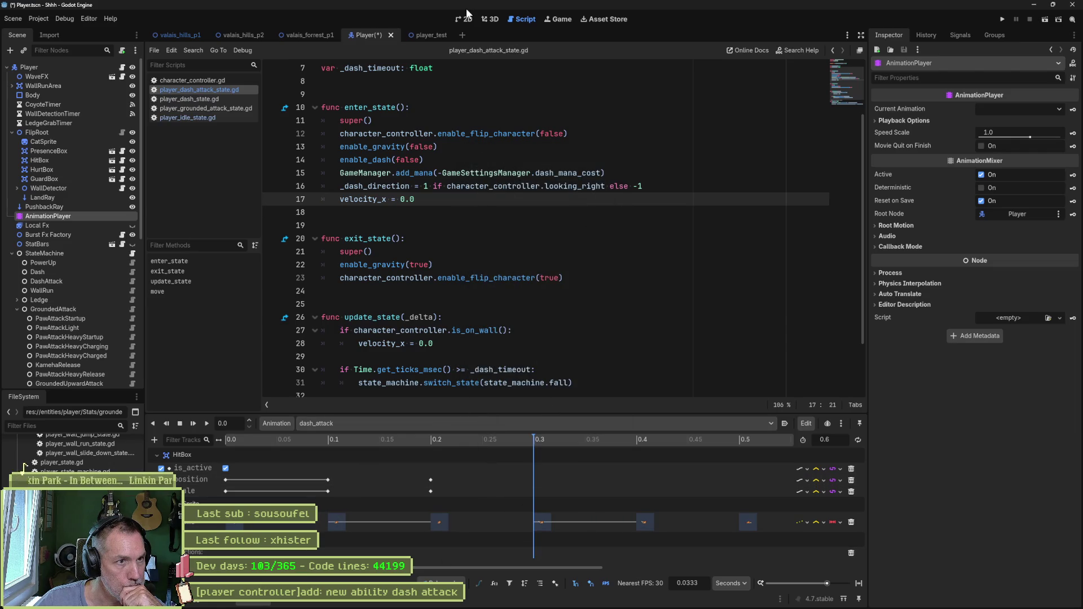
- Insert a move() key at 0.4 s on the dash_attack method track and save the Player scene
{"action": "left_click", "coordinate": [464, 18]}
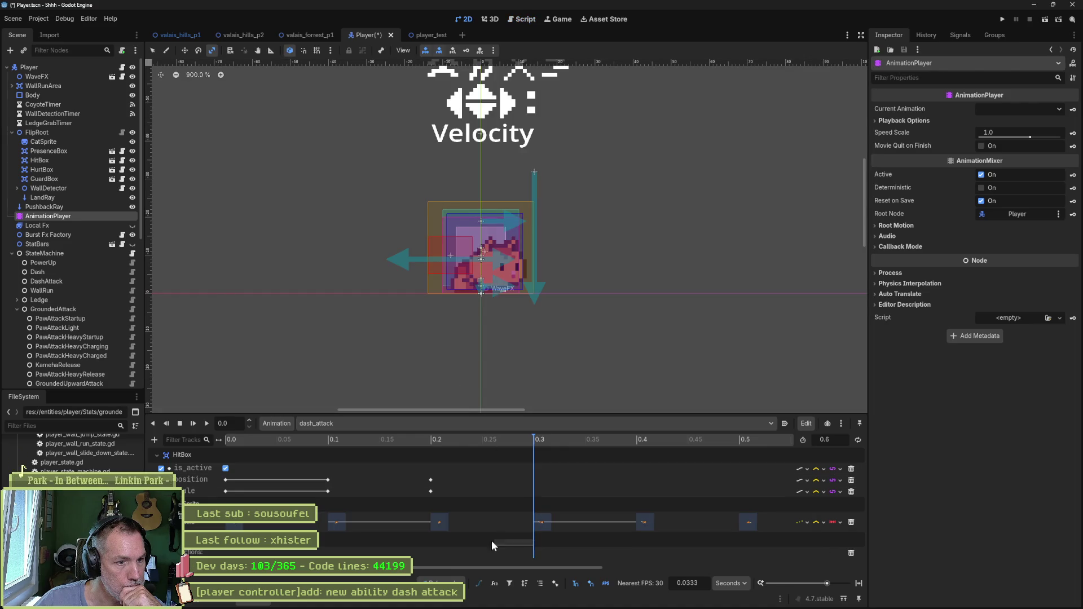
{"action": "left_click_drag", "start_coordinate": [526, 436], "coordinate": [635, 448]}
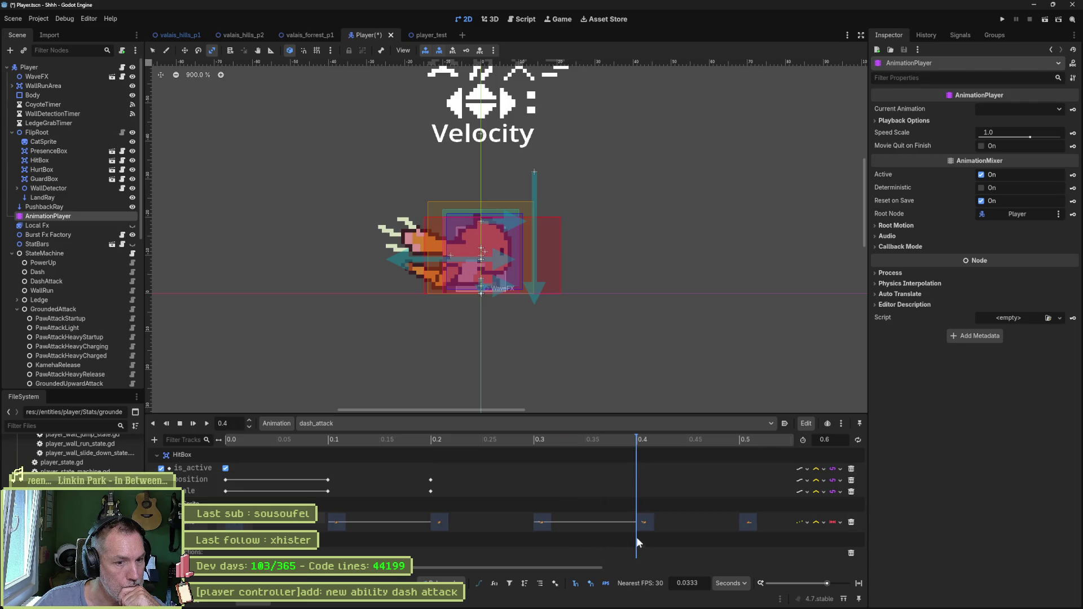
{"action": "right_click", "coordinate": [635, 553]}
{"action": "left_click", "coordinate": [643, 560]}
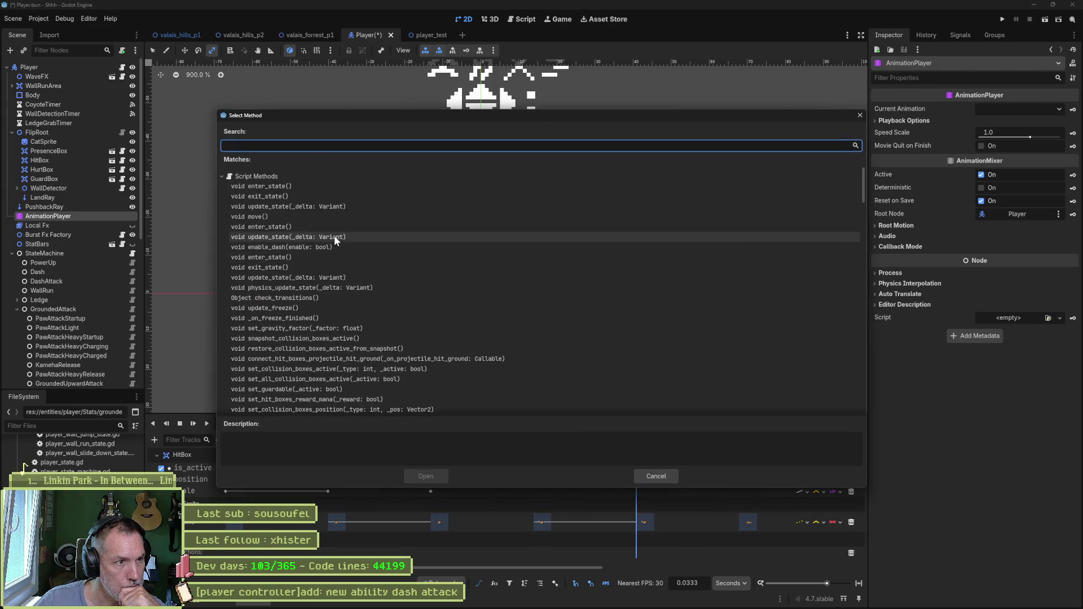
{"action": "left_click", "coordinate": [316, 218]}
{"action": "left_click", "coordinate": [446, 474]}
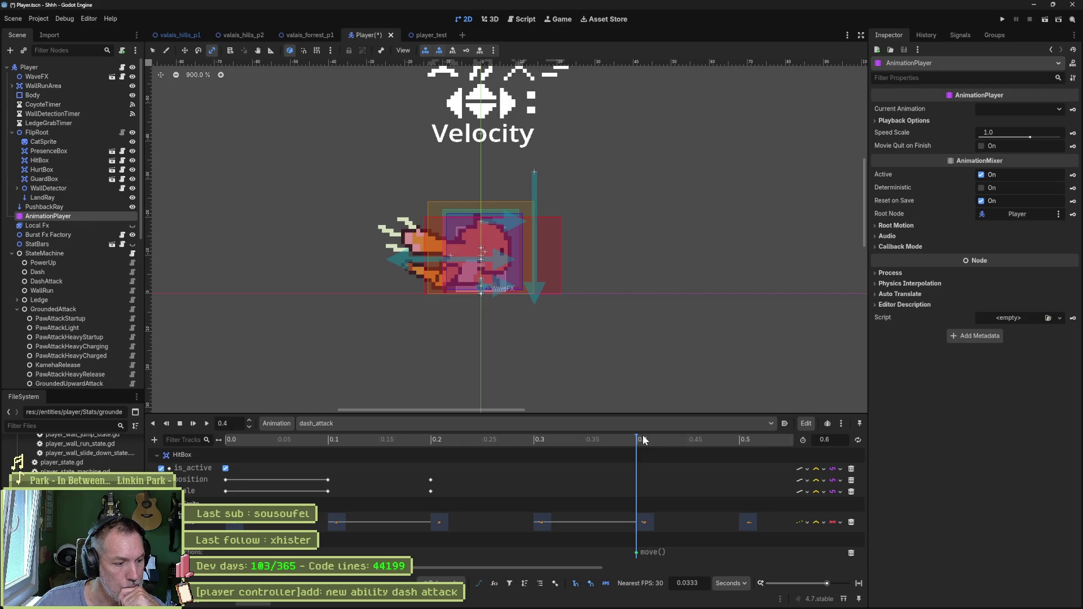
{"action": "key", "text": "ctrl+s"}
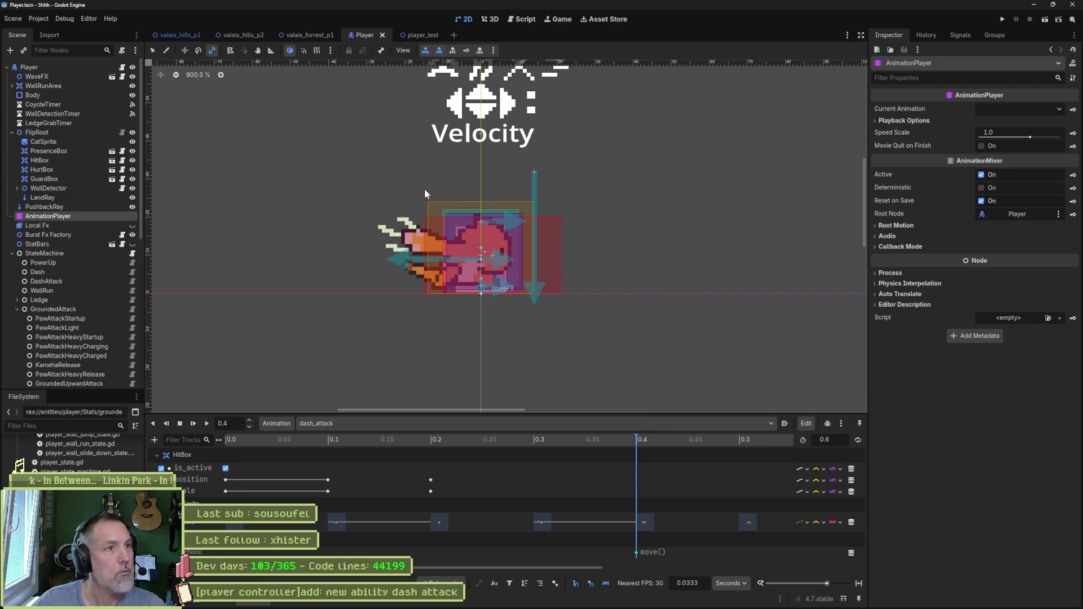
{"action": "left_click", "coordinate": [243, 35]}
- Run the game to test the dash attack, stop it, and return to player_dash_attack_state.gd
{"action": "key", "text": "F6"}
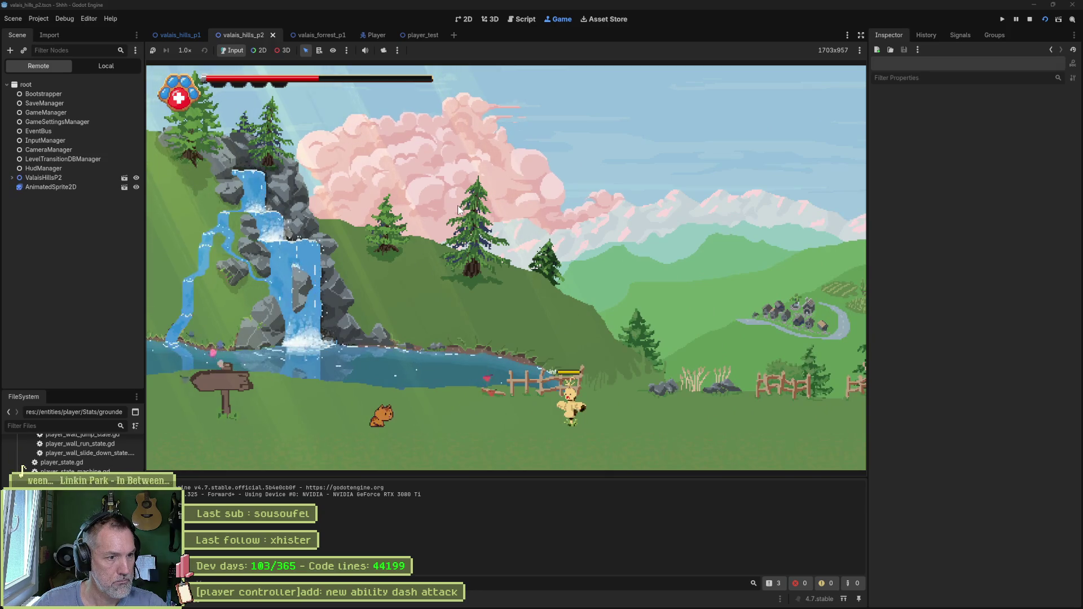
{"action": "key", "text": "F8"}
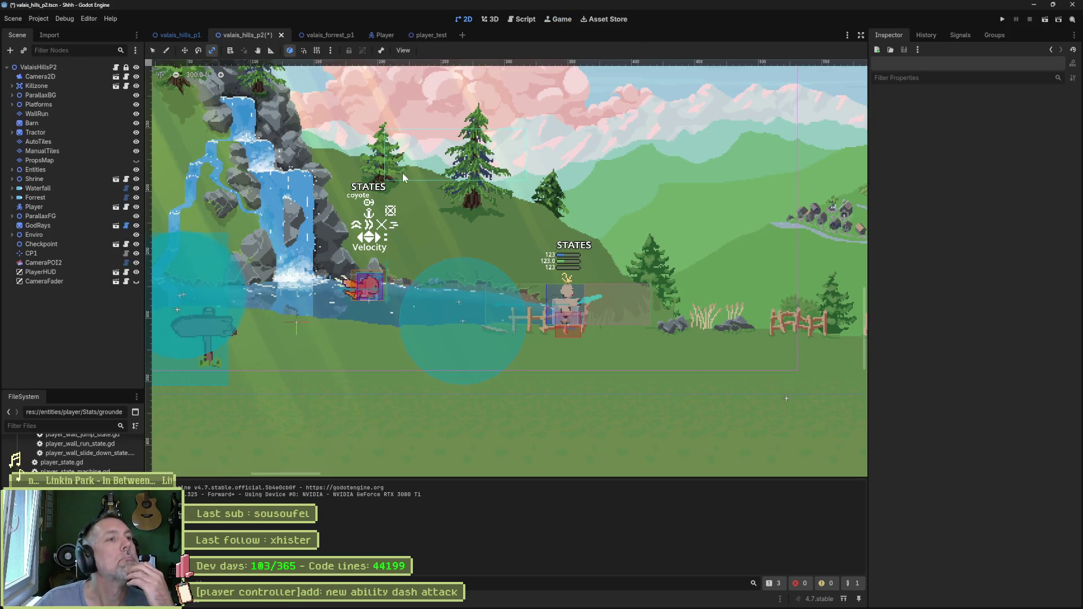
{"action": "left_click", "coordinate": [516, 17]}
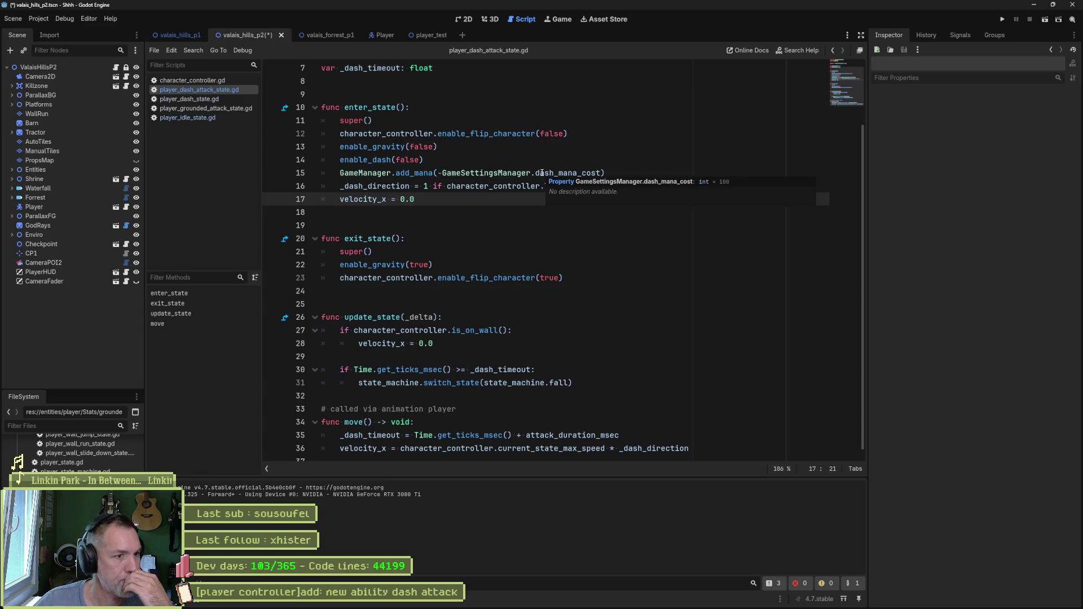
- Add an _is_moving = true line inside move()
{"action": "left_click_drag", "start_coordinate": [430, 198], "coordinate": [335, 197]}
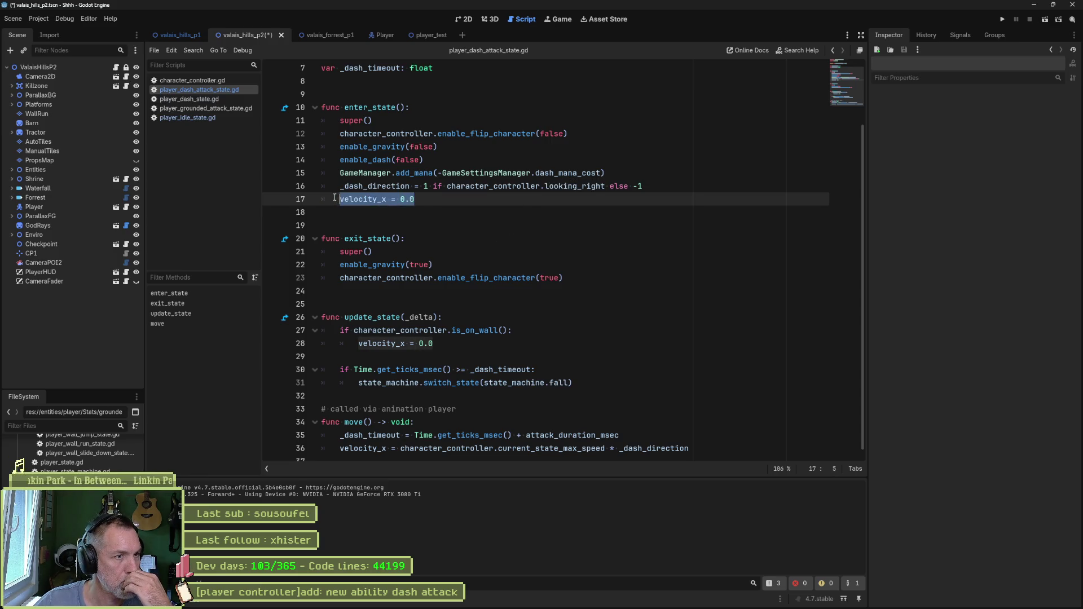
{"action": "left_click", "coordinate": [480, 329]}
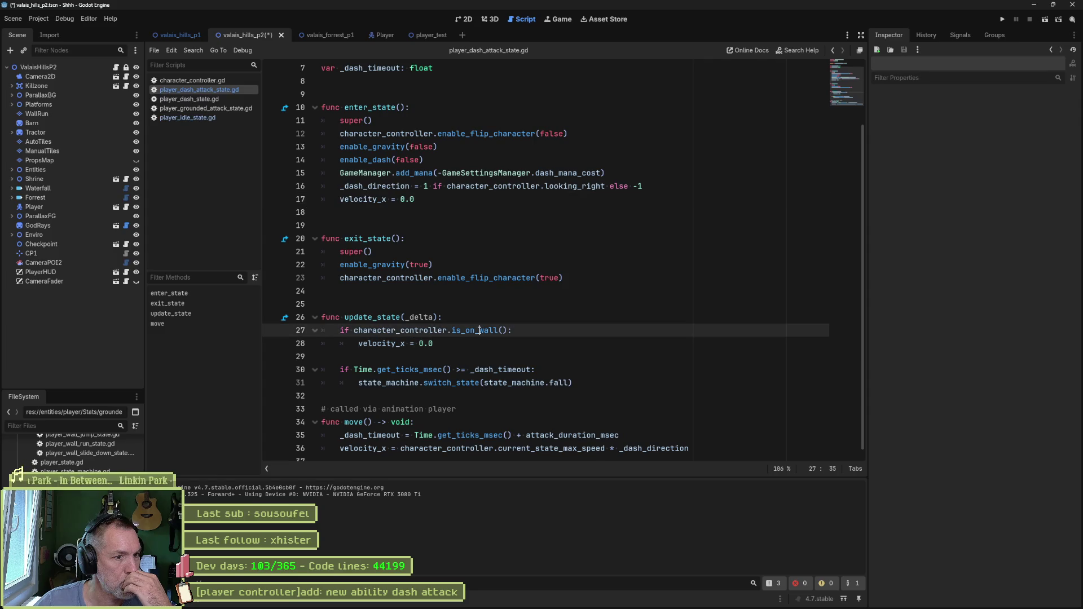
{"action": "left_click_drag", "start_coordinate": [340, 370], "coordinate": [537, 370]}
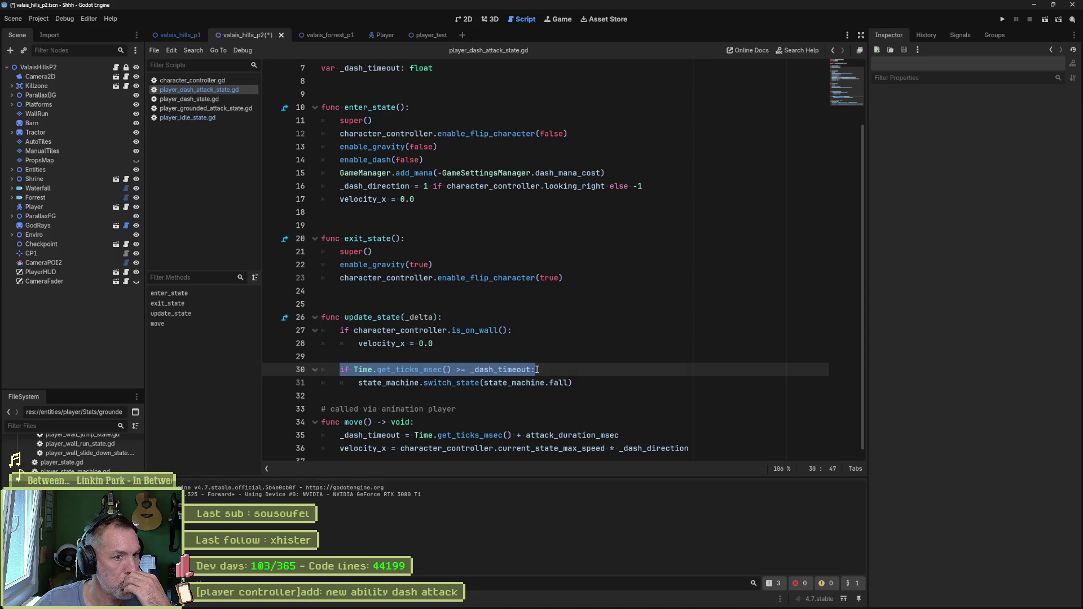
{"action": "double_click", "coordinate": [523, 370]}
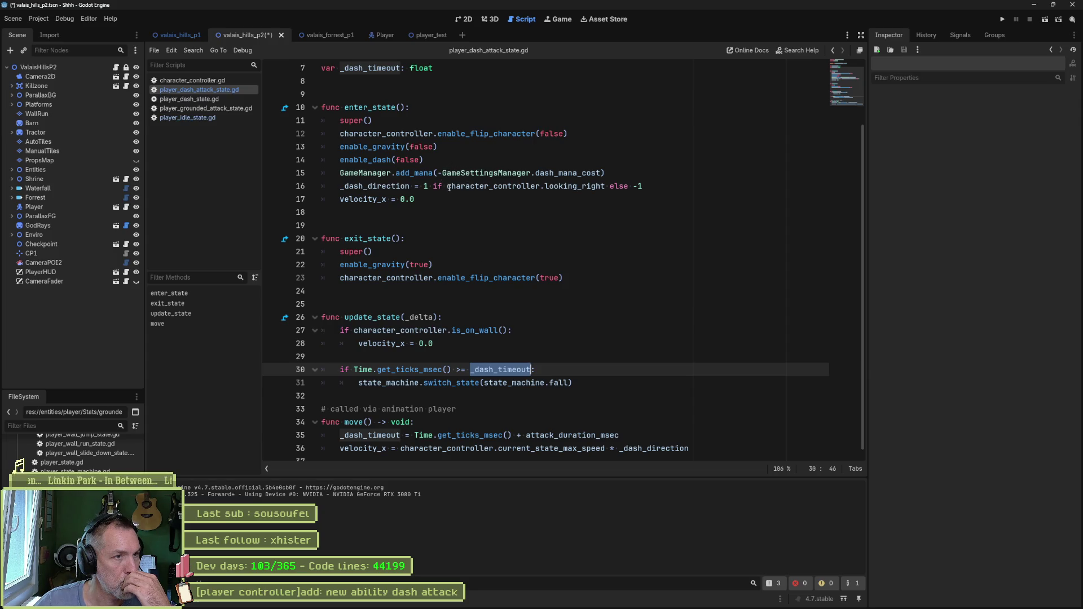
{"action": "scroll", "scroll_direction": "up", "scroll_amount": 3}
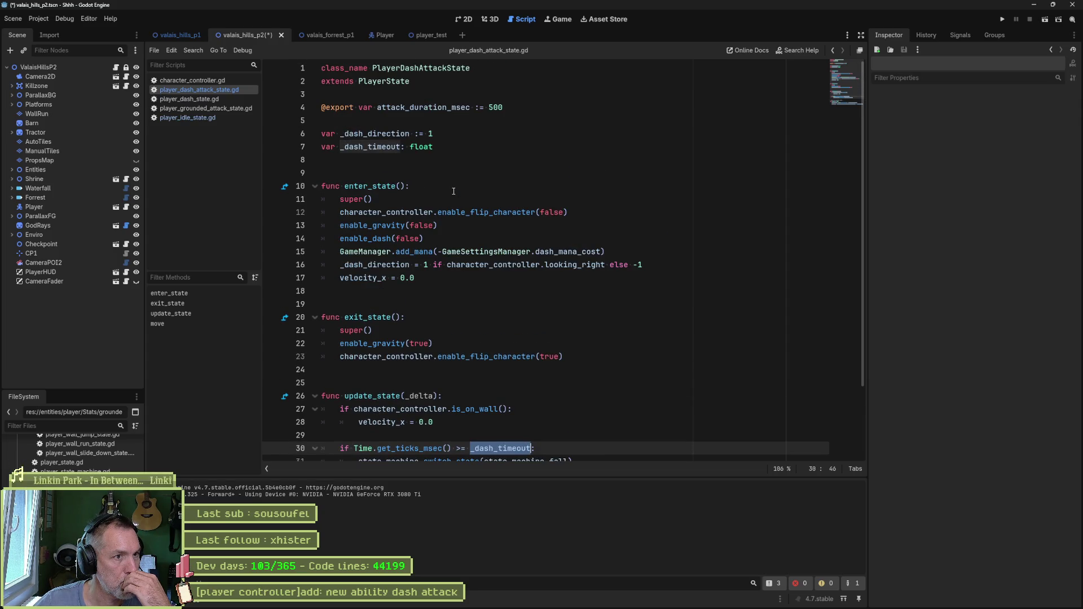
{"action": "scroll", "scroll_direction": "down", "scroll_amount": 3}
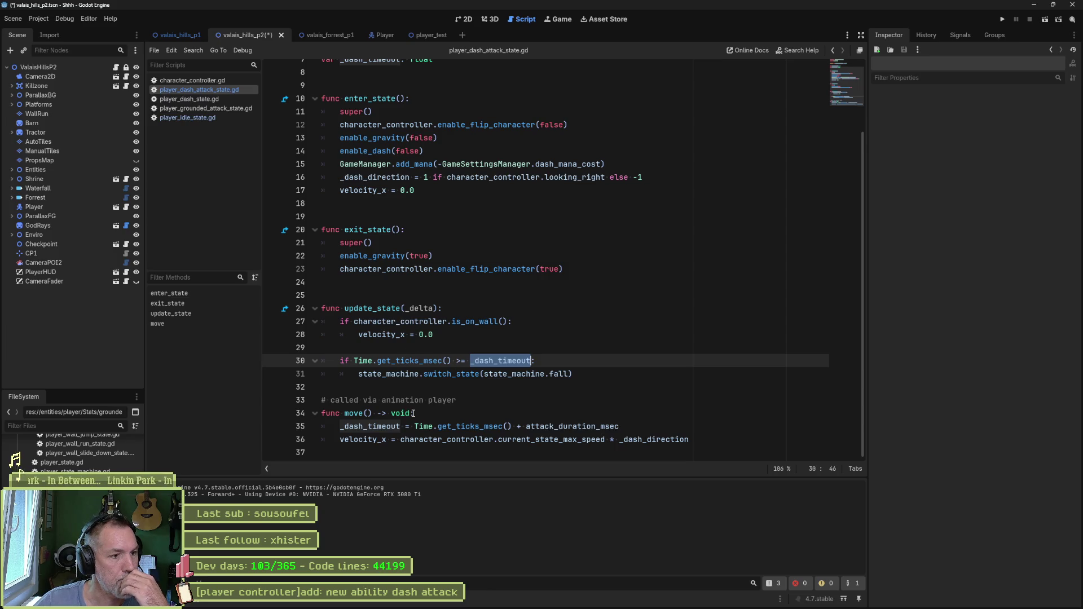
{"action": "left_click", "coordinate": [507, 415]}
{"action": "key", "text": "Return"}
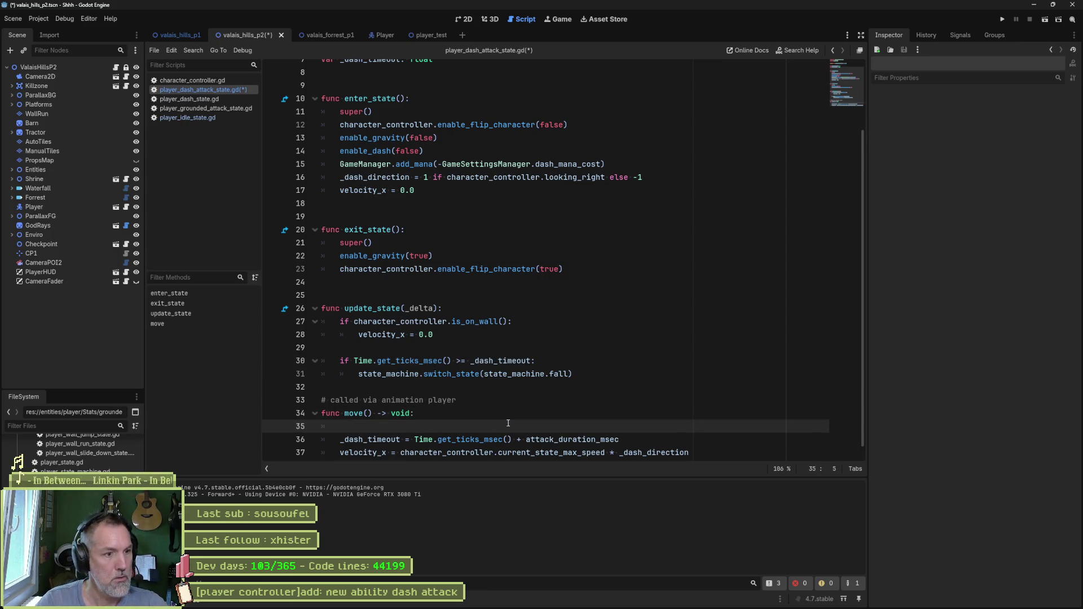
{"action": "type", "text": "_is_moving = true"}
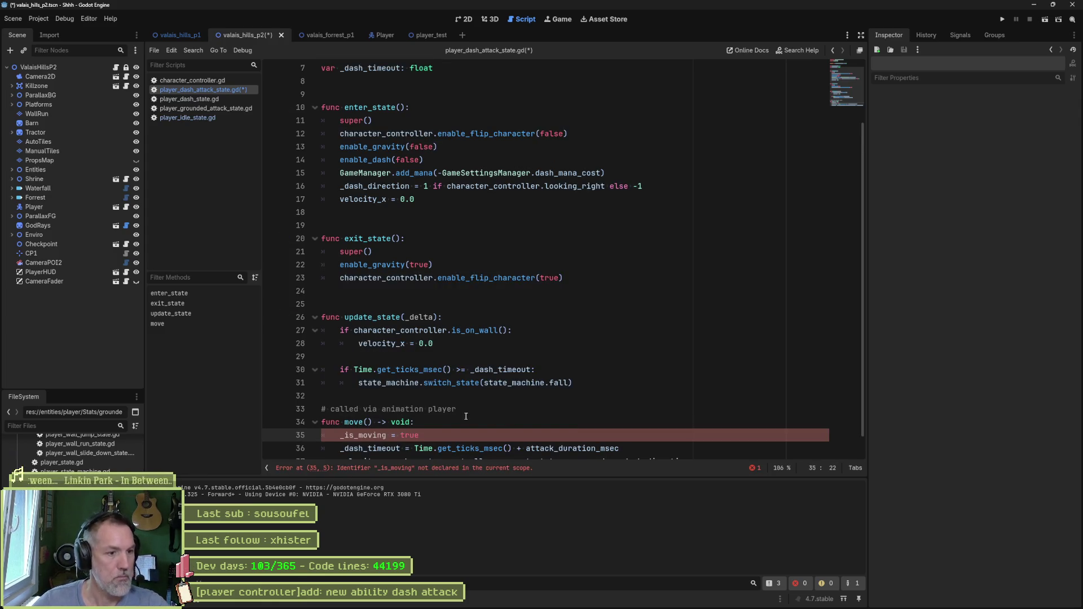
{"action": "key", "text": "shift+Up"}
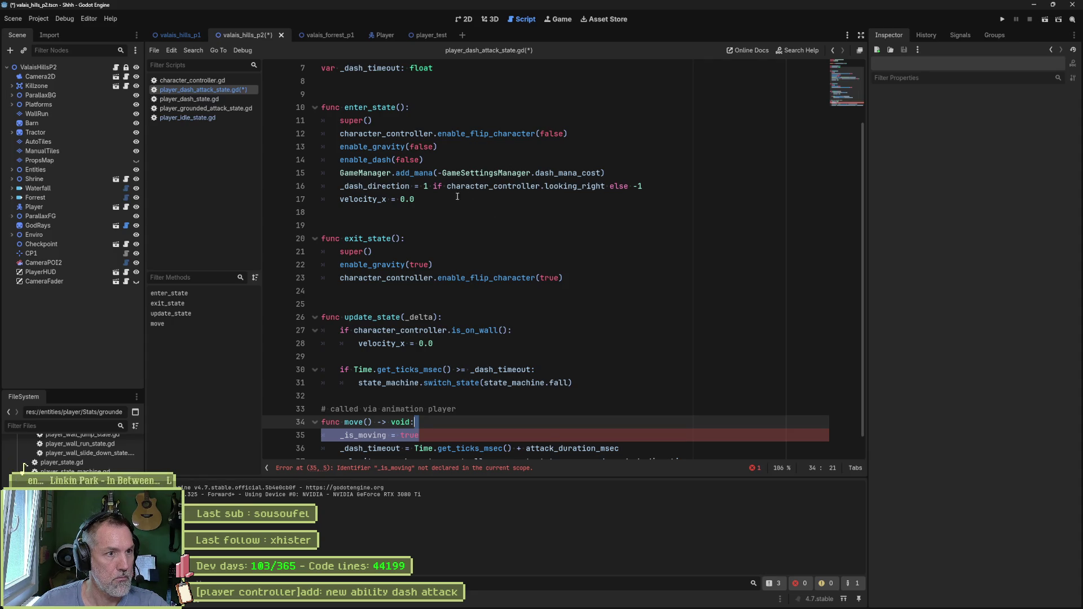
{"action": "key", "text": "ctrl+c"}
- Reset _is_moving to false in enter_state below the velocity_x reset
{"action": "left_click", "coordinate": [460, 195]}
{"action": "key", "text": "ctrl+v"}
{"action": "double_click", "coordinate": [408, 212]}
{"action": "type", "text": "fl"}
{"action": "type", "text": "ase"}
- Declare 'var _is_moving := false' on a new line after line 7
{"action": "left_click", "coordinate": [439, 201]}
{"action": "scroll", "scroll_direction": "up", "scroll_amount": 3}
{"action": "left_click", "coordinate": [479, 138]}
{"action": "key", "text": "Down"}
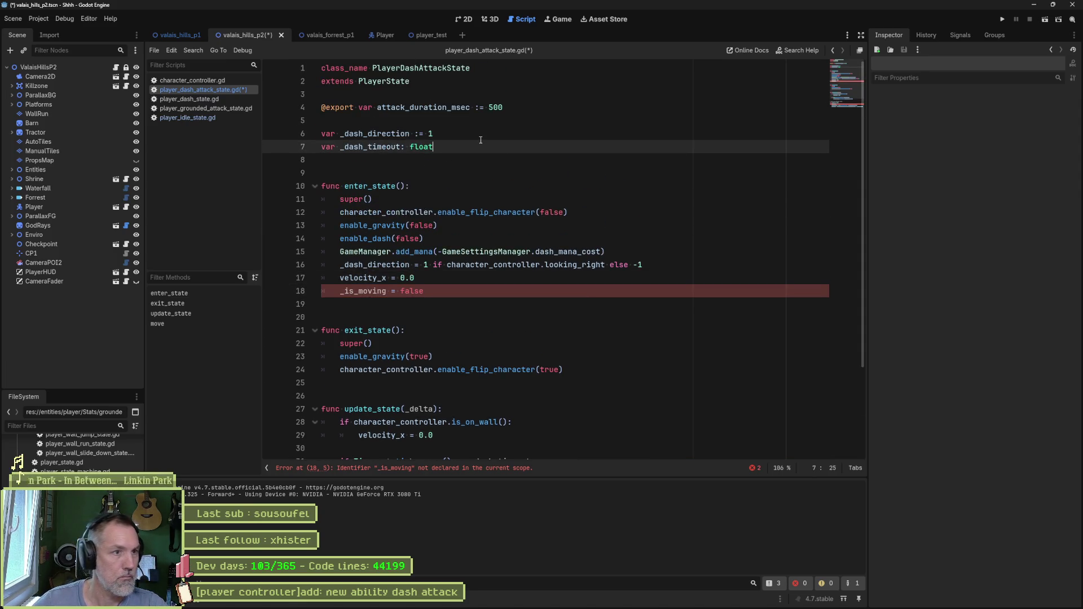
{"action": "key", "text": "Return"}
{"action": "type", "text": "var"}
{"action": "key", "text": "ctrl+v"}
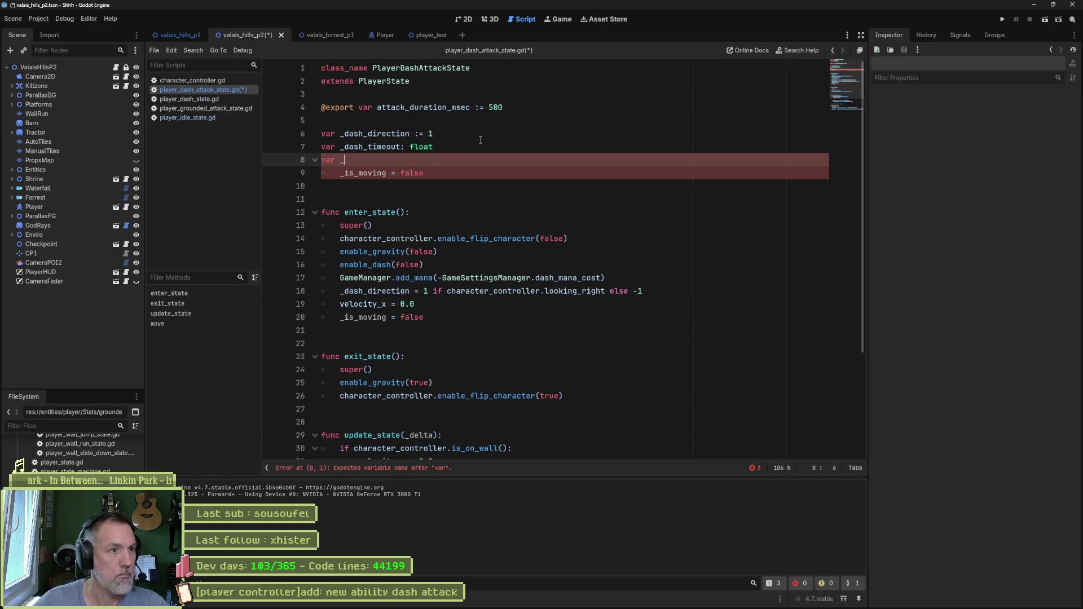
{"action": "key", "text": "Delete"}
{"action": "key", "text": "Delete"}
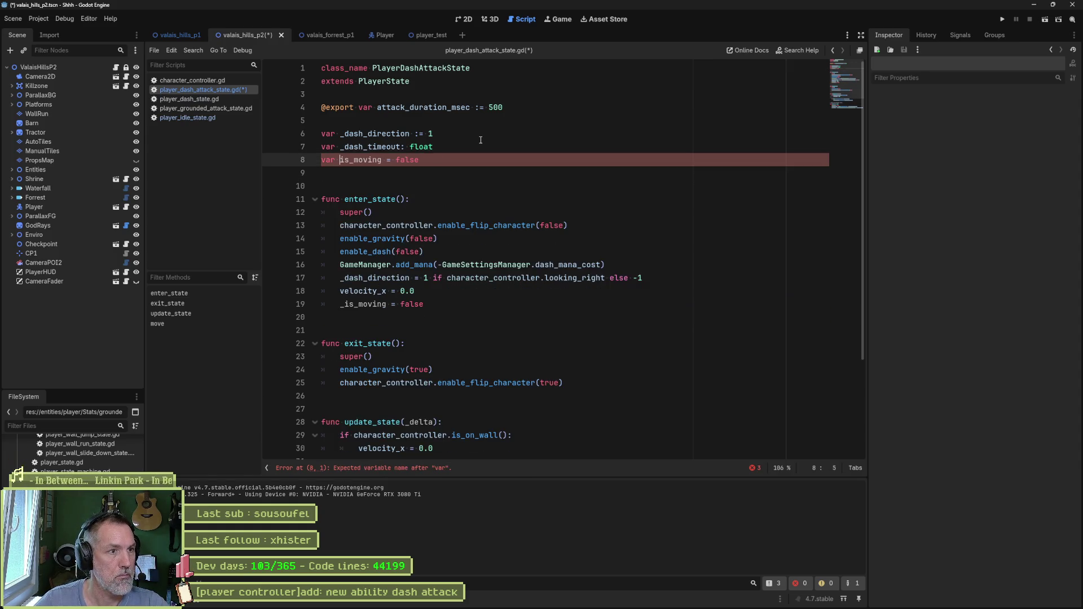
{"action": "type", "text": "_"}
{"action": "double_click", "coordinate": [411, 159]}
{"action": "key", "text": "Left"}
{"action": "key", "text": "Left"}
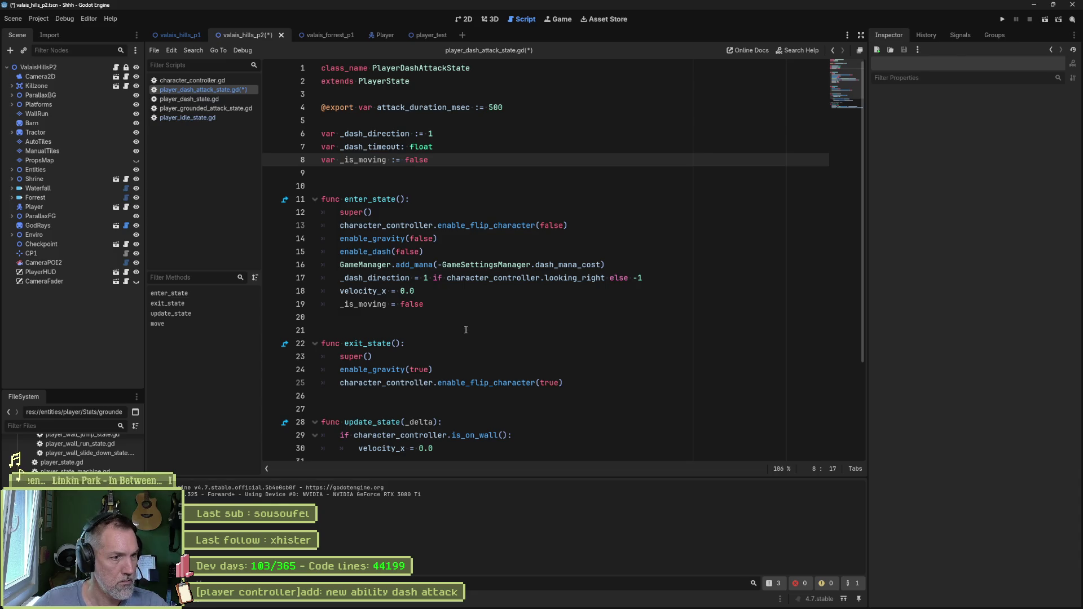
- Change line 32 to 'if _is_moving and Time.get_ticks_msec() >= _dash_timeout:' and run the game
{"action": "scroll", "scroll_direction": "down", "scroll_amount": 3}
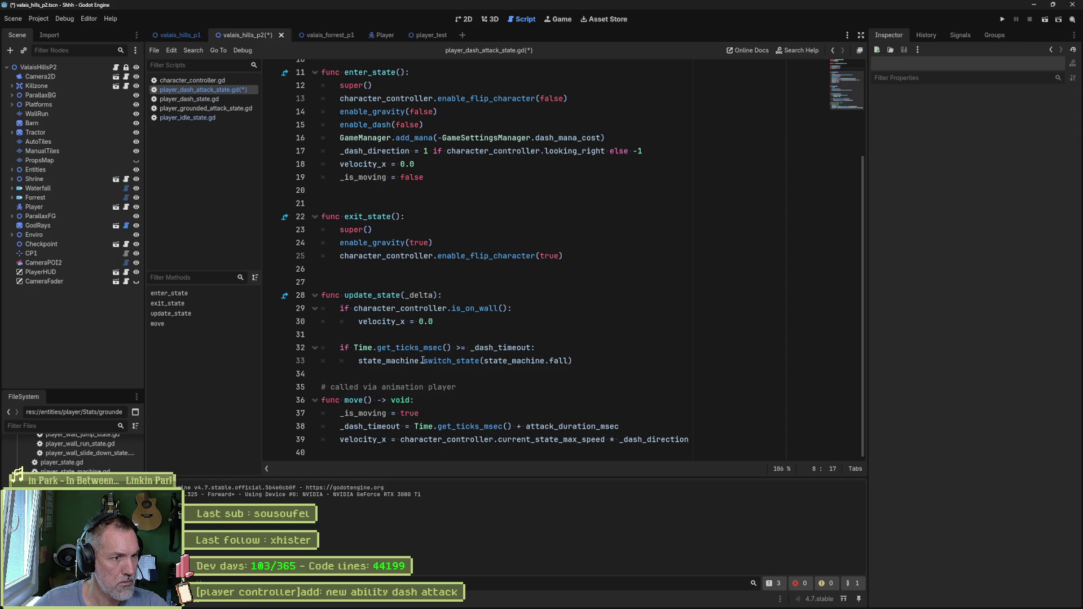
{"action": "double_click", "coordinate": [368, 413]}
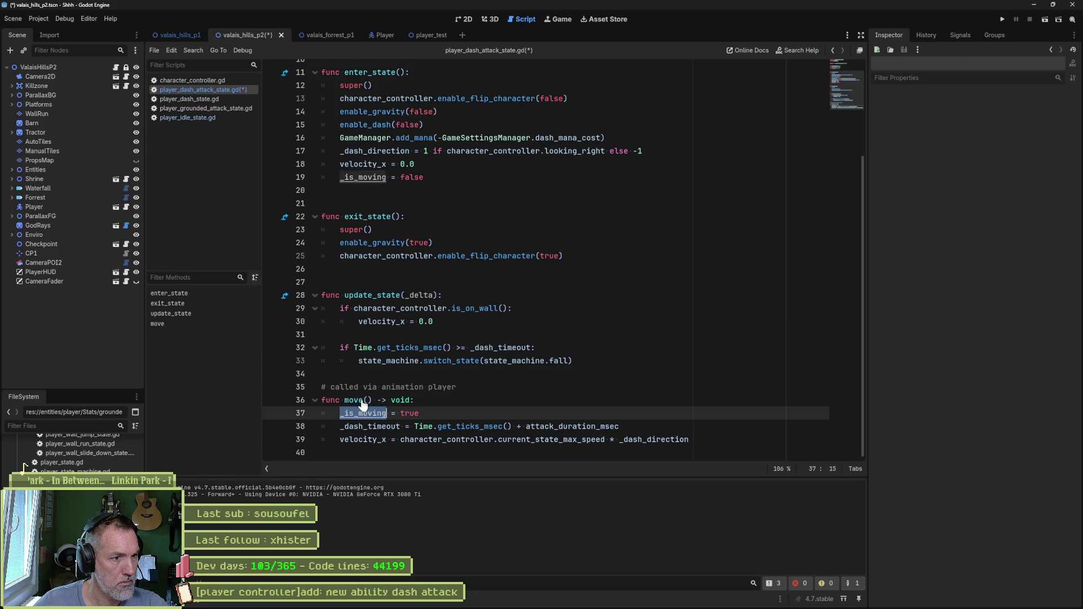
{"action": "left_click", "coordinate": [354, 348]}
{"action": "key", "text": "ctrl+v"}
{"action": "type", "text": "and"}
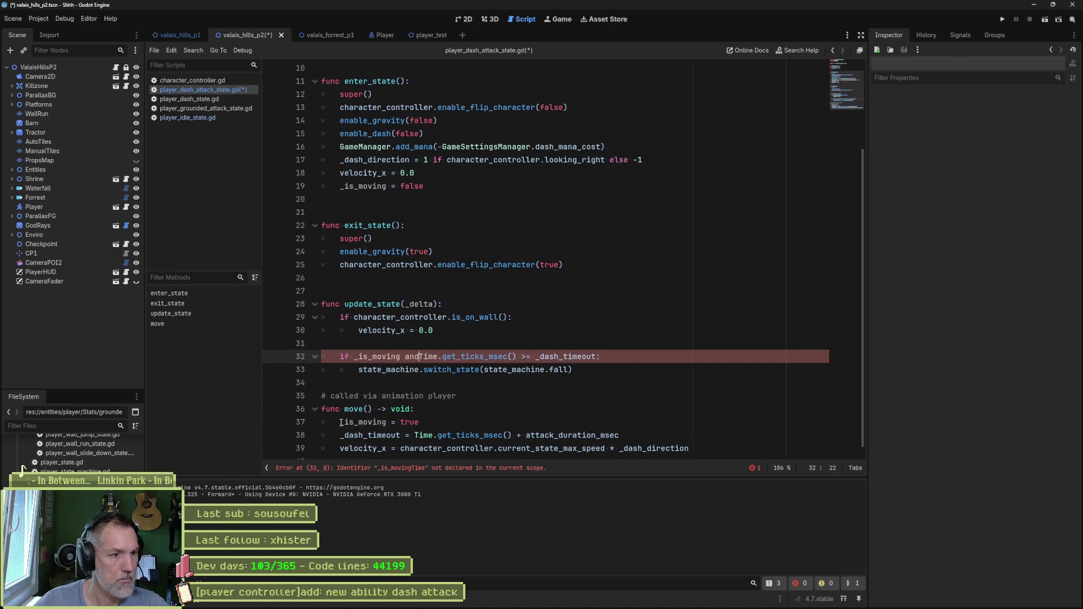
{"action": "left_click", "coordinate": [387, 317]}
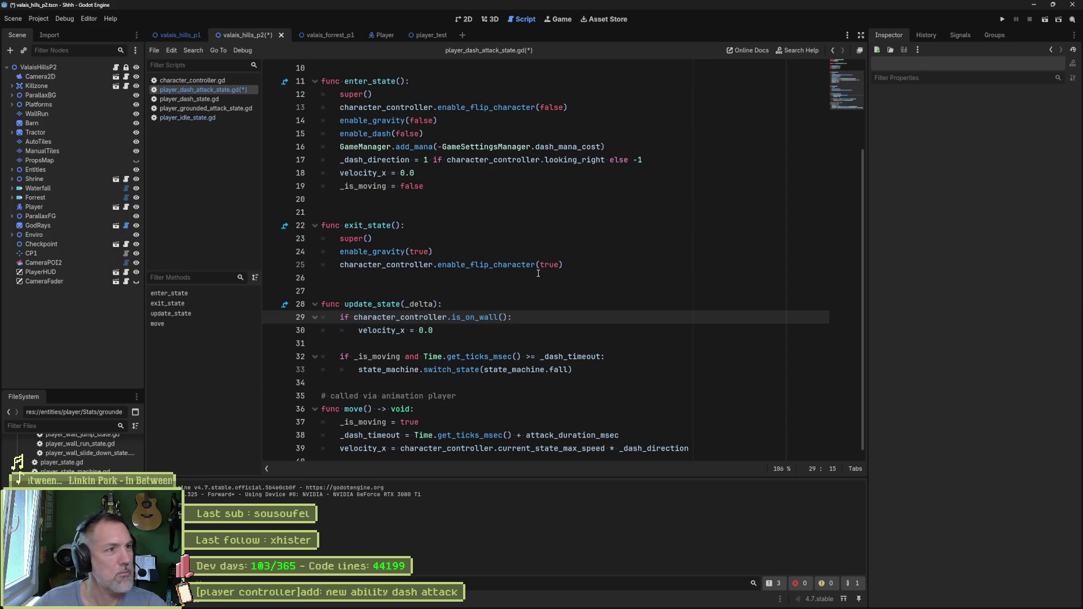
{"action": "key", "text": "F5"}
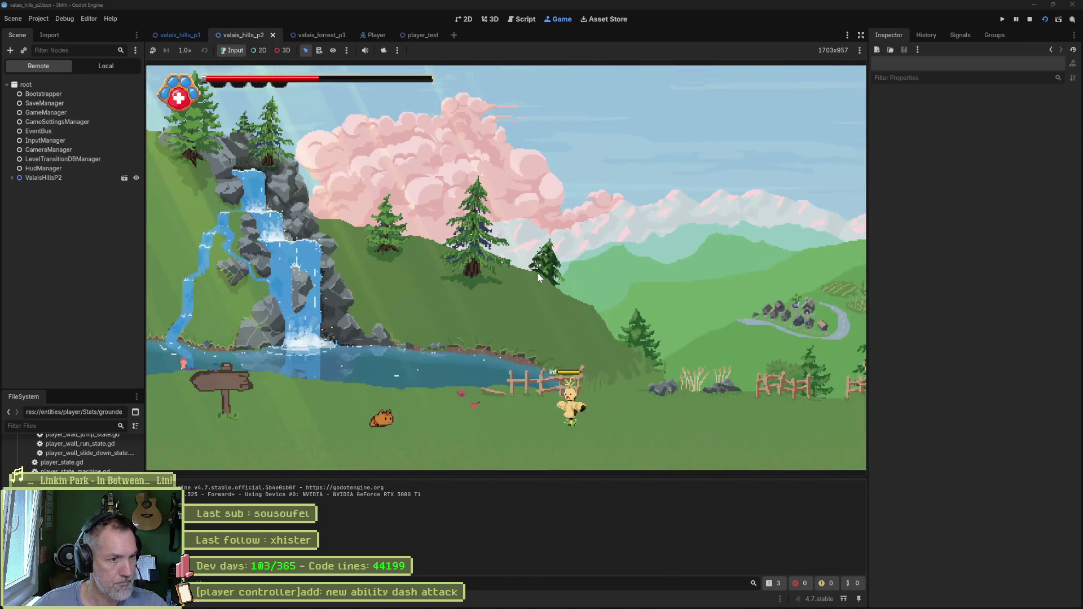
- Dash-attack the enemy in the running game, stop the test, and bring Aseprite to the front
{"action": "key", "text": "Left"}
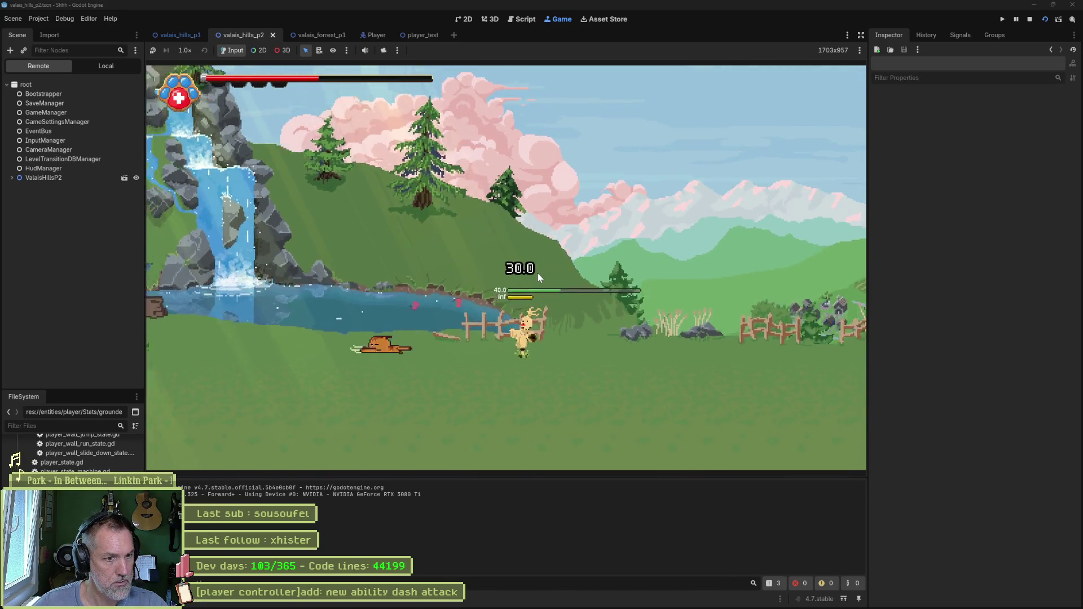
{"action": "key", "text": "F8"}
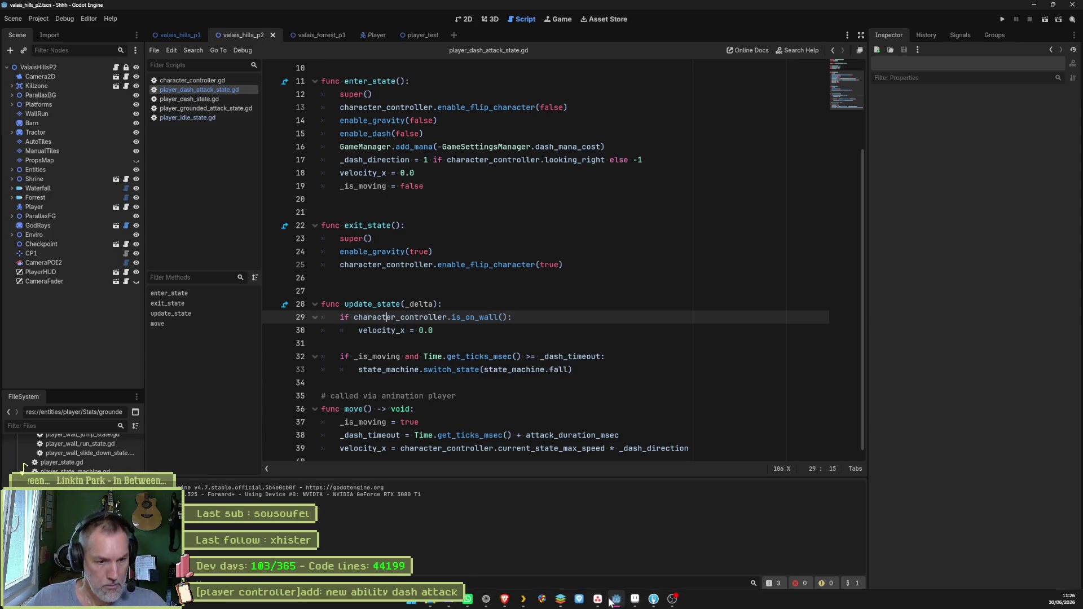
{"action": "mouse_move", "coordinate": [624, 603]}
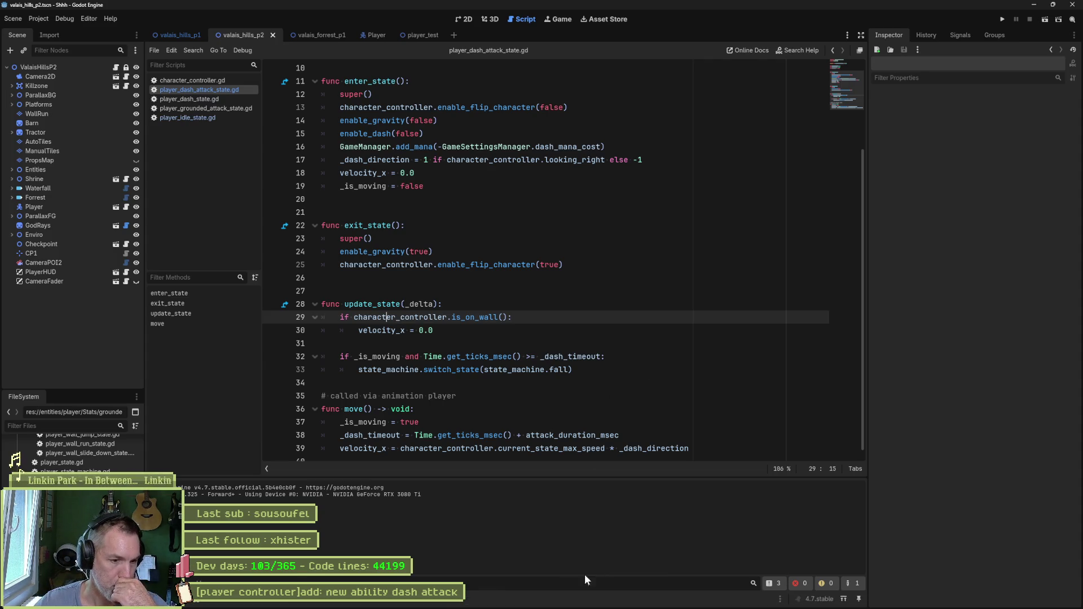
{"action": "left_click", "coordinate": [636, 601]}
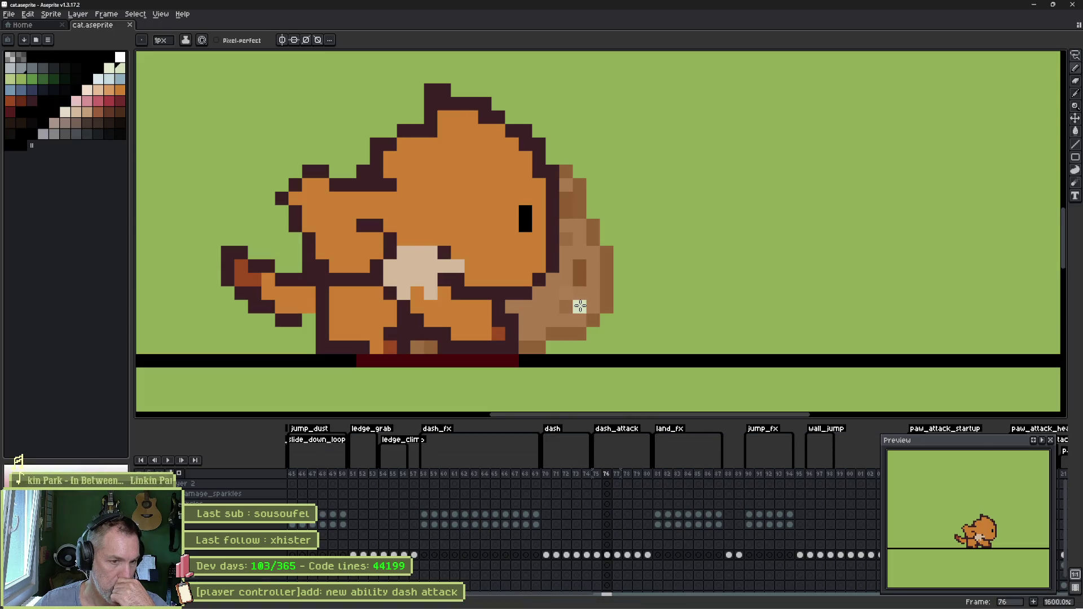
- Review dash_attack frames 75–78 and try a lasso around the cat's ear, then deselect
{"action": "left_click_drag", "start_coordinate": [597, 478], "coordinate": [634, 478]}
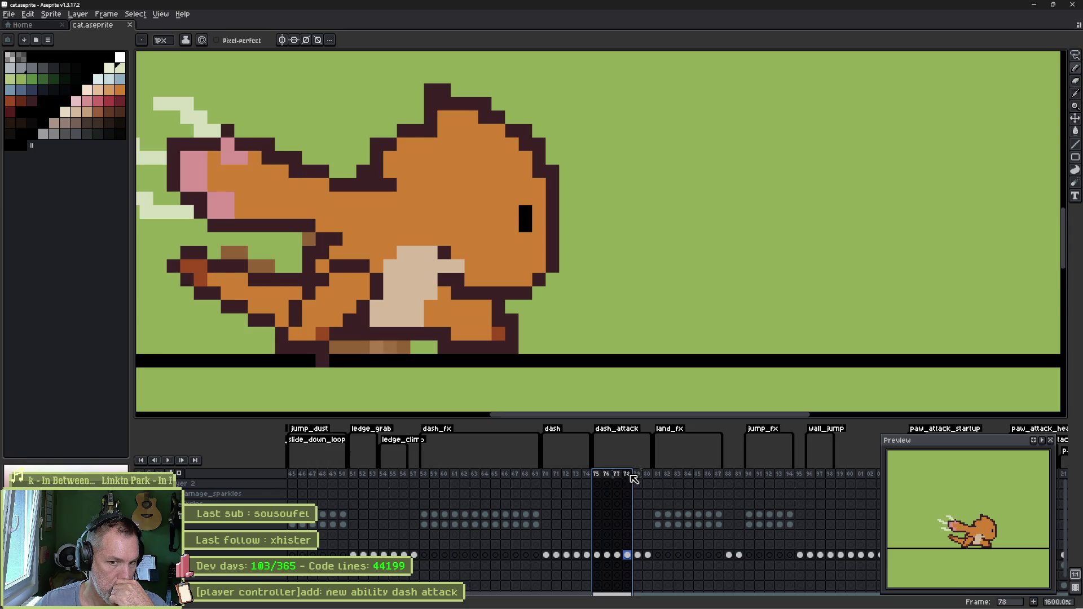
{"action": "left_click", "coordinate": [599, 478]}
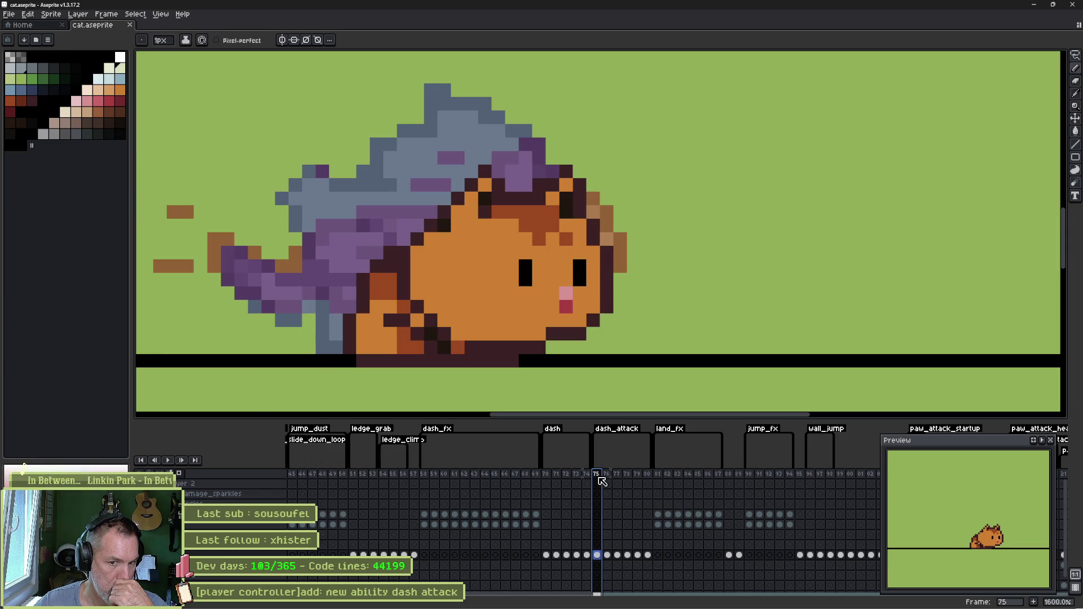
{"action": "left_click_drag", "start_coordinate": [600, 478], "coordinate": [615, 477]}
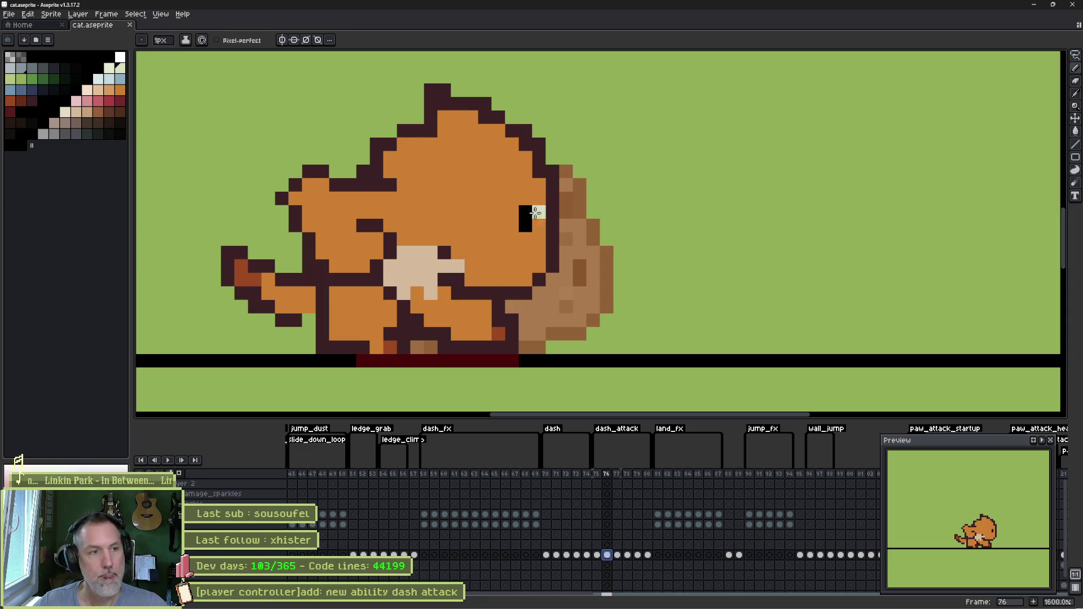
{"action": "key", "text": "q"}
{"action": "left_click_drag", "start_coordinate": [546, 102], "coordinate": [547, 113]}
{"action": "key", "text": "ctrl+d"}
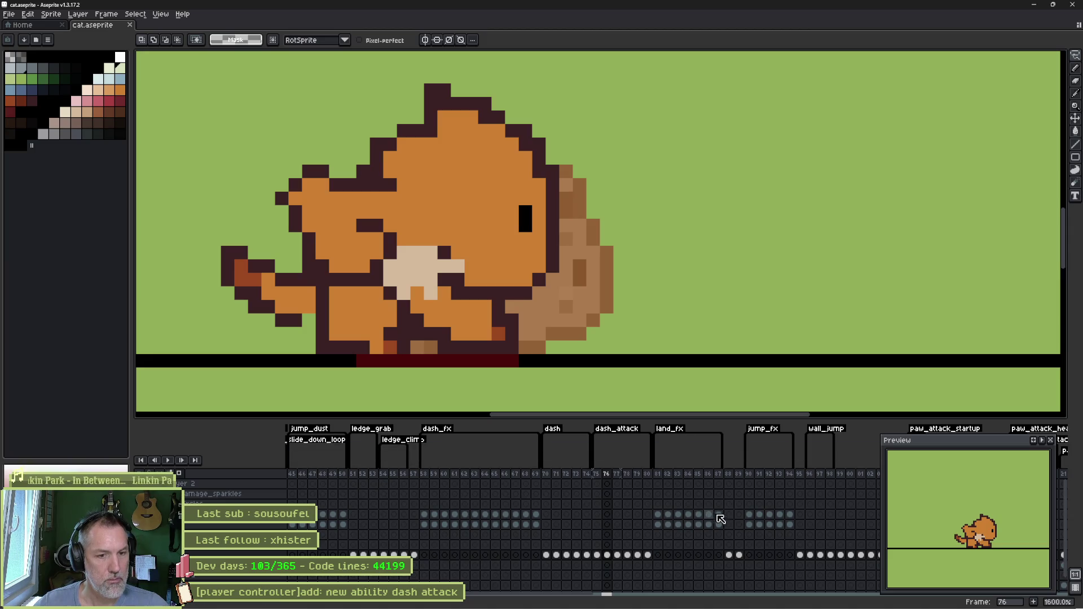
- Lasso and copy the upright cat's head on frame 88, then paste it into frame 76
{"action": "left_click", "coordinate": [731, 556]}
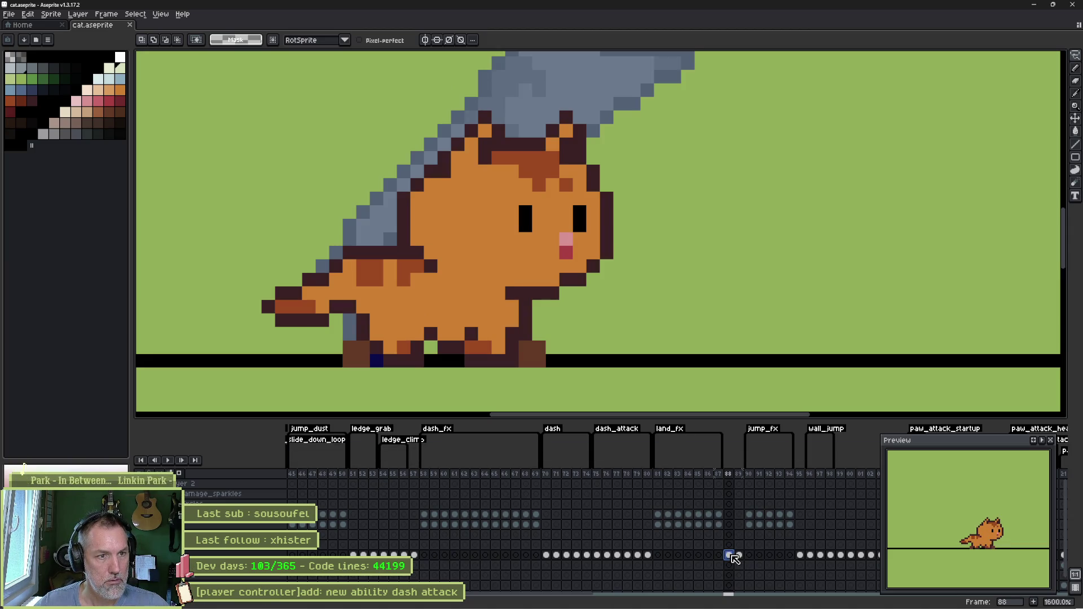
{"action": "left_click_drag", "start_coordinate": [627, 117], "coordinate": [387, 99]}
{"action": "key", "text": "ctrl+d"}
{"action": "left_click_drag", "start_coordinate": [597, 556], "coordinate": [617, 562]}
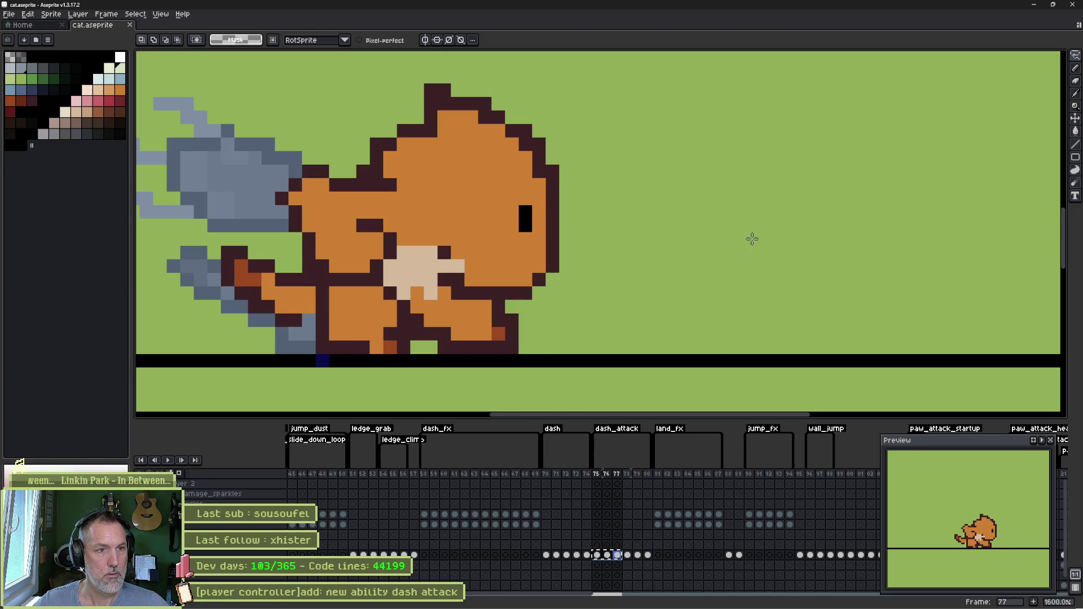
{"action": "key", "text": "ctrl+v"}
{"action": "key", "text": "ctrl+z"}
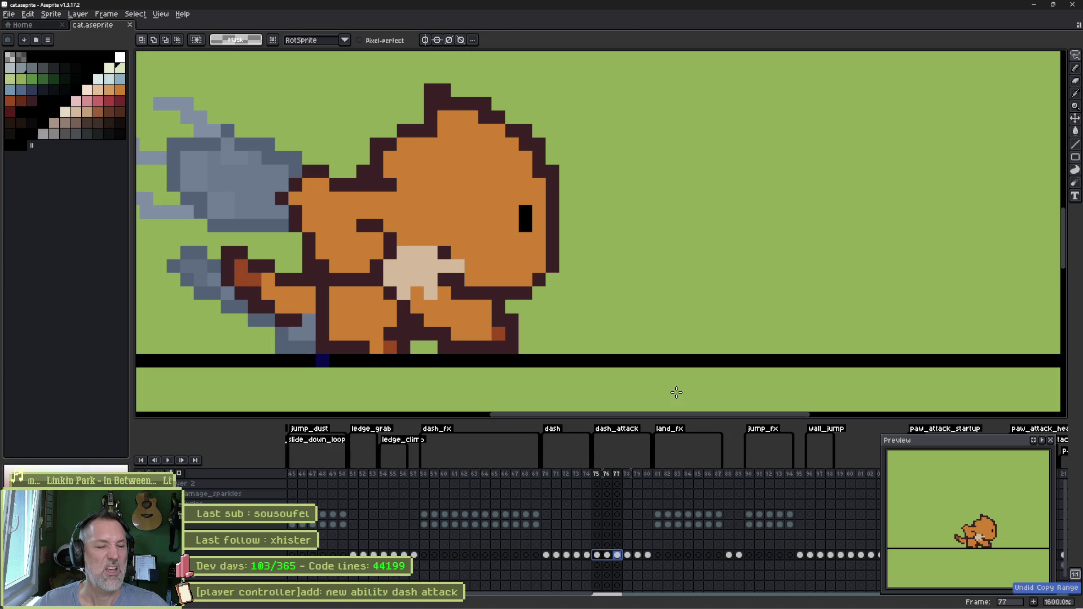
{"action": "left_click", "coordinate": [728, 556]}
{"action": "left_click_drag", "start_coordinate": [659, 136], "coordinate": [420, 252]}
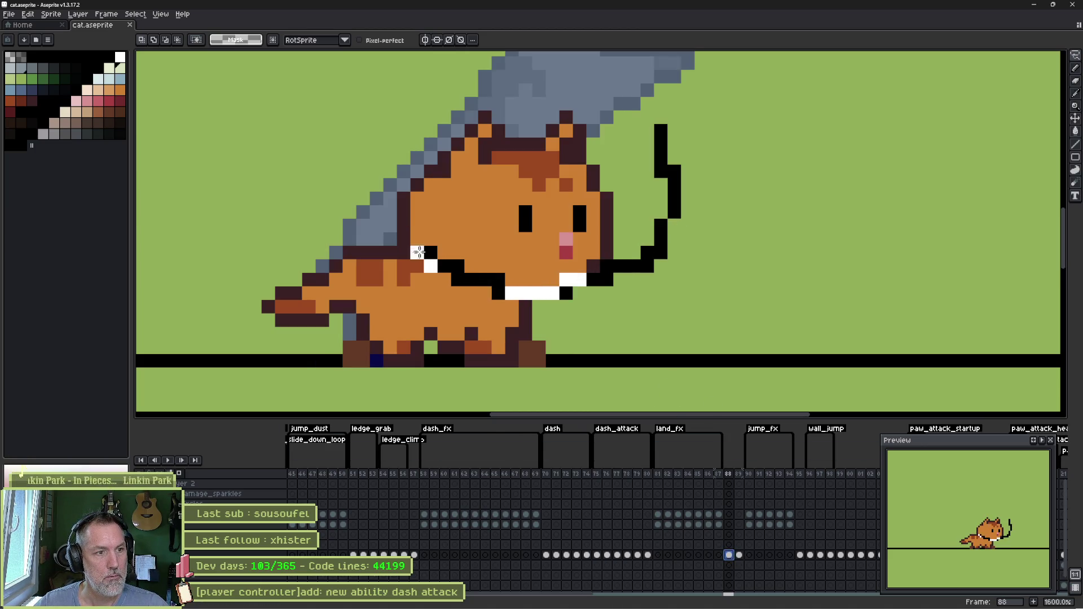
{"action": "key", "text": "ctrl+z"}
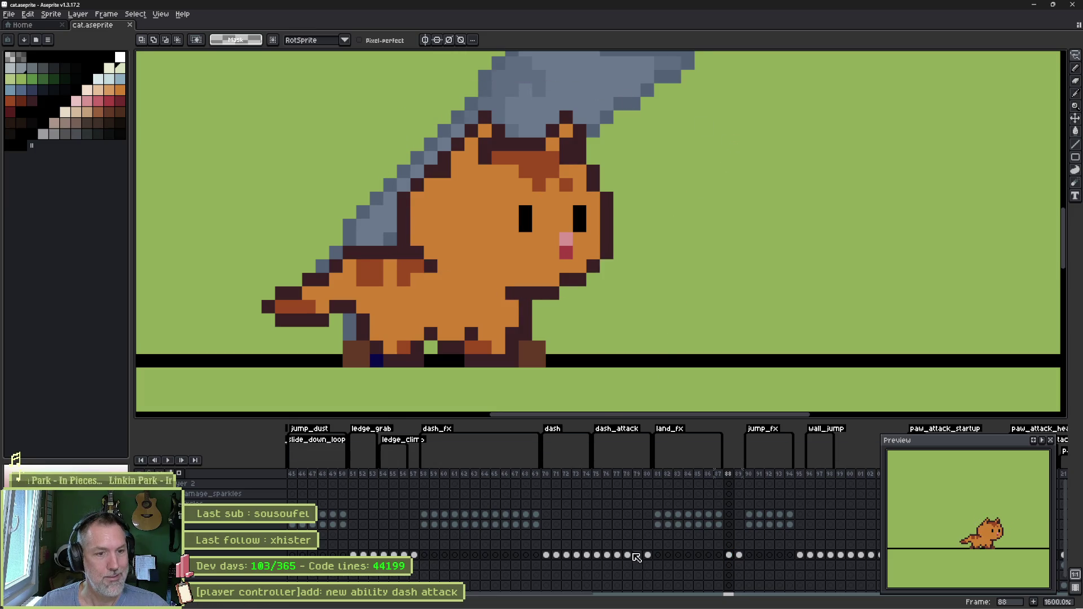
{"action": "left_click", "coordinate": [617, 556]}
{"action": "left_click", "coordinate": [607, 556]}
{"action": "key", "text": "ctrl+v"}
- Erase the old head on frame 76 and set the pasted head onto the dashing body
{"action": "left_click_drag", "start_coordinate": [572, 250], "coordinate": [788, 210]}
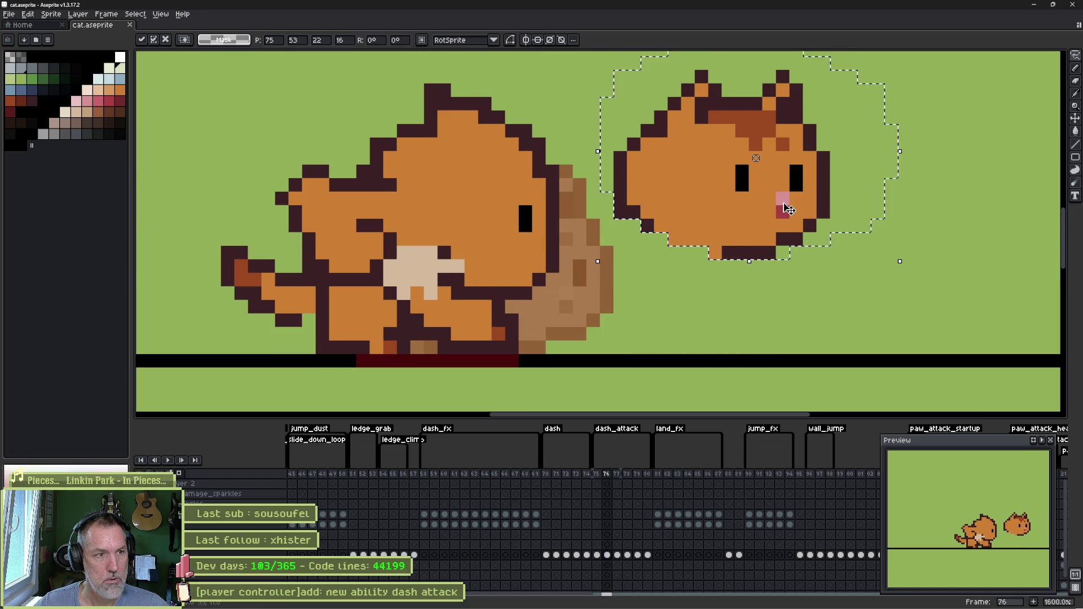
{"action": "key", "text": "Return"}
{"action": "key", "text": "e"}
{"action": "left_click_drag", "start_coordinate": [425, 121], "coordinate": [532, 229]}
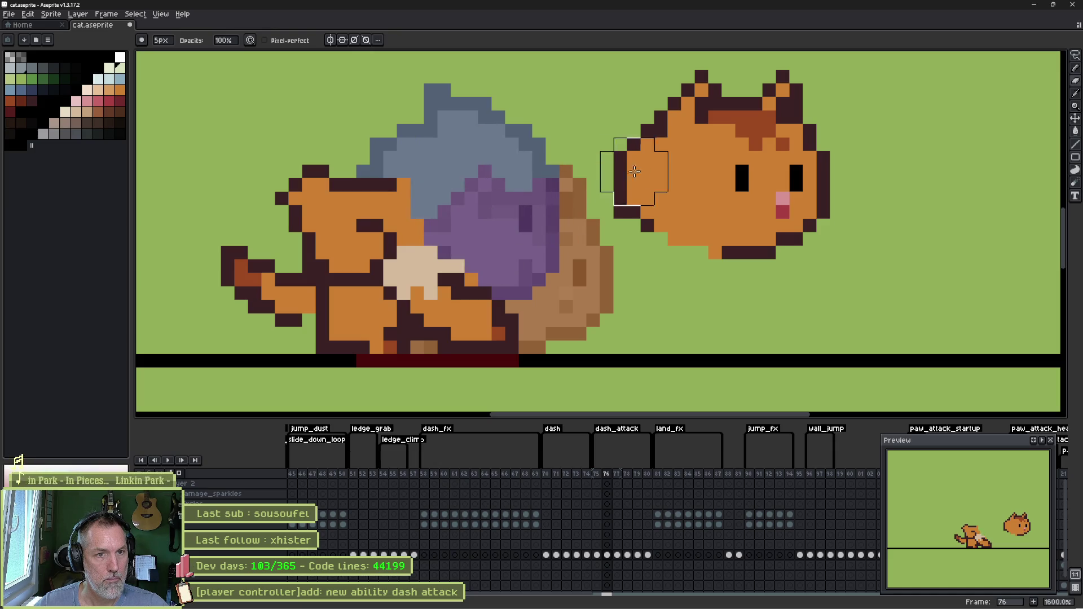
{"action": "key", "text": "m"}
{"action": "key", "text": "ctrl+y"}
{"action": "key", "text": "ctrl+y"}
{"action": "key", "text": "ctrl+y"}
{"action": "left_click_drag", "start_coordinate": [628, 221], "coordinate": [858, 102]}
{"action": "left_click_drag", "start_coordinate": [761, 192], "coordinate": [494, 213]}
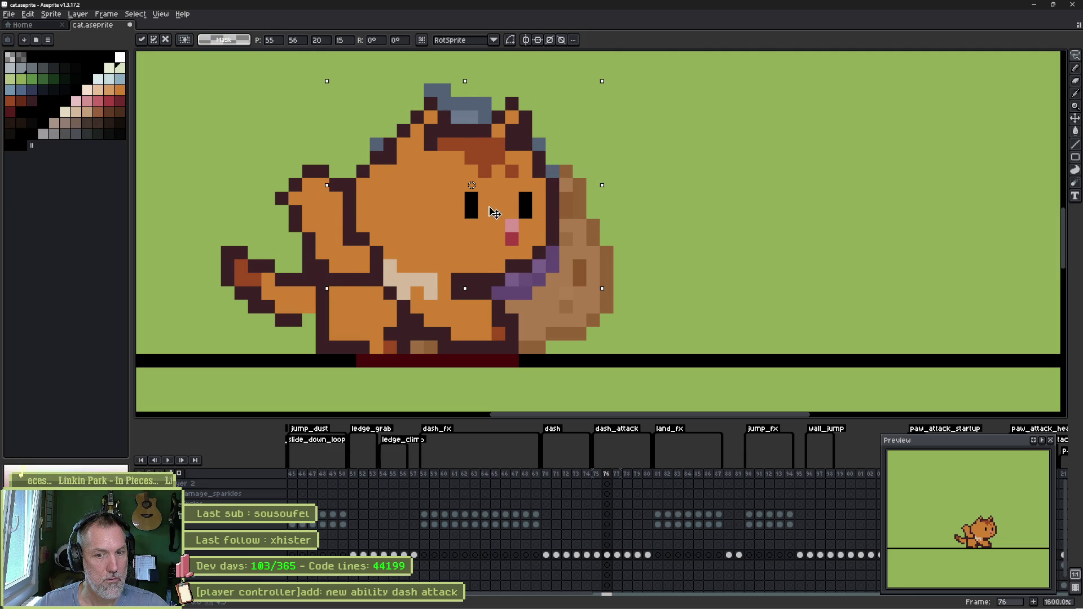
{"action": "left_click_drag", "start_coordinate": [507, 212], "coordinate": [532, 231]}
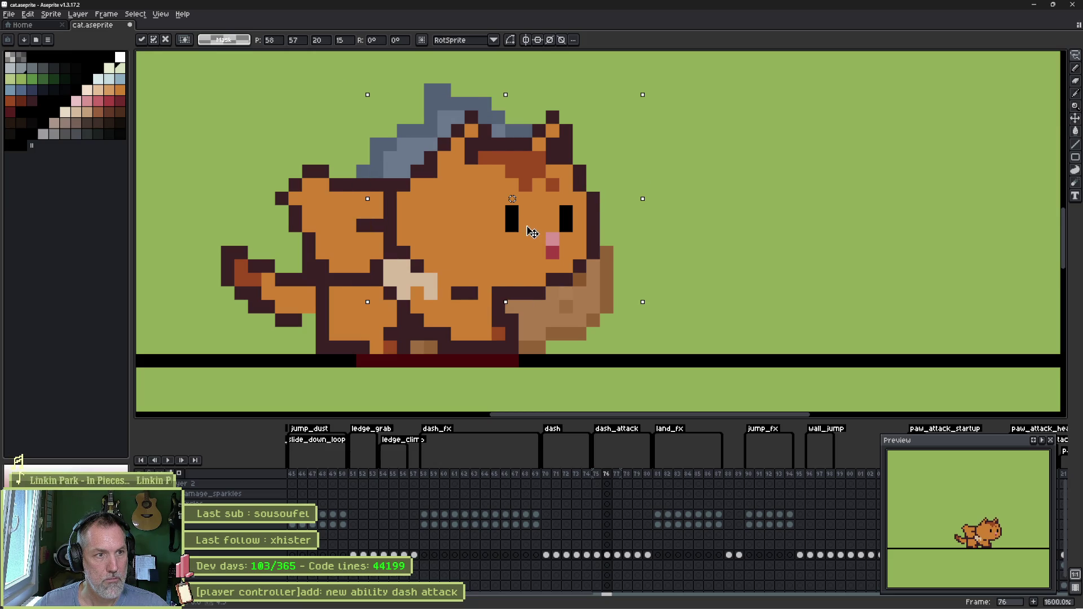
{"action": "key", "text": "Return"}
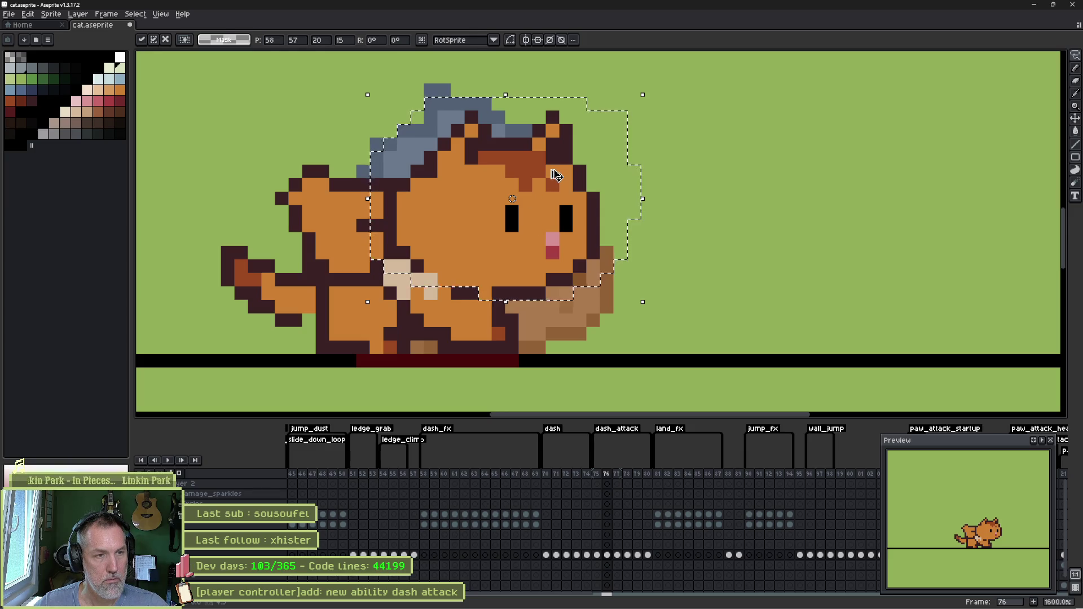
{"action": "key", "text": "ctrl+d"}
- Erase stray pixels above the head and paint the right ear tip dark brown
{"action": "key", "text": "b"}
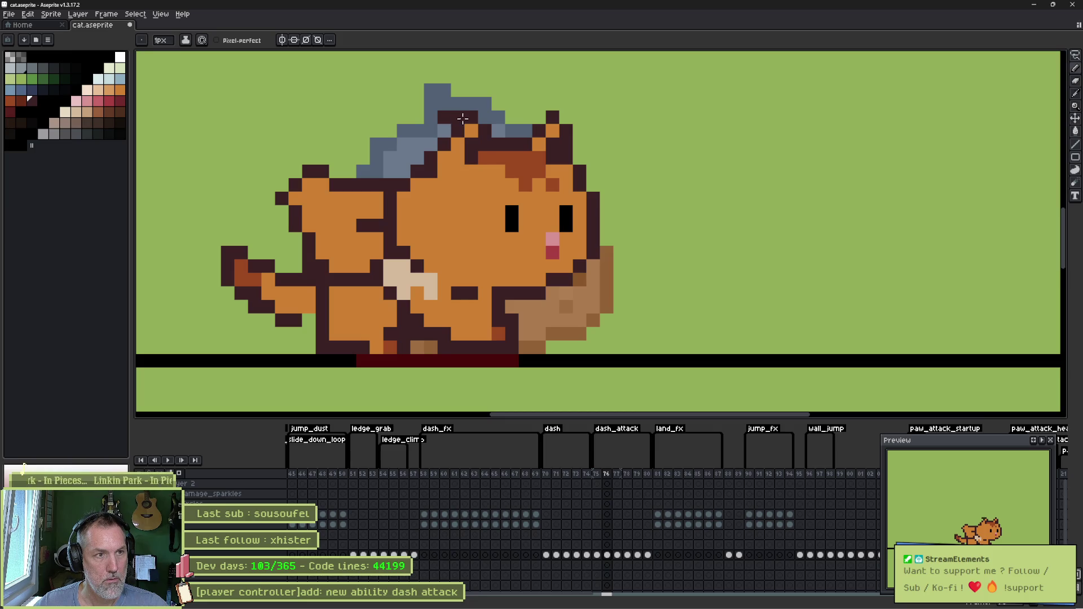
{"action": "key", "text": "e"}
{"action": "key", "text": "b"}
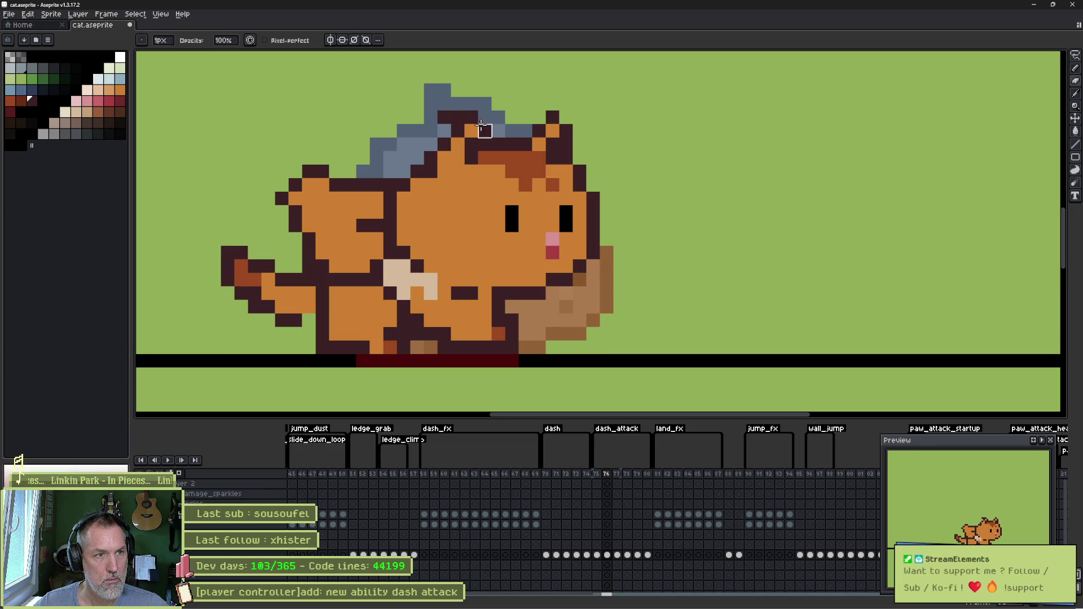
{"action": "left_click_drag", "start_coordinate": [471, 117], "coordinate": [471, 130]}
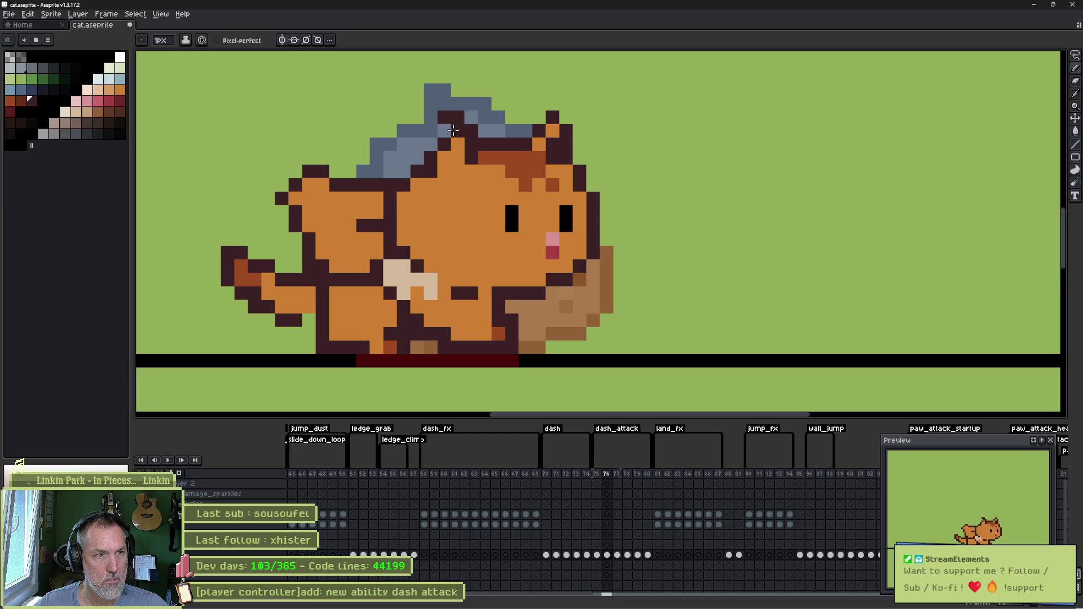
{"action": "left_click", "coordinate": [455, 137]}
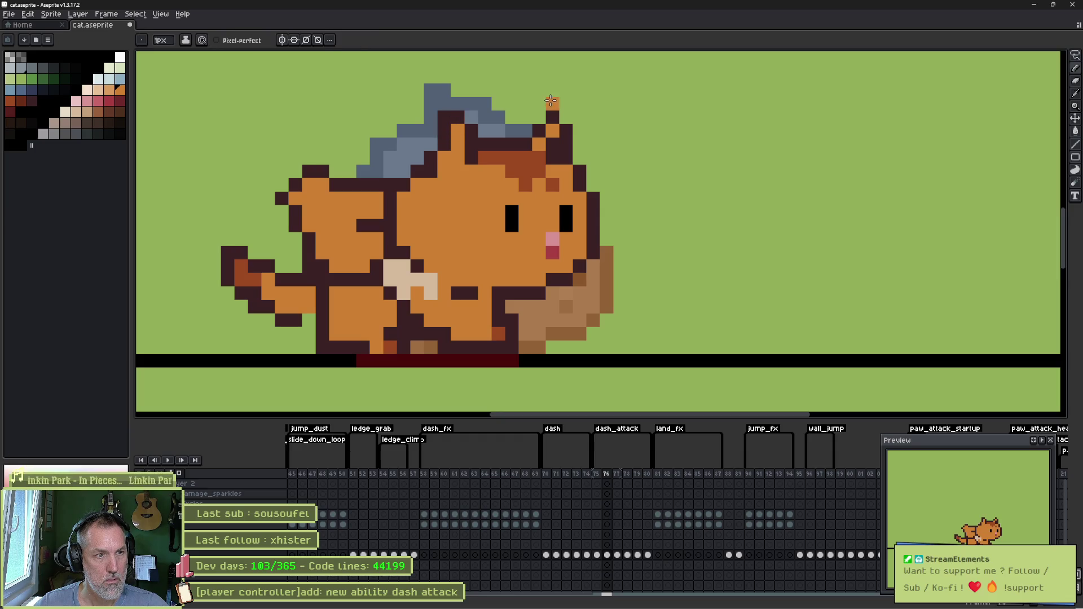
{"action": "left_click", "coordinate": [549, 116]}
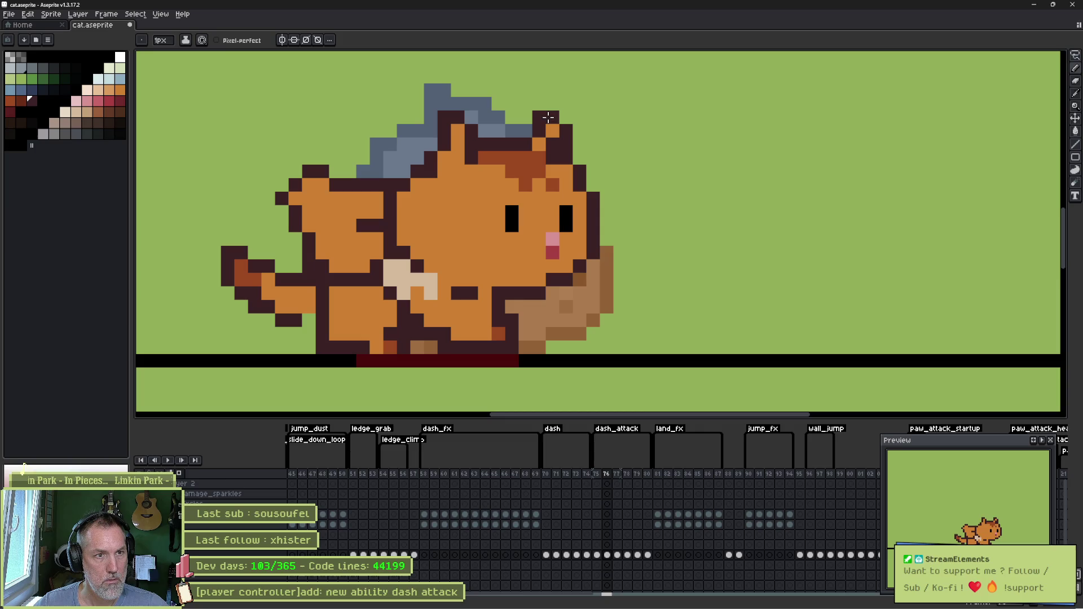
{"action": "left_click", "coordinate": [539, 127]}
{"action": "left_click", "coordinate": [539, 117]}
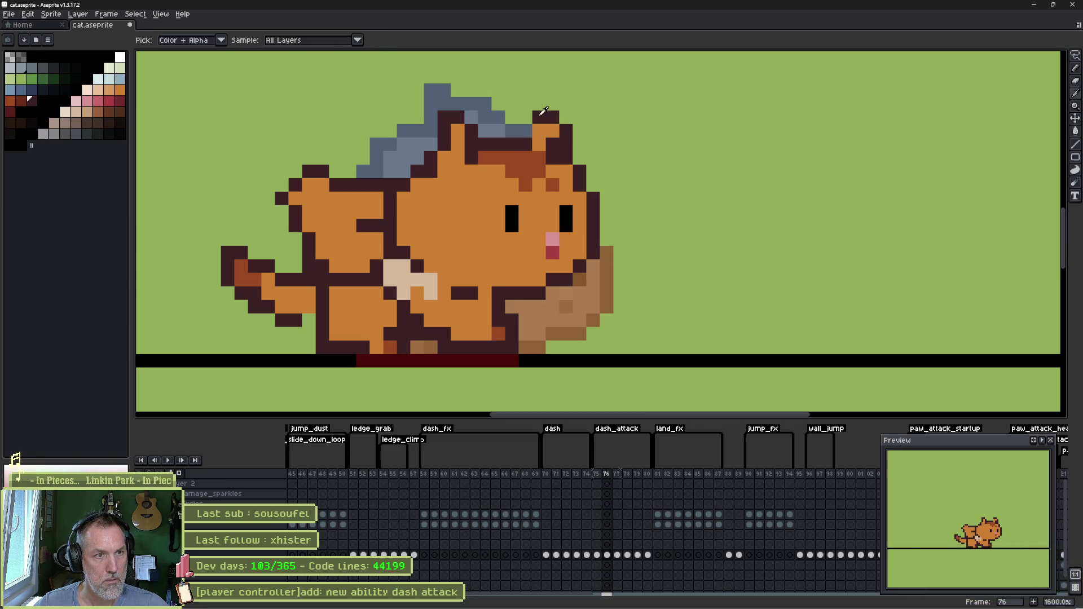
{"action": "left_click", "coordinate": [552, 131]}
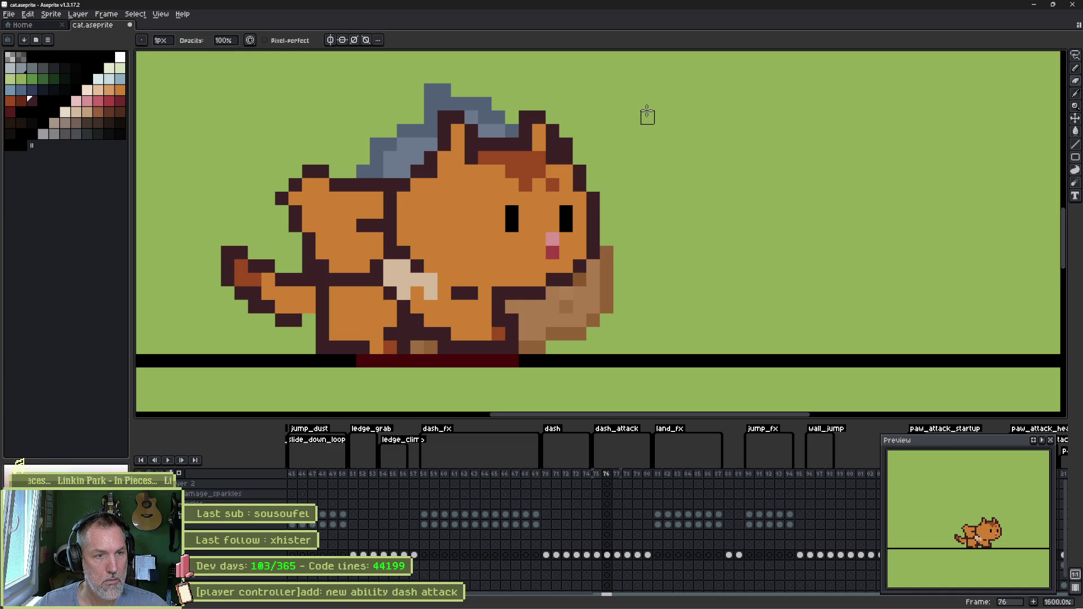
- Flip through dash_attack frames 75–79 and settle on frame 77
{"action": "key", "text": "Right"}
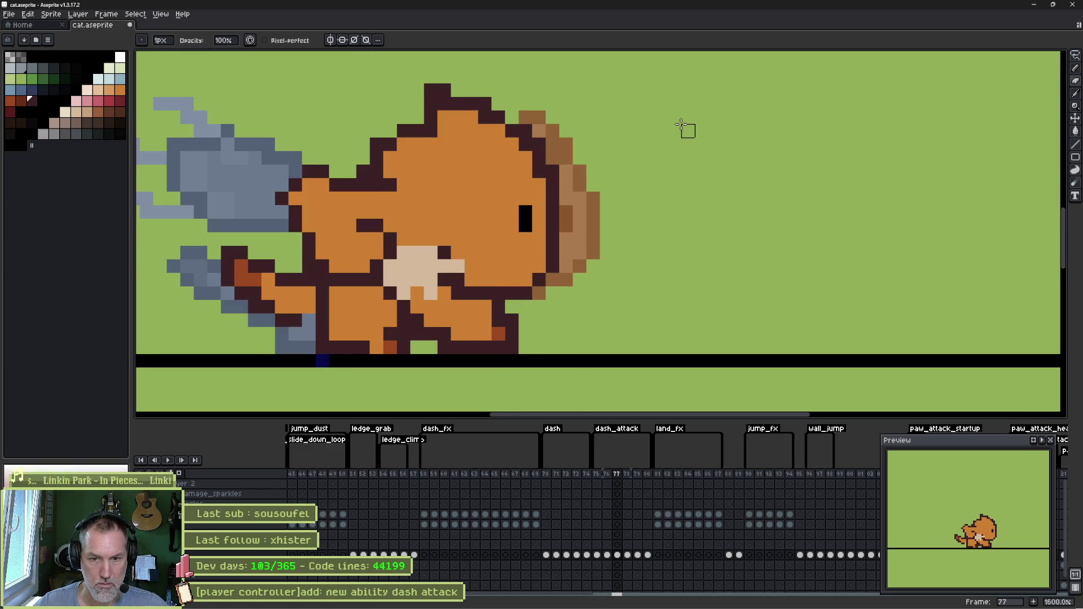
{"action": "key", "text": "Left"}
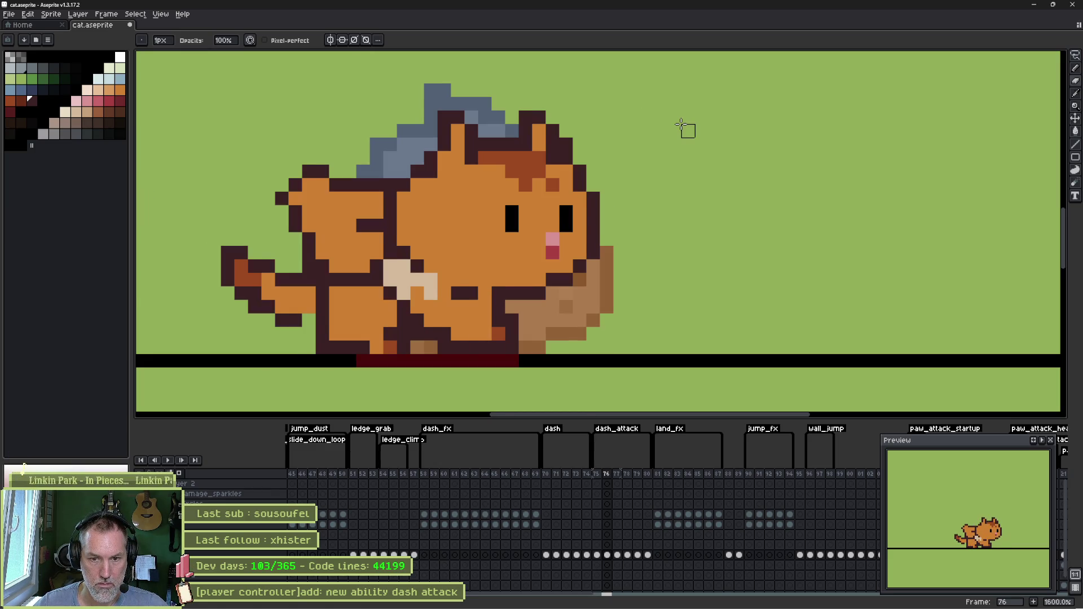
{"action": "key", "text": "Left"}
{"action": "key", "text": "Left"}
{"action": "key", "text": "Right"}
{"action": "key", "text": "Right"}
{"action": "key", "text": "Right"}
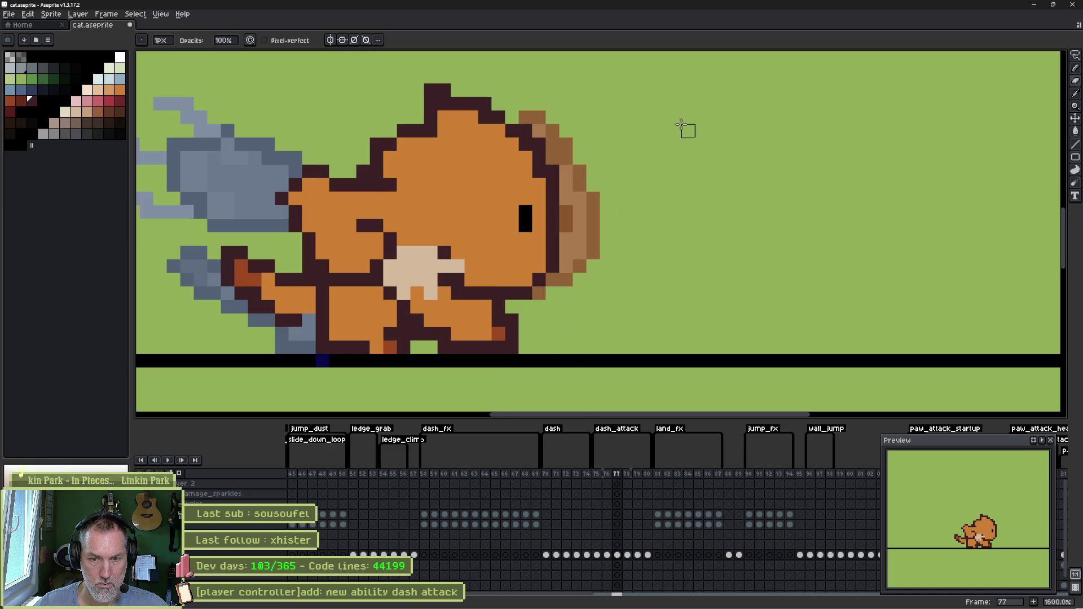
{"action": "key", "text": "Right"}
{"action": "key", "text": "Right"}
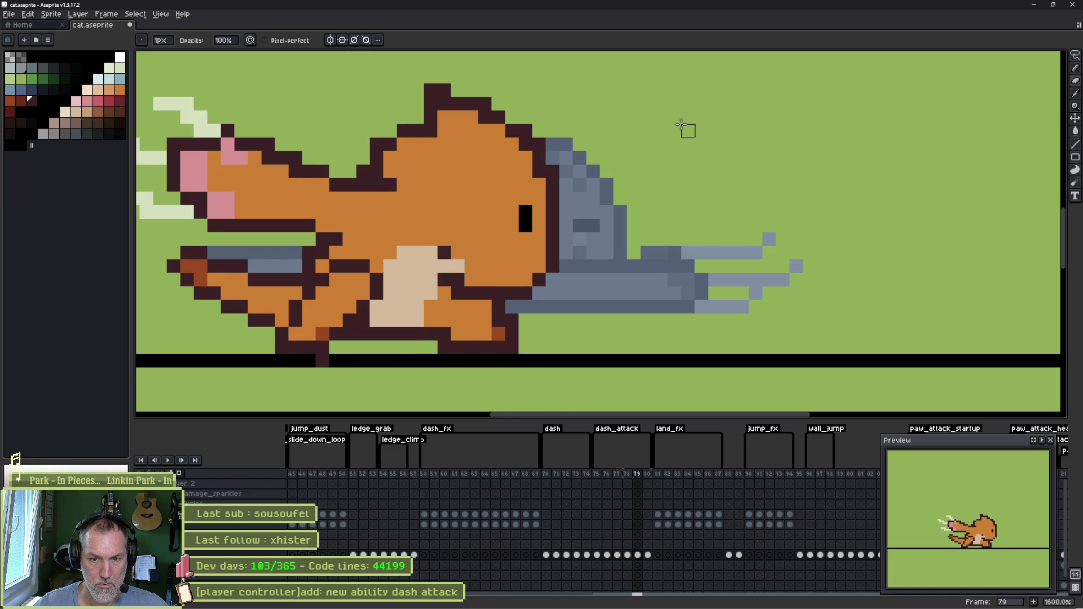
{"action": "key", "text": "Left"}
{"action": "key", "text": "Left"}
{"action": "key", "text": "Left"}
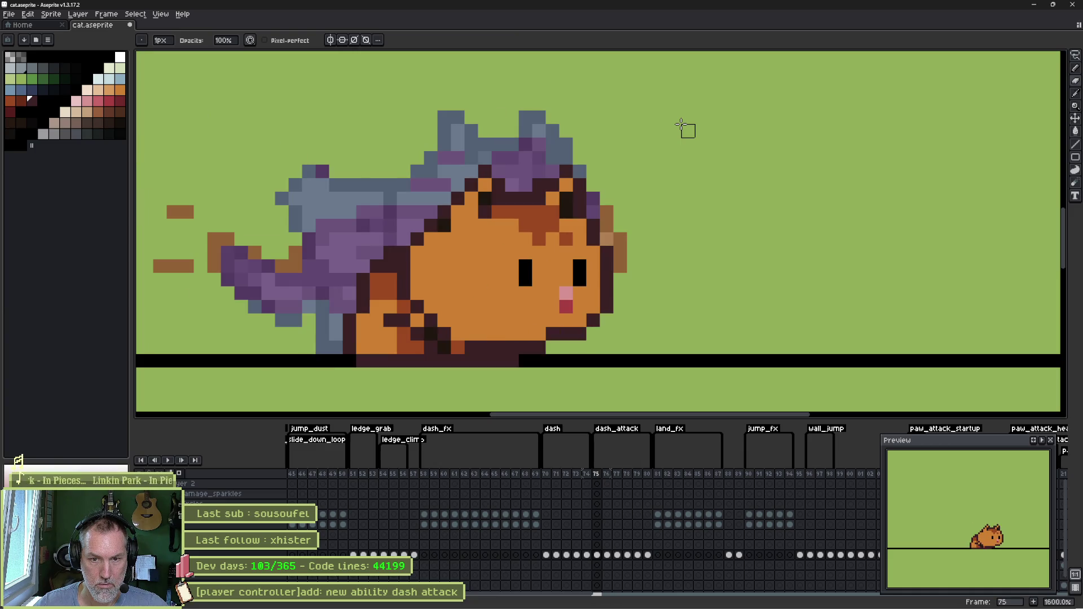
{"action": "key", "text": "Right"}
{"action": "key", "text": "Right"}
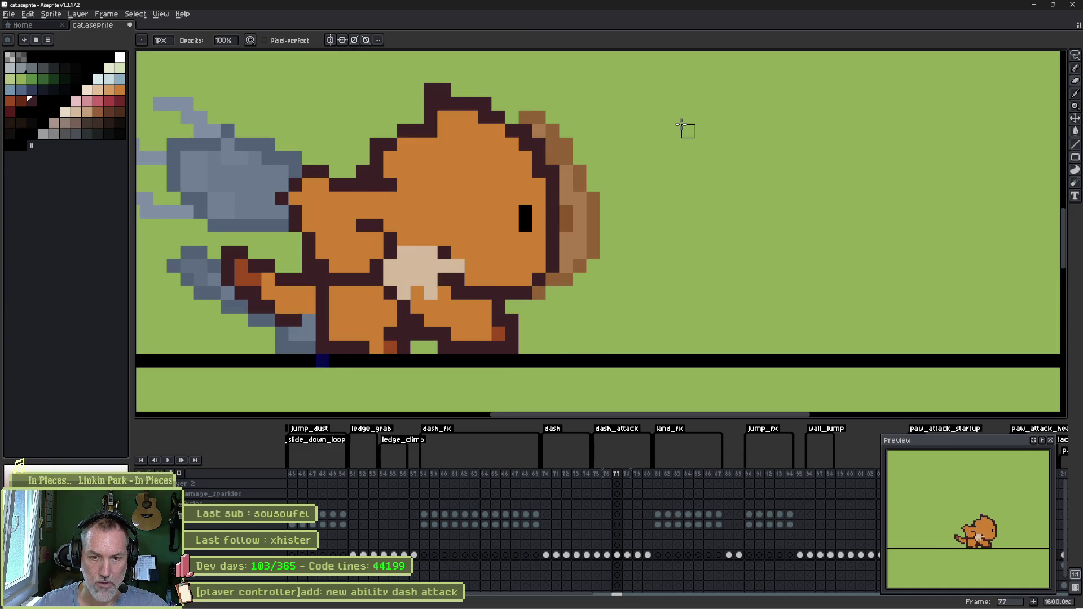
- Pencil a second black eye and tidy the dark outline pixels beside the cat's face
{"action": "left_click", "coordinate": [531, 208]}
{"action": "left_click", "coordinate": [488, 203]}
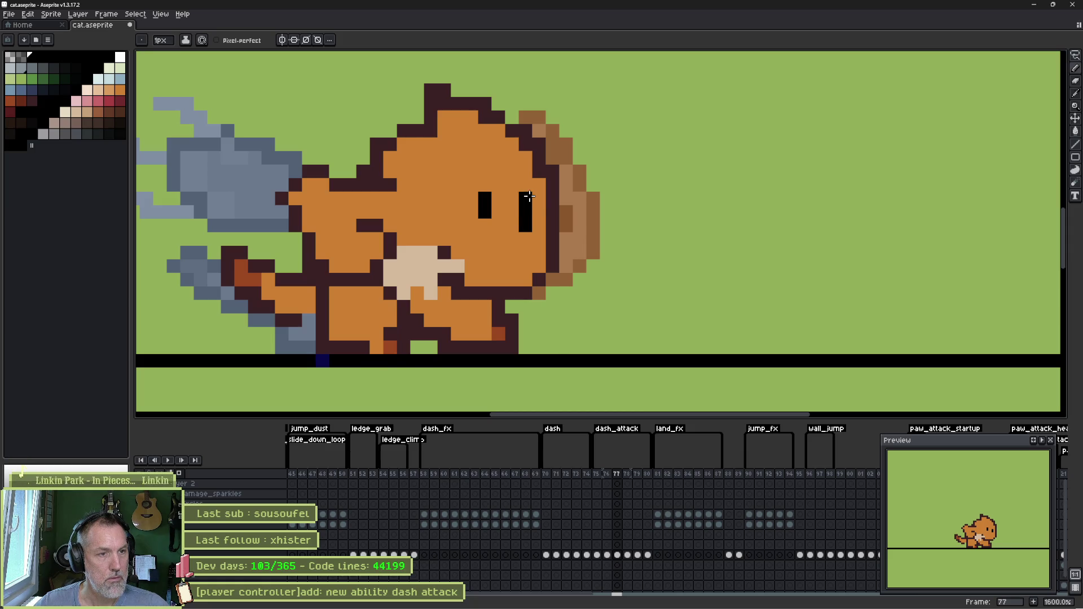
{"action": "key", "text": "ctrl+z"}
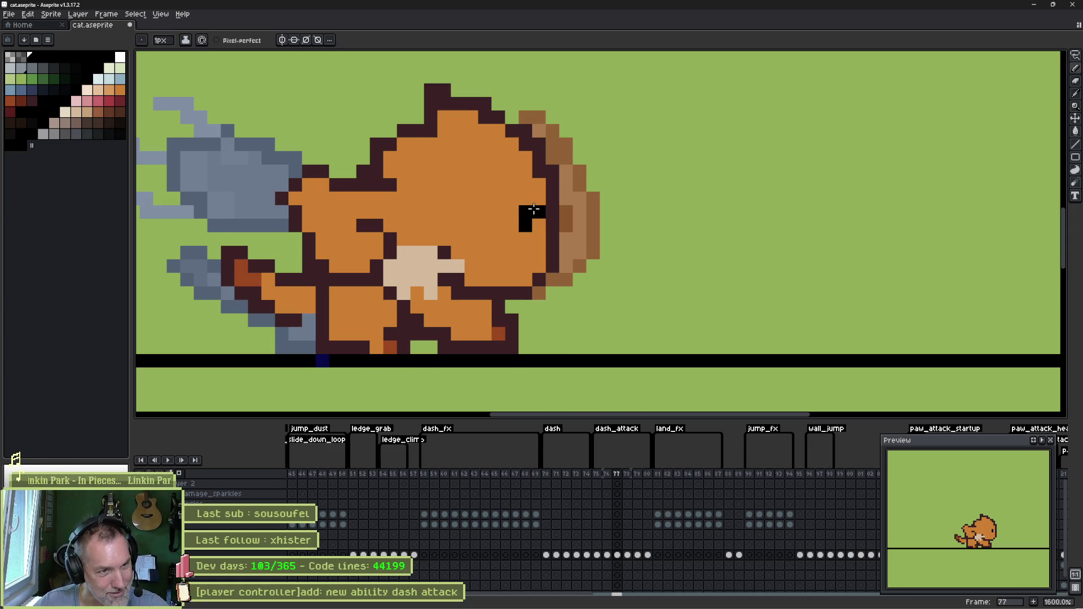
{"action": "key", "text": "ctrl+z"}
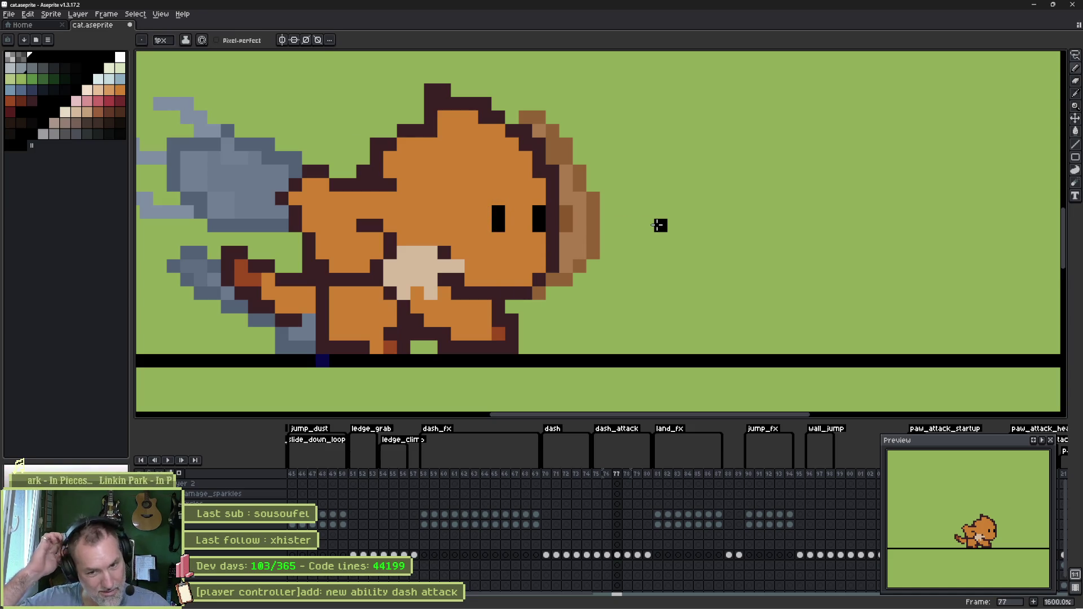
{"action": "left_click", "coordinate": [558, 183]}
{"action": "left_click_drag", "start_coordinate": [564, 181], "coordinate": [549, 195]}
{"action": "key", "text": "e"}
{"action": "key", "text": "b"}
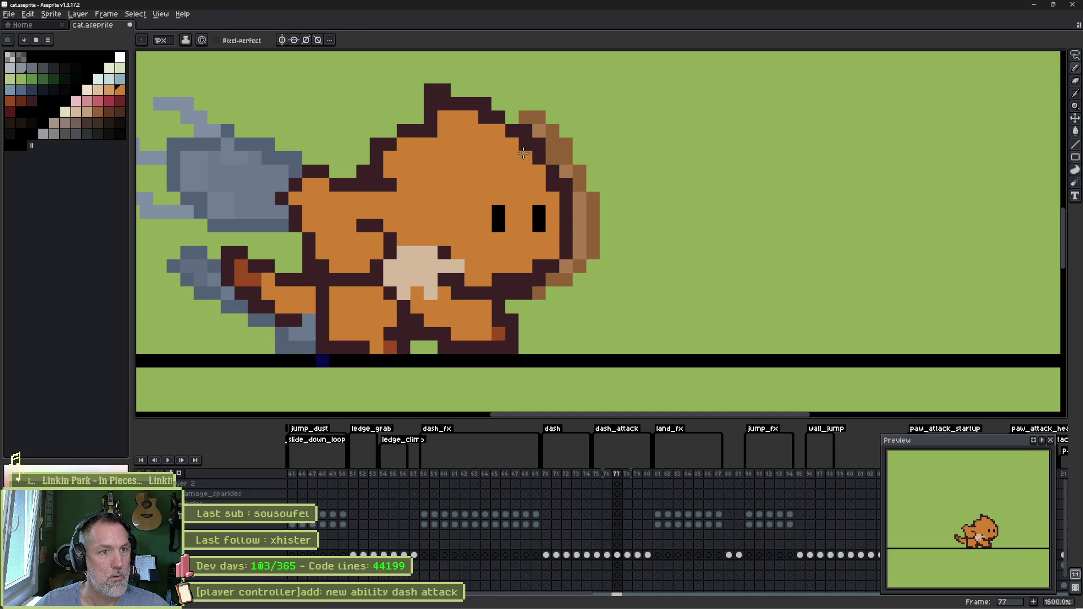
{"action": "left_click", "coordinate": [520, 145]}
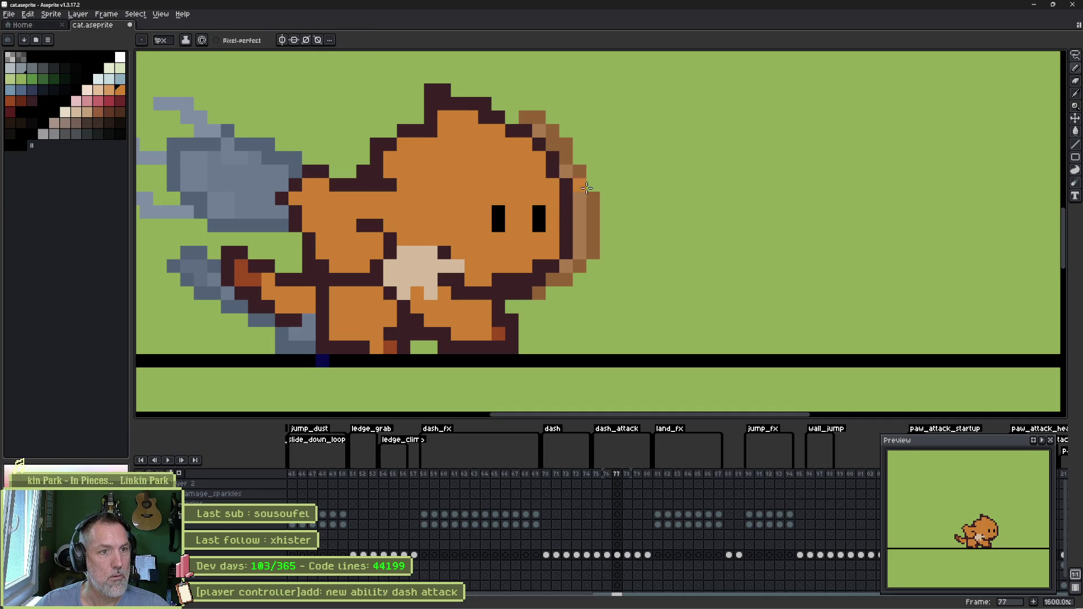
- Compare the poses on neighbouring frames, ending on frame 76
{"action": "key", "text": "comma"}
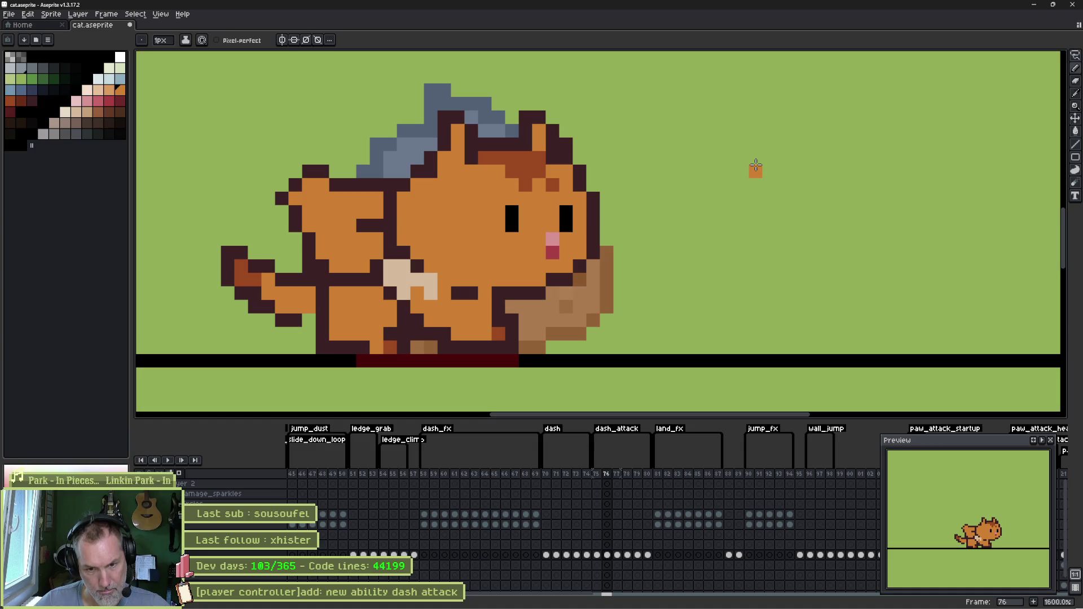
{"action": "key", "text": "period"}
{"action": "key", "text": "period"}
{"action": "key", "text": "comma"}
{"action": "key", "text": "comma"}
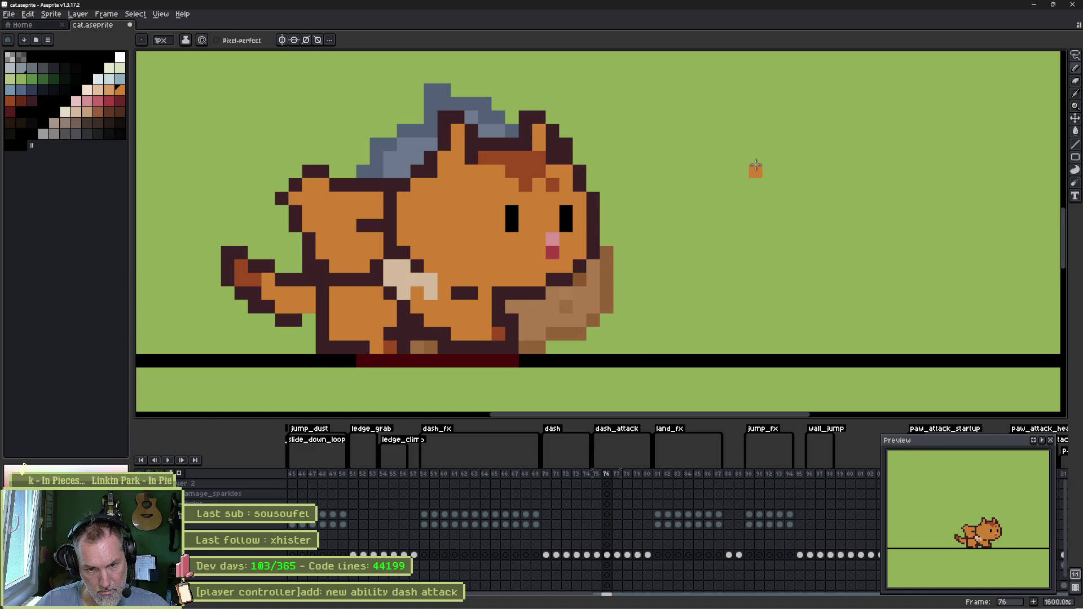
{"action": "key", "text": "period"}
{"action": "key", "text": "comma"}
{"action": "key", "text": "period"}
{"action": "key", "text": "comma"}
{"action": "key", "text": "period"}
{"action": "key", "text": "comma"}
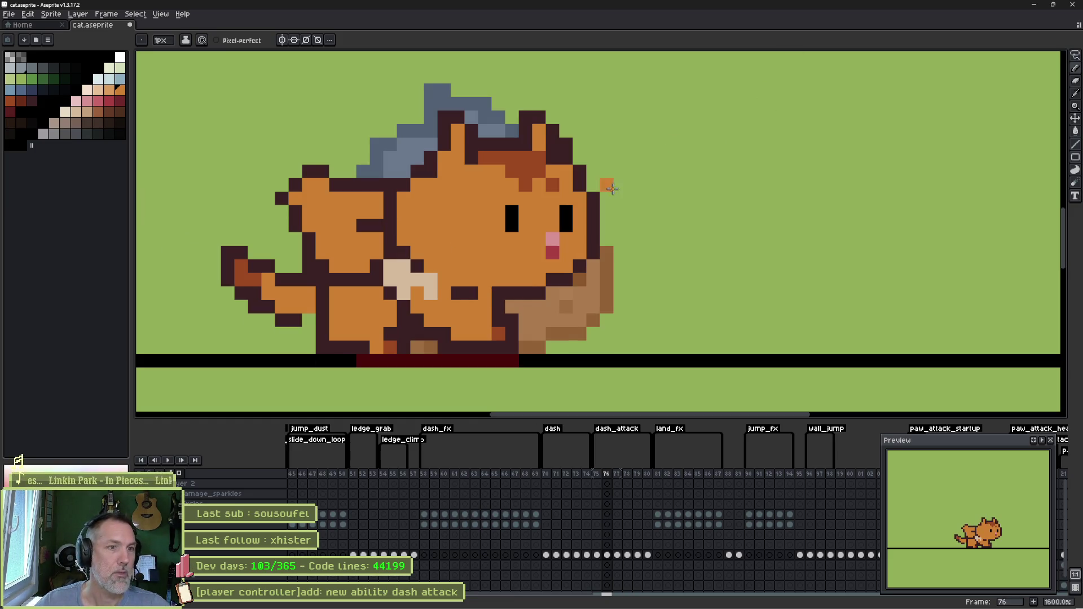
- Copy frame 76's face onto frame 77, shifted 1 px left and down, then streak purple over the head
{"action": "key", "text": "m"}
{"action": "left_click_drag", "start_coordinate": [479, 167], "coordinate": [468, 166]}
{"action": "key", "text": "ctrl+d"}
{"action": "key", "text": "comma"}
{"action": "key", "text": "period"}
{"action": "key", "text": "period"}
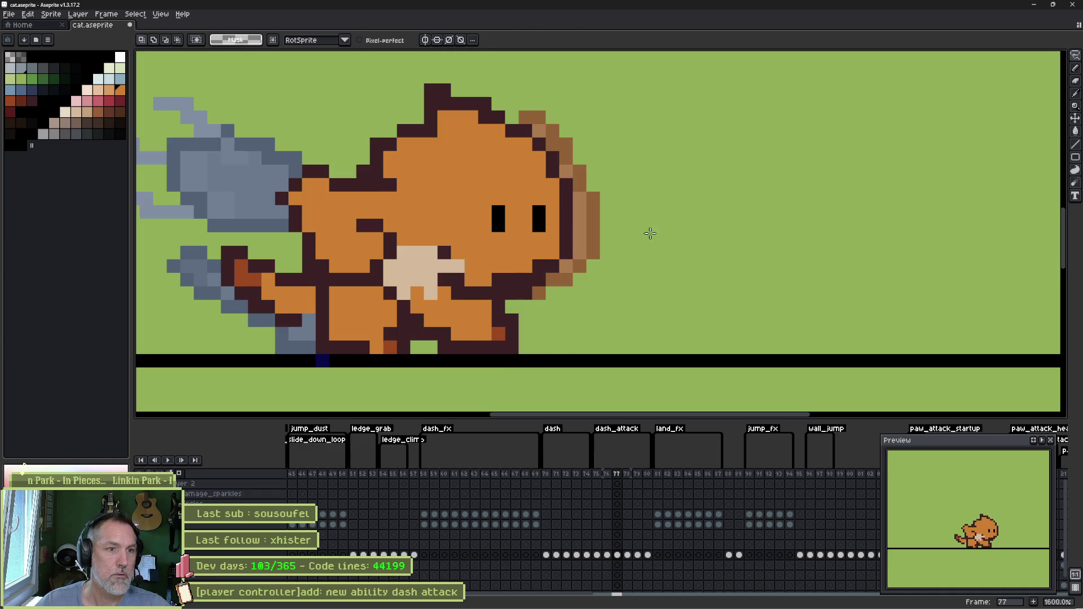
{"action": "key", "text": "ctrl+v"}
{"action": "key", "text": "Left"}
{"action": "key", "text": "Left"}
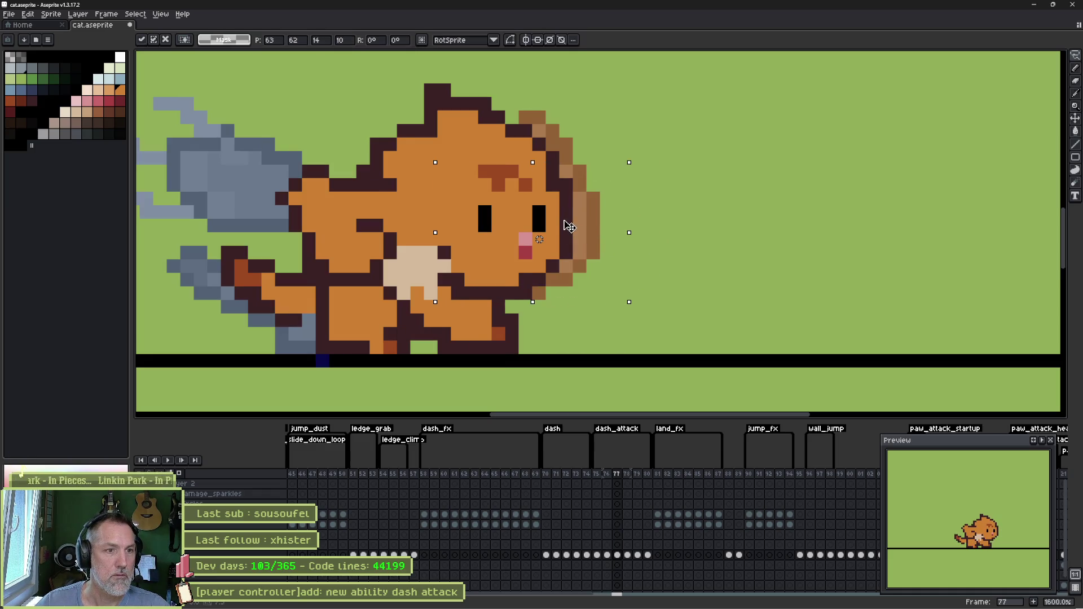
{"action": "key", "text": "Up"}
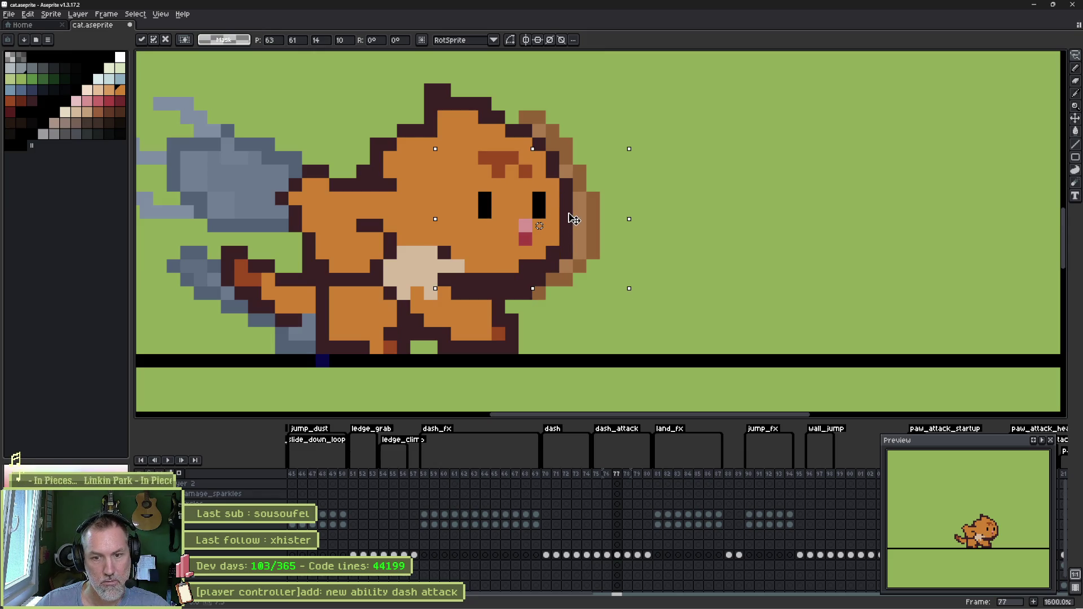
{"action": "key", "text": "Down"}
{"action": "key", "text": "Down"}
{"action": "key", "text": "Down"}
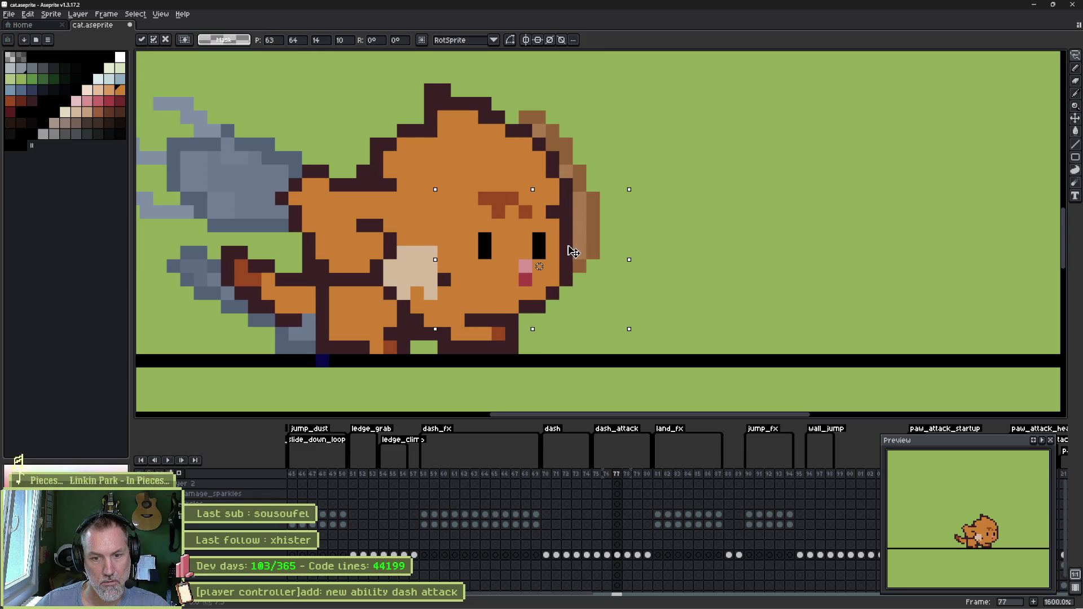
{"action": "left_click_drag", "start_coordinate": [573, 253], "coordinate": [558, 274]}
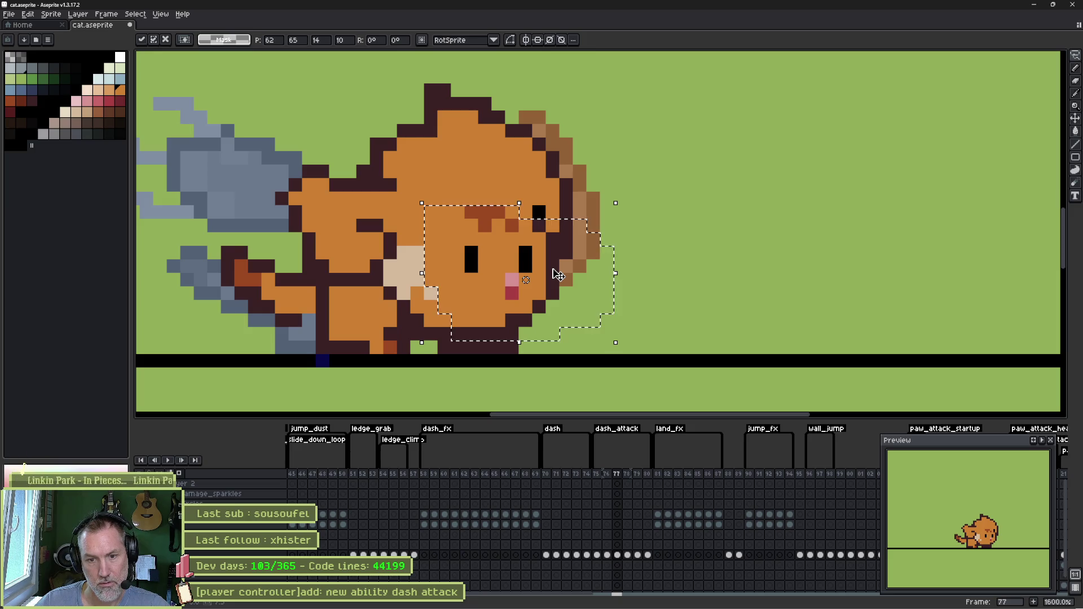
{"action": "key", "text": "b"}
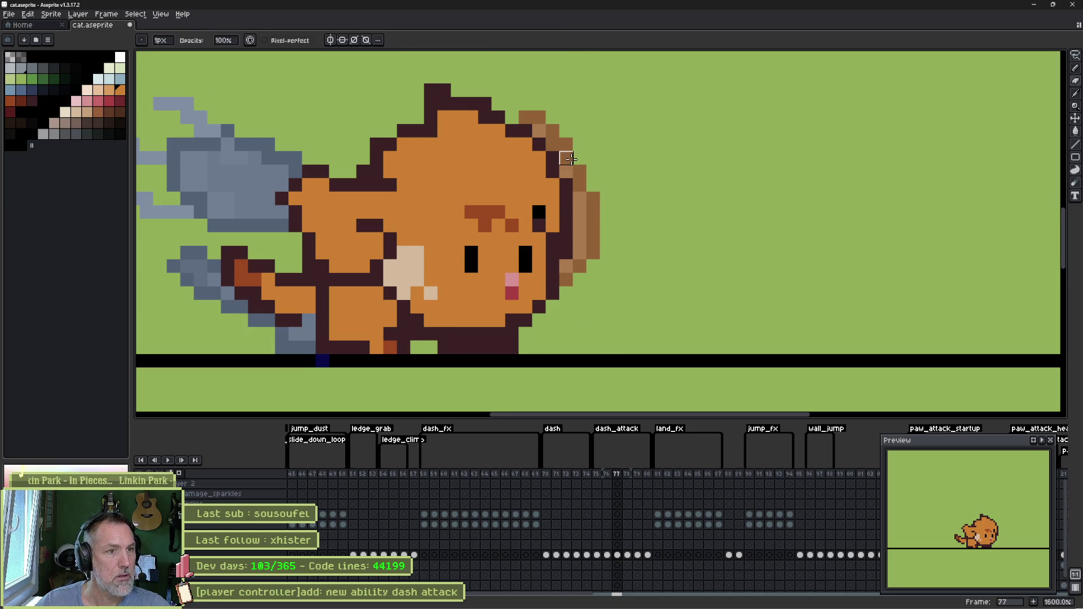
{"action": "left_click_drag", "start_coordinate": [557, 184], "coordinate": [451, 149]}
- Touch up two pixels: darken the cat's right edge and paint the eye-corner pixel orange
{"action": "key", "text": "e"}
{"action": "left_click", "coordinate": [588, 216]}
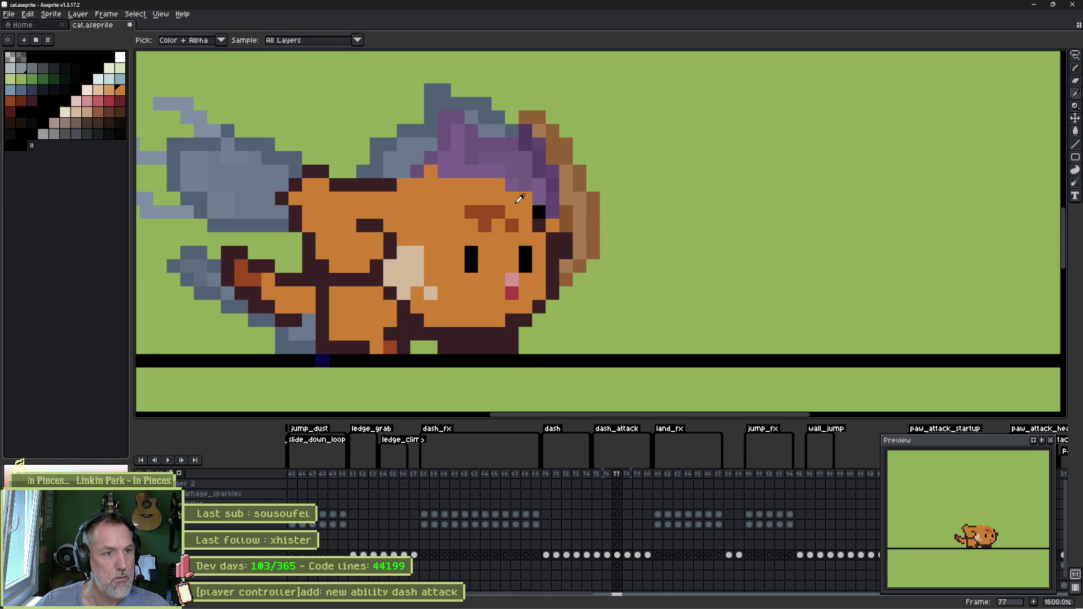
{"action": "left_click", "coordinate": [535, 223]}
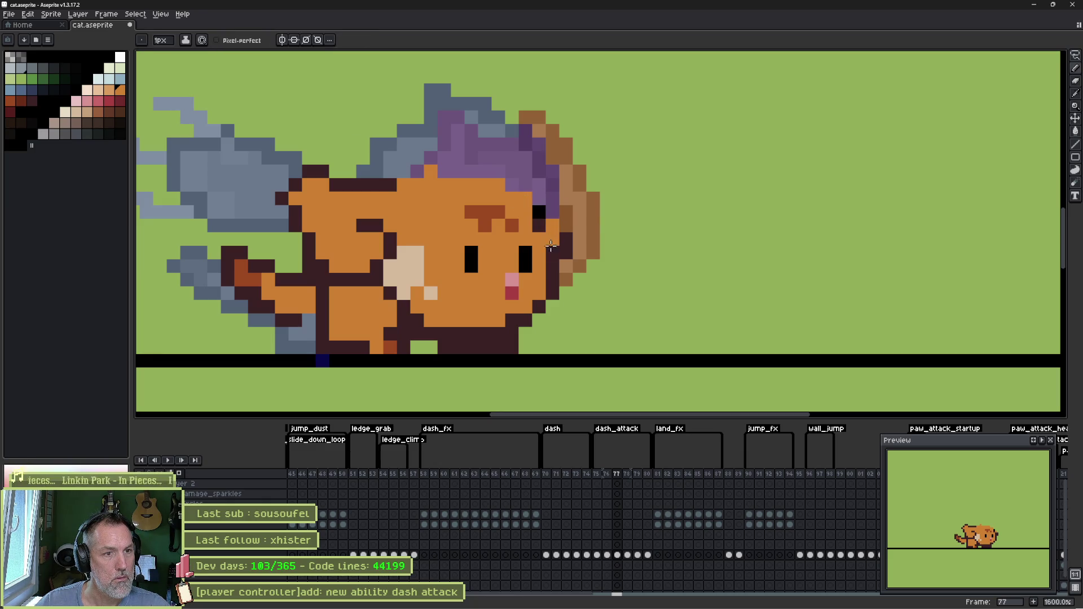
- Flip back and forth through frames 75 to 78 to compare the dash poses
{"action": "key", "text": "Left"}
{"action": "key", "text": "Right"}
{"action": "key", "text": "Left"}
{"action": "key", "text": "Right"}
{"action": "key", "text": "Left"}
{"action": "key", "text": "Left"}
{"action": "key", "text": "Right"}
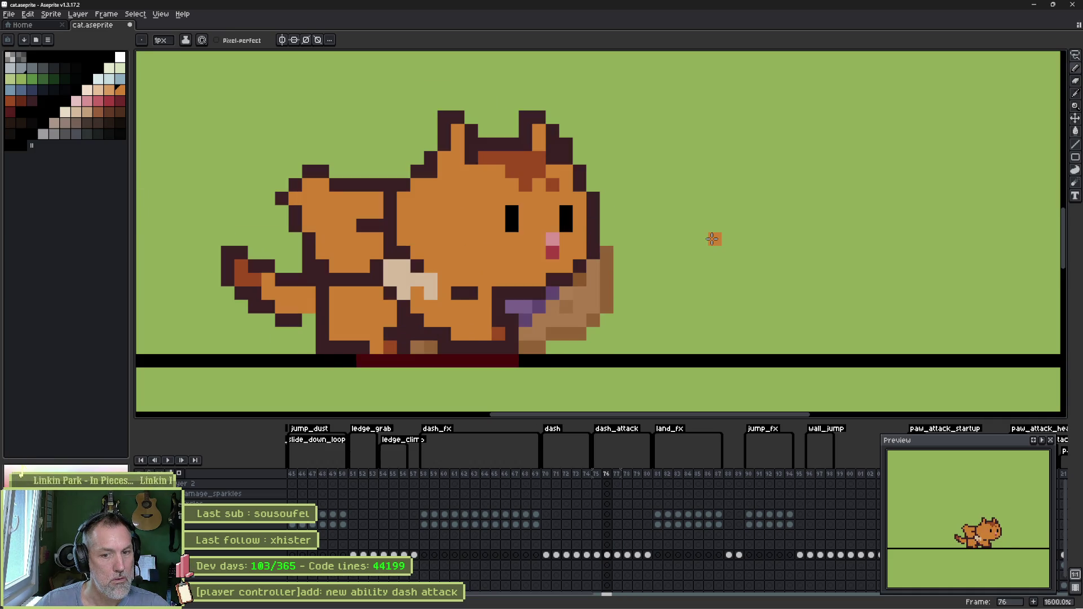
{"action": "key", "text": "Right"}
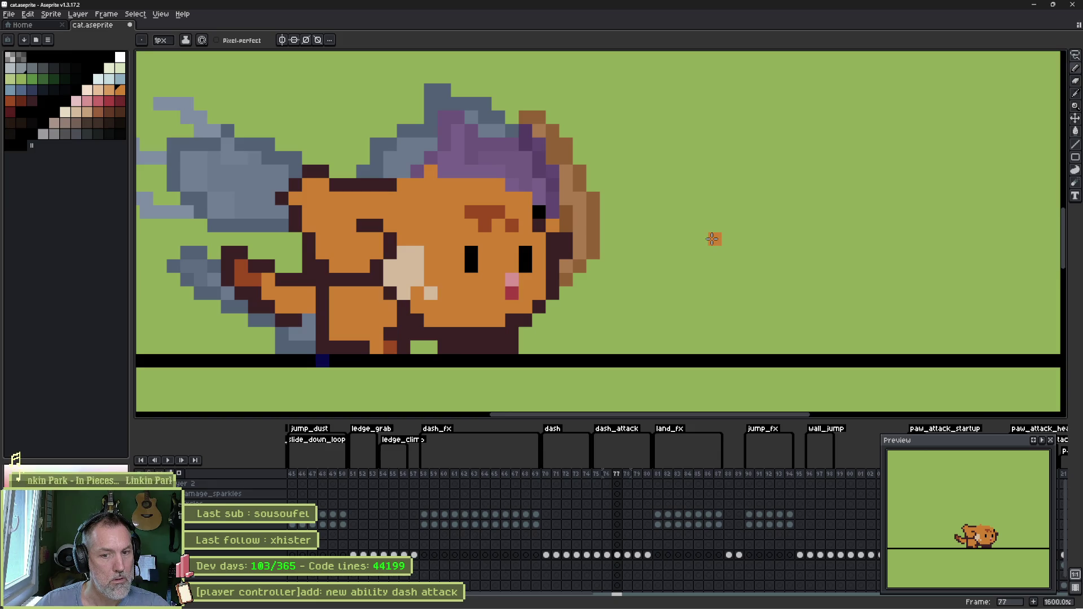
{"action": "key", "text": "Right"}
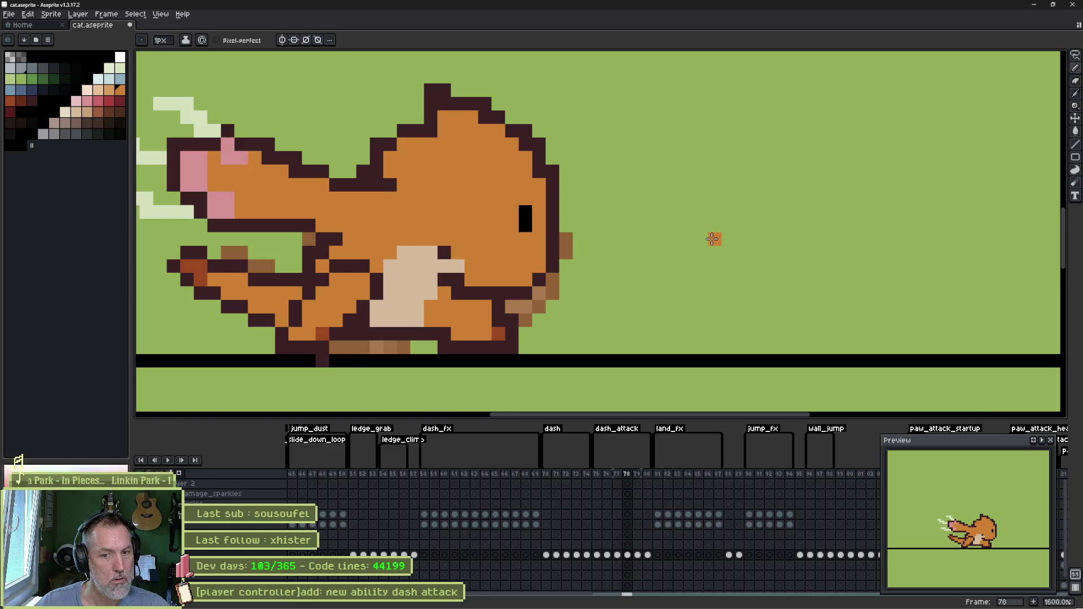
{"action": "key", "text": "Left"}
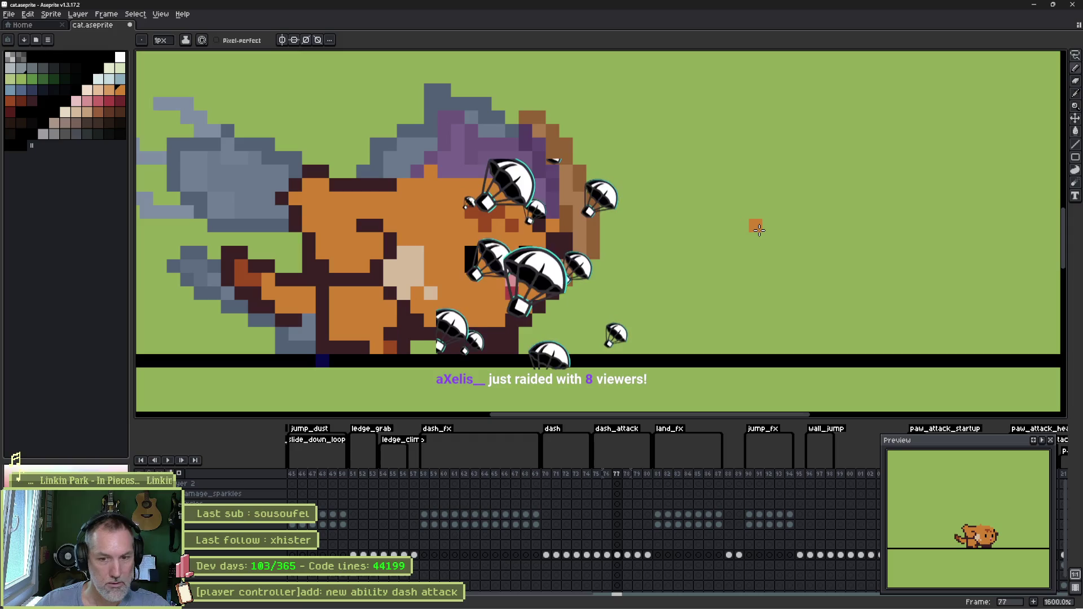
{"action": "key", "text": "Left"}
{"action": "key", "text": "Right"}
{"action": "key", "text": "Left"}
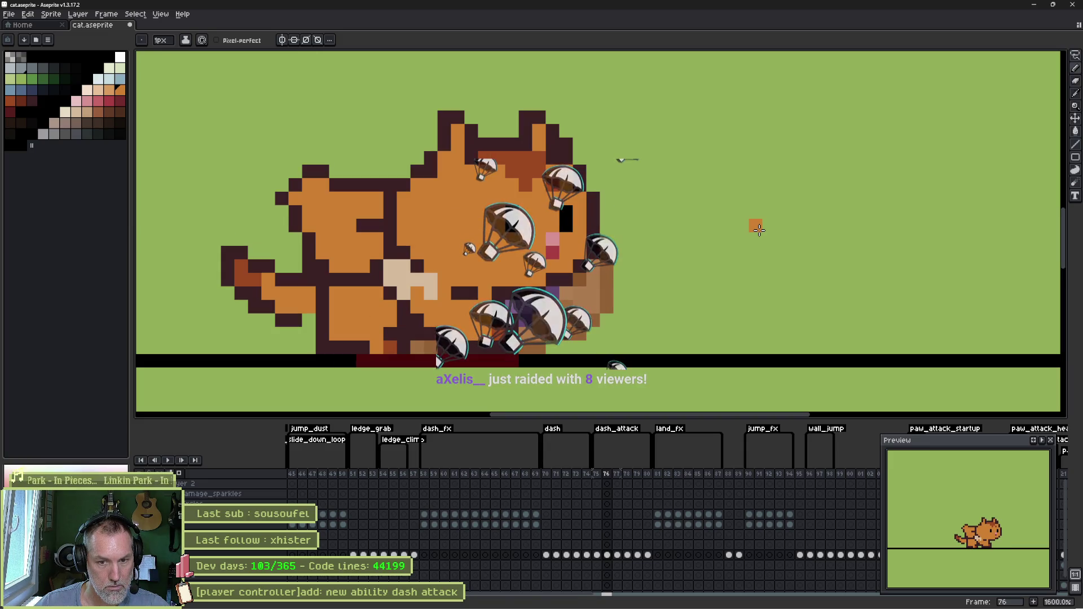
{"action": "key", "text": "Right"}
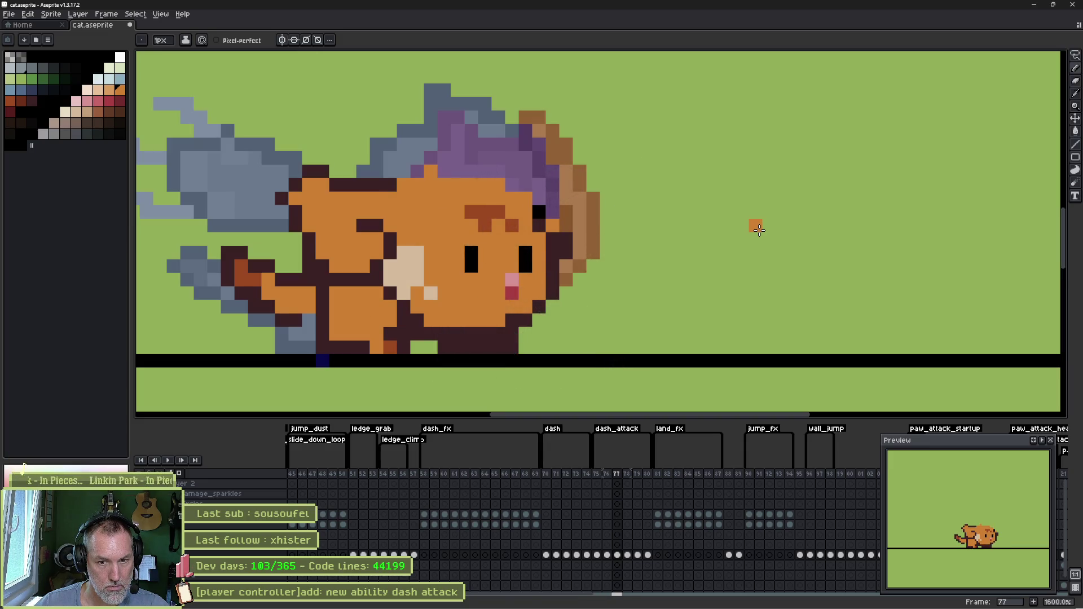
{"action": "key", "text": "Left"}
{"action": "key", "text": "Left"}
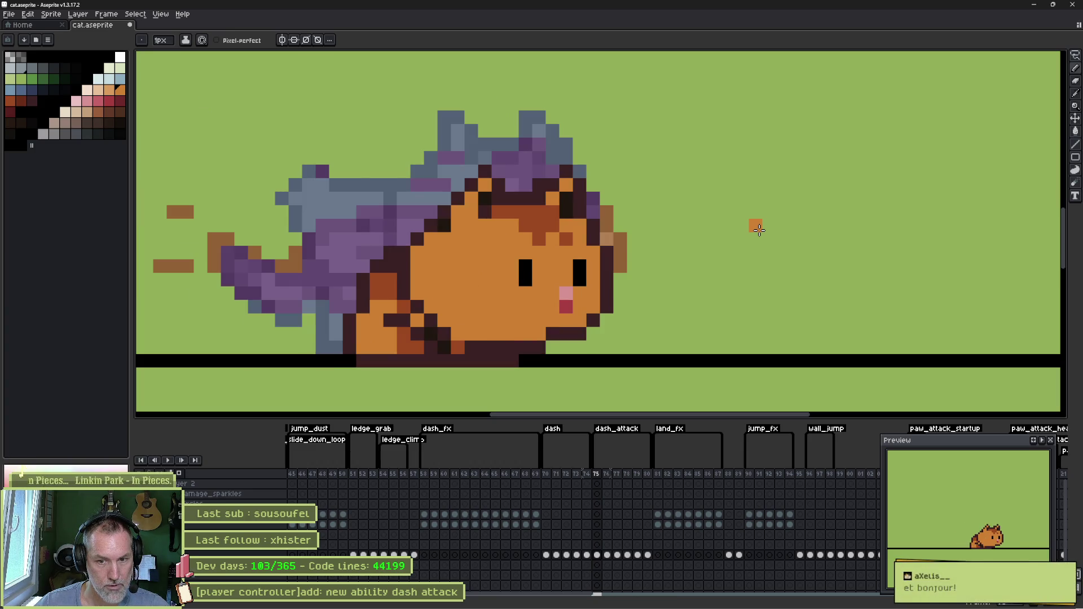
{"action": "key", "text": "Right"}
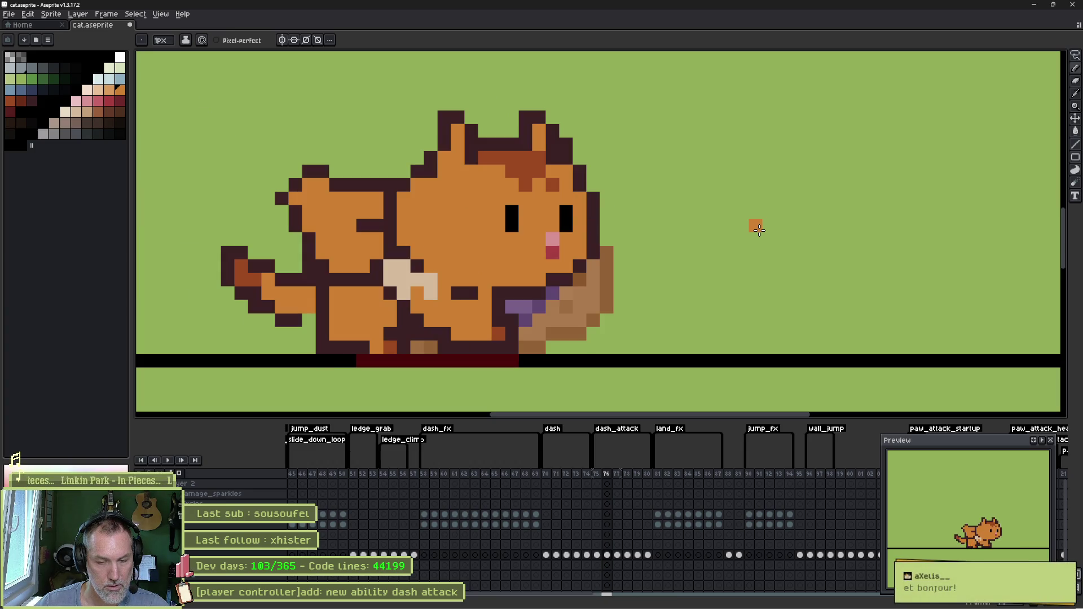
{"action": "key", "text": "Right"}
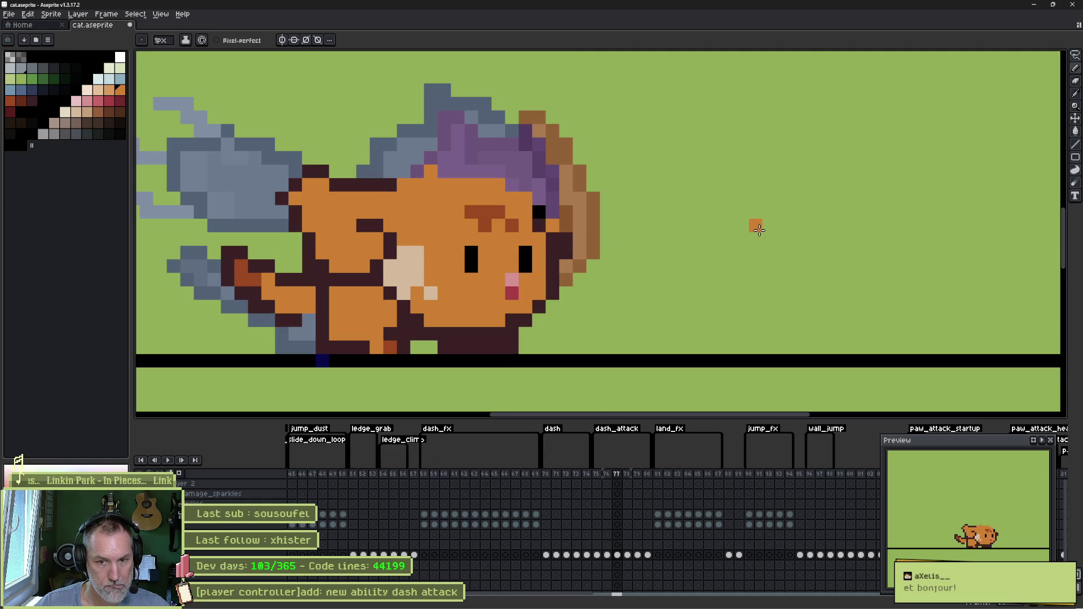
{"action": "key", "text": "Right"}
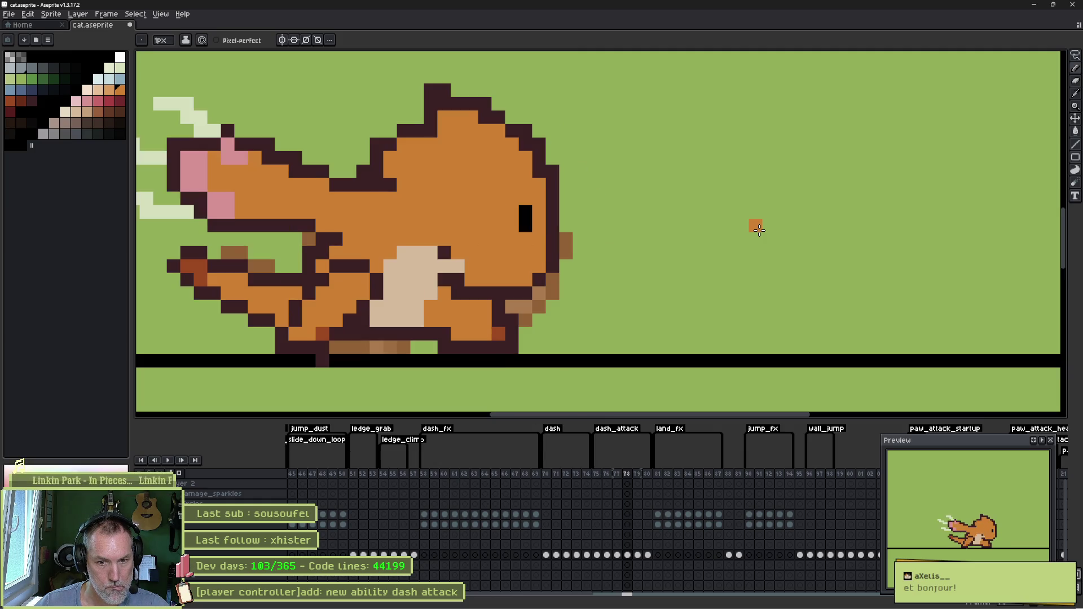
{"action": "key", "text": "Left"}
{"action": "key", "text": "Left"}
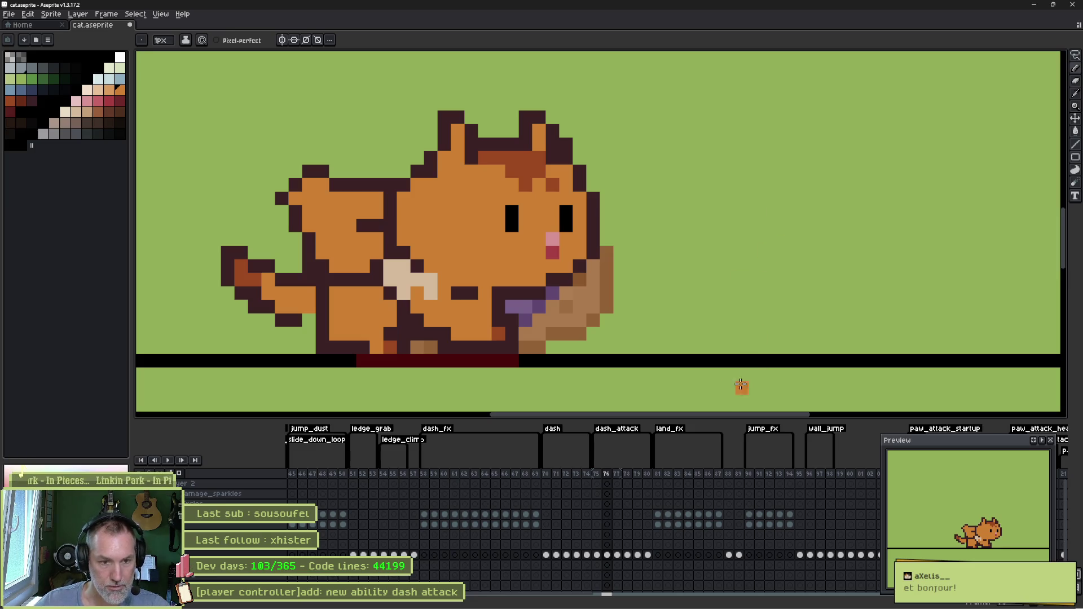
- Delete the extra frame 76 and check the following frames through 79
{"action": "left_click", "coordinate": [609, 474]}
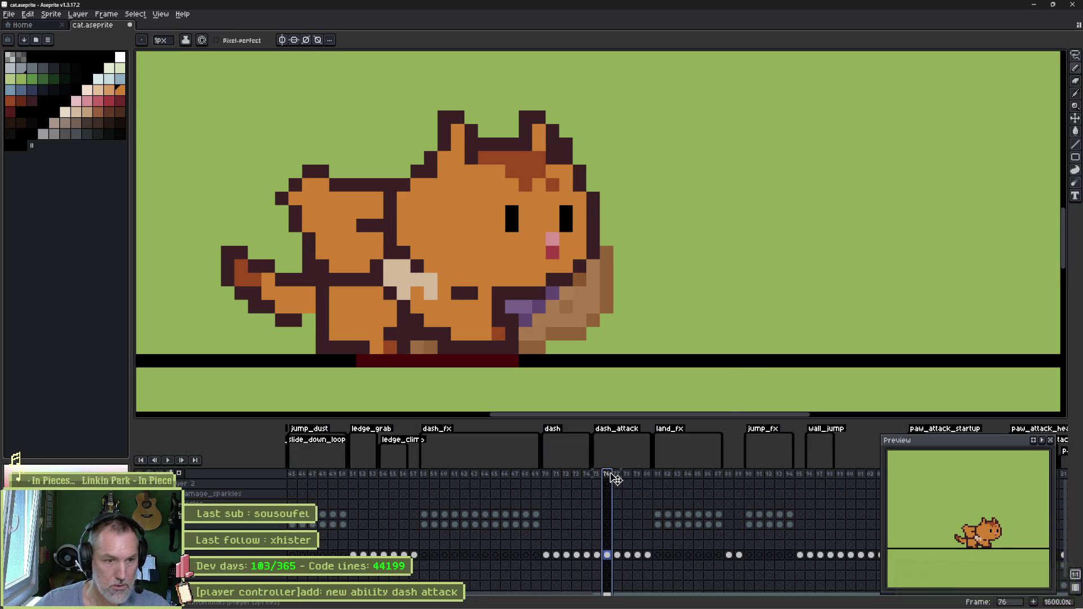
{"action": "key", "text": "alt+c"}
{"action": "left_click_drag", "start_coordinate": [600, 557], "coordinate": [607, 557]}
{"action": "left_click", "coordinate": [611, 555]}
{"action": "left_click", "coordinate": [621, 555]}
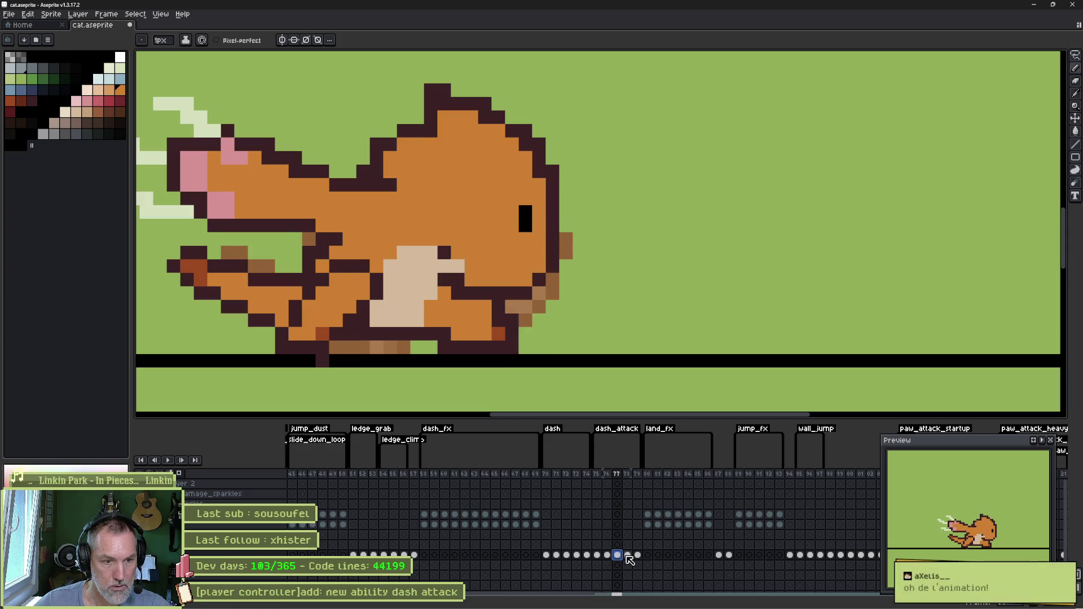
{"action": "left_click", "coordinate": [627, 556]}
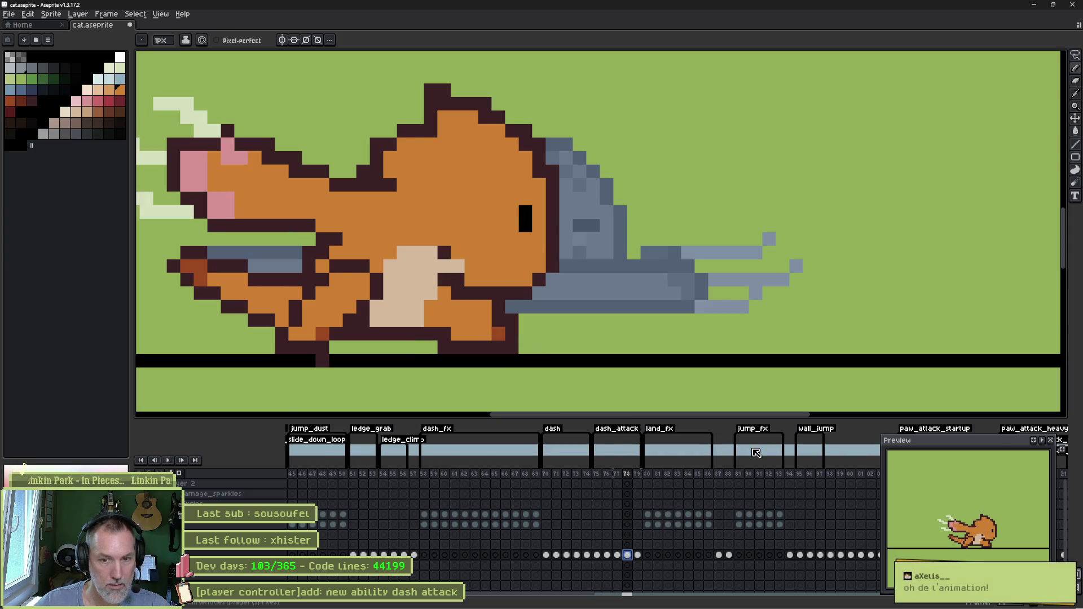
{"action": "left_click", "coordinate": [637, 556]}
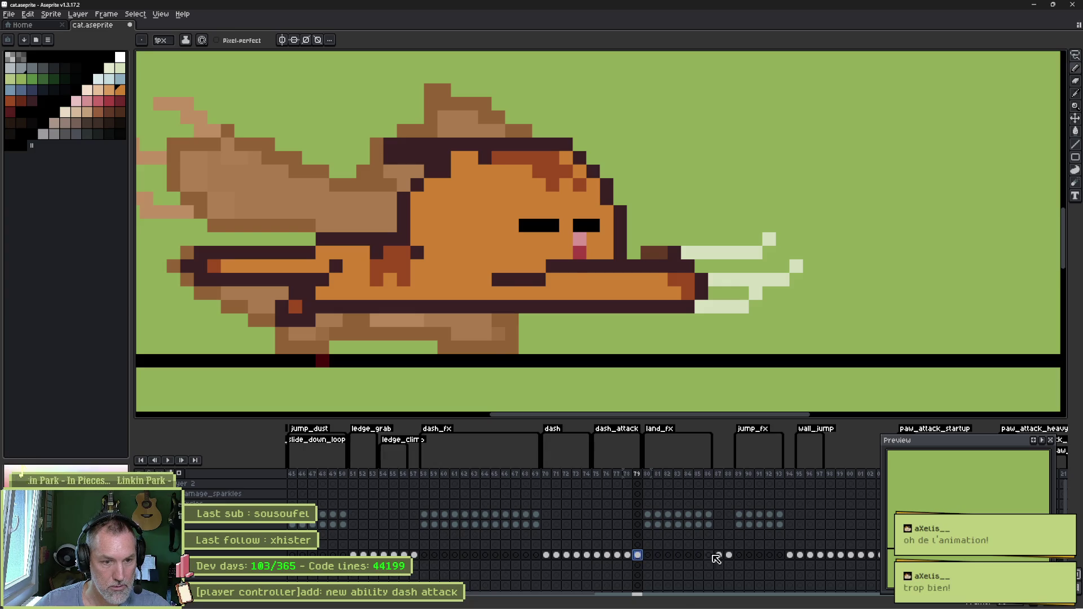
- On frame 87, lasso-select the standing cat's head
{"action": "left_click", "coordinate": [718, 556]}
{"action": "key", "text": "m"}
{"action": "left_click_drag", "start_coordinate": [609, 121], "coordinate": [451, 101]}
{"action": "left_click", "coordinate": [696, 174]}
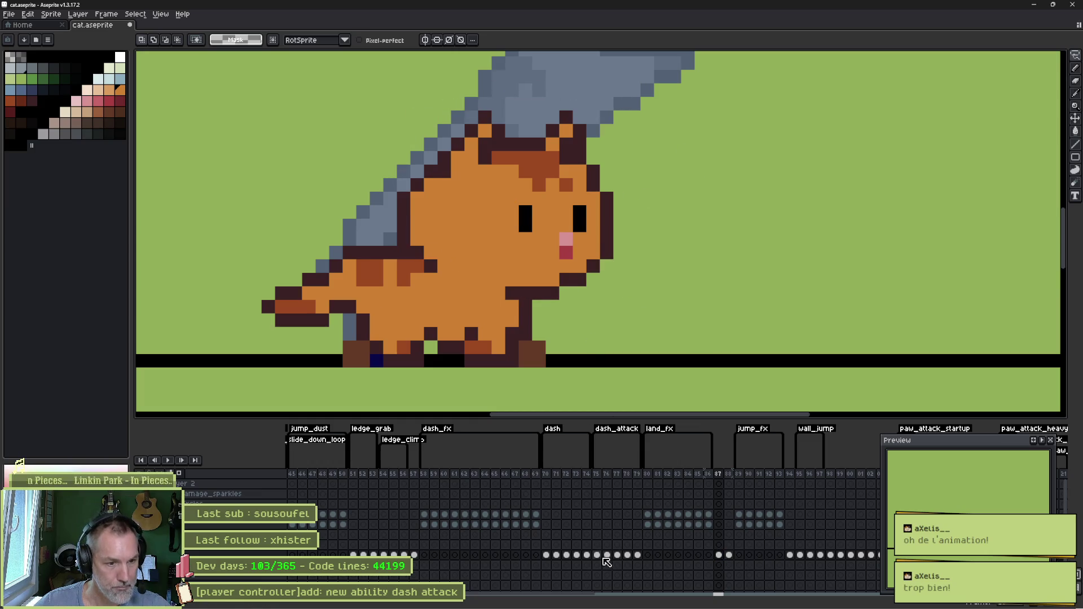
- Return to the dash_attack frames, landing on frame 76
{"action": "left_click", "coordinate": [588, 556]}
{"action": "left_click_drag", "start_coordinate": [596, 558], "coordinate": [608, 565]}
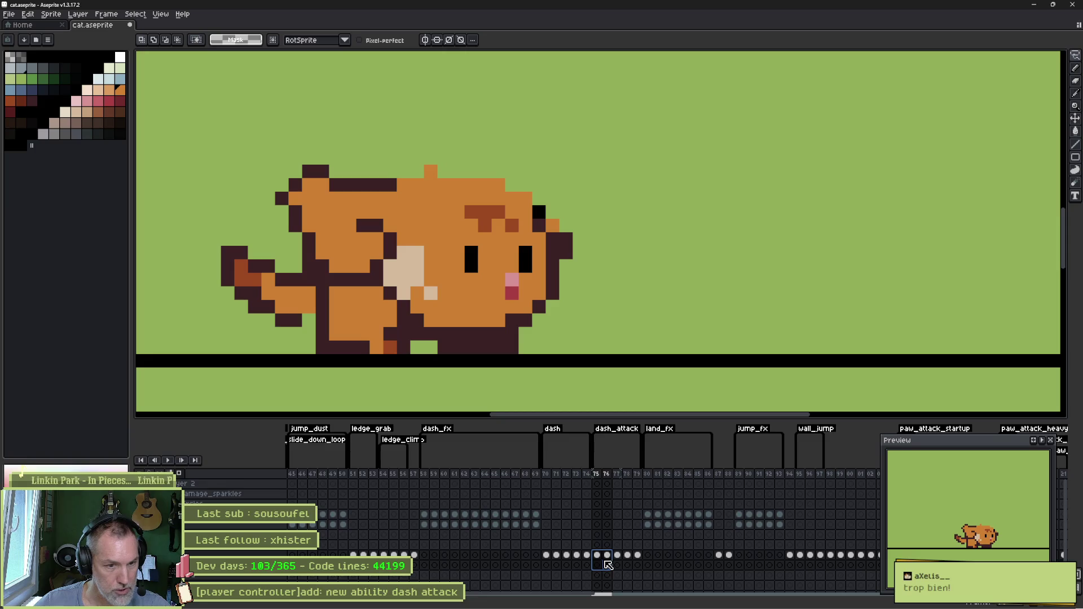
{"action": "left_click", "coordinate": [597, 555]}
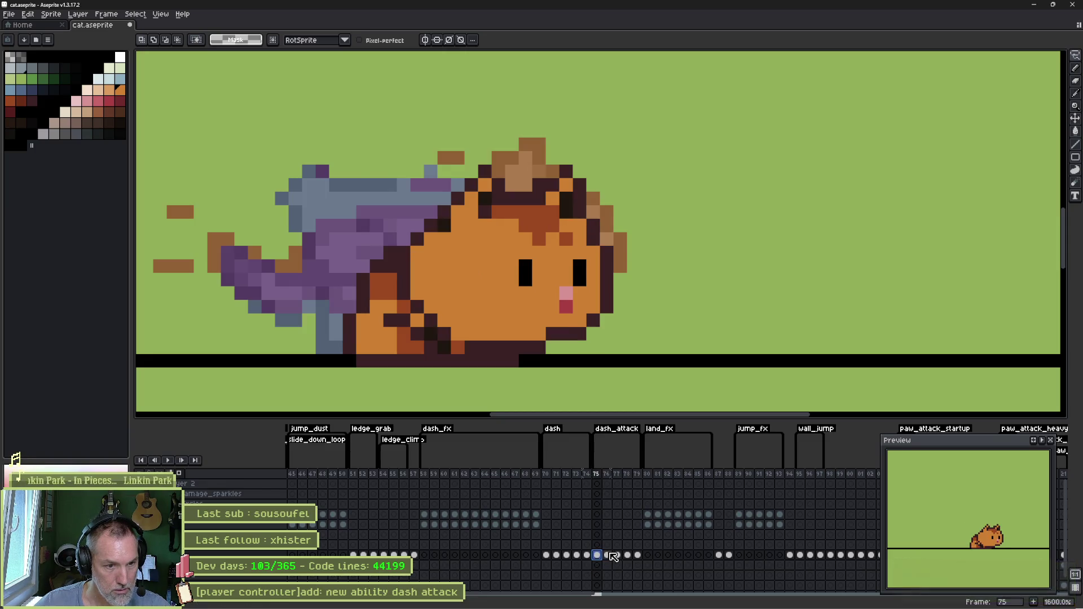
{"action": "left_click", "coordinate": [607, 557]}
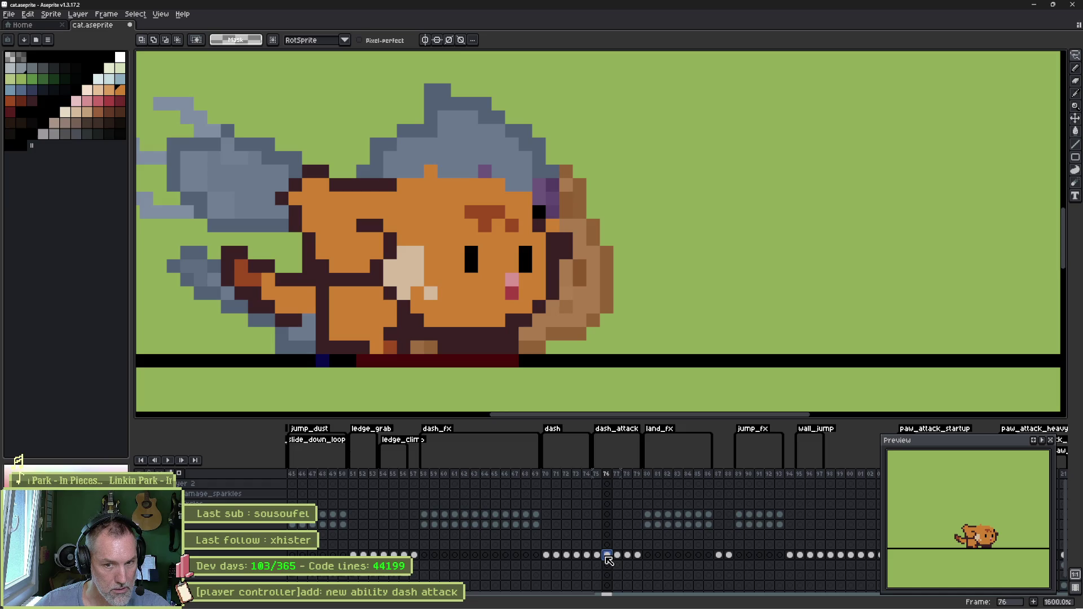
- Paste the standing head and place a copy onto the dashing cat's body
{"action": "key", "text": "ctrl+v"}
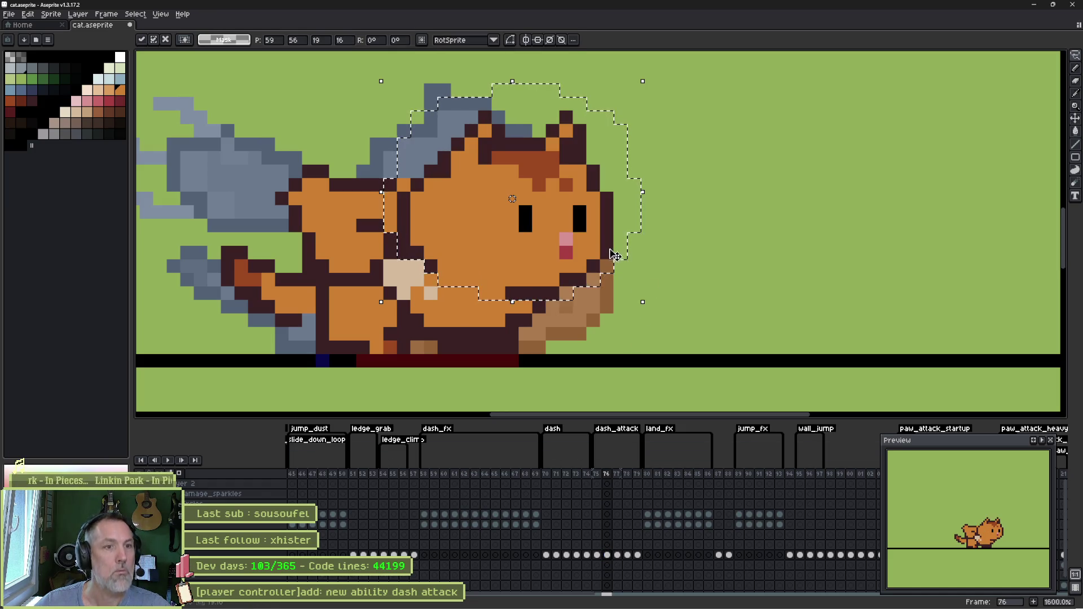
{"action": "left_click_drag", "start_coordinate": [611, 254], "coordinate": [813, 238]}
{"action": "key", "text": "Return"}
{"action": "key", "text": "ctrl+d"}
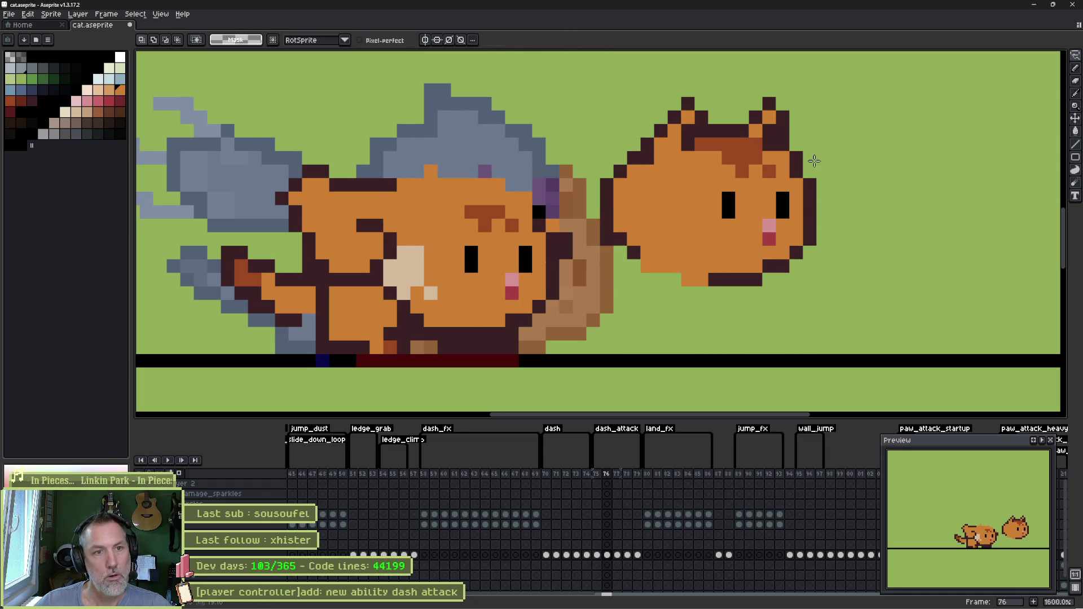
{"action": "left_click_drag", "start_coordinate": [819, 117], "coordinate": [840, 121]}
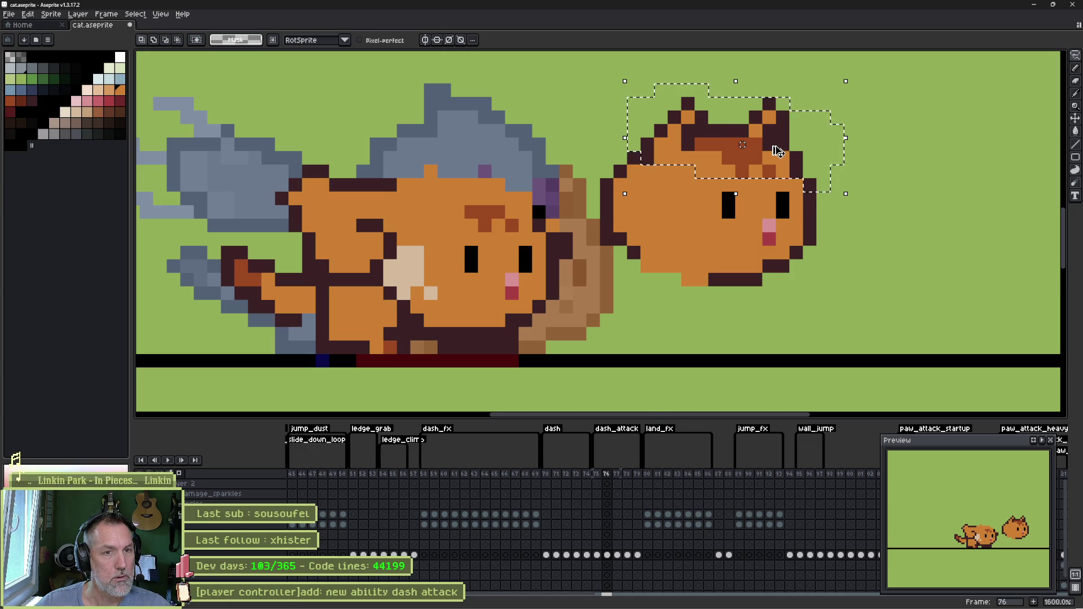
{"action": "left_click", "coordinate": [889, 162]}
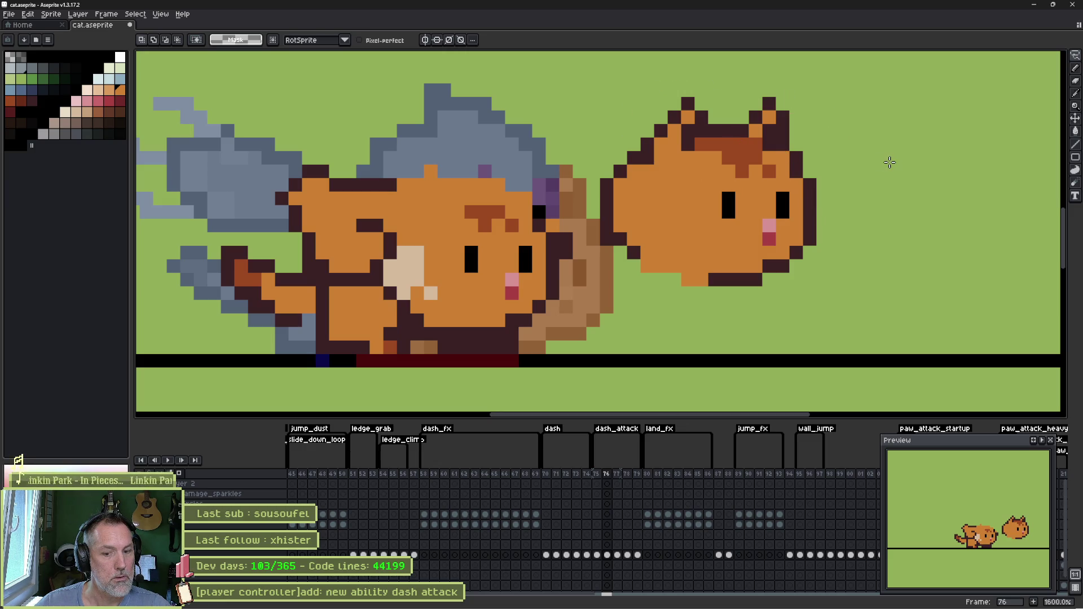
{"action": "key", "text": "ctrl+shift+d"}
{"action": "left_click_drag", "start_coordinate": [803, 167], "coordinate": [549, 206]}
{"action": "key", "text": "ctrl+d"}
{"action": "key", "text": "b"}
- Nudge the grey smoke strip above the head one pixel left, then select the spare head
{"action": "key", "text": "q"}
{"action": "left_click_drag", "start_coordinate": [397, 124], "coordinate": [396, 165]}
{"action": "left_click_drag", "start_coordinate": [475, 151], "coordinate": [461, 154]}
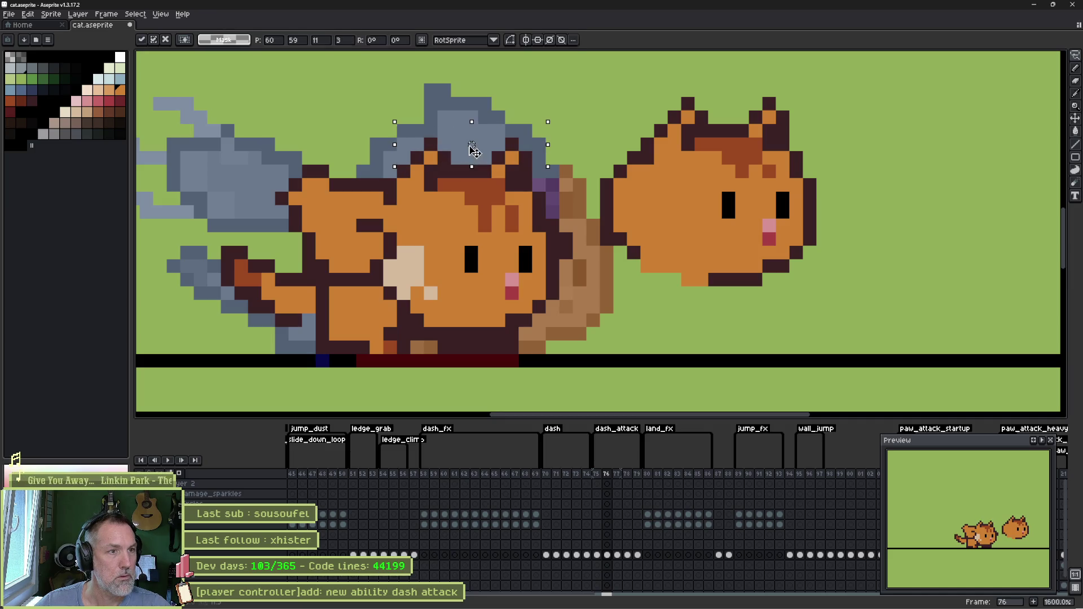
{"action": "key", "text": "Left"}
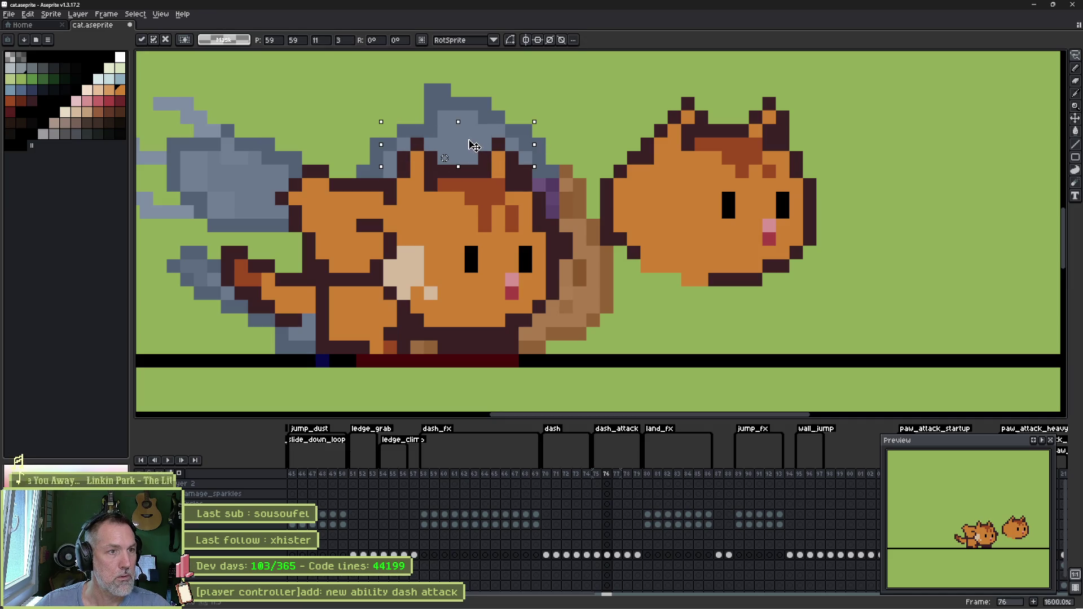
{"action": "key", "text": "ctrl+d"}
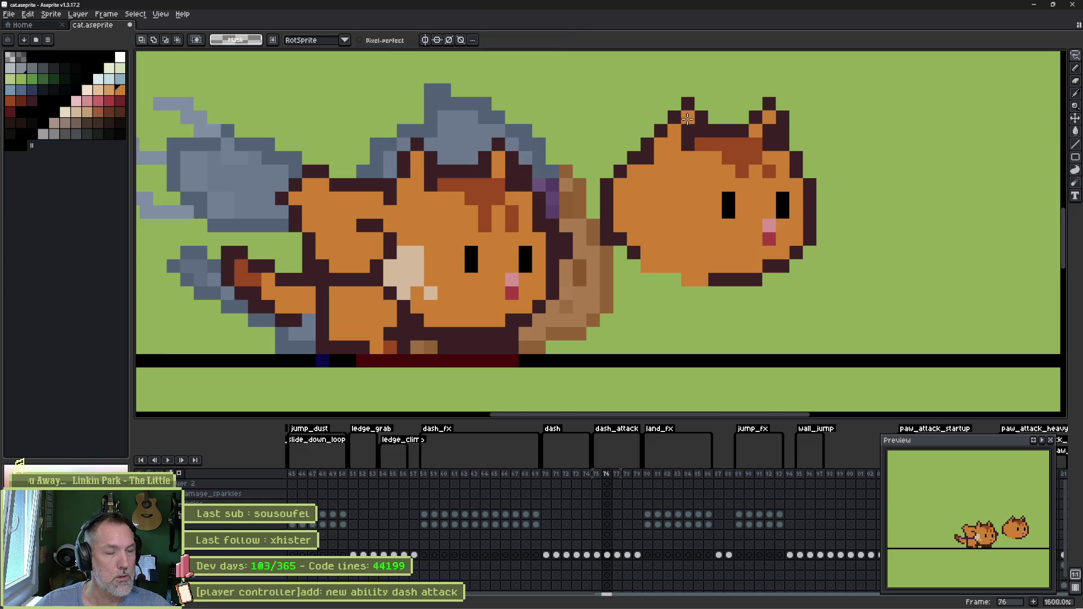
{"action": "left_click_drag", "start_coordinate": [700, 108], "coordinate": [764, 79]}
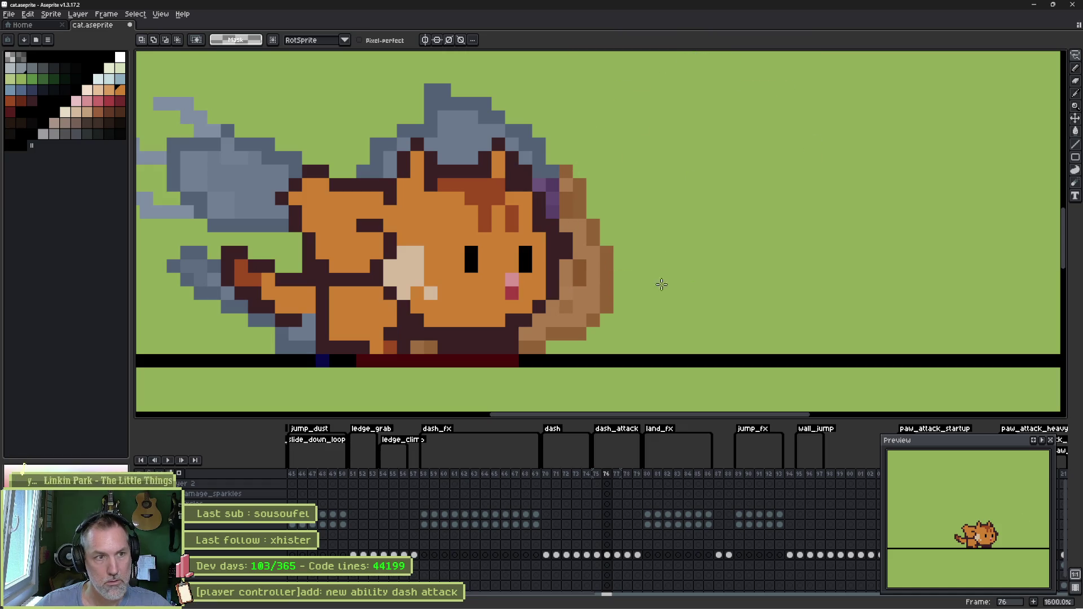
- On frame 77, paste the head aside and paint grey-blue smoke over the cat's head
{"action": "left_click", "coordinate": [618, 555]}
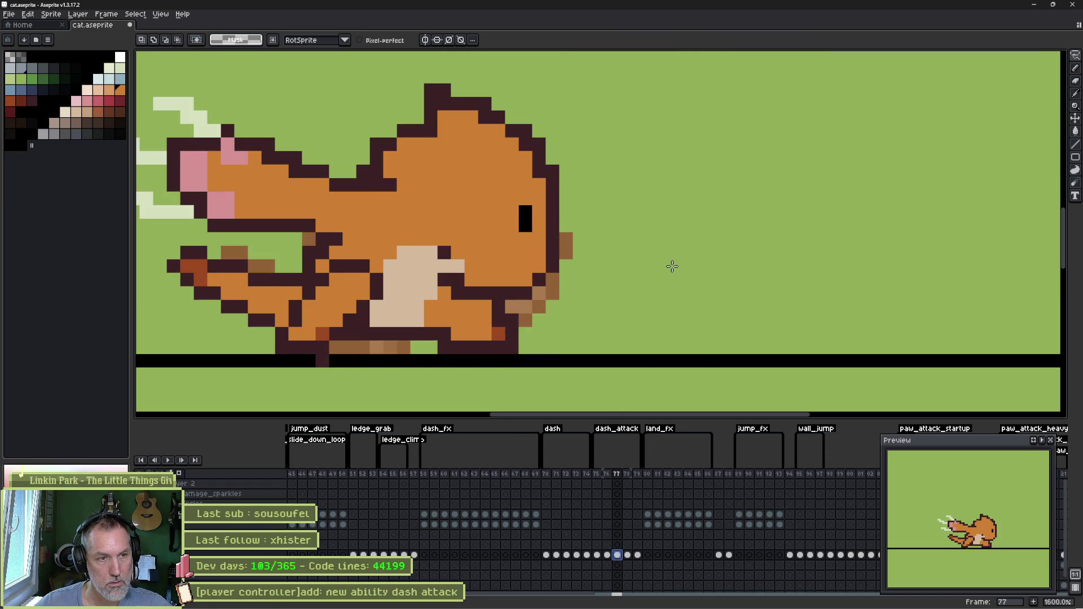
{"action": "key", "text": "ctrl+v"}
{"action": "left_click_drag", "start_coordinate": [688, 239], "coordinate": [462, 242]}
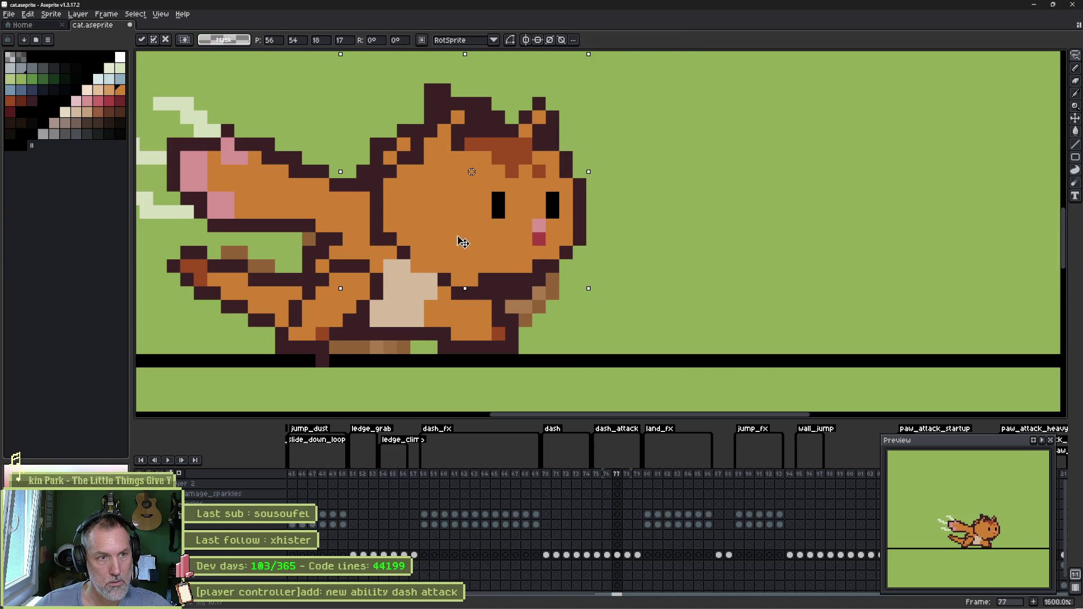
{"action": "key", "text": "Left"}
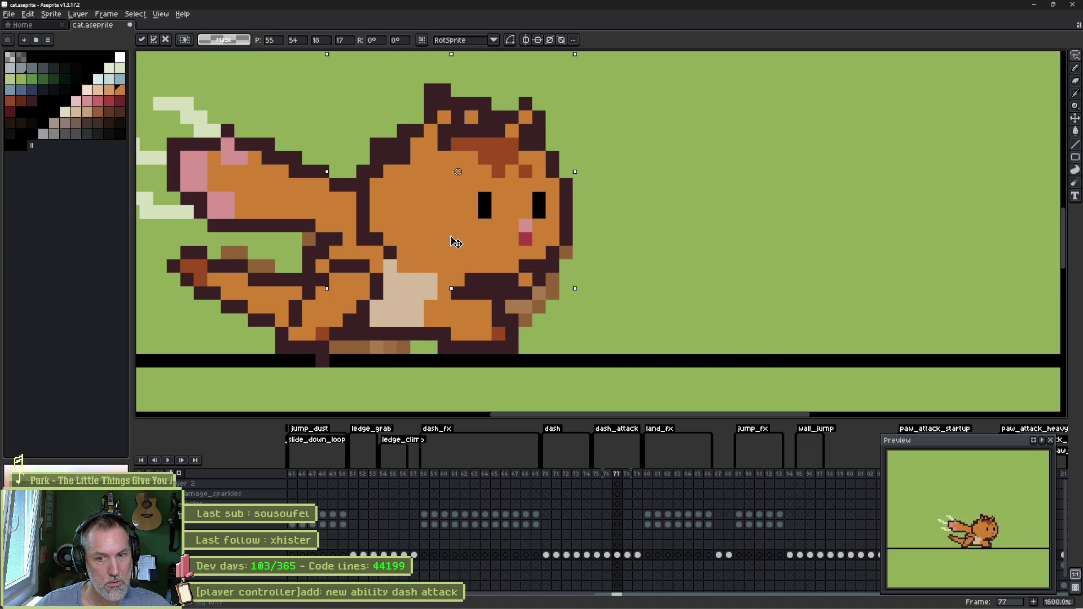
{"action": "left_click_drag", "start_coordinate": [456, 243], "coordinate": [696, 234]}
{"action": "key", "text": "b"}
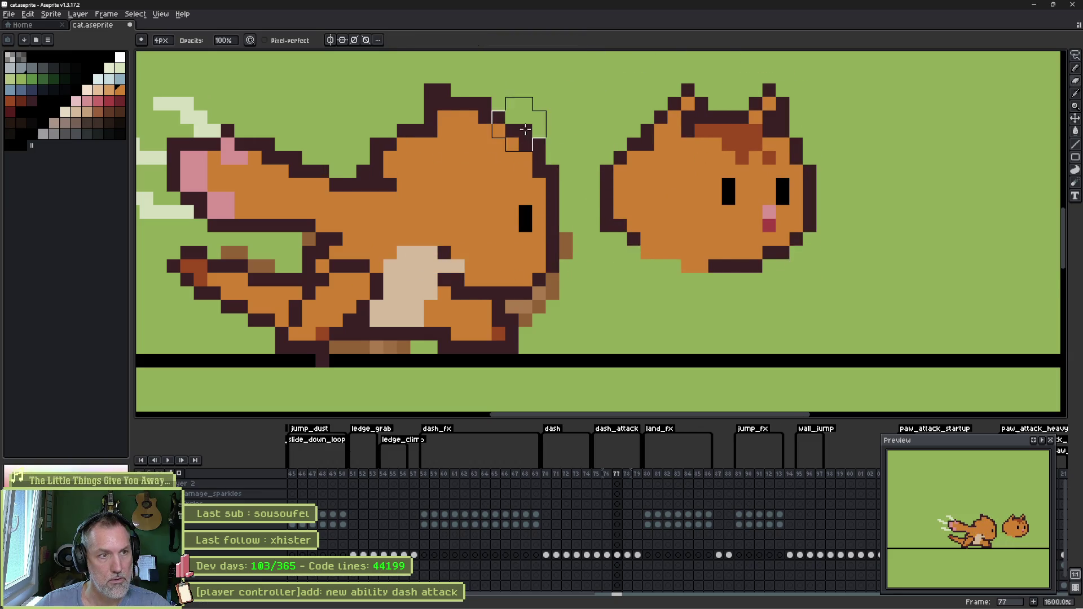
{"action": "left_click_drag", "start_coordinate": [477, 90], "coordinate": [406, 146]}
- Move the spare head onto the left cat's body on frame 77
{"action": "key", "text": "m"}
{"action": "left_click_drag", "start_coordinate": [759, 86], "coordinate": [756, 84]}
{"action": "left_click", "coordinate": [747, 208]}
{"action": "left_click_drag", "start_coordinate": [746, 209], "coordinate": [536, 213]}
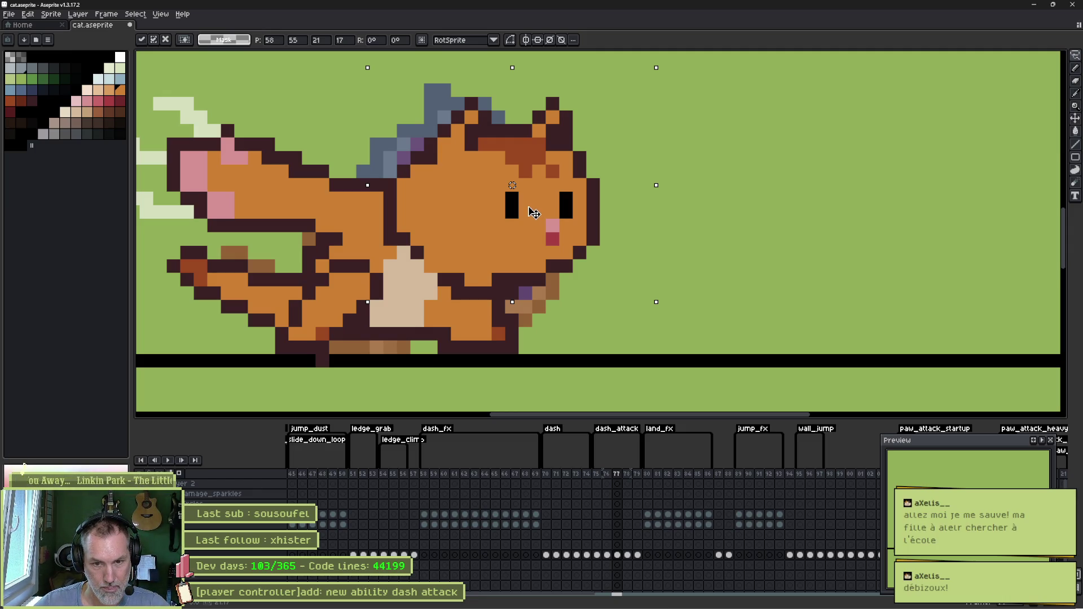
{"action": "key", "text": "ctrl+d"}
- Compare dash_attack frames 75 to 78, then bring the Godot editor forward
{"action": "left_click_drag", "start_coordinate": [596, 475], "coordinate": [620, 483]}
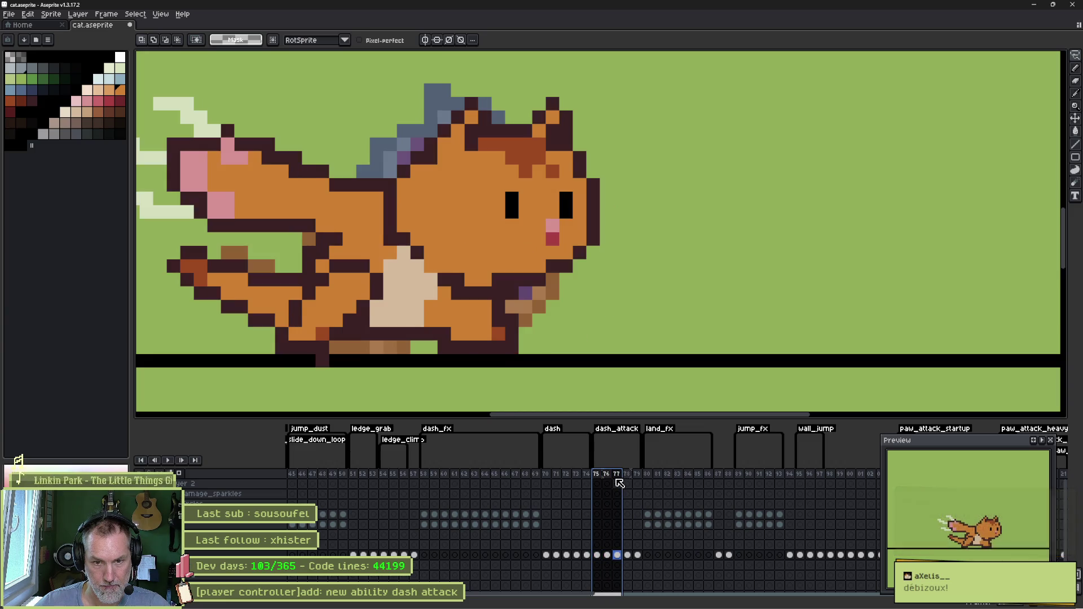
{"action": "left_click_drag", "start_coordinate": [627, 481], "coordinate": [627, 480]}
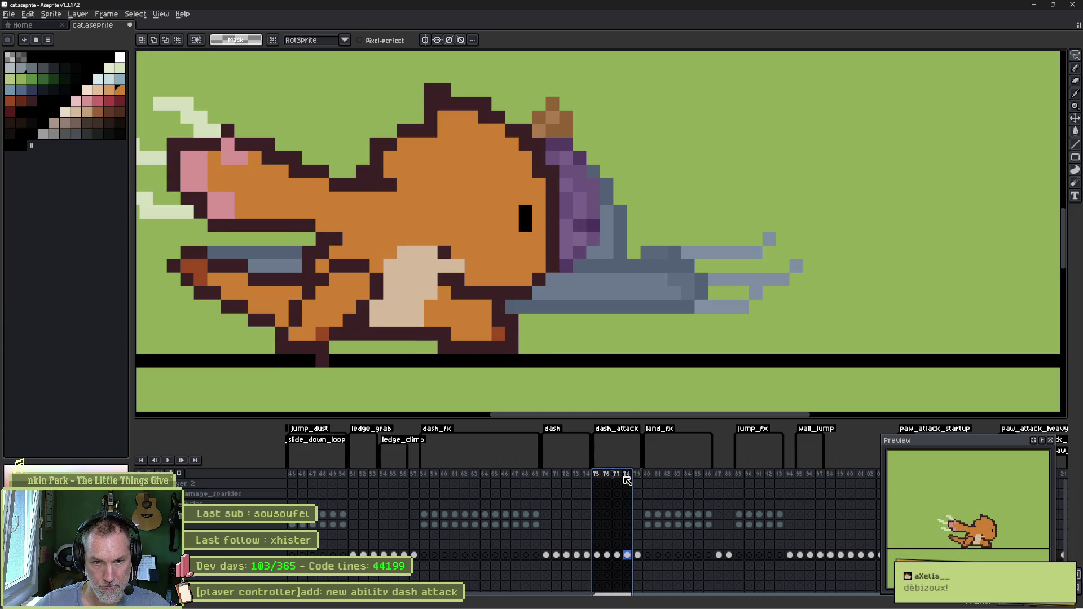
{"action": "left_click", "coordinate": [630, 476]}
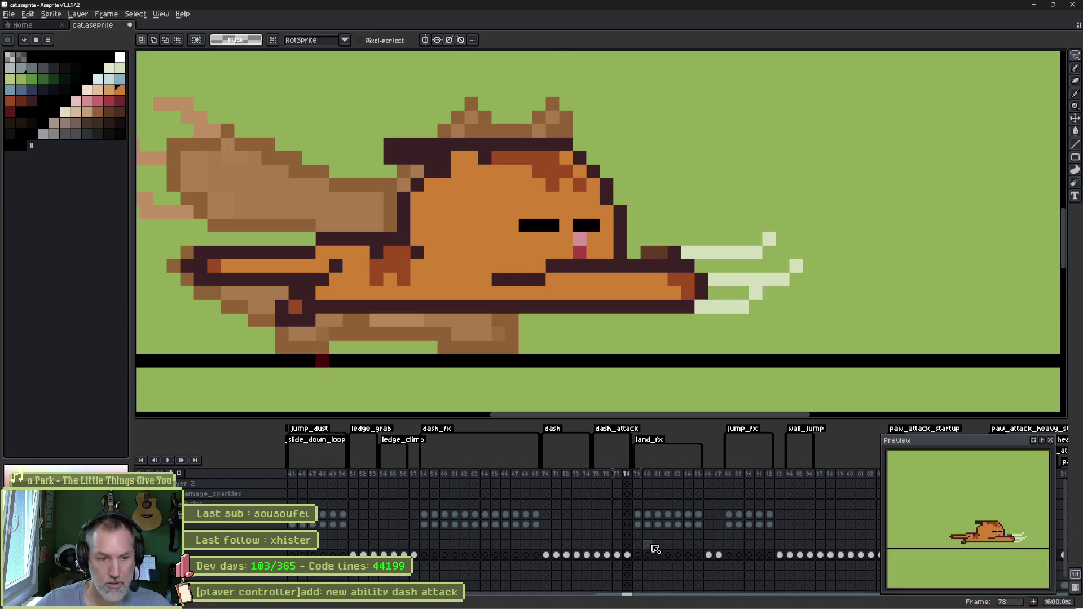
{"action": "left_click_drag", "start_coordinate": [597, 478], "coordinate": [627, 481]}
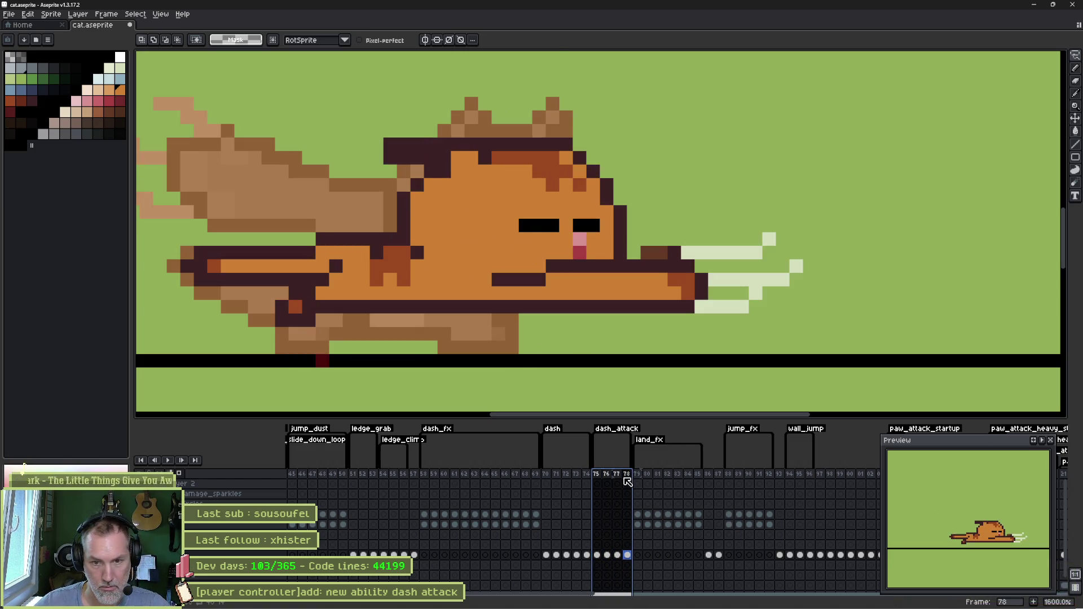
{"action": "left_click", "coordinate": [596, 475]}
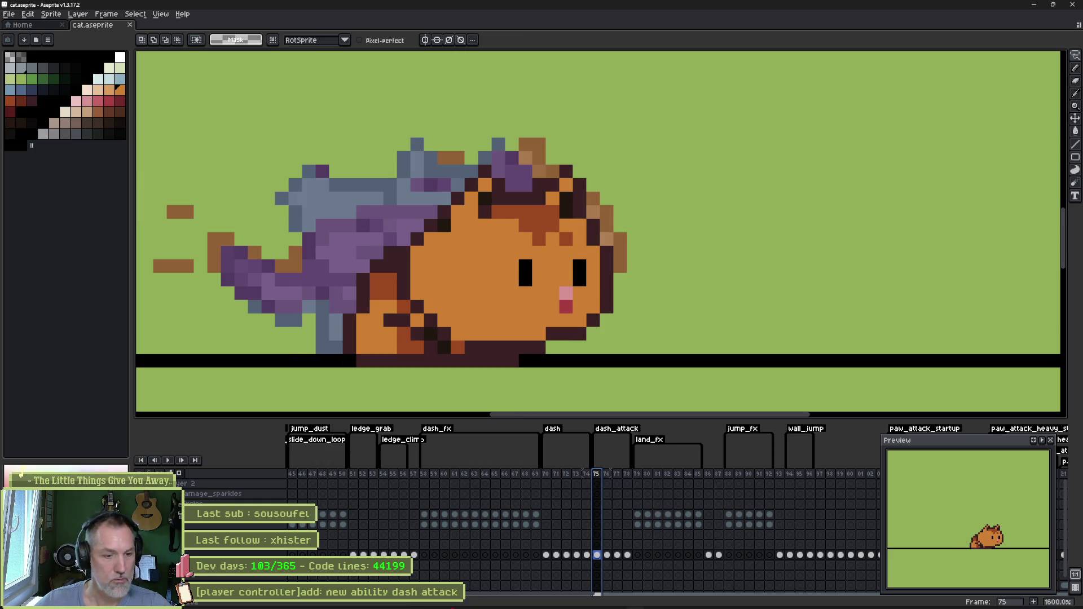
{"action": "left_click", "coordinate": [616, 599]}
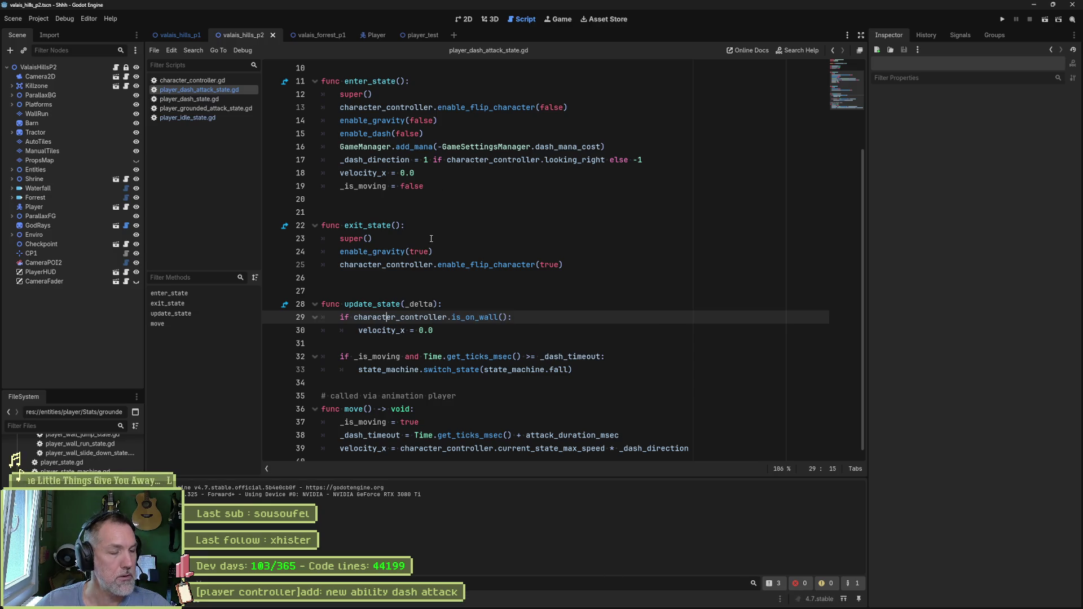
- Open the Player scene and reimport the updated Aseprite file on CatSprite
{"action": "left_click", "coordinate": [554, 19]}
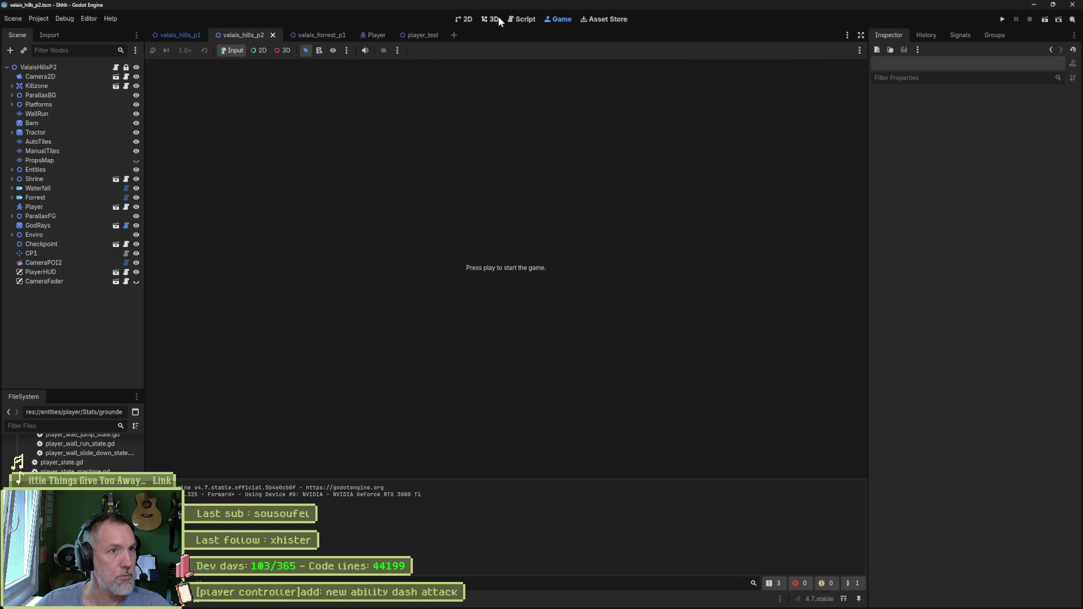
{"action": "left_click", "coordinate": [494, 19]}
{"action": "left_click", "coordinate": [466, 19]}
{"action": "left_click", "coordinate": [375, 35]}
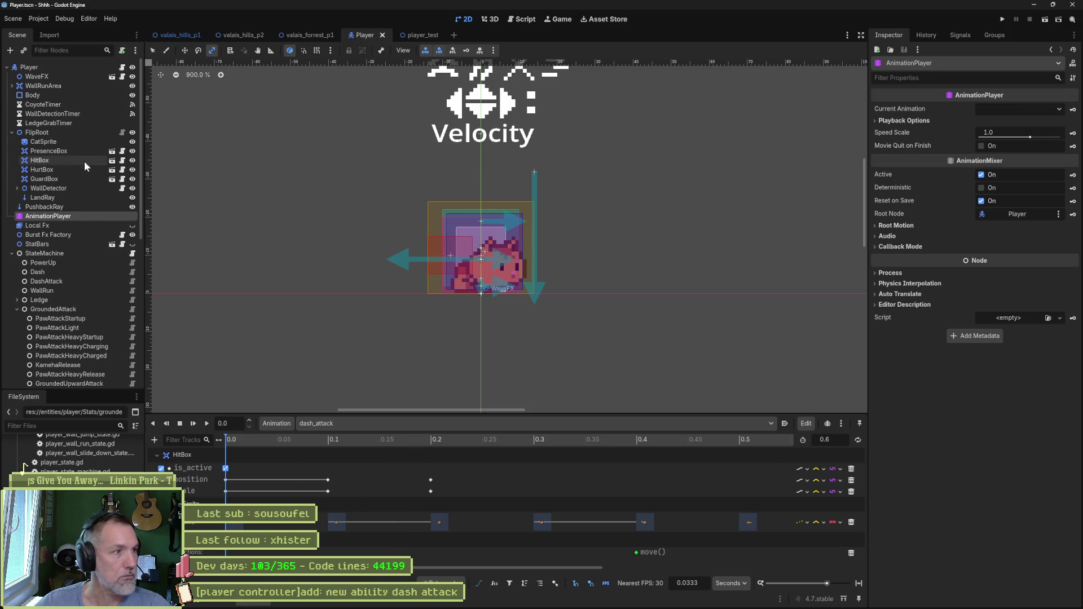
{"action": "left_click", "coordinate": [44, 142]}
{"action": "scroll", "scroll_direction": "down", "scroll_amount": 3}
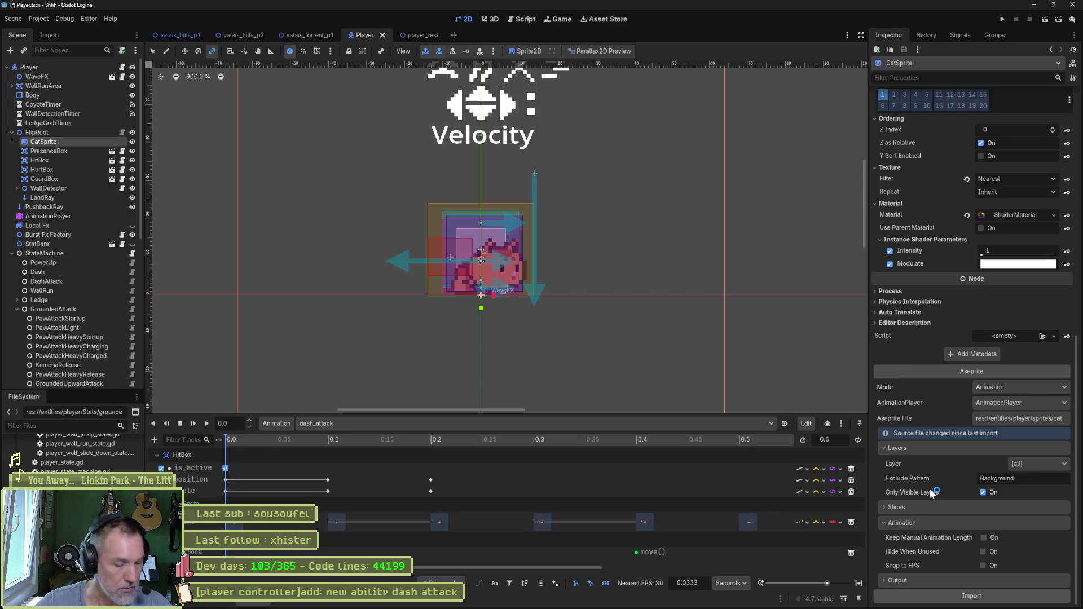
{"action": "left_click", "coordinate": [971, 596]}
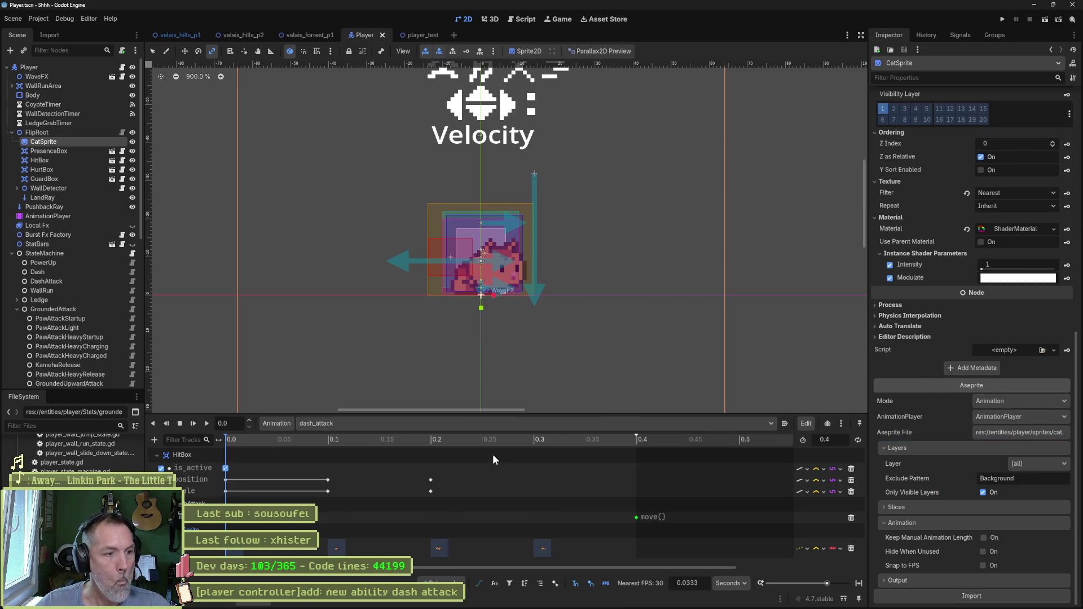
- Shift dash_attack's move() call key from 0.4 to 0.3 seconds
{"action": "left_click", "coordinate": [494, 439]}
{"action": "left_click_drag", "start_coordinate": [495, 439], "coordinate": [530, 445]}
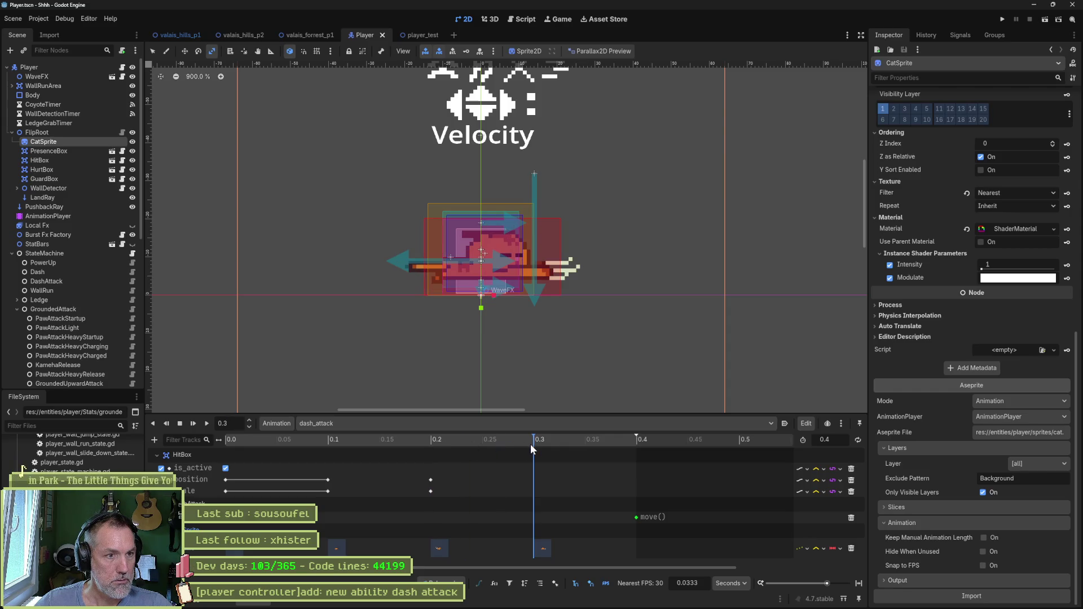
{"action": "left_click", "coordinate": [636, 517]}
{"action": "left_click_drag", "start_coordinate": [638, 520], "coordinate": [537, 519]}
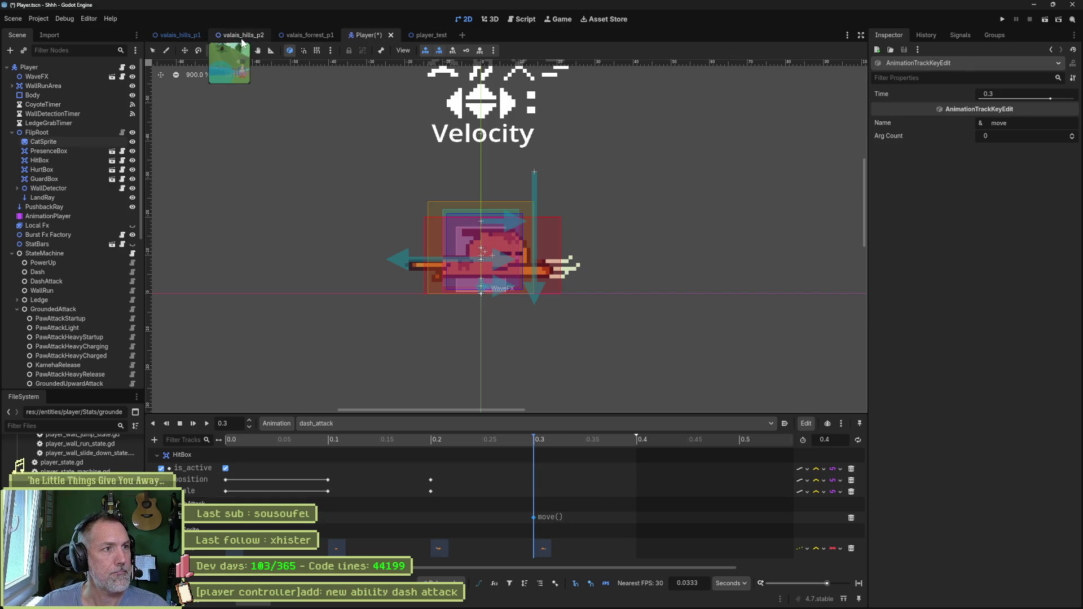
- Run the valais_hills_p2 level to test the dash, stop it, and return to Aseprite
{"action": "left_click", "coordinate": [241, 35]}
{"action": "key", "text": "F6"}
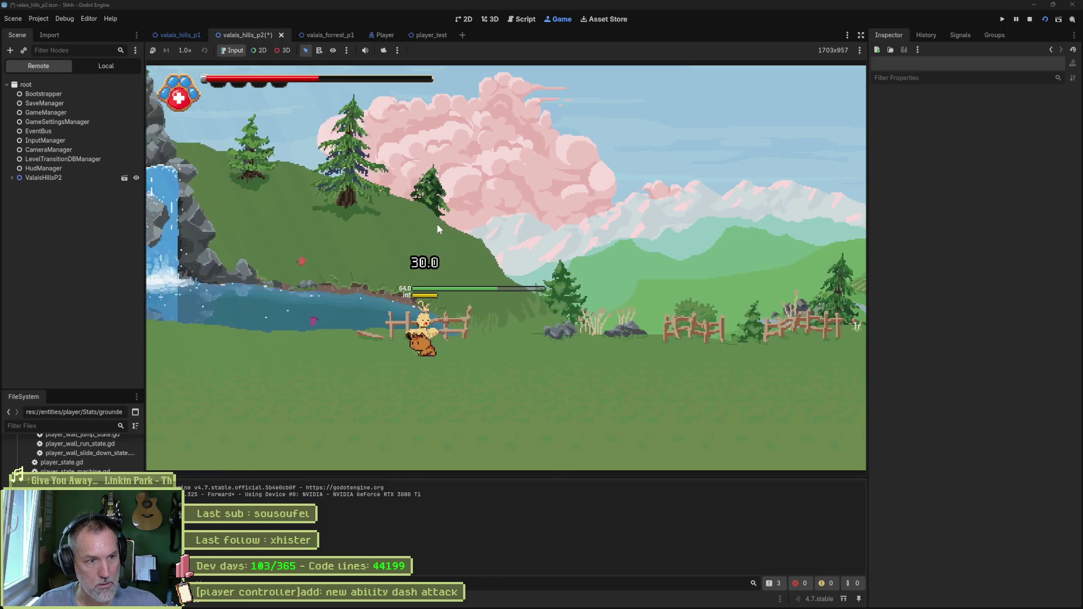
{"action": "key", "text": "F8"}
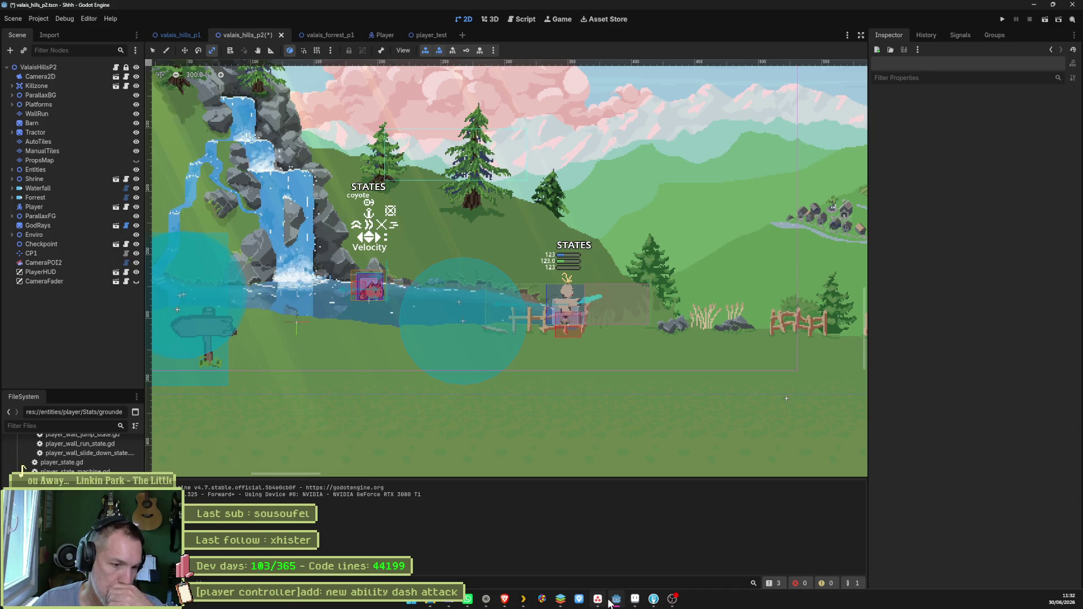
{"action": "left_click", "coordinate": [634, 600]}
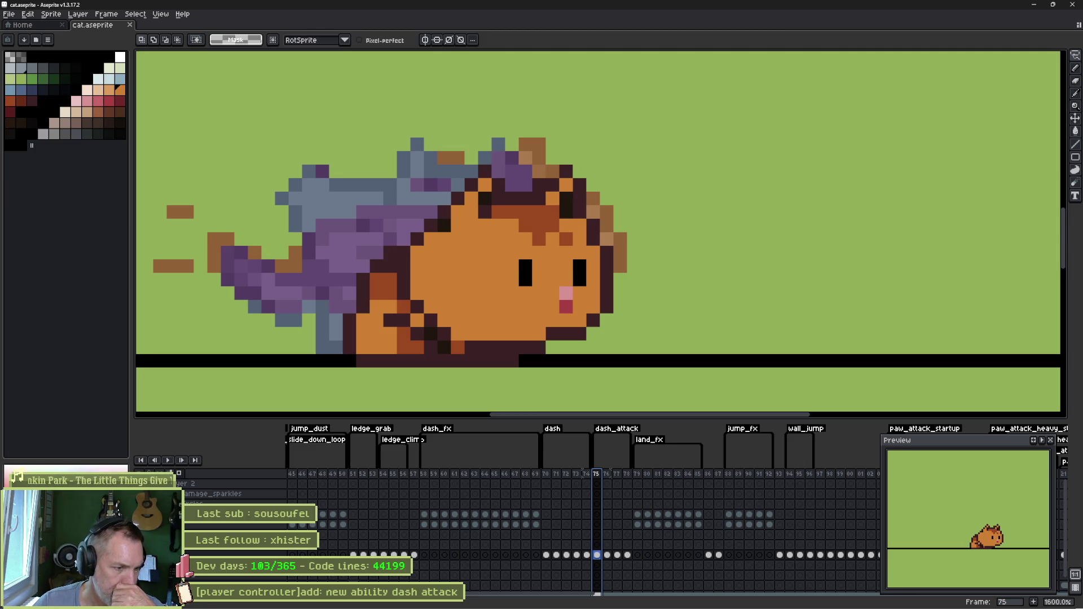
- Hide the purple dash-effect layer and browse the dust frames 21–30 and frames 58–76
{"action": "left_click", "coordinate": [276, 525]}
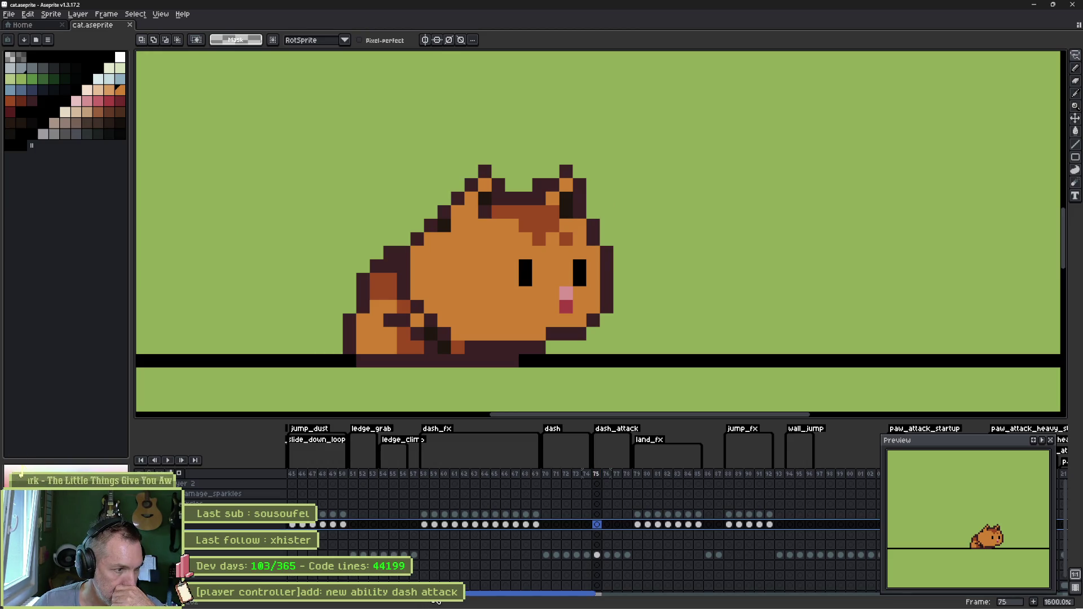
{"action": "left_click_drag", "start_coordinate": [436, 596], "coordinate": [337, 595]}
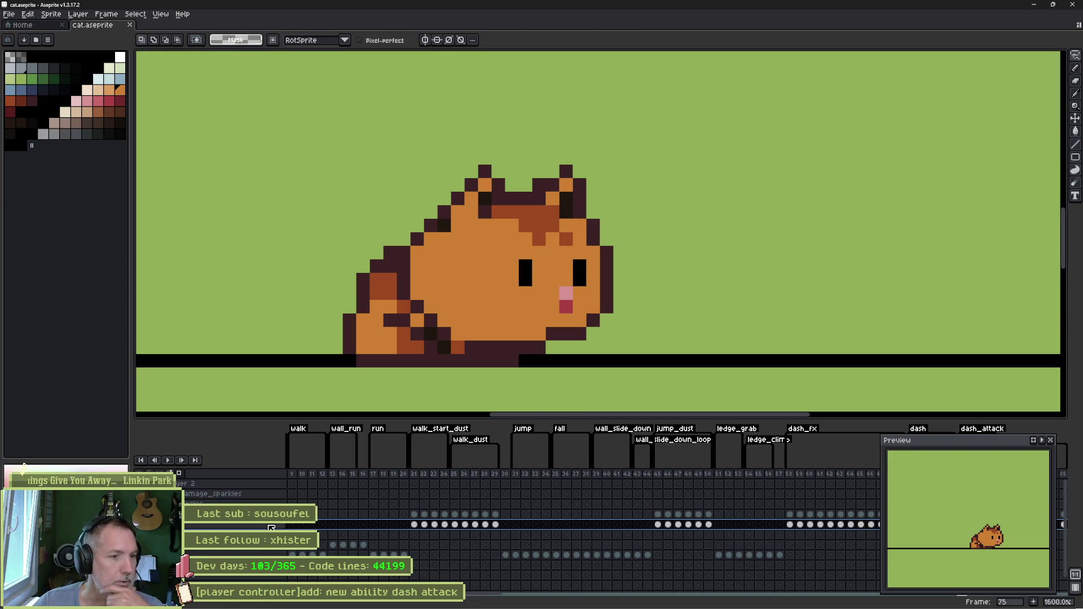
{"action": "left_click", "coordinate": [414, 474]}
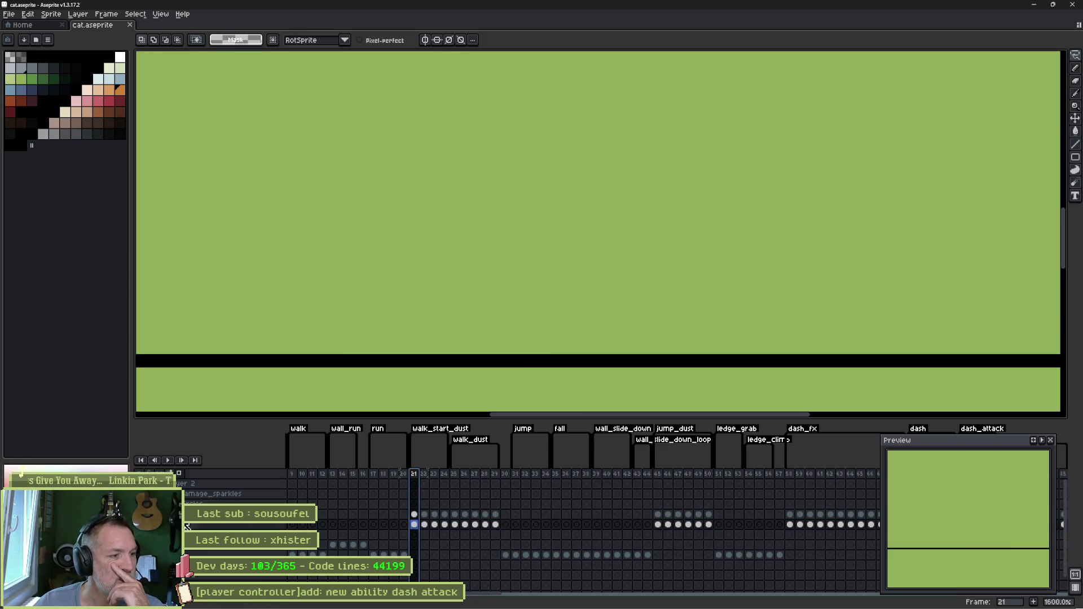
{"action": "key", "text": "ctrl+z"}
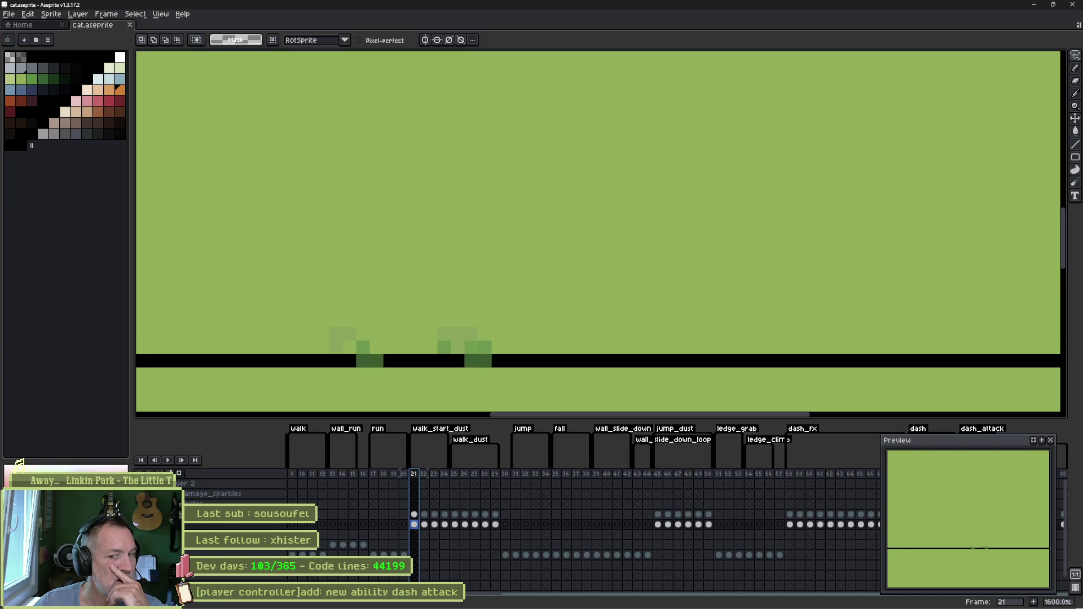
{"action": "left_click_drag", "start_coordinate": [414, 474], "coordinate": [660, 506]}
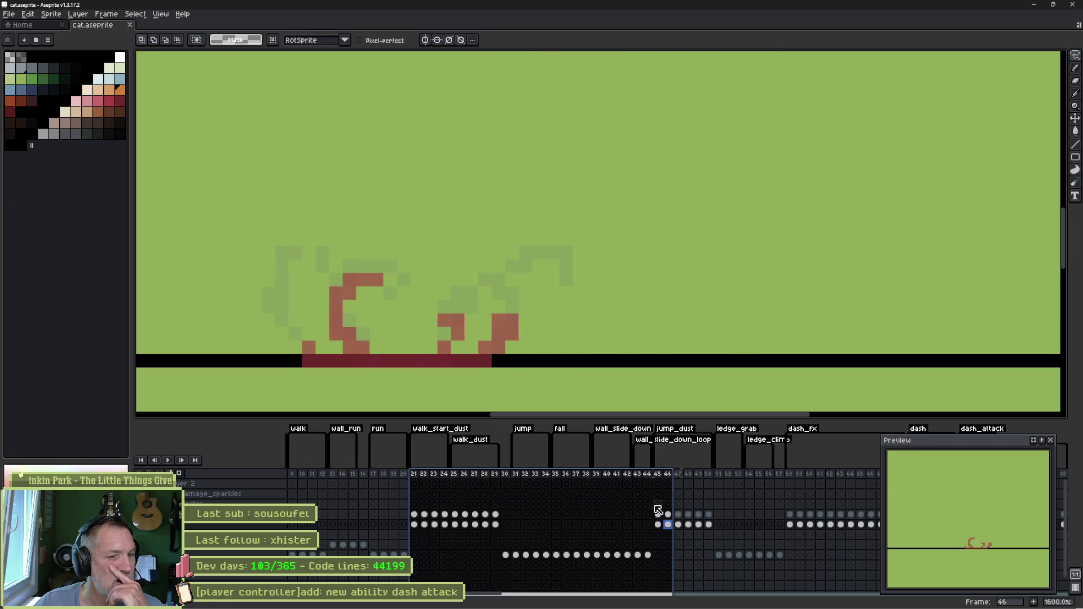
{"action": "left_click", "coordinate": [648, 545]}
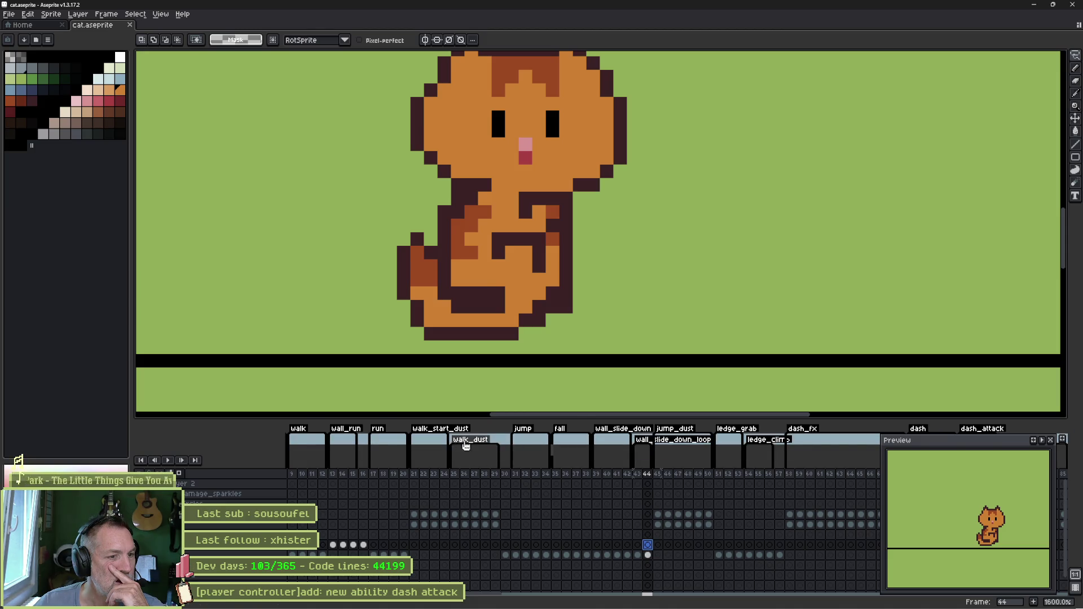
{"action": "scroll", "scroll_direction": "right", "scroll_amount": 3}
{"action": "left_click_drag", "start_coordinate": [435, 474], "coordinate": [629, 474]}
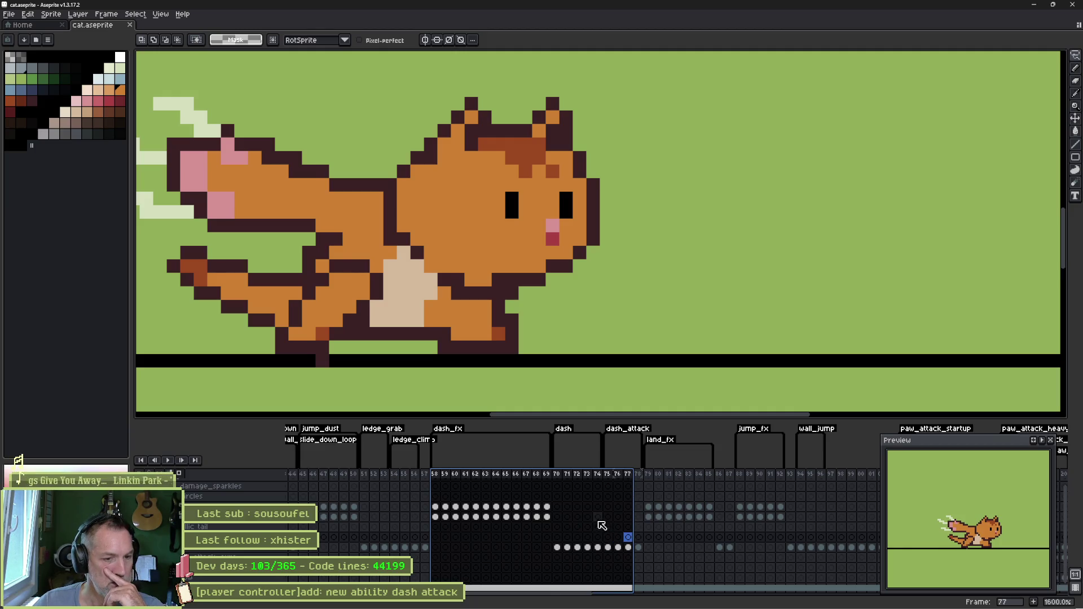
{"action": "left_click", "coordinate": [597, 517]}
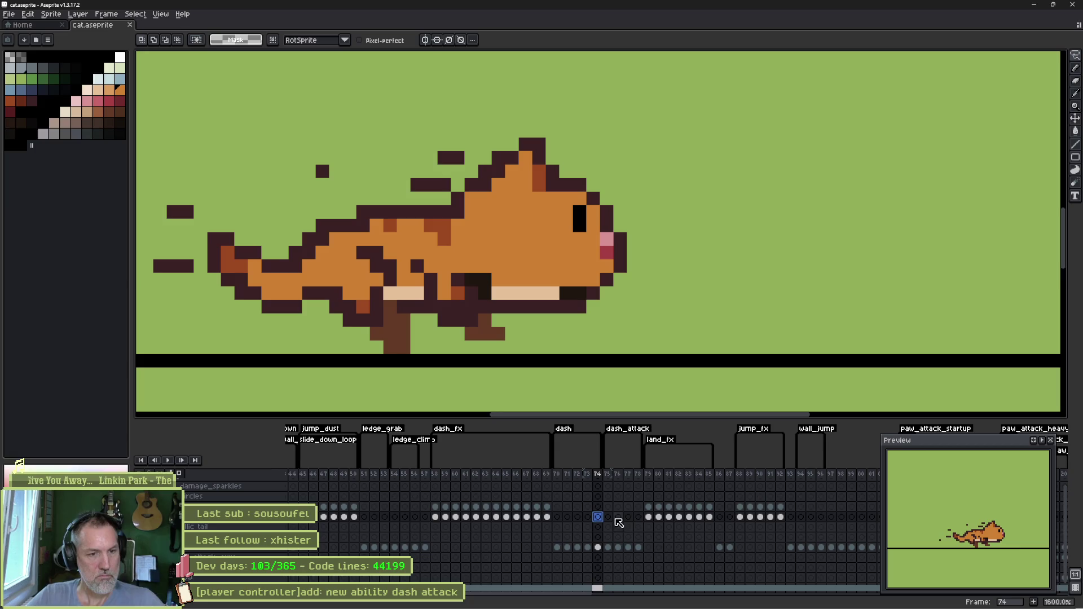
{"action": "left_click", "coordinate": [545, 517]}
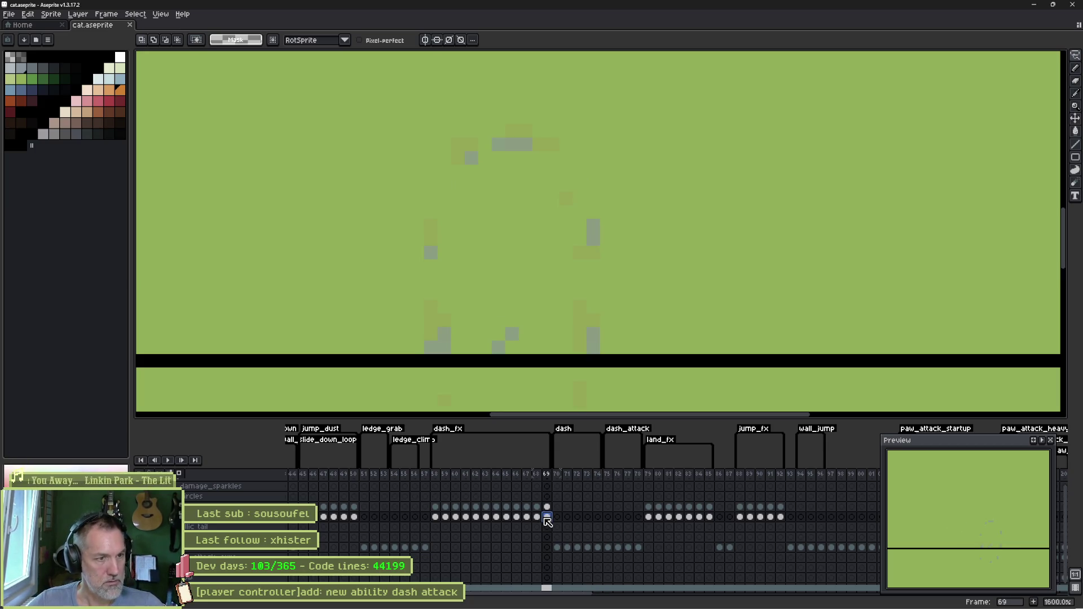
{"action": "left_click_drag", "start_coordinate": [608, 517], "coordinate": [641, 522]}
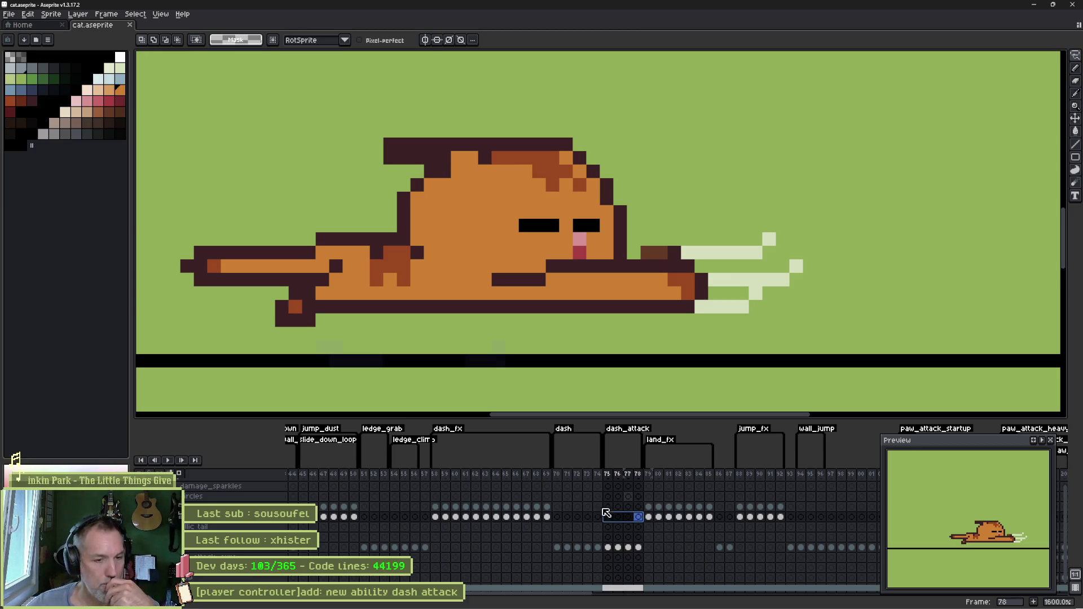
{"action": "left_click_drag", "start_coordinate": [608, 474], "coordinate": [623, 483]}
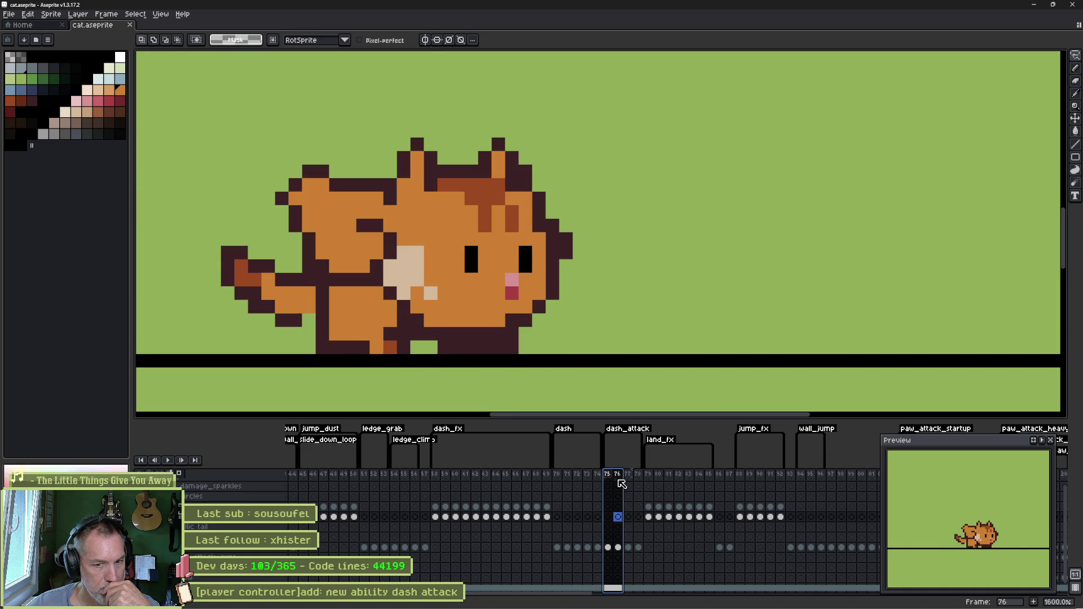
{"action": "left_click_drag", "start_coordinate": [627, 484], "coordinate": [630, 484]}
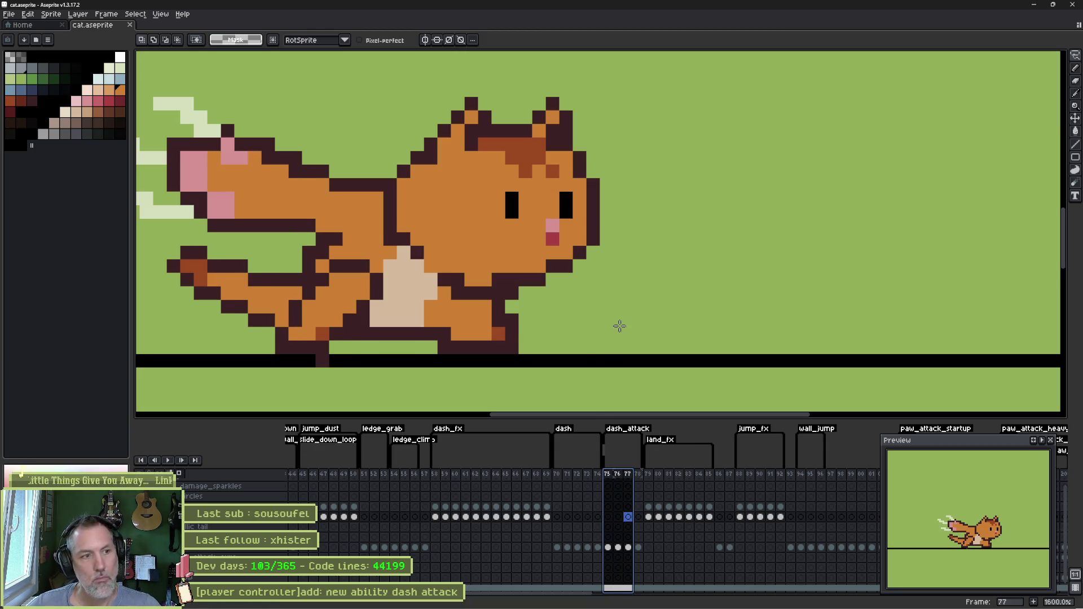
{"action": "key", "text": "b"}
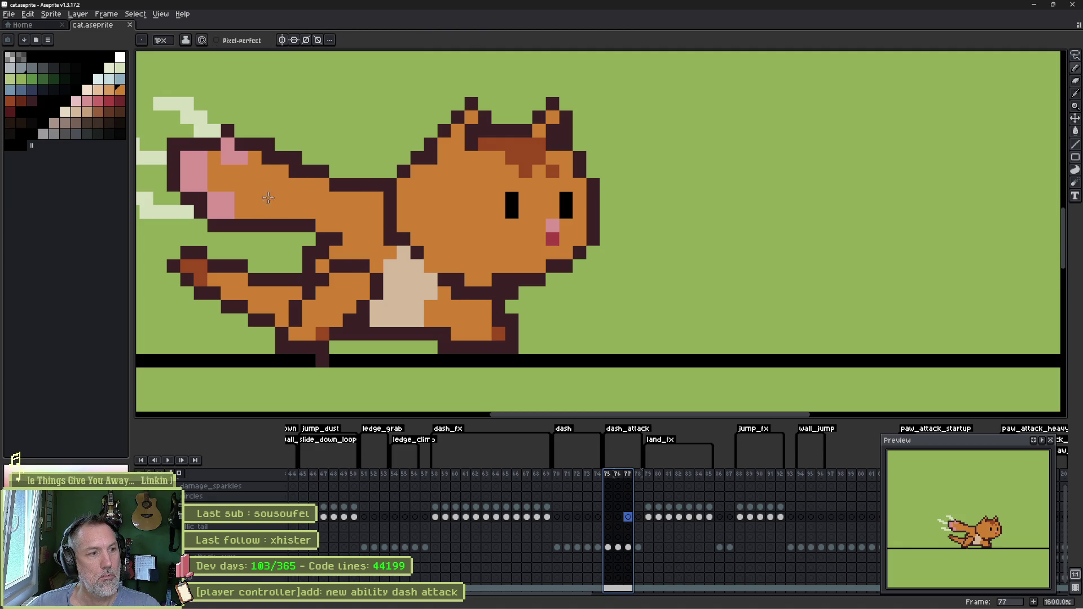
- On frame 77, draw a dark-brown dust puff above the cat's back and fill it
{"action": "left_click", "coordinate": [322, 361]}
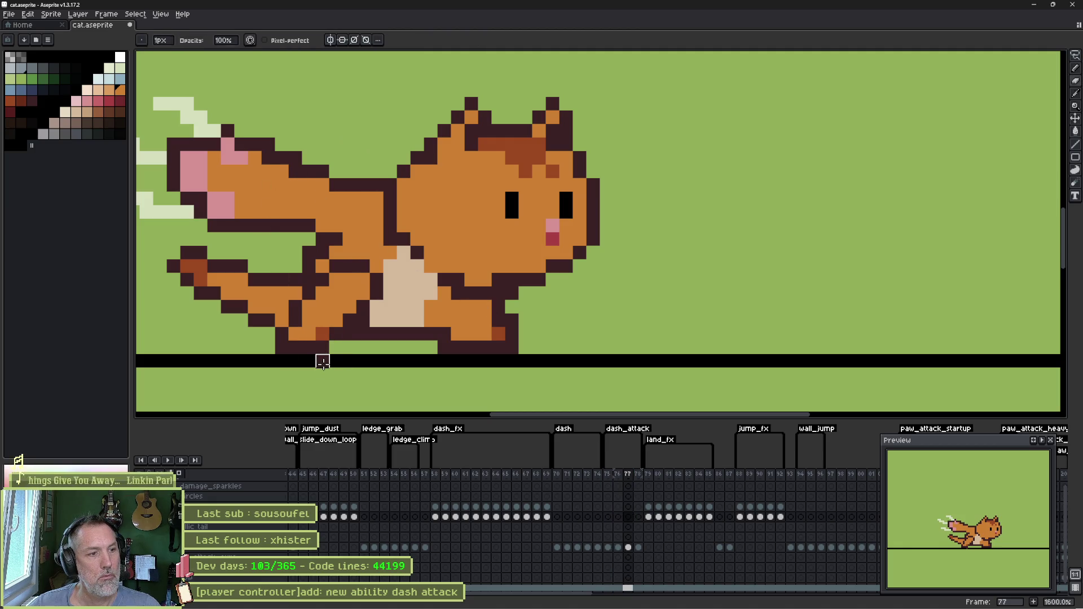
{"action": "key", "text": "F3"}
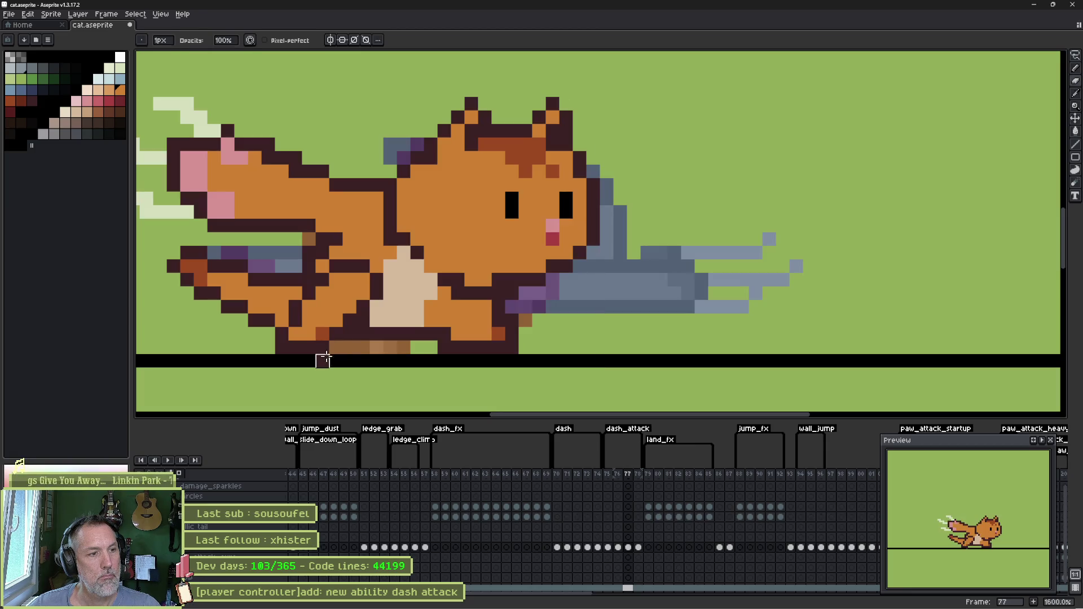
{"action": "key", "text": "e"}
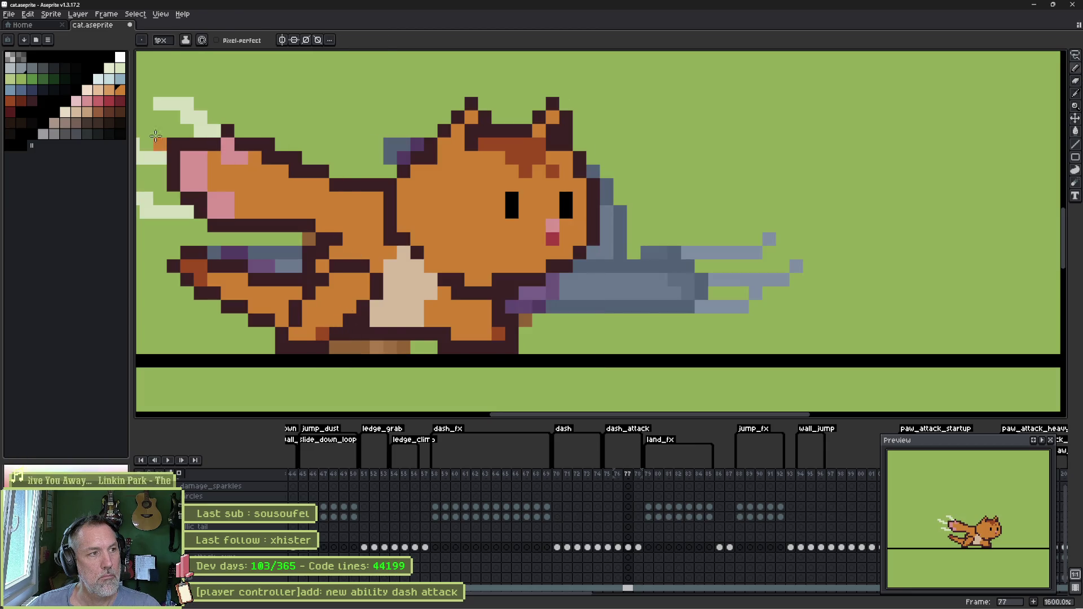
{"action": "left_click", "coordinate": [118, 111]}
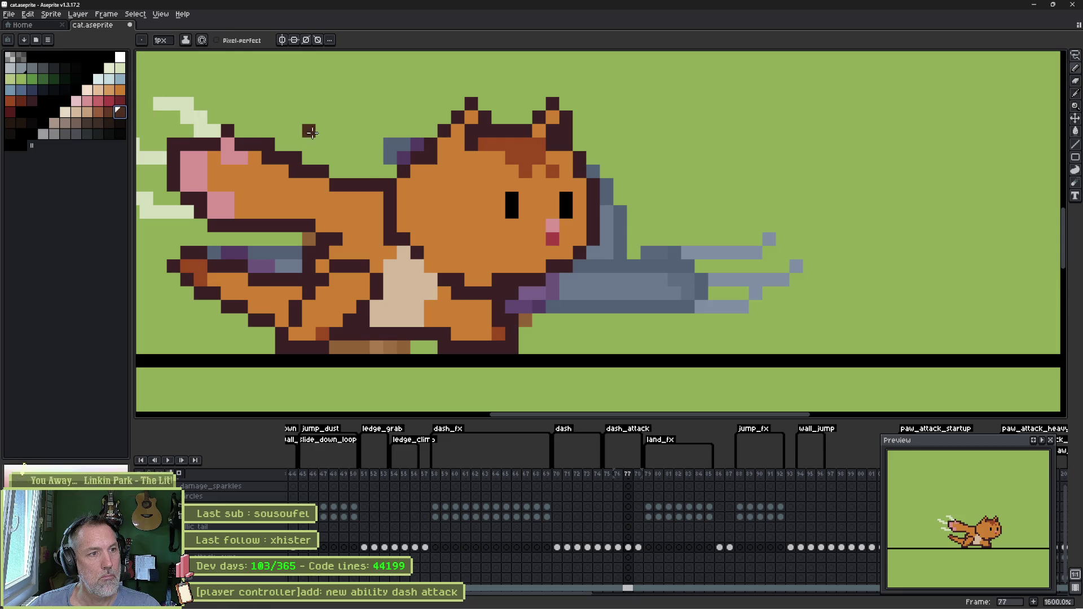
{"action": "left_click_drag", "start_coordinate": [345, 165], "coordinate": [406, 161]}
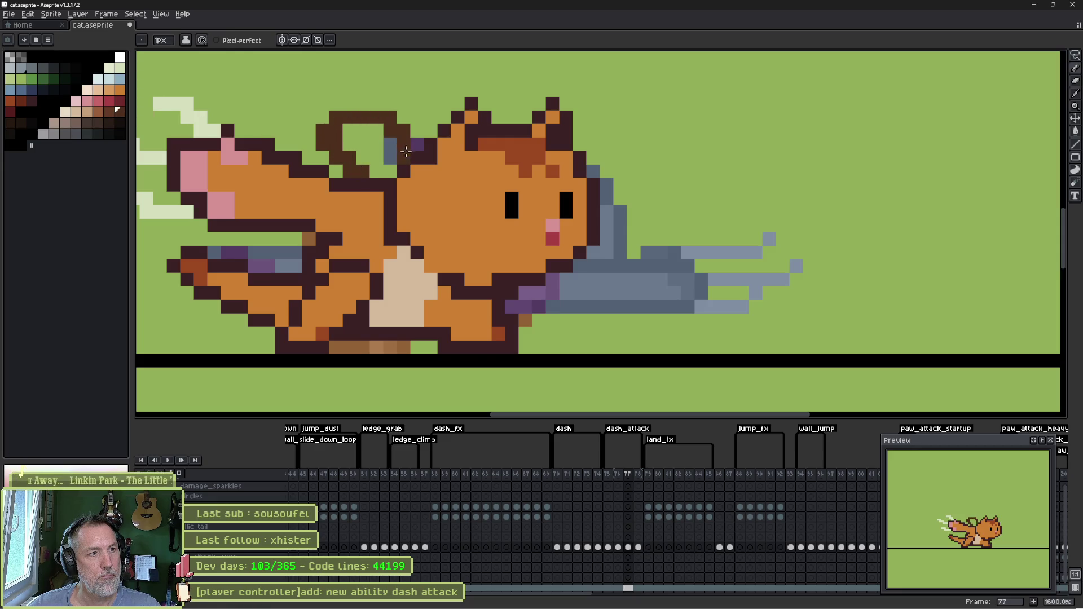
{"action": "key", "text": "g"}
{"action": "left_click", "coordinate": [364, 147]}
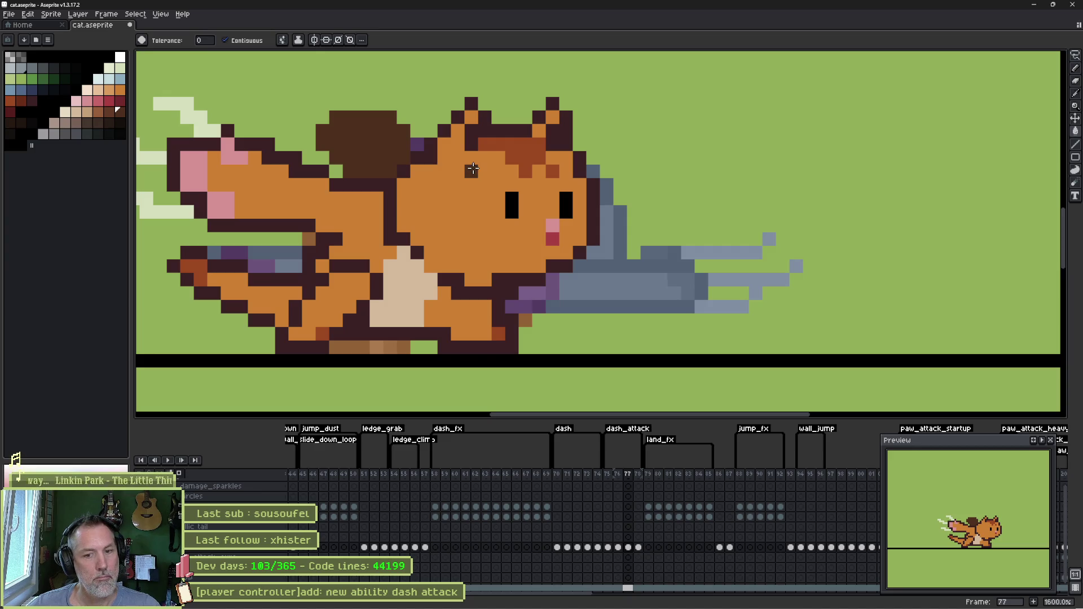
- Add pale diagonal streaks above the cat's head and compare against frames 76–78
{"action": "key", "text": "b"}
{"action": "left_click_drag", "start_coordinate": [308, 135], "coordinate": [314, 79]}
{"action": "left_click_drag", "start_coordinate": [372, 104], "coordinate": [313, 64]}
{"action": "key", "text": "period"}
{"action": "key", "text": "comma"}
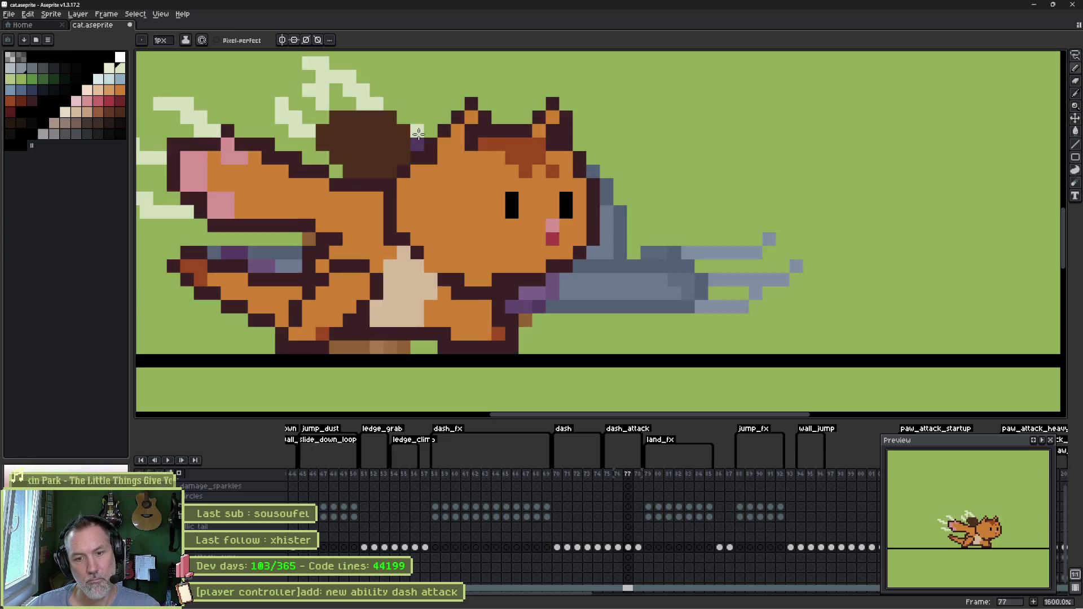
{"action": "key", "text": "comma"}
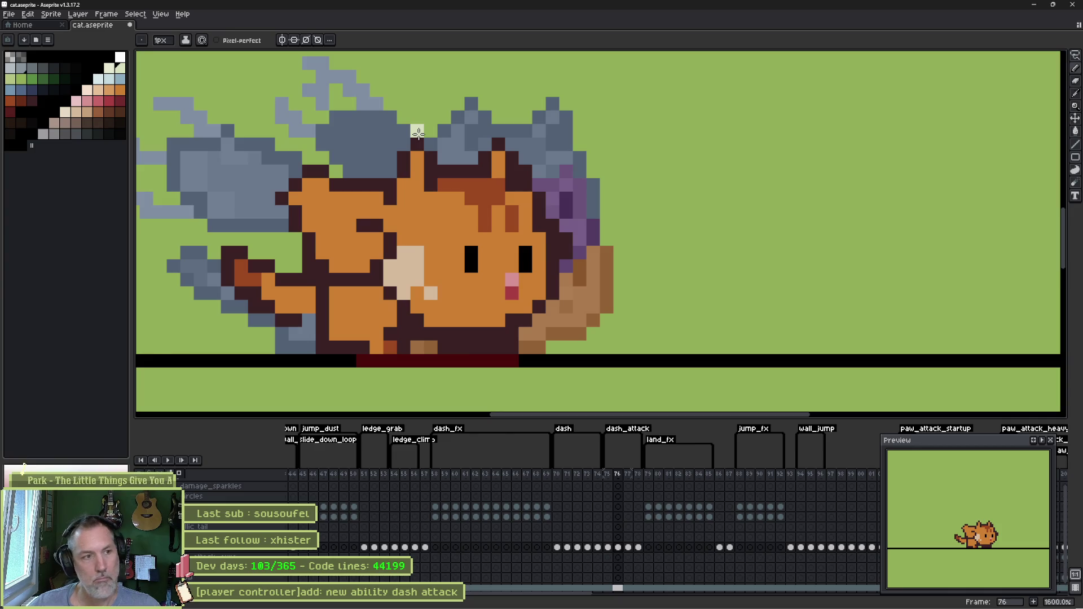
{"action": "key", "text": "period"}
{"action": "key", "text": "period"}
{"action": "key", "text": "period"}
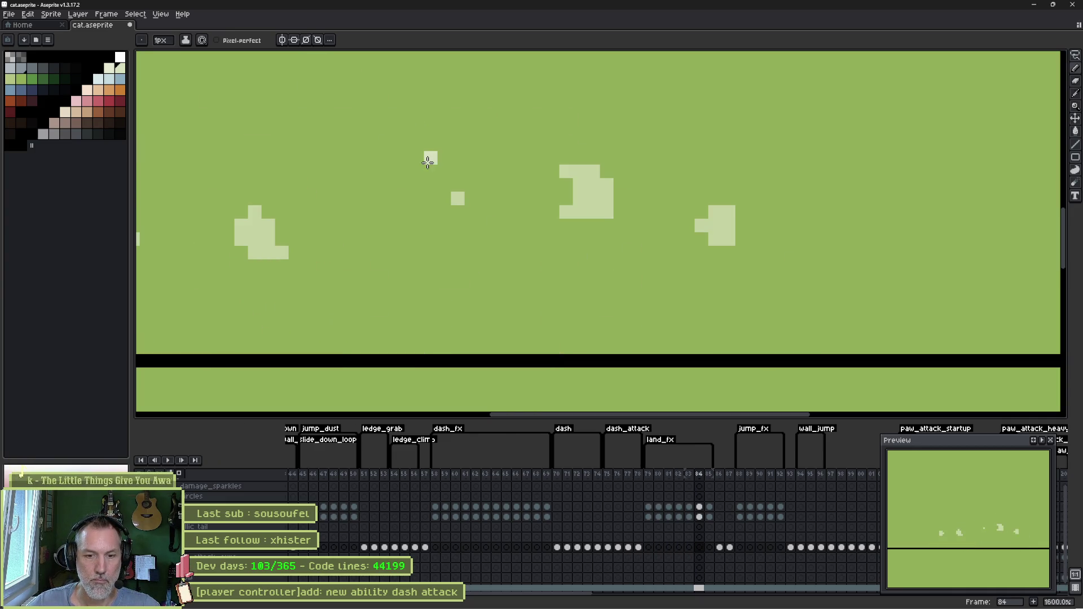
- Play the dash_attack animation from its start at frame 75
{"action": "double_click", "coordinate": [641, 429]}
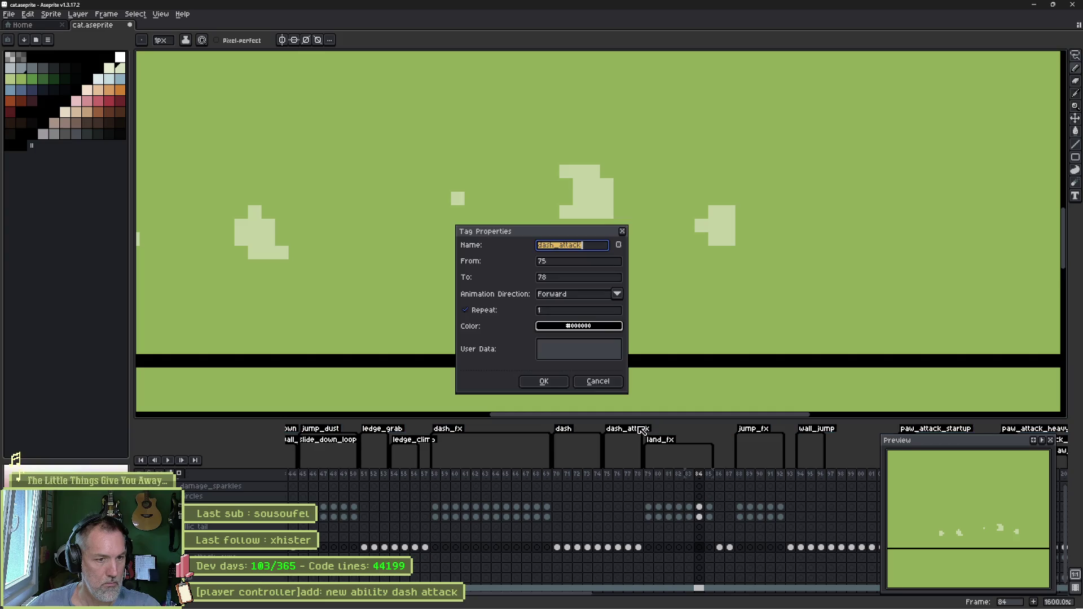
{"action": "left_click", "coordinate": [544, 381]}
{"action": "left_click", "coordinate": [608, 547]}
{"action": "key", "text": "Return"}
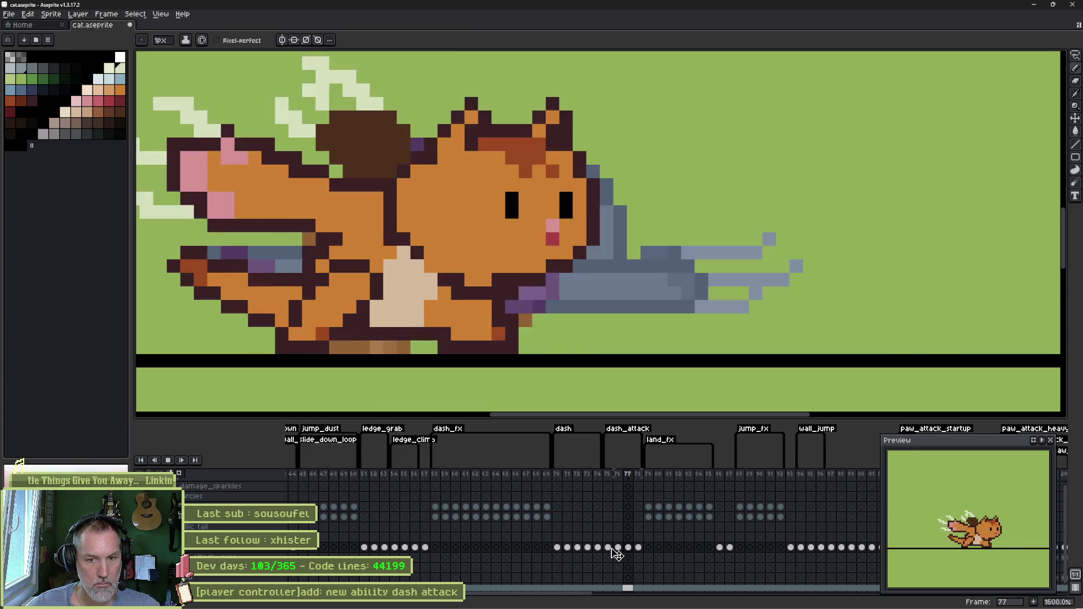
- On frame 78, add a brown column by the face and a dark-grey speed line ahead of the cat
{"action": "key", "text": "Return"}
{"action": "key", "text": "Return"}
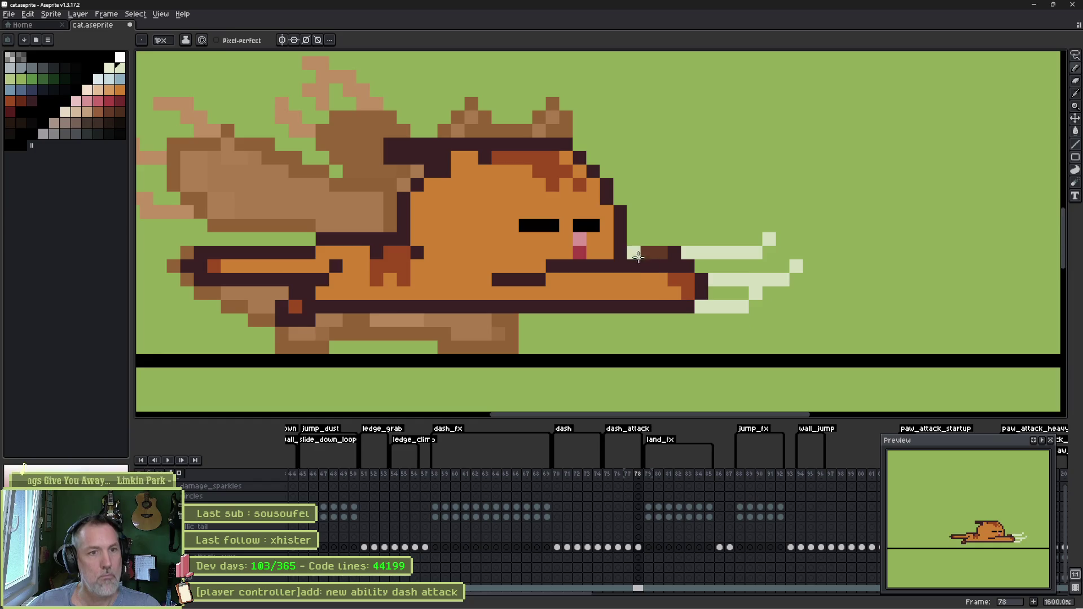
{"action": "left_click", "coordinate": [654, 252]}
{"action": "left_click_drag", "start_coordinate": [635, 254], "coordinate": [636, 217]}
{"action": "left_click", "coordinate": [688, 252]}
{"action": "left_click", "coordinate": [76, 134]}
{"action": "left_click_drag", "start_coordinate": [655, 212], "coordinate": [729, 238]}
{"action": "left_click", "coordinate": [742, 226]}
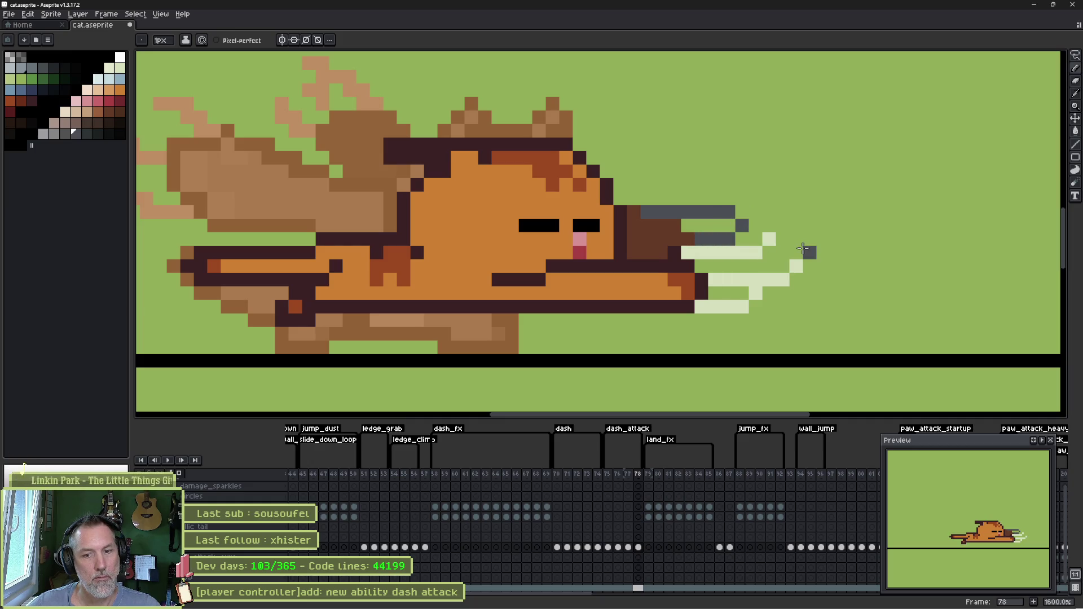
{"action": "key", "text": "Return"}
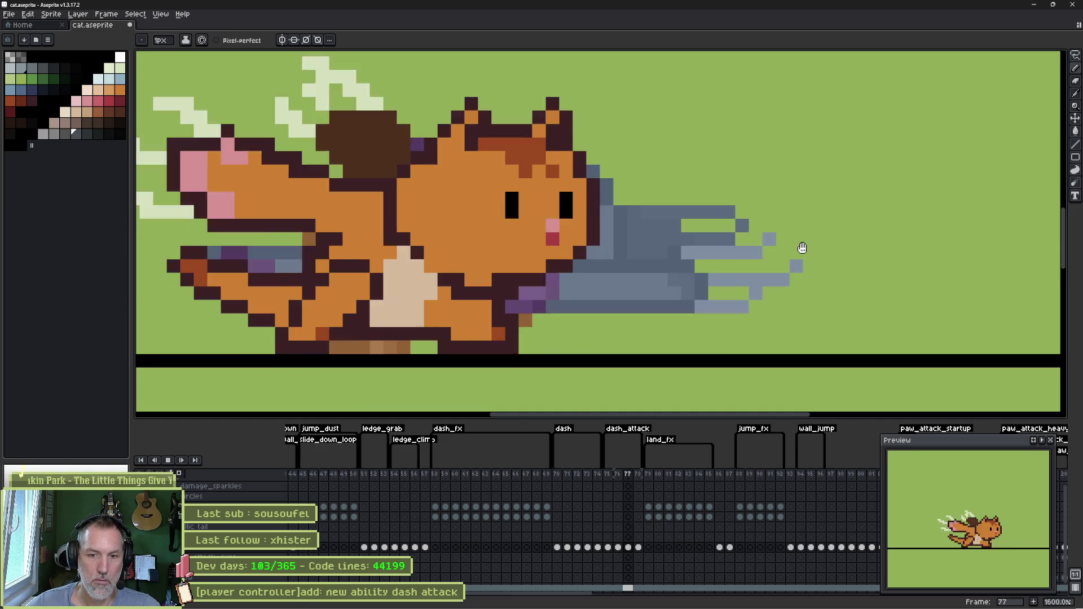
{"action": "key", "text": "Return"}
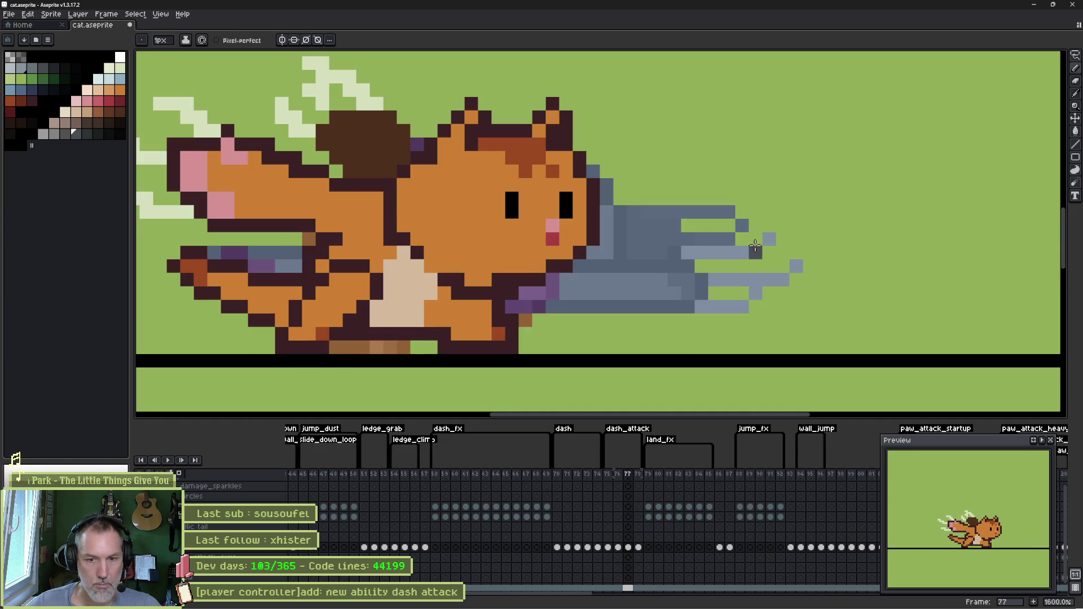
- Fill frame 77's pale streaks dark grey and thin them by removing several pixels
{"action": "key", "text": "g"}
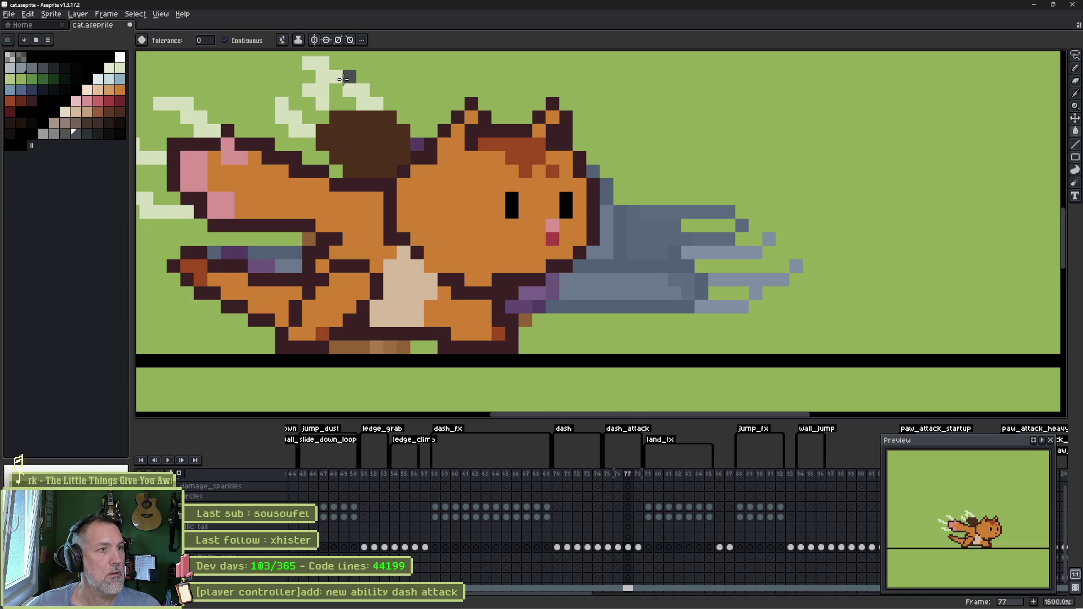
{"action": "left_click", "coordinate": [316, 91]}
{"action": "left_click", "coordinate": [306, 97]}
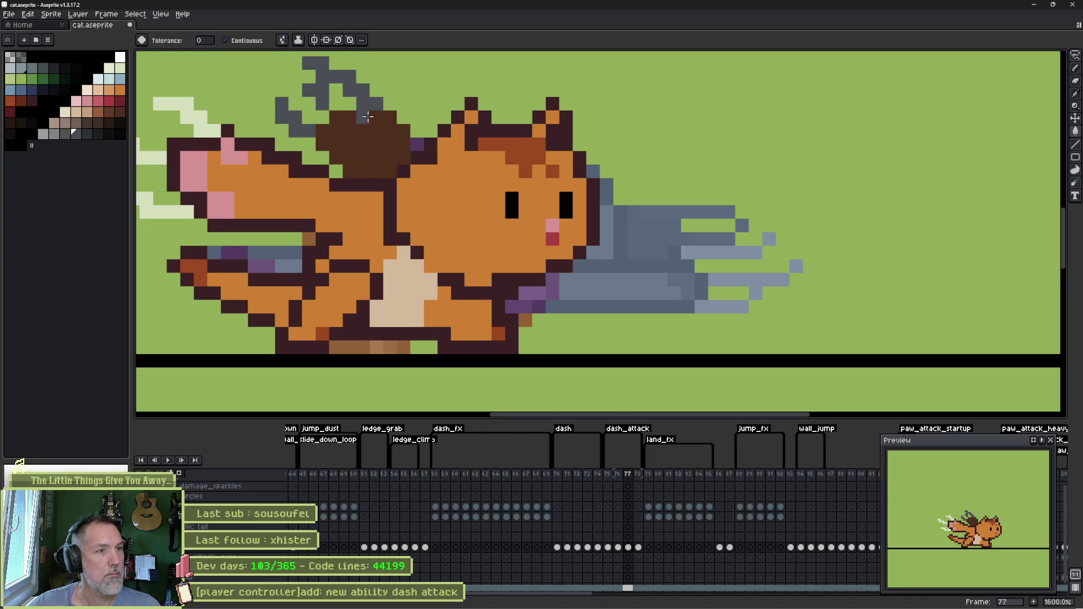
{"action": "key", "text": "b"}
{"action": "left_click", "coordinate": [323, 77]}
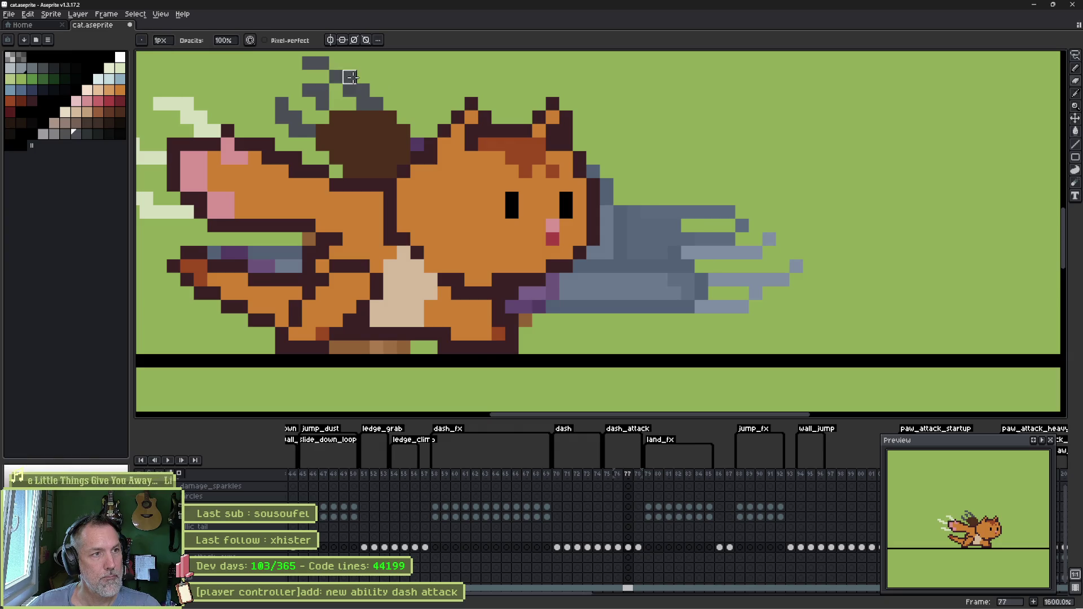
{"action": "left_click", "coordinate": [322, 89]}
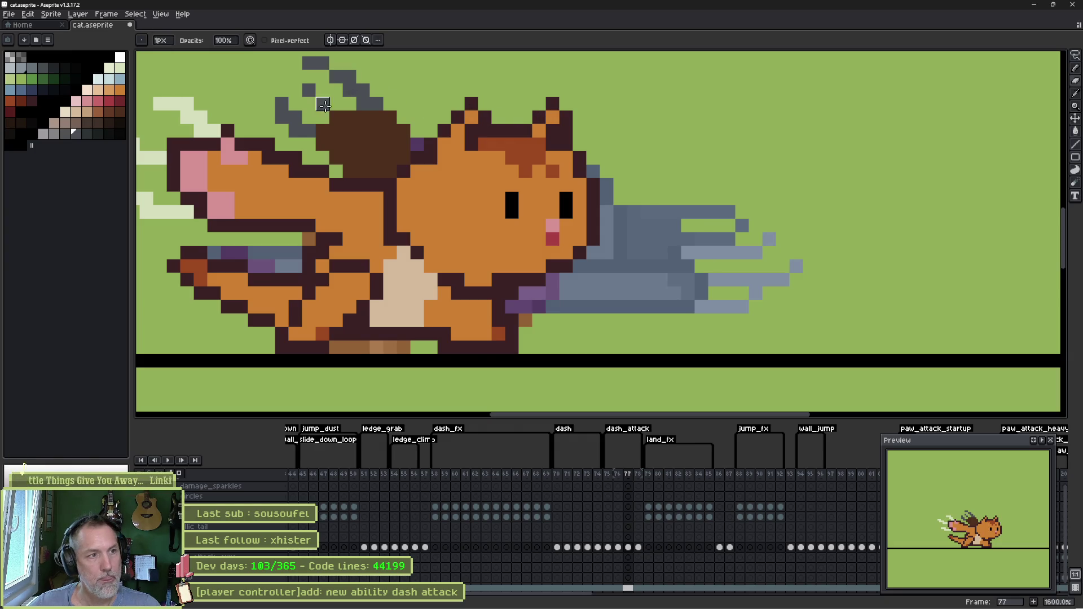
{"action": "left_click", "coordinate": [281, 117]}
{"action": "left_click", "coordinate": [295, 130]}
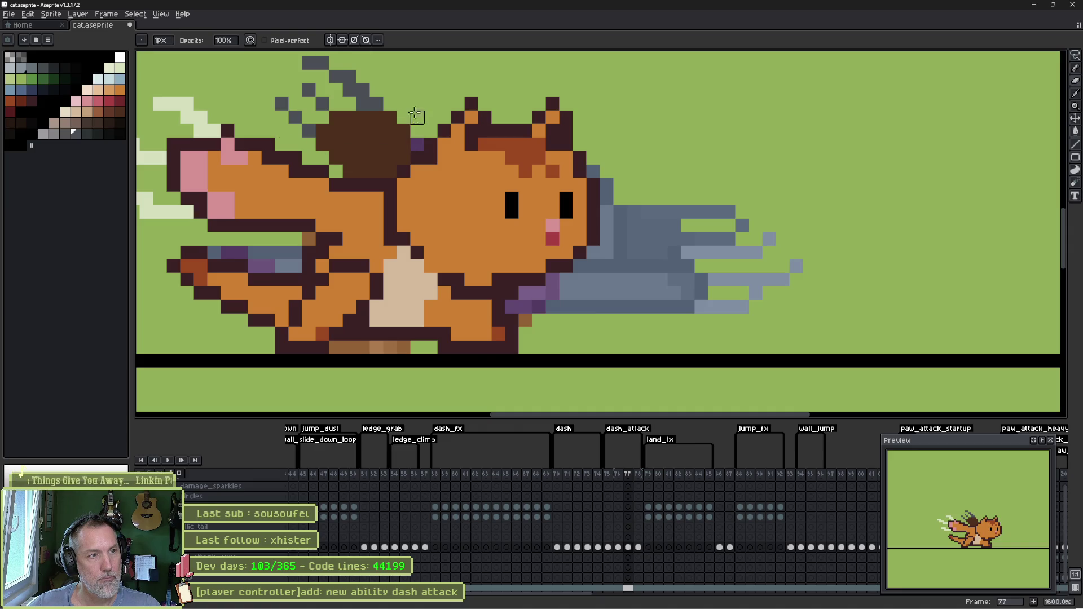
{"action": "left_click", "coordinate": [364, 90]}
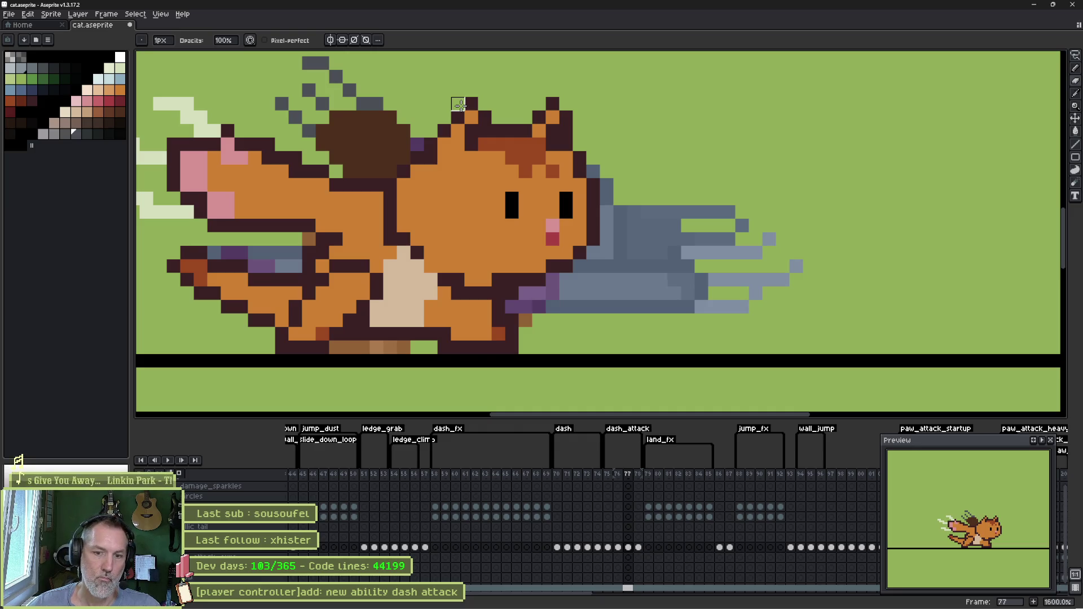
- Replay the animation to review the streaks and save the cat sprite file
{"action": "key", "text": "Return"}
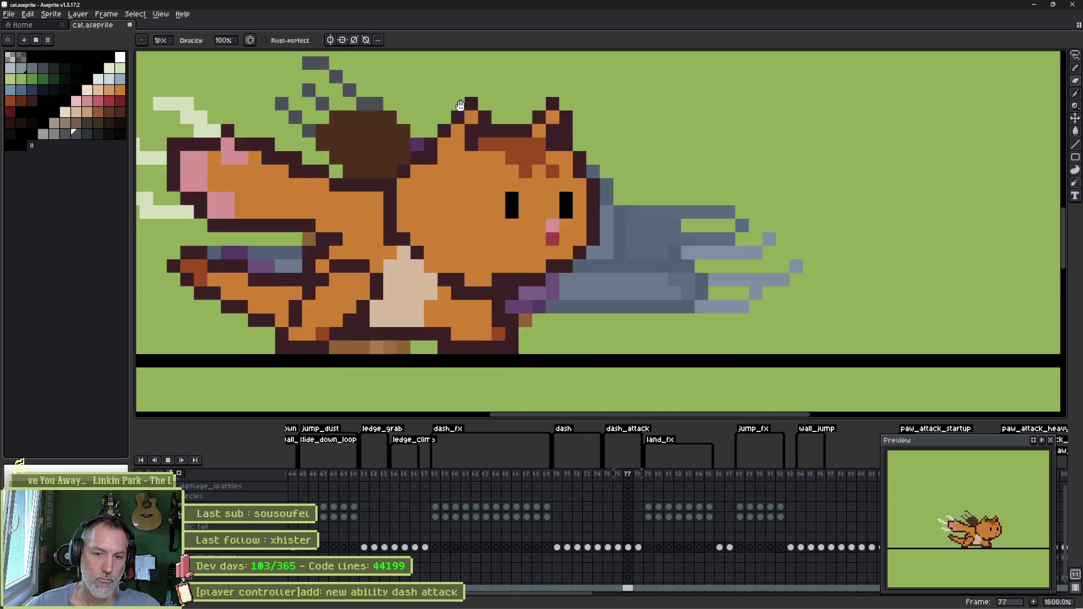
{"action": "key", "text": "Return"}
{"action": "key", "text": "ctrl+s"}
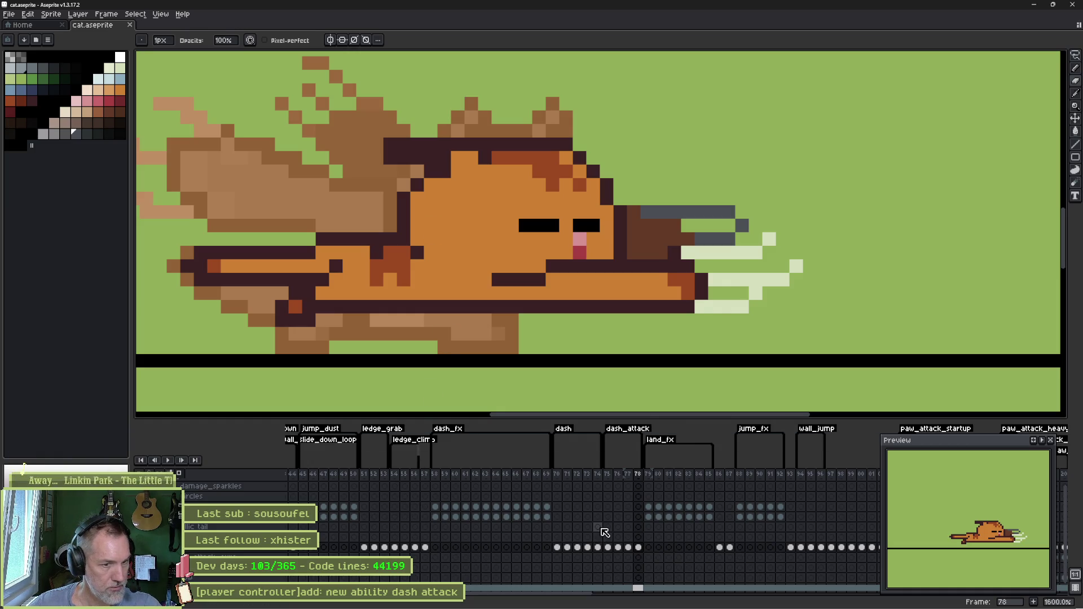
{"action": "left_click", "coordinate": [609, 517]}
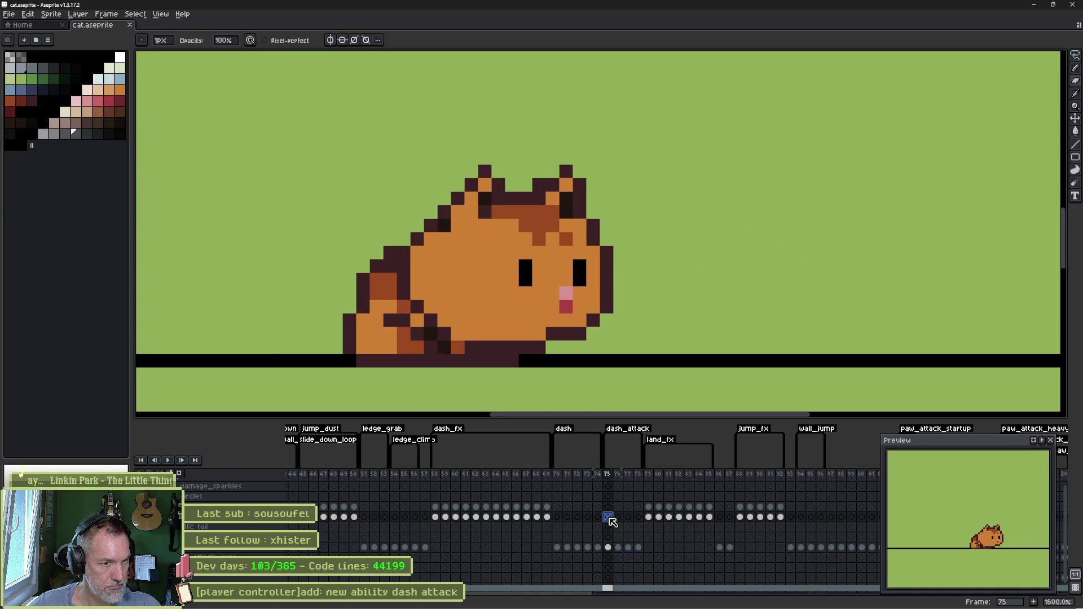
- Pick white and select frames 76–78, ending on frame 78's cel on the upper layer
{"action": "key", "text": "e"}
{"action": "left_click", "coordinate": [119, 57]}
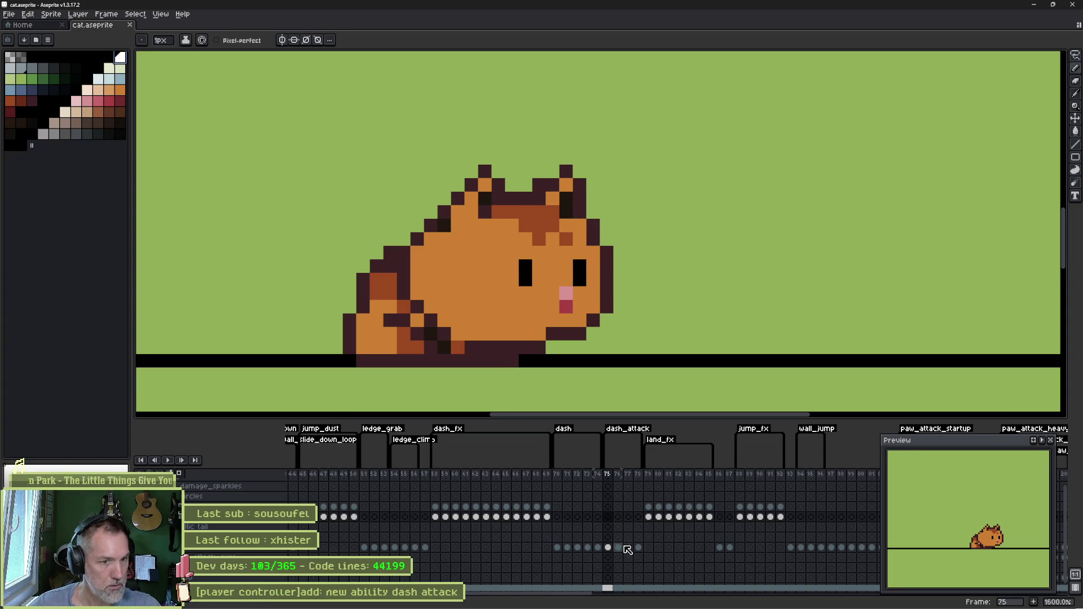
{"action": "left_click", "coordinate": [619, 548]}
{"action": "left_click", "coordinate": [628, 548]}
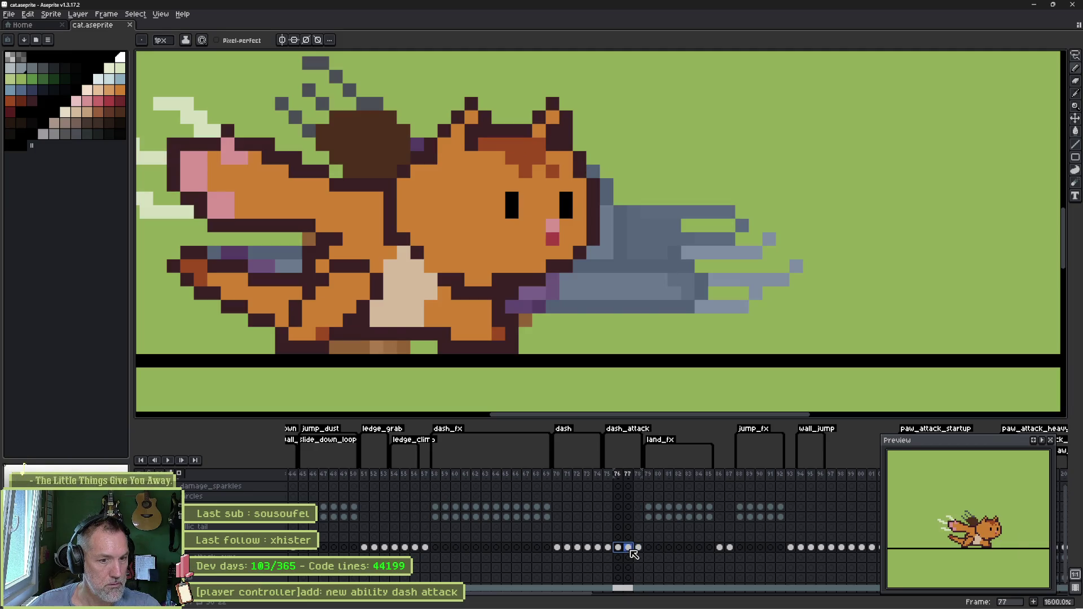
{"action": "left_click", "coordinate": [638, 548]}
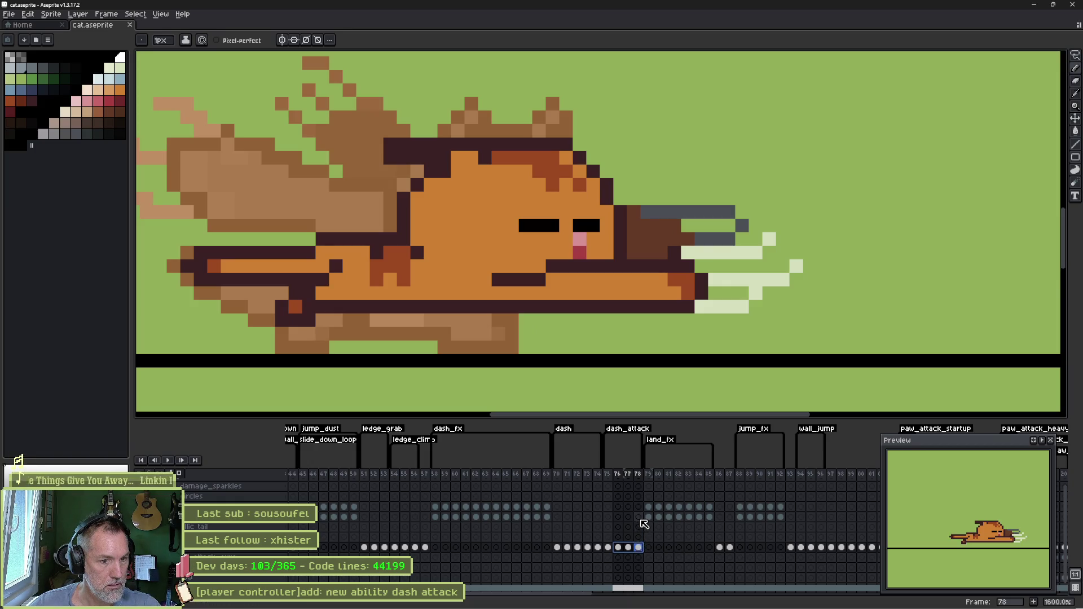
{"action": "left_click", "coordinate": [641, 518]}
{"action": "scroll", "scroll_direction": "down", "scroll_amount": 3}
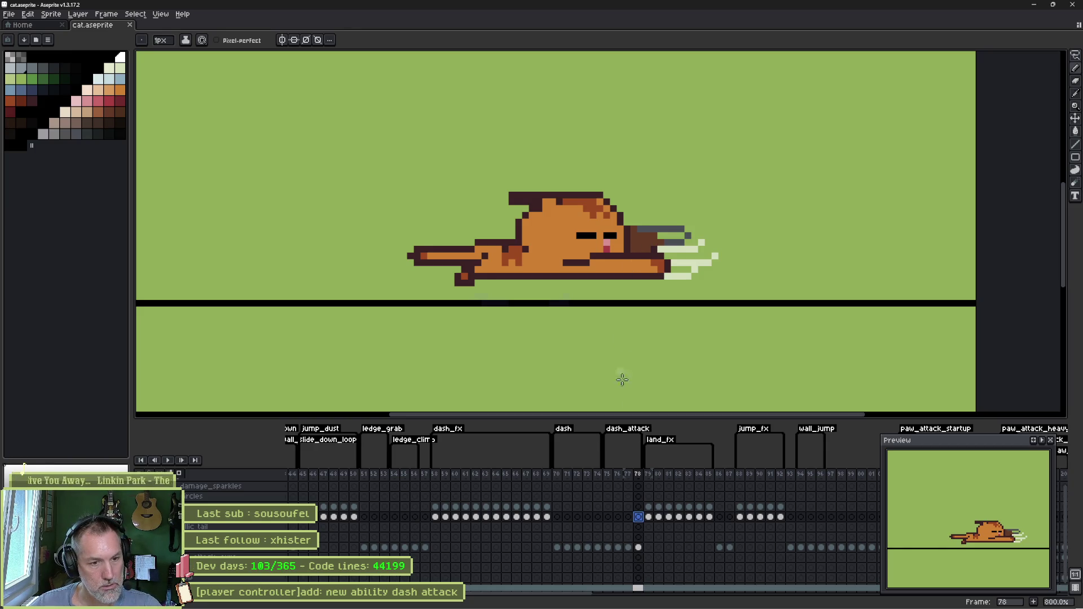
- With a 6 px brush, paint a pale dust trail behind the cat on frame 78, then undo it
{"action": "key", "text": "plus"}
{"action": "key", "text": "plus"}
{"action": "key", "text": "plus"}
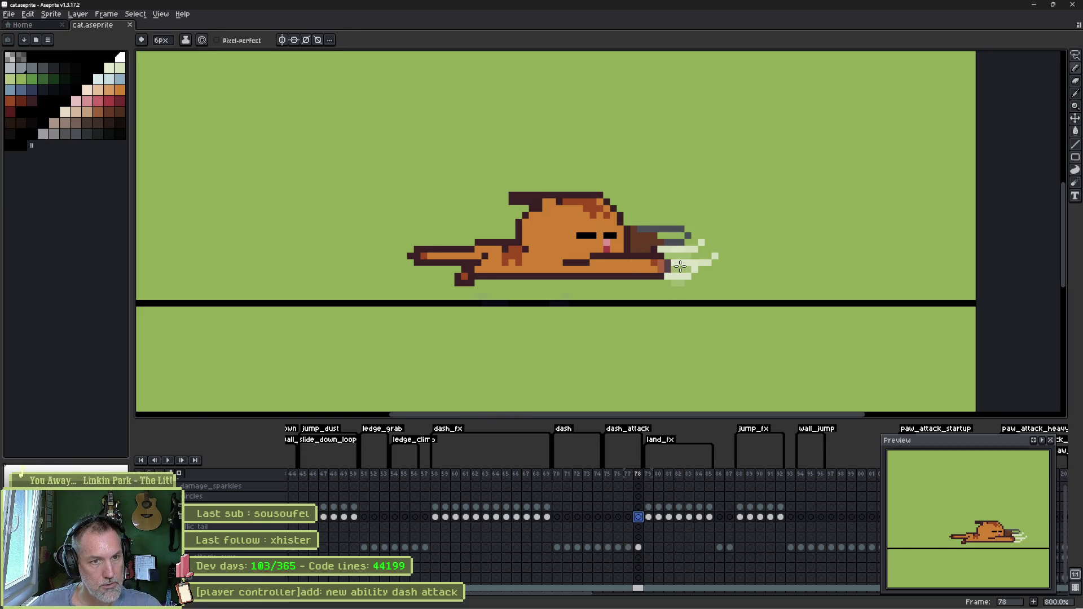
{"action": "left_click_drag", "start_coordinate": [677, 265], "coordinate": [243, 217]}
{"action": "left_click", "coordinate": [609, 209]}
{"action": "left_click_drag", "start_coordinate": [668, 220], "coordinate": [403, 222]}
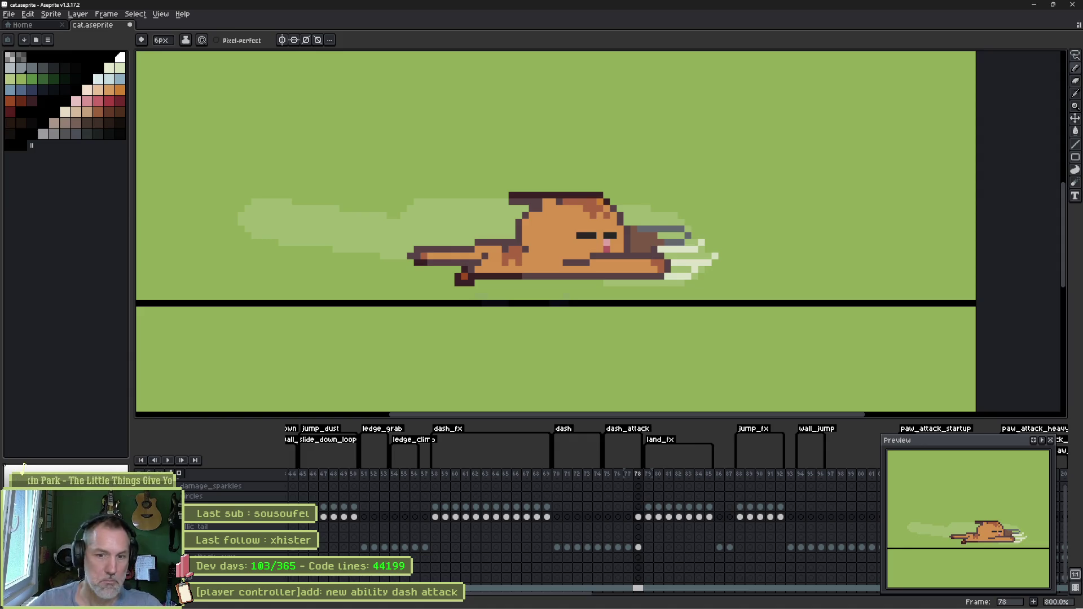
{"action": "key", "text": "ctrl+z"}
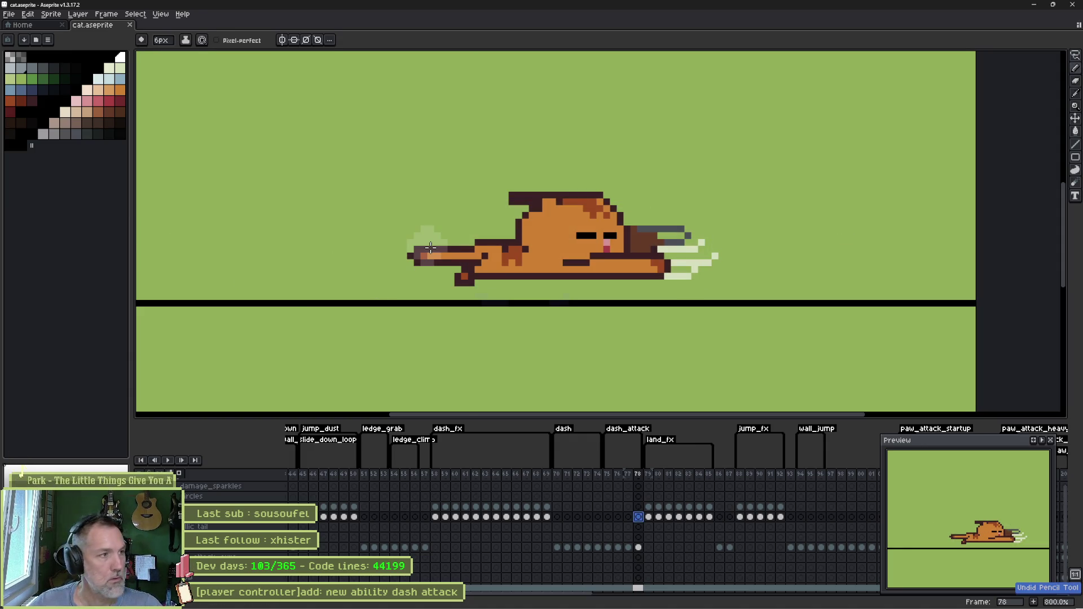
- Review the Layer Properties of the effects layer and the layer above it
{"action": "left_click", "coordinate": [226, 522]}
{"action": "double_click", "coordinate": [228, 524]}
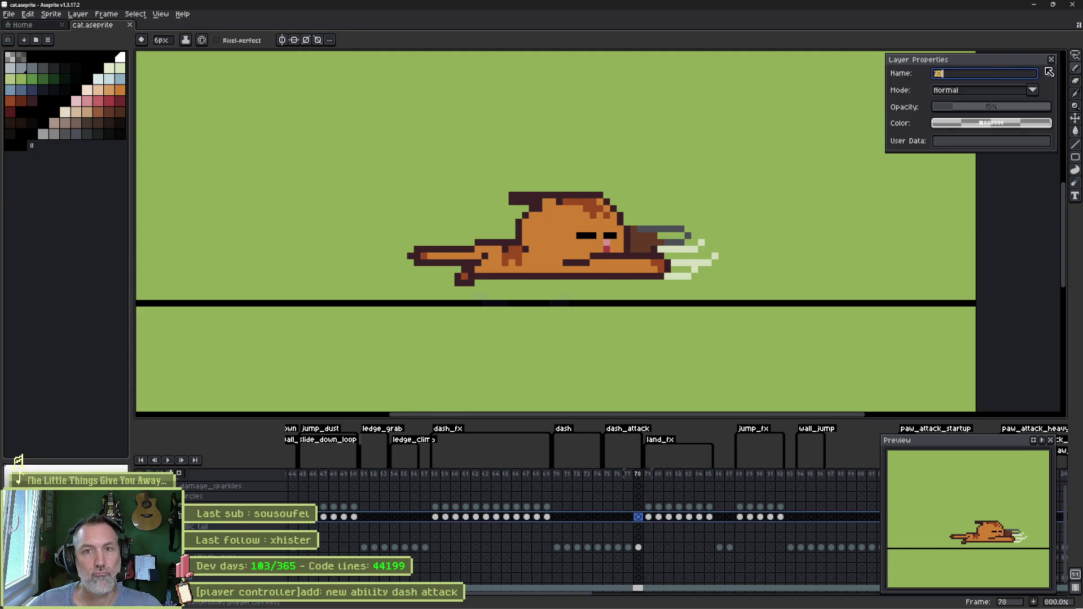
{"action": "left_click", "coordinate": [1052, 59]}
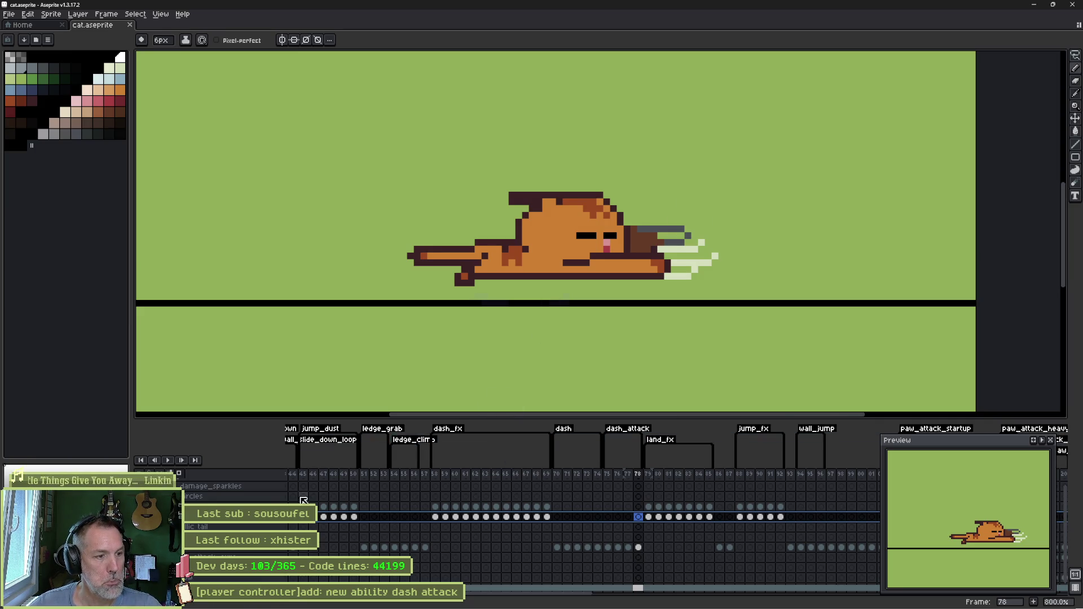
{"action": "double_click", "coordinate": [254, 506]}
{"action": "key", "text": "Return"}
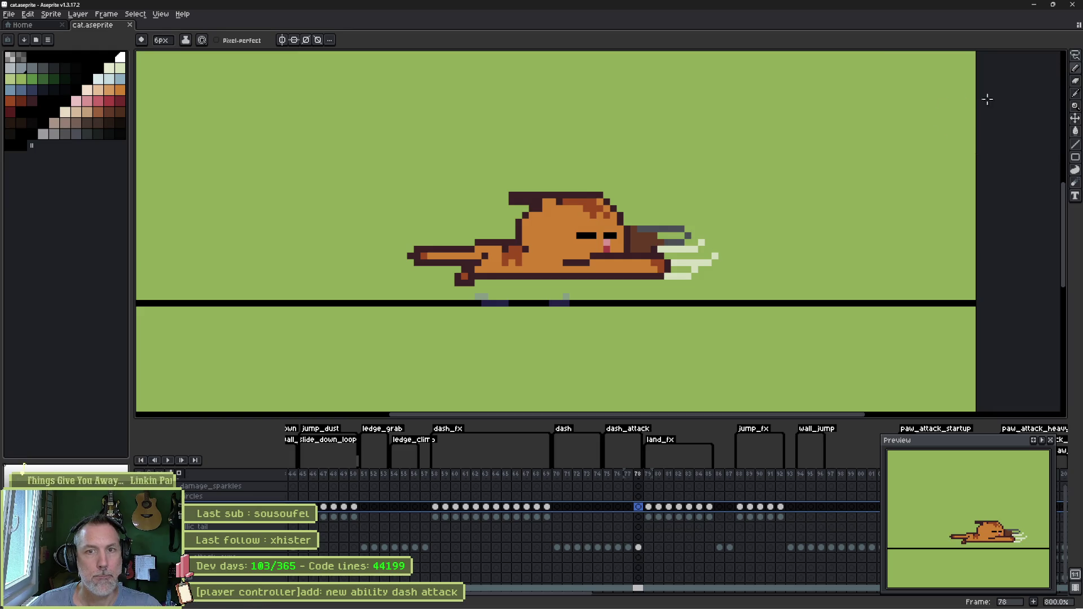
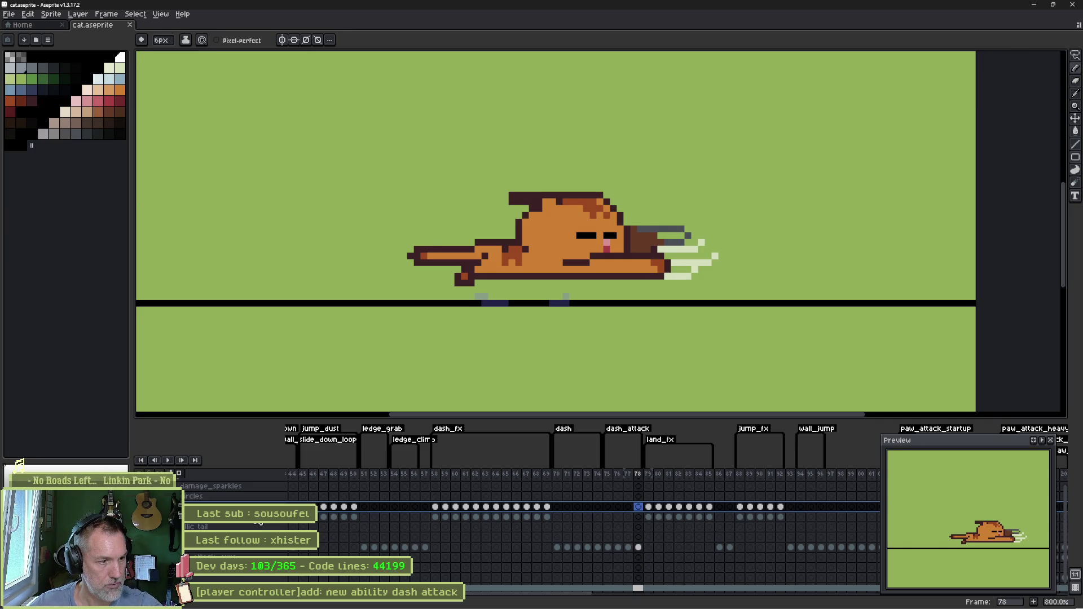
- Add a new layer named fx_full_opacity and move it three rows down the stack
{"action": "left_click", "coordinate": [260, 519]}
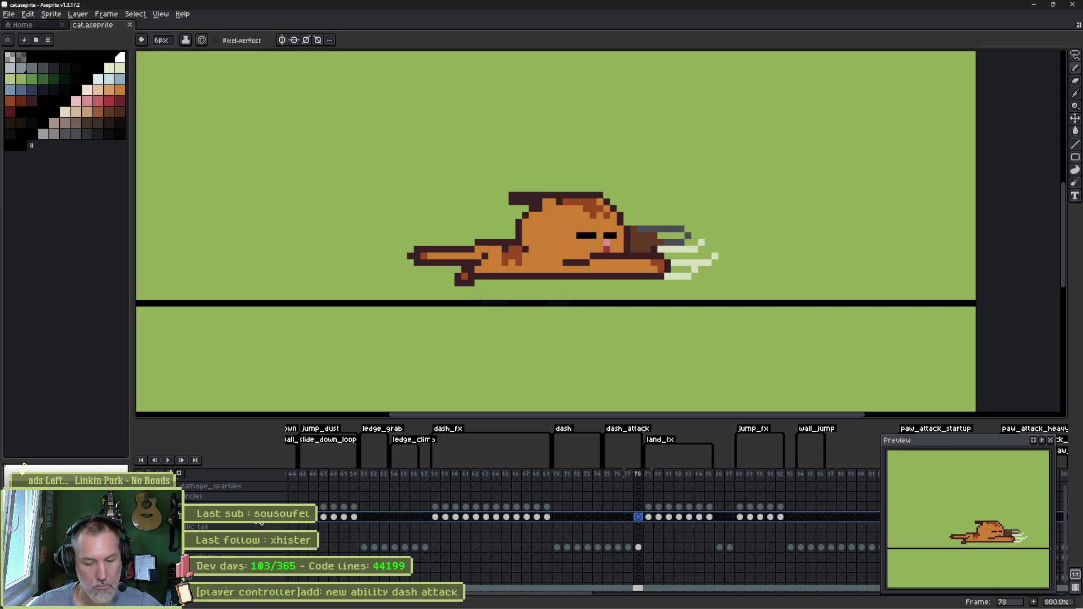
{"action": "key", "text": "shift+n"}
{"action": "double_click", "coordinate": [256, 527]}
{"action": "type", "text": "fx_full"}
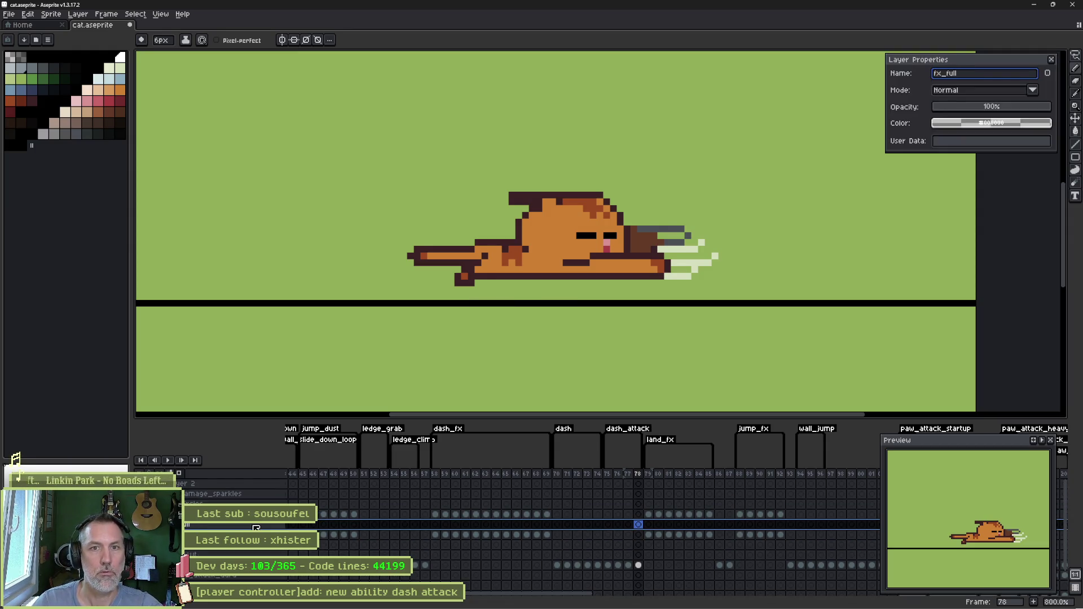
{"action": "type", "text": "ty"}
{"action": "key", "text": "Return"}
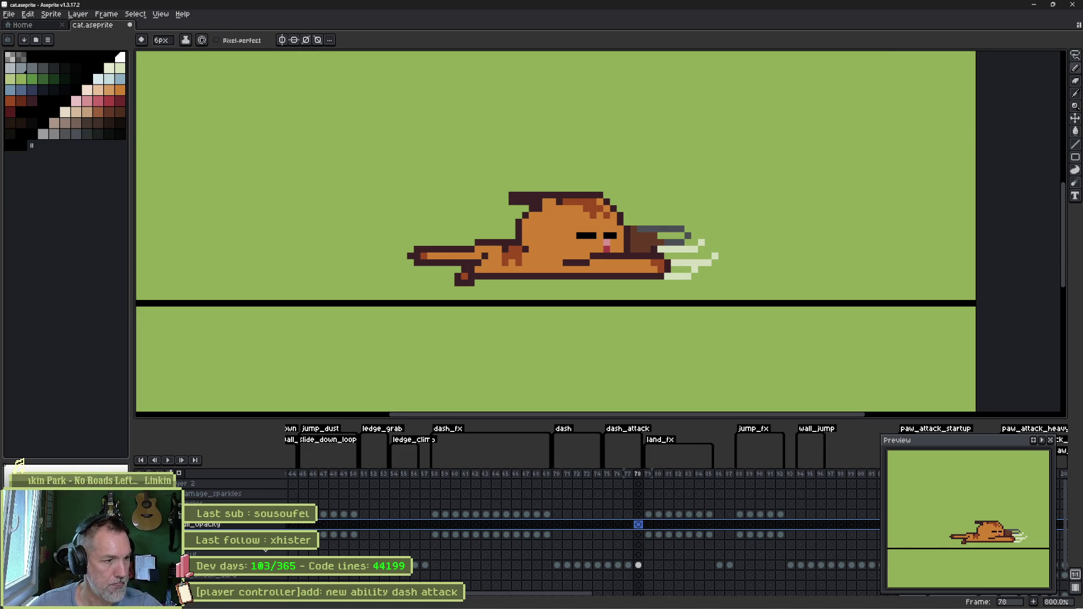
{"action": "left_click_drag", "start_coordinate": [203, 524], "coordinate": [203, 554]}
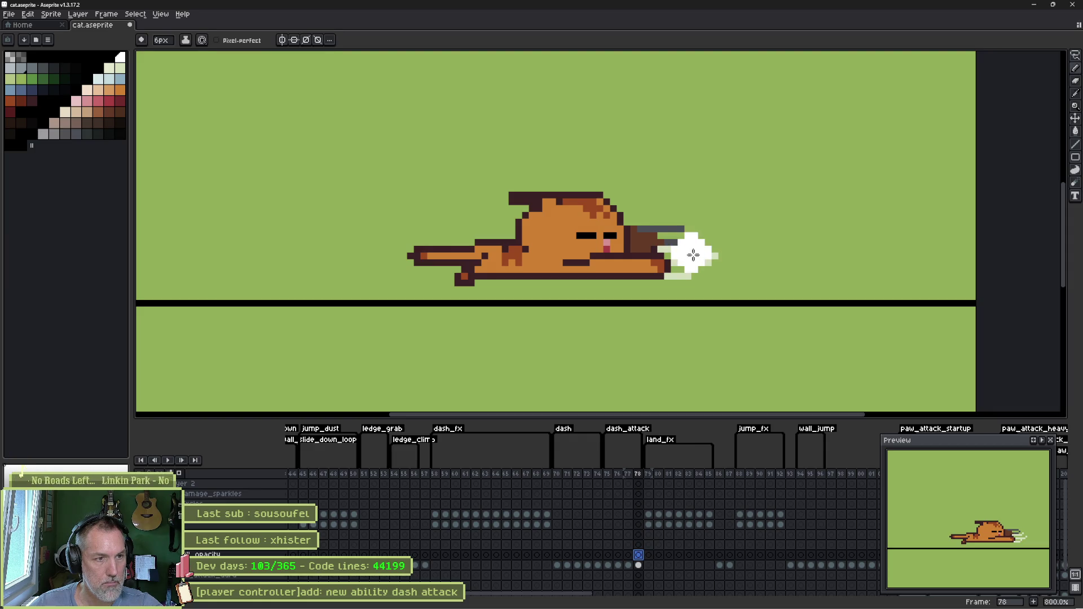
- Undo a trial white stroke, select frames 77 and 78, and open the onion skin settings
{"action": "left_click_drag", "start_coordinate": [694, 257], "coordinate": [446, 234]}
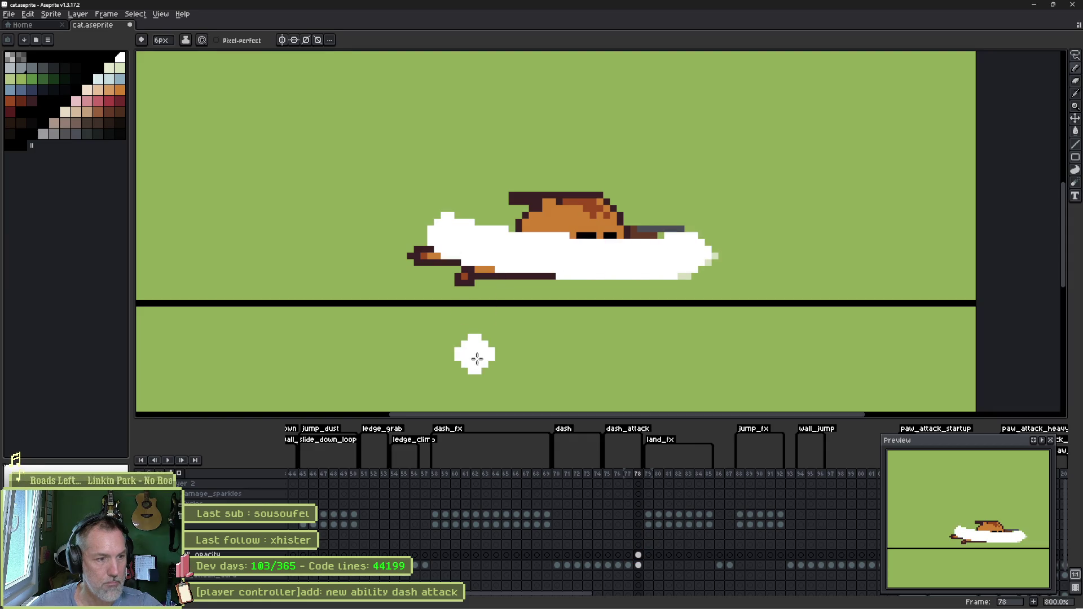
{"action": "key", "text": "ctrl+z"}
{"action": "key", "text": "v"}
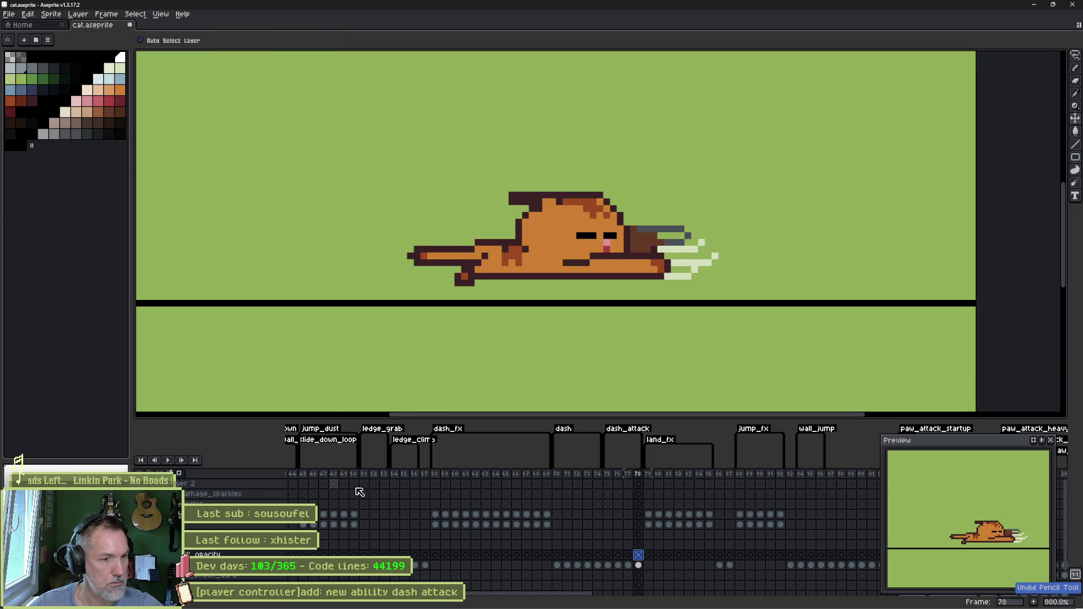
{"action": "left_click_drag", "start_coordinate": [628, 489], "coordinate": [638, 489]}
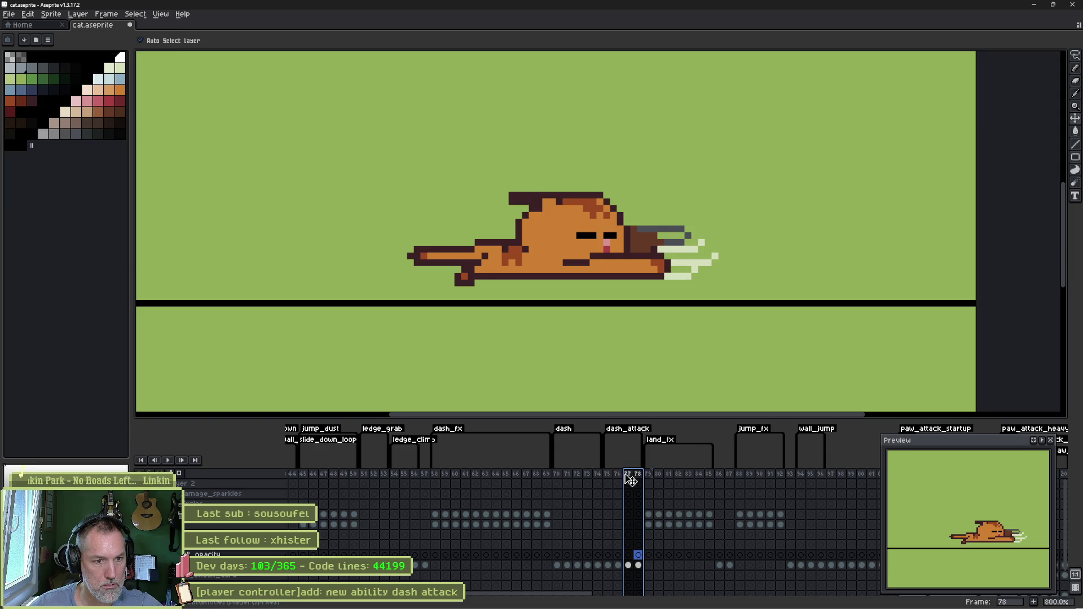
{"action": "left_click", "coordinate": [179, 473]}
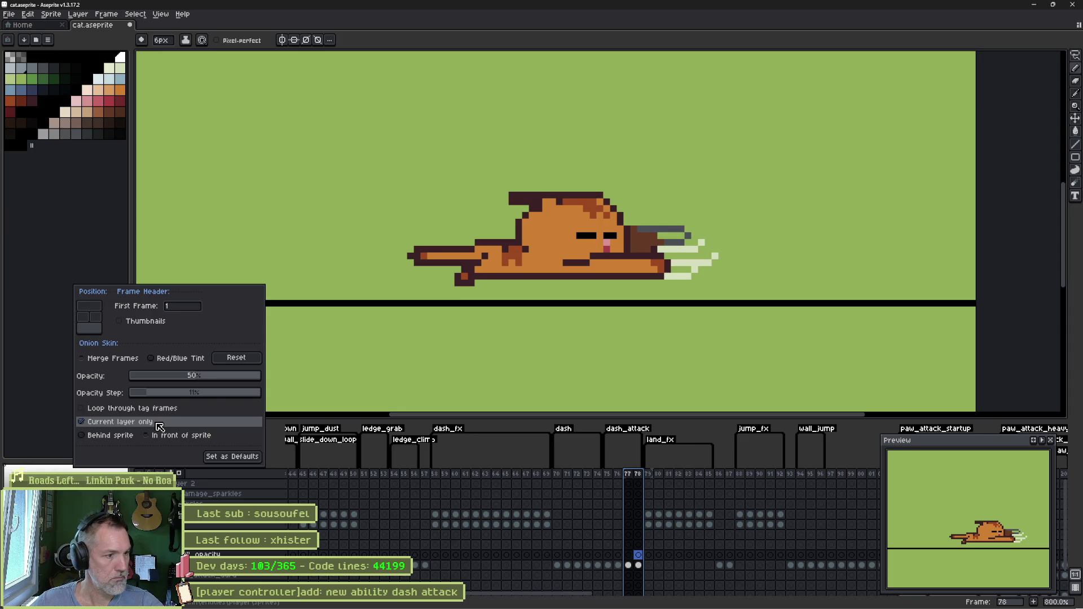
- Uncheck 'Current layer only' in onion skin, then step from frame 77 back to 78
{"action": "left_click", "coordinate": [158, 423]}
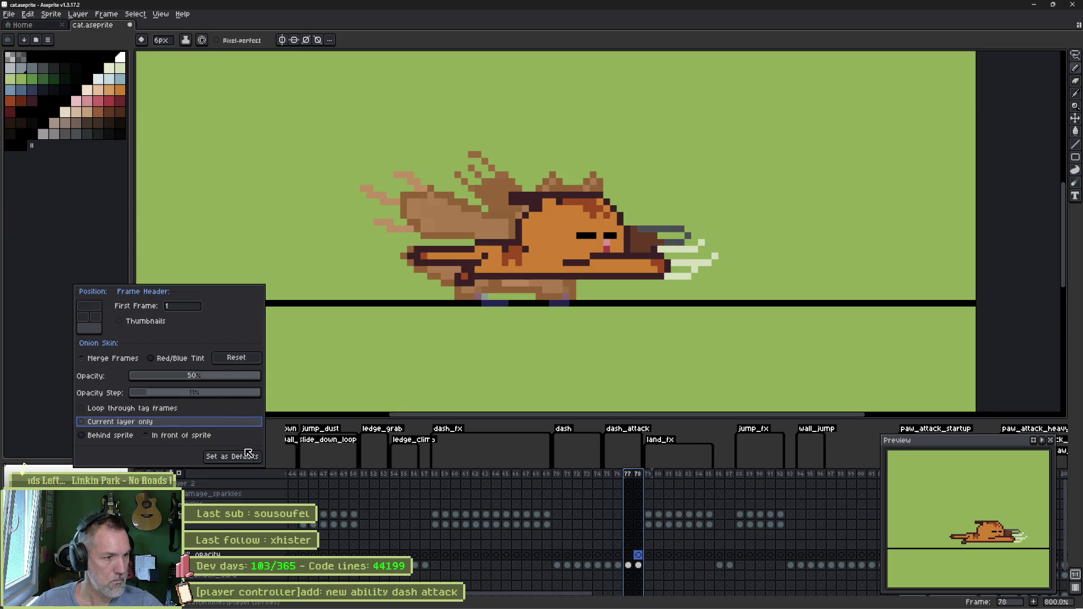
{"action": "left_click", "coordinate": [638, 475]}
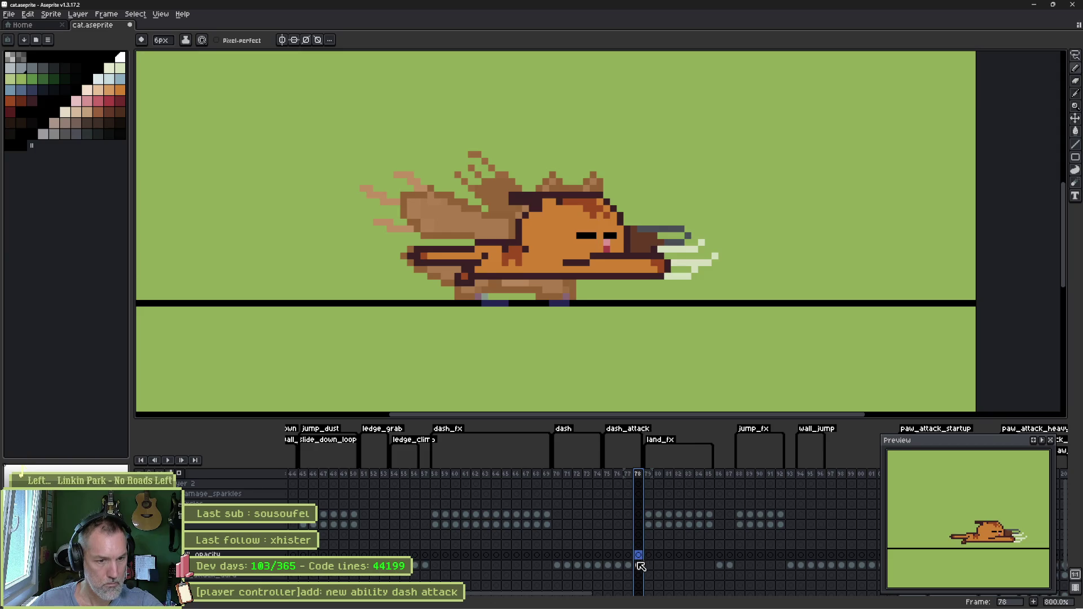
{"action": "left_click", "coordinate": [628, 556]}
{"action": "left_click", "coordinate": [638, 556]}
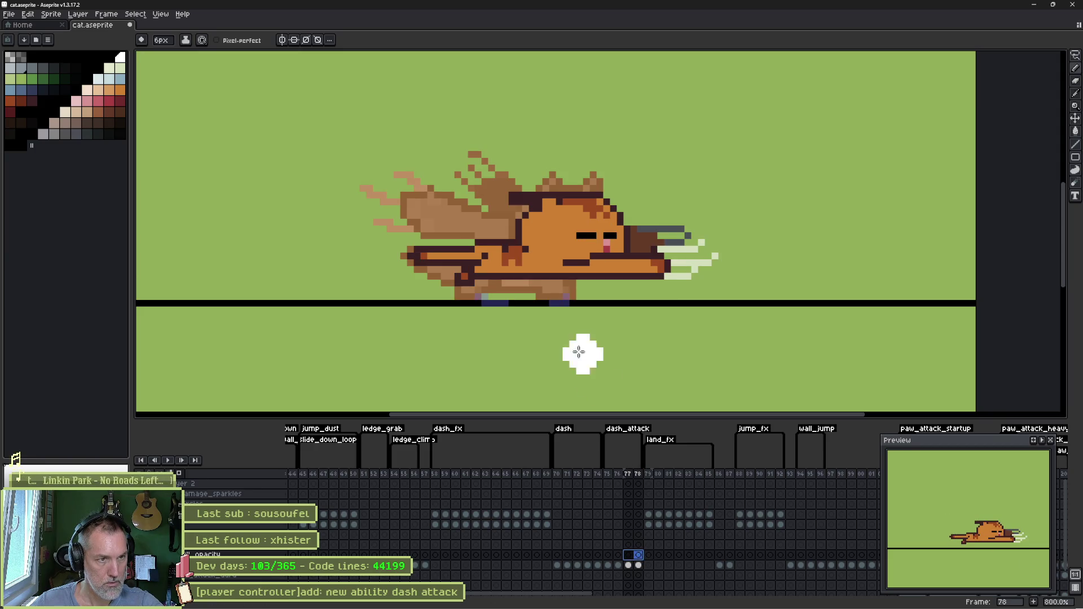
- Paint a white blob near the tail, carve brown streaks, and shrink the brush to 1px
{"action": "left_click_drag", "start_coordinate": [377, 197], "coordinate": [674, 212]}
{"action": "key", "text": "ctrl+z"}
{"action": "key", "text": "b"}
{"action": "left_click_drag", "start_coordinate": [355, 181], "coordinate": [527, 285]}
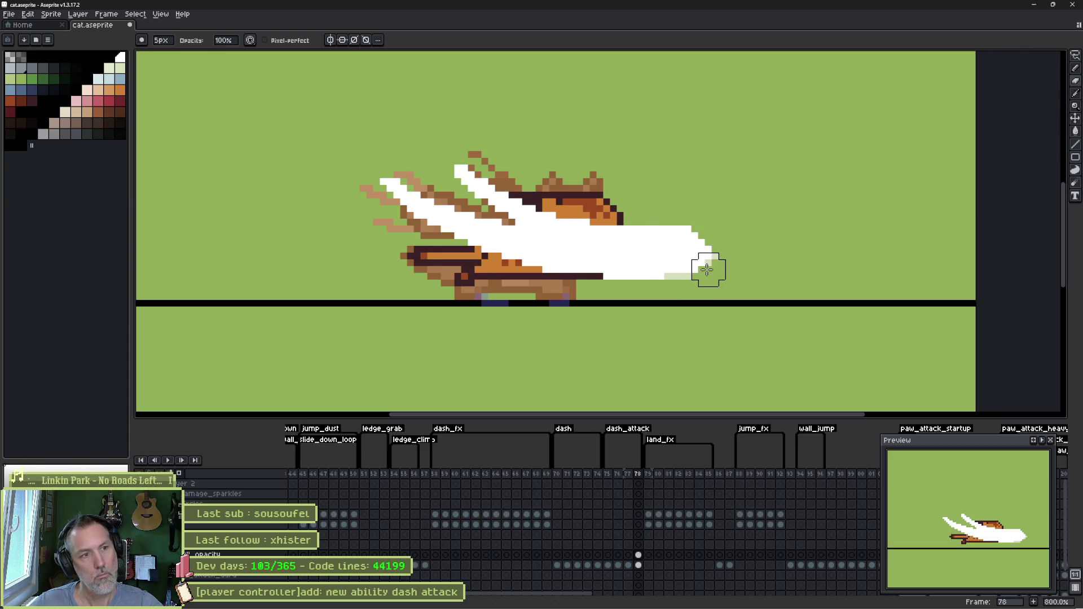
{"action": "key", "text": "minus"}
{"action": "key", "text": "minus"}
{"action": "key", "text": "minus"}
{"action": "scroll", "scroll_direction": "up", "scroll_amount": 3}
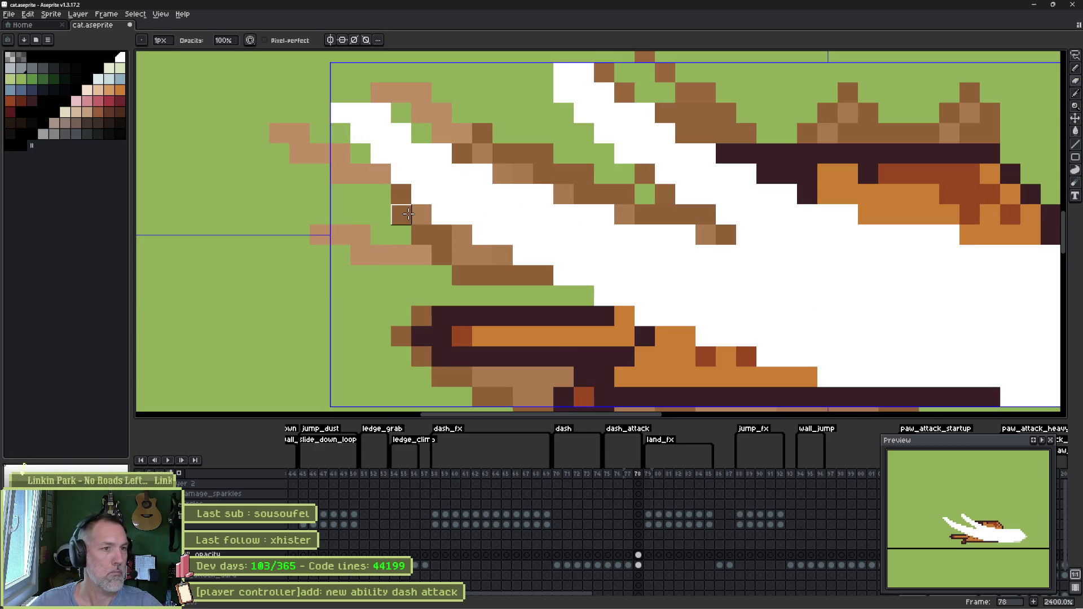
{"action": "key", "text": "e"}
{"action": "left_click_drag", "start_coordinate": [328, 188], "coordinate": [564, 296]}
{"action": "key", "text": "v"}
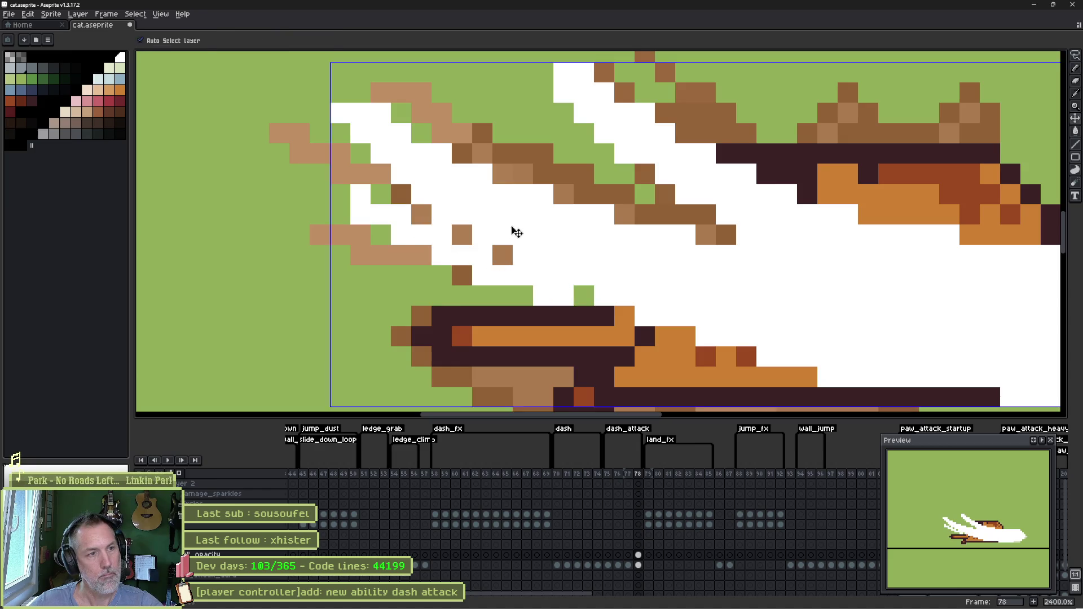
{"action": "key", "text": "ctrl+z"}
{"action": "key", "text": "e"}
- Whiten short diagonal runs and single pixels across the cat's wing
{"action": "left_click_drag", "start_coordinate": [398, 232], "coordinate": [675, 336]}
{"action": "left_click_drag", "start_coordinate": [502, 151], "coordinate": [757, 275]}
{"action": "key", "text": "ctrl+z"}
{"action": "left_click", "coordinate": [481, 111]}
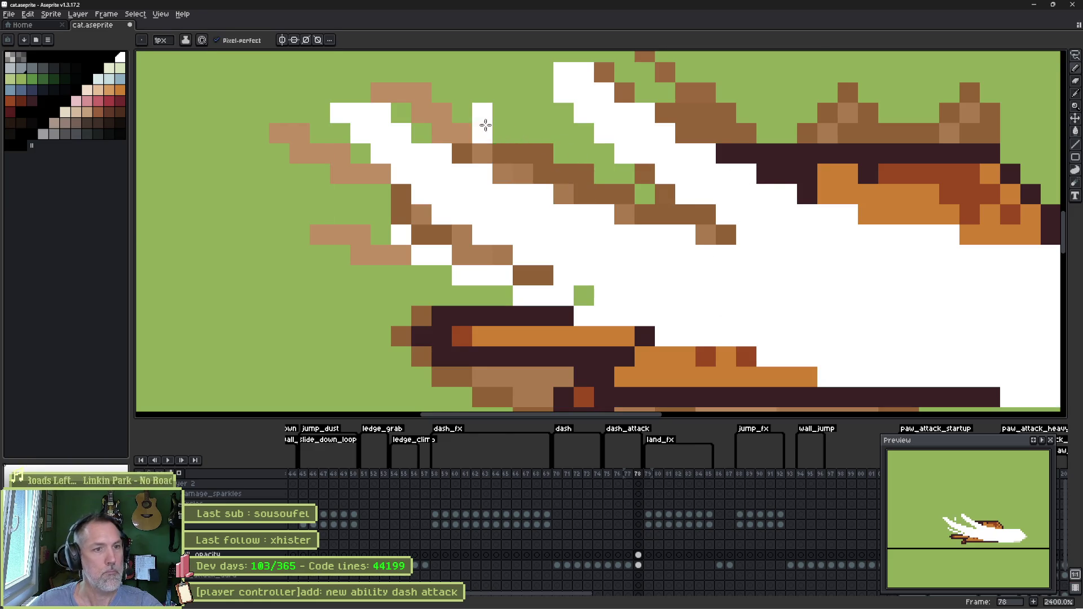
{"action": "left_click_drag", "start_coordinate": [481, 111], "coordinate": [633, 237]}
{"action": "left_click", "coordinate": [772, 158]}
{"action": "left_click_drag", "start_coordinate": [775, 160], "coordinate": [687, 254]}
- Redraw diagonal wing runs with pixel-perfect on, adding a brown diagonal line
{"action": "key", "text": "b"}
{"action": "left_click_drag", "start_coordinate": [243, 191], "coordinate": [427, 338]}
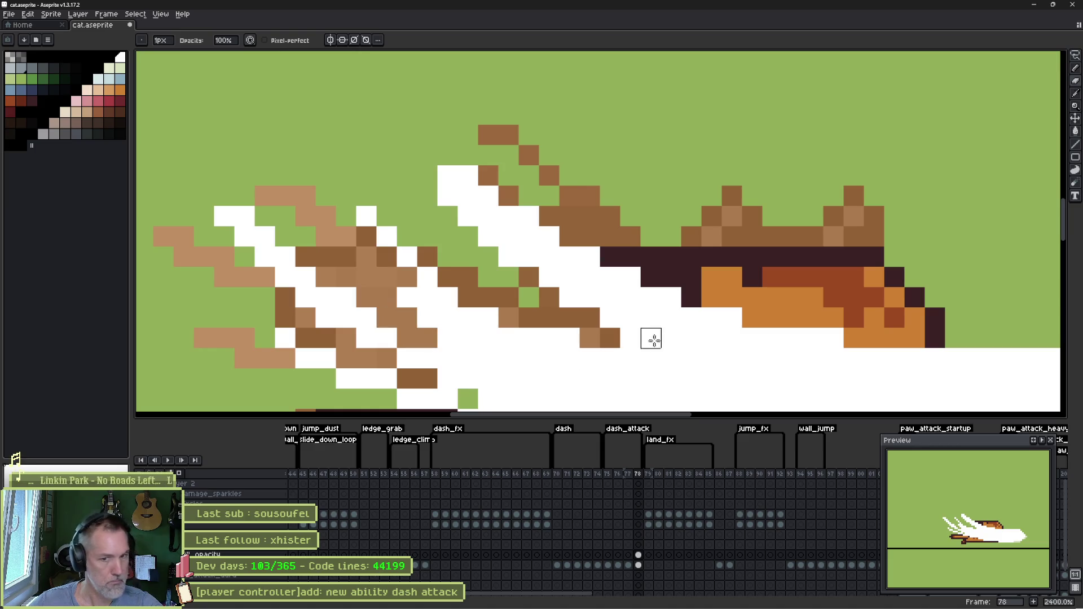
{"action": "key", "text": "ctrl+z"}
{"action": "left_click_drag", "start_coordinate": [213, 242], "coordinate": [379, 271]}
{"action": "left_click_drag", "start_coordinate": [257, 114], "coordinate": [484, 263]}
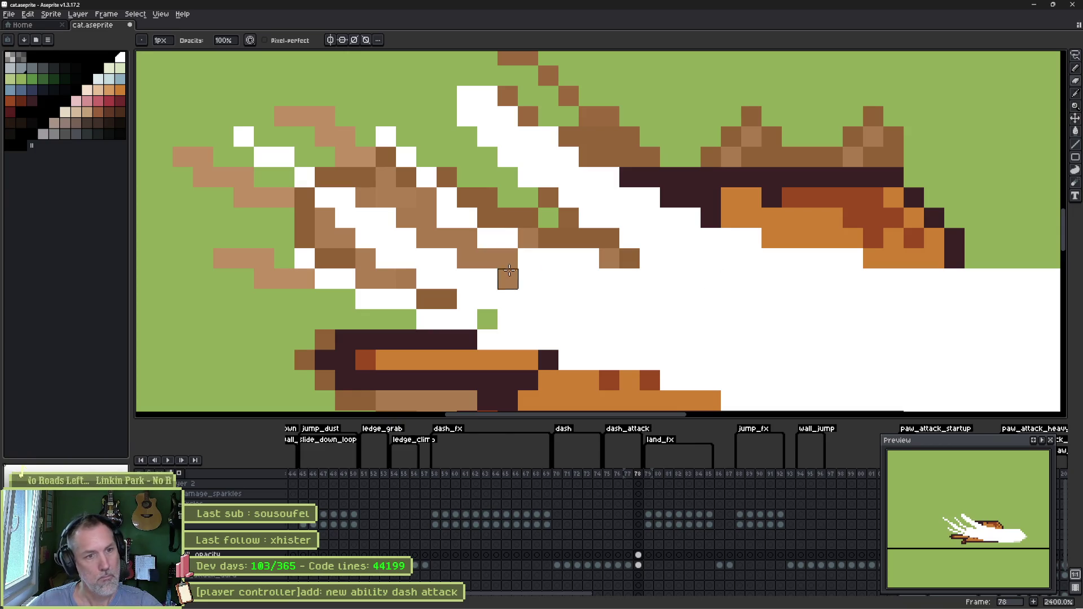
{"action": "left_click_drag", "start_coordinate": [508, 258], "coordinate": [649, 320]}
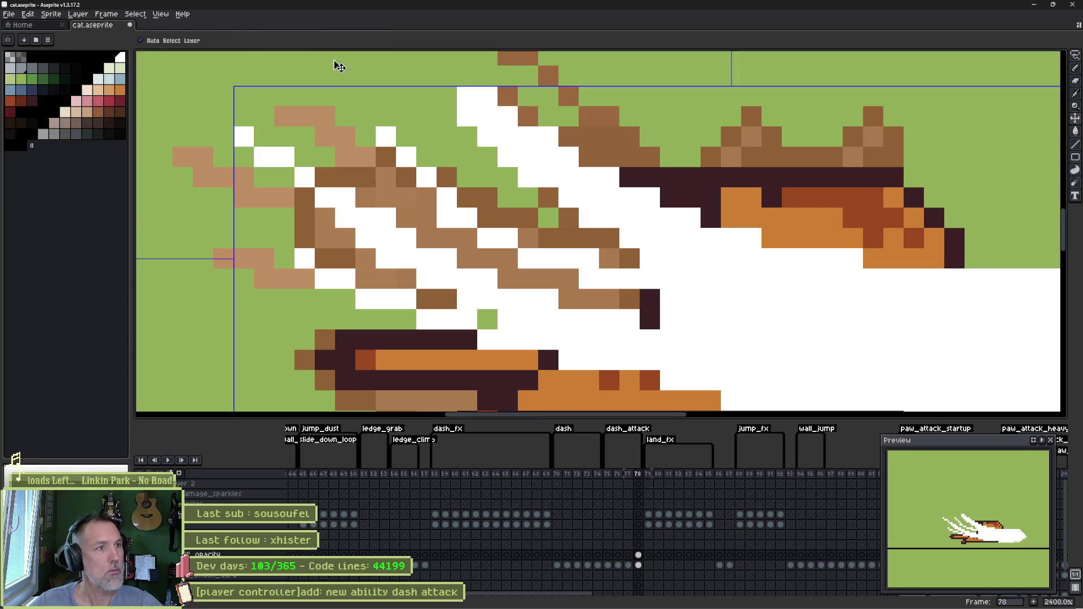
{"action": "key", "text": "ctrl+z"}
{"action": "left_click", "coordinate": [265, 40]}
{"action": "left_click", "coordinate": [487, 279]}
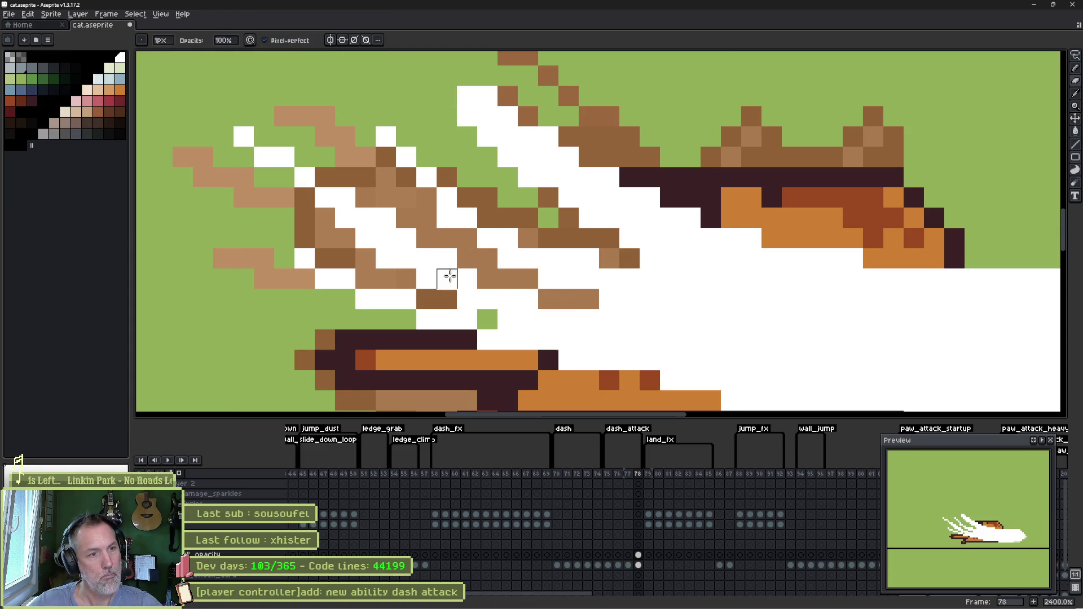
{"action": "key", "text": "ctrl+z"}
{"action": "left_click_drag", "start_coordinate": [392, 206], "coordinate": [488, 299]}
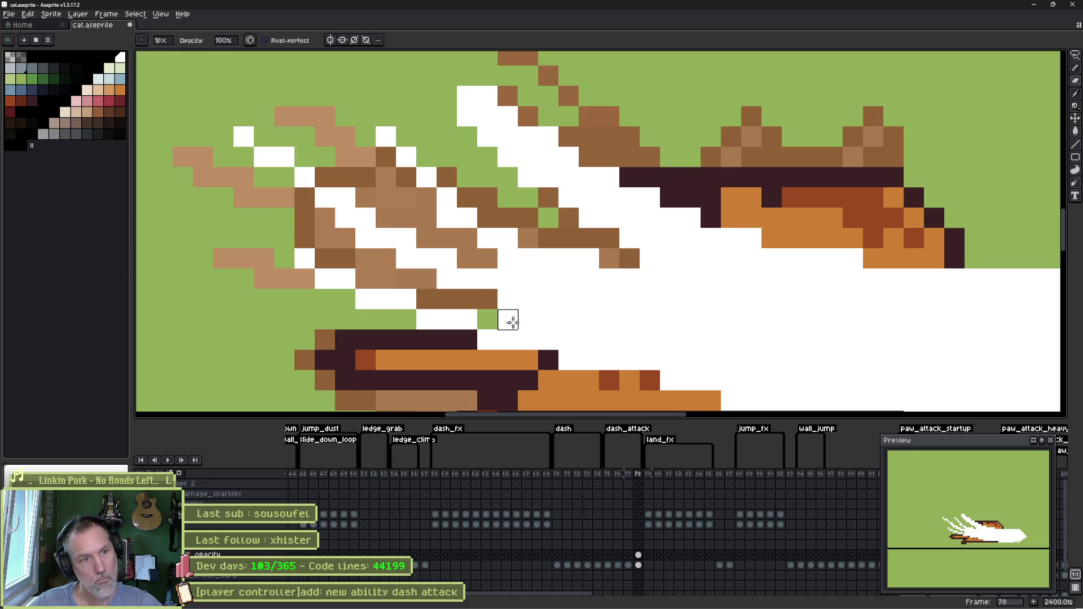
- Undo earlier whitening to restore the orange strips and dark pixels, then repaint orange
{"action": "key", "text": "ctrl+z"}
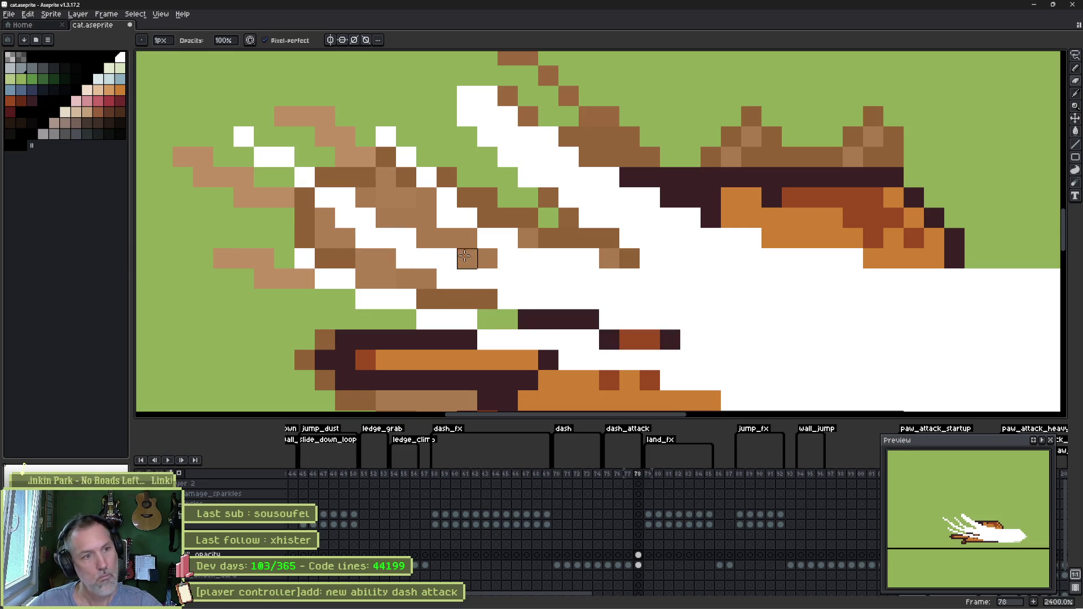
{"action": "key", "text": "ctrl+z"}
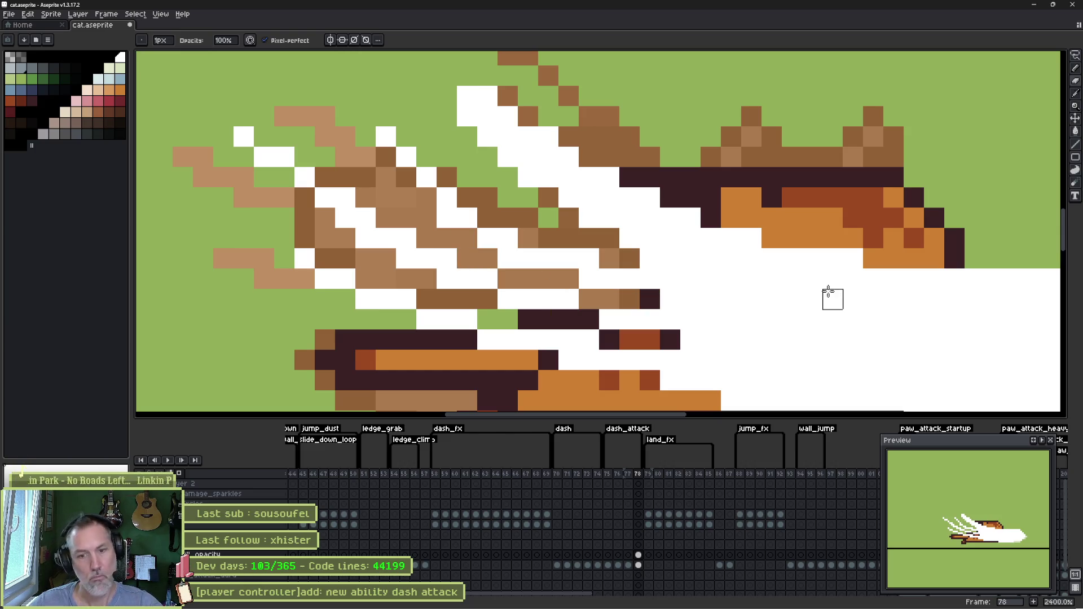
{"action": "key", "text": "ctrl+z"}
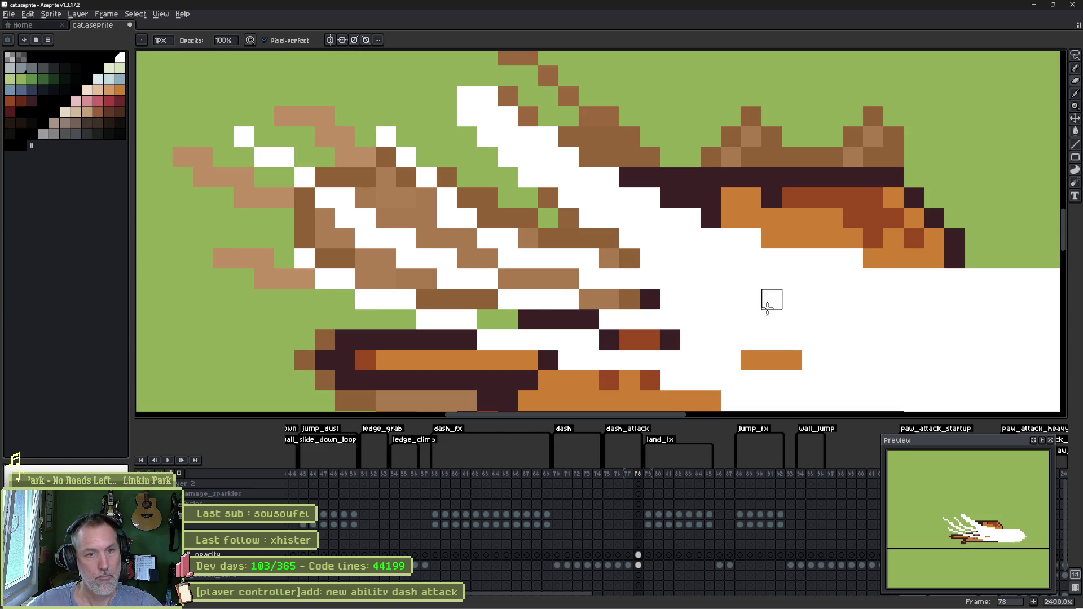
{"action": "key", "text": "ctrl+z"}
{"action": "scroll", "scroll_direction": "right", "scroll_amount": 3}
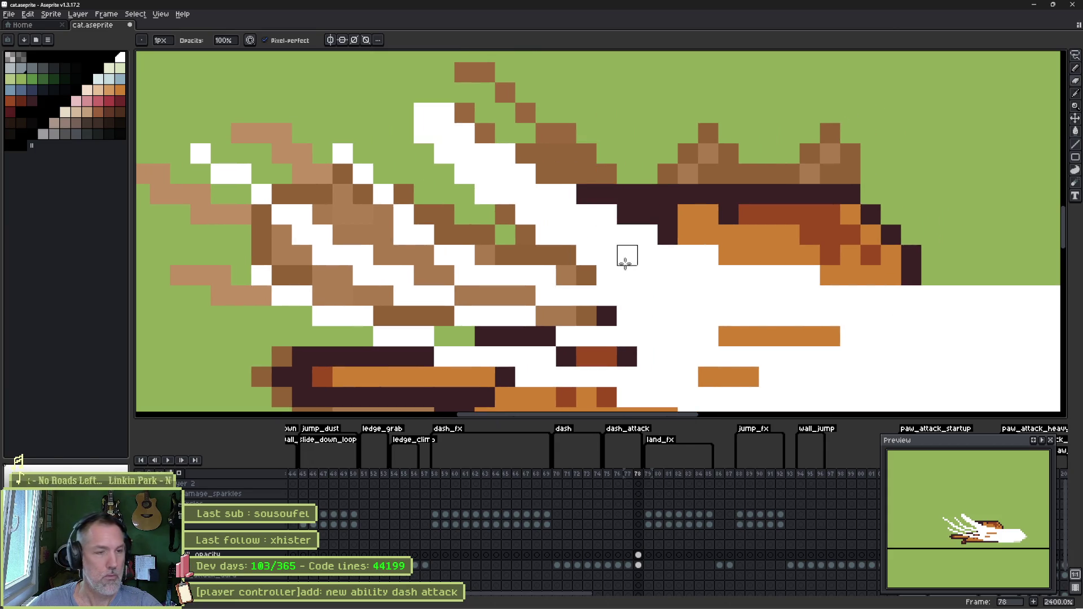
{"action": "key", "text": "ctrl+z"}
{"action": "key", "text": "ctrl+z"}
{"action": "key", "text": "ctrl+z"}
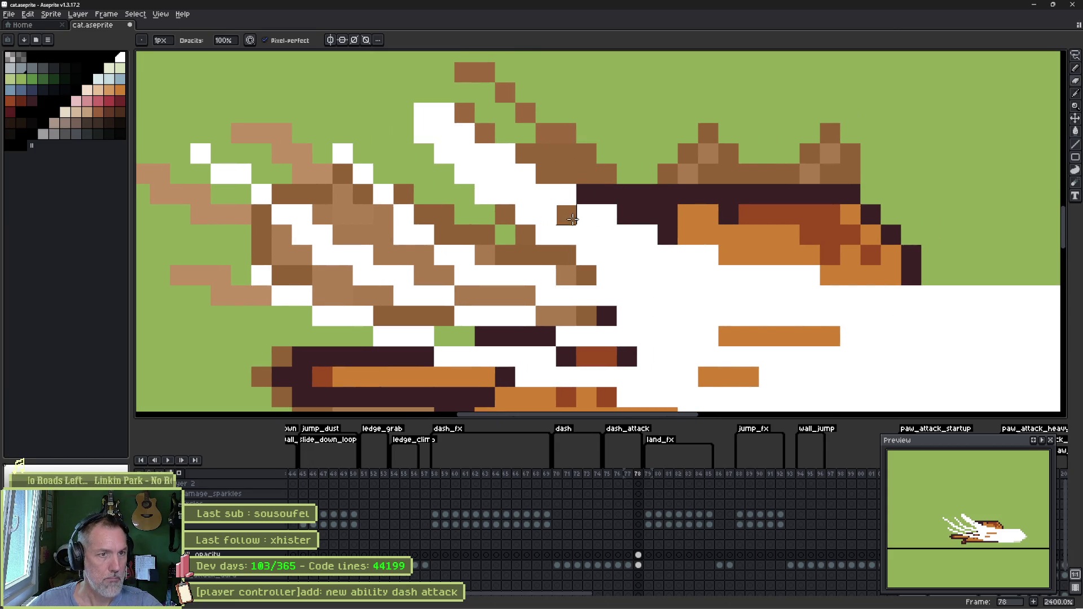
{"action": "key", "text": "ctrl+z"}
{"action": "left_click_drag", "start_coordinate": [788, 292], "coordinate": [689, 197]}
{"action": "left_click_drag", "start_coordinate": [590, 157], "coordinate": [879, 175]}
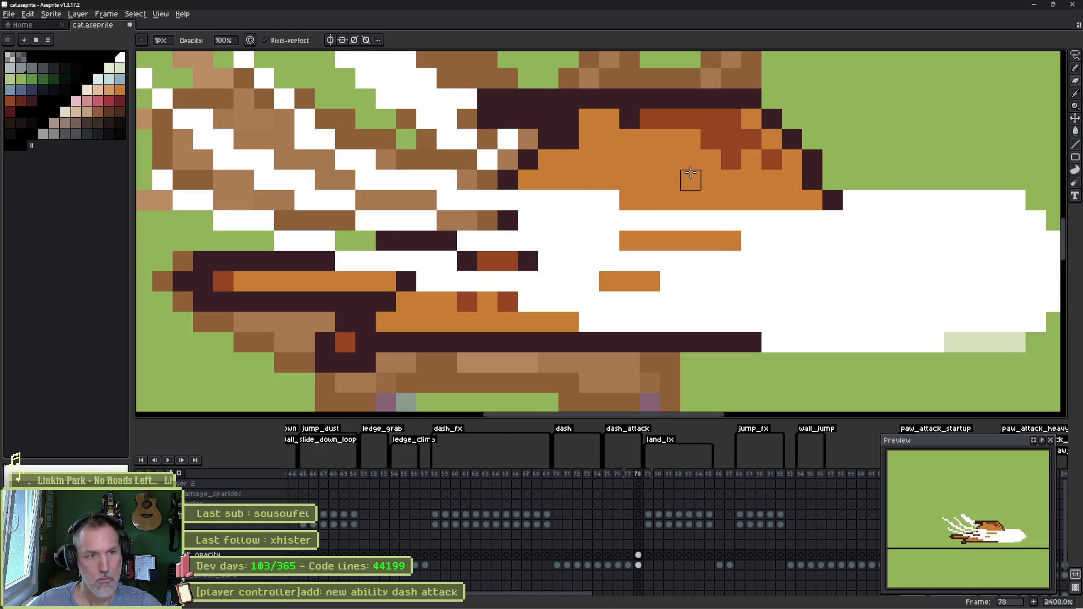
- Draw a white diagonal streak through the wing, adding brown accents and whitening stray pixels
{"action": "scroll", "scroll_direction": "up", "scroll_amount": 3}
{"action": "scroll", "scroll_direction": "left", "scroll_amount": 3}
{"action": "key", "text": "e"}
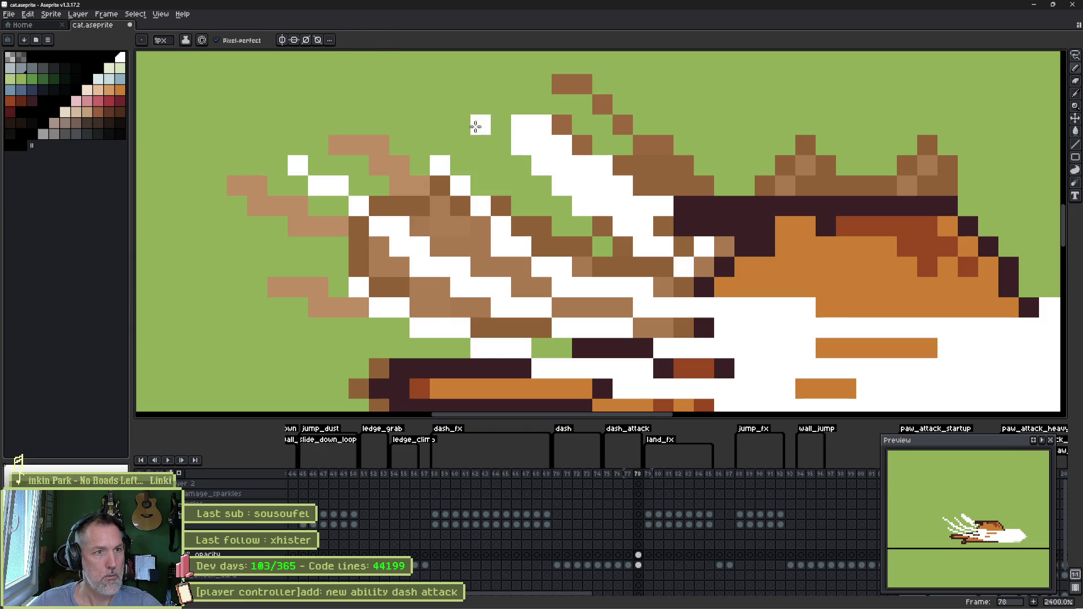
{"action": "left_click_drag", "start_coordinate": [602, 125], "coordinate": [728, 186]}
{"action": "key", "text": "b"}
{"action": "left_click_drag", "start_coordinate": [602, 166], "coordinate": [643, 206]}
{"action": "key", "text": "e"}
{"action": "left_click", "coordinate": [681, 252]}
{"action": "left_click_drag", "start_coordinate": [700, 285], "coordinate": [703, 264]}
{"action": "left_click", "coordinate": [724, 246]}
{"action": "left_click", "coordinate": [683, 247]}
{"action": "left_click", "coordinate": [887, 247]}
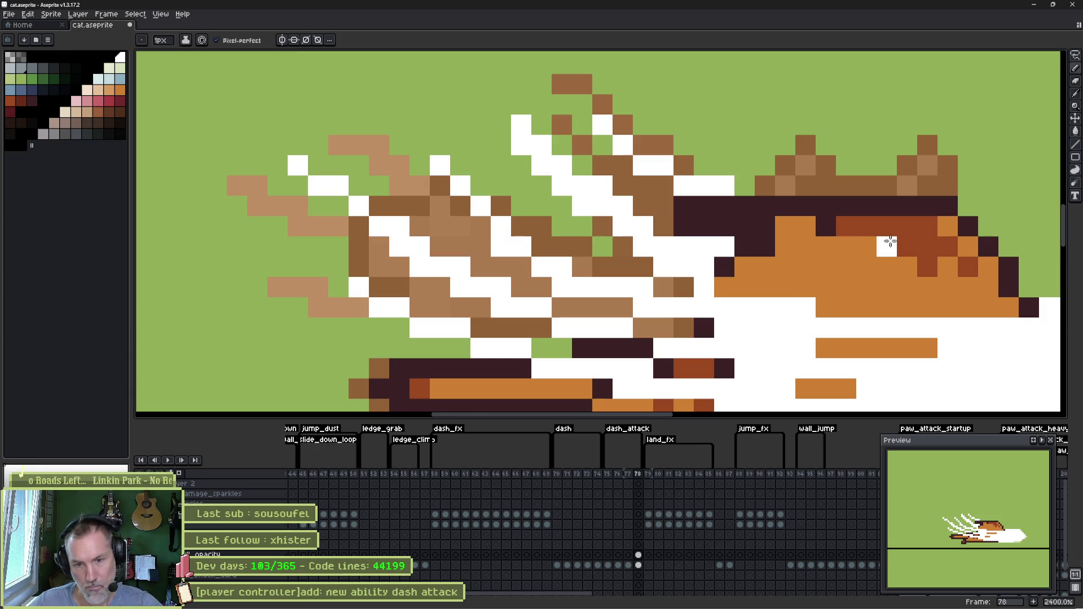
{"action": "scroll", "scroll_direction": "down", "scroll_amount": 3}
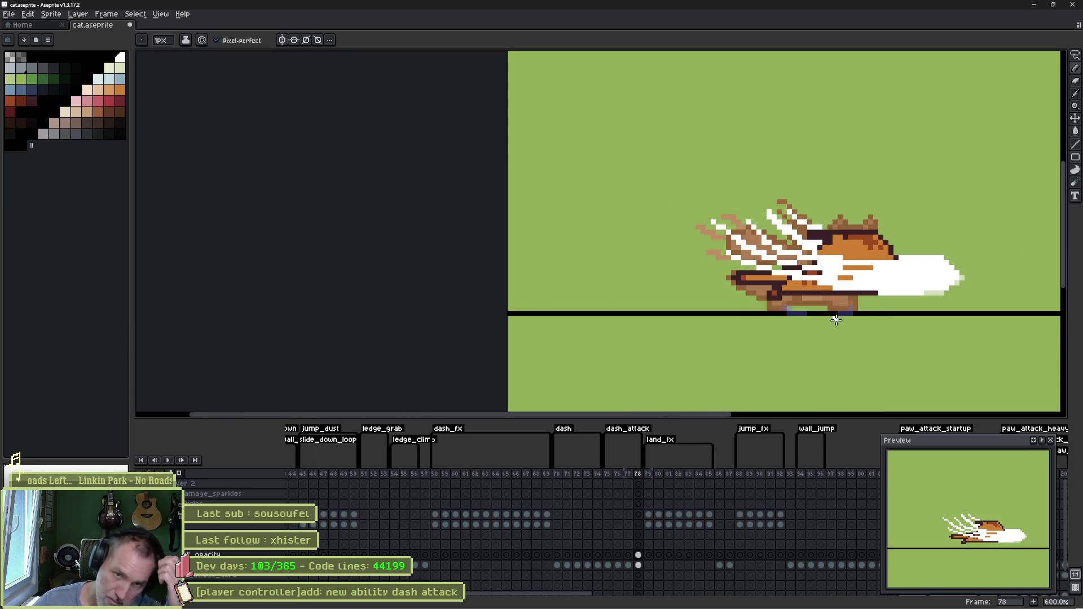
- Try Multiply on fx_full_opacity, revert to Normal, and set its opacity to 66%
{"action": "double_click", "coordinate": [209, 554]}
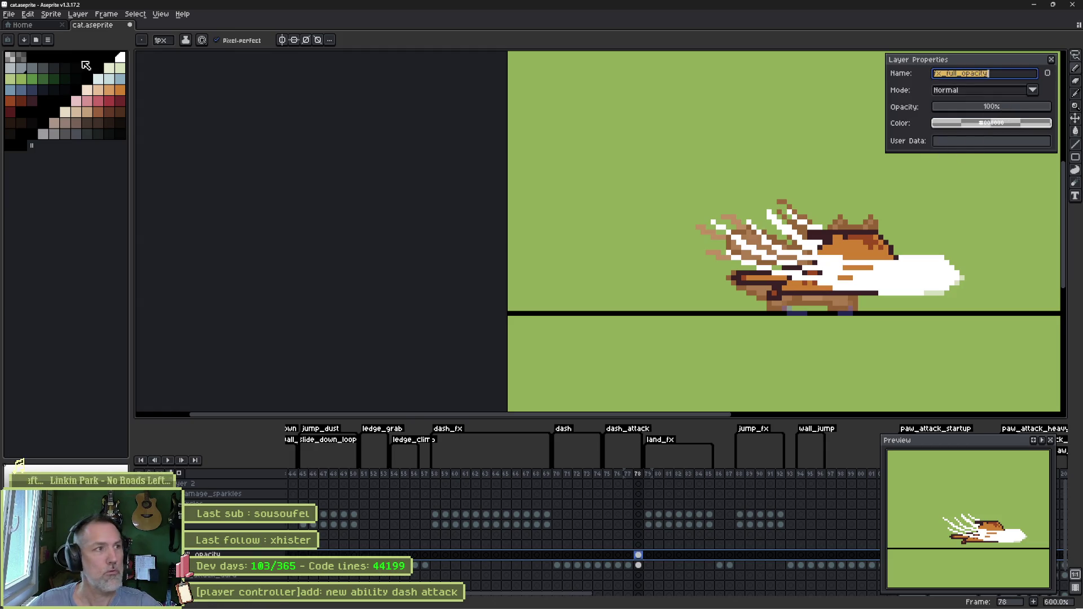
{"action": "left_click", "coordinate": [51, 14]}
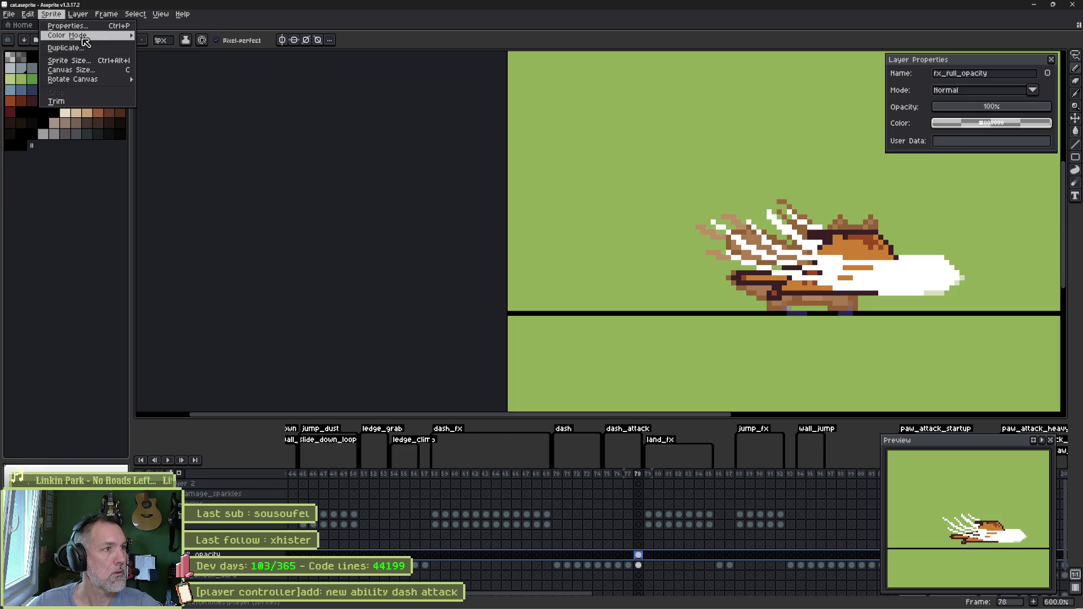
{"action": "mouse_move", "coordinate": [95, 39]}
{"action": "key", "text": "Escape"}
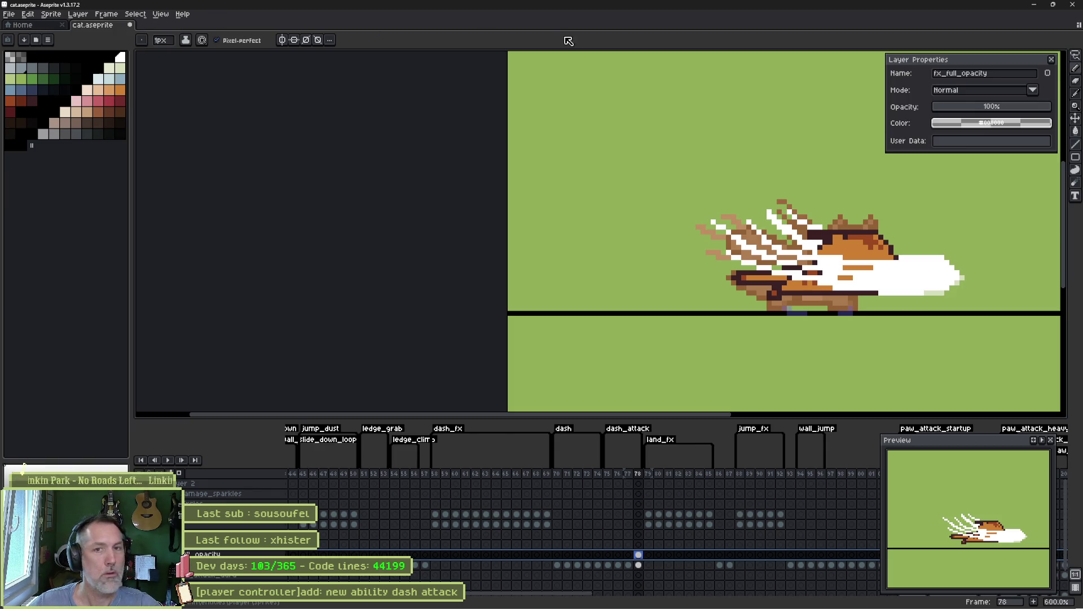
{"action": "left_click", "coordinate": [974, 92]}
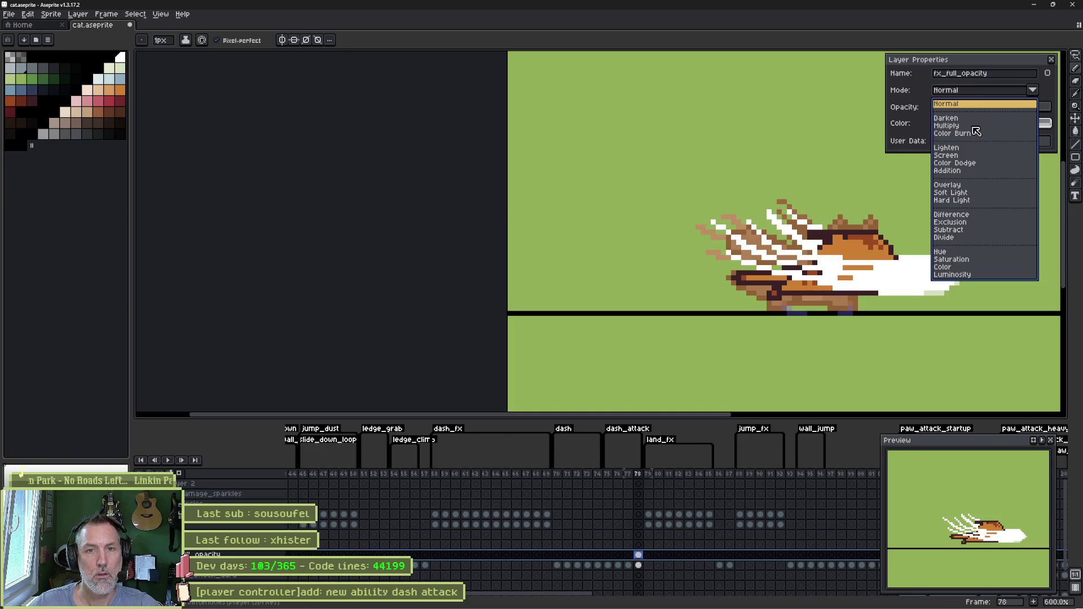
{"action": "left_click", "coordinate": [974, 127]}
{"action": "left_click", "coordinate": [979, 92]}
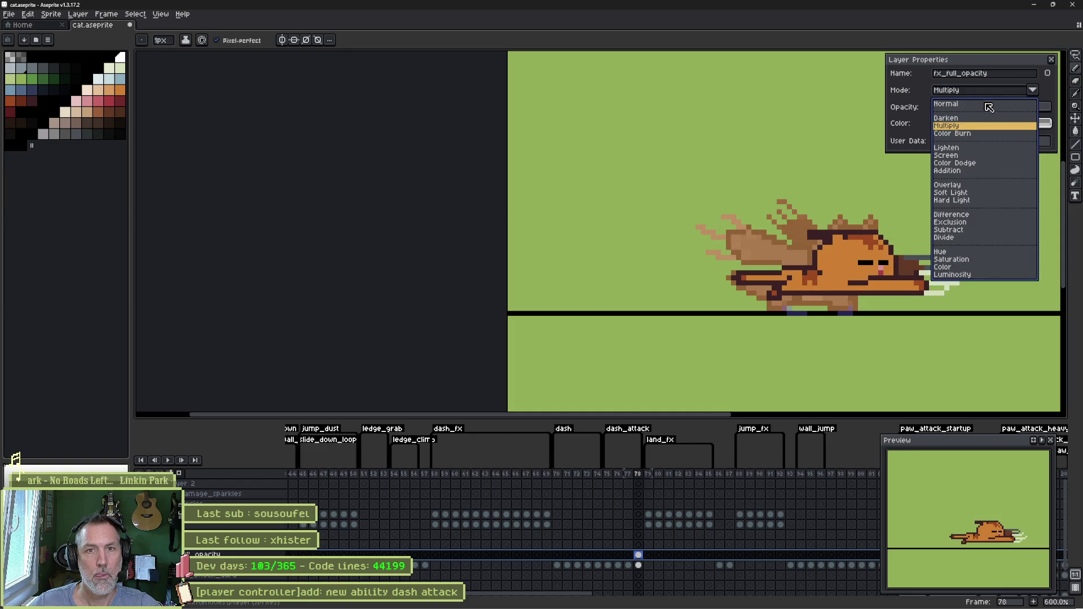
{"action": "left_click", "coordinate": [981, 101]}
{"action": "left_click", "coordinate": [1018, 108]}
{"action": "left_click_drag", "start_coordinate": [1021, 114], "coordinate": [994, 110]}
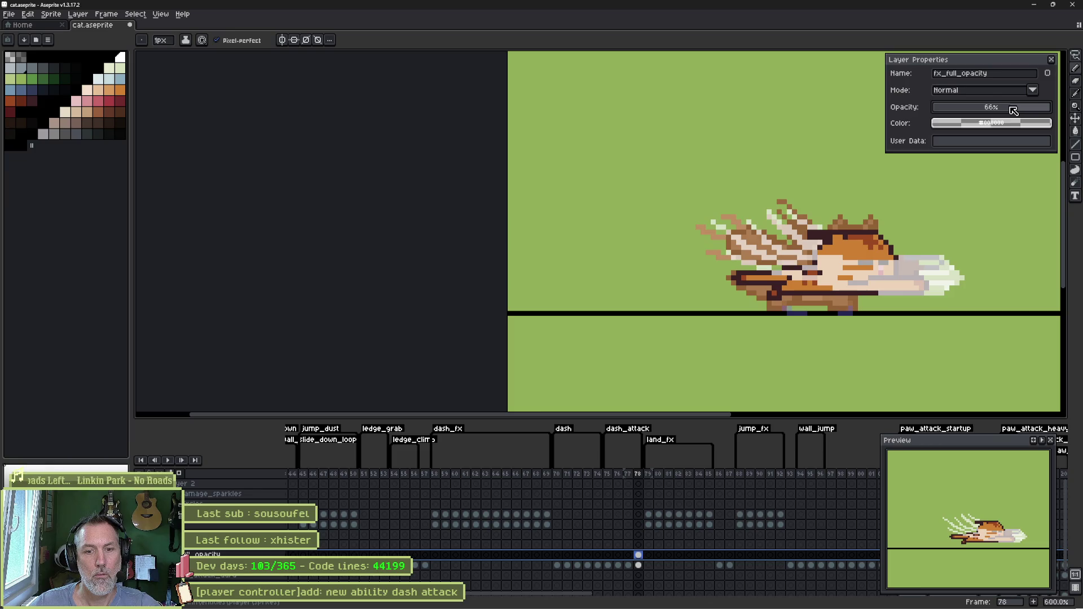
{"action": "scroll", "scroll_direction": "up", "scroll_amount": 3}
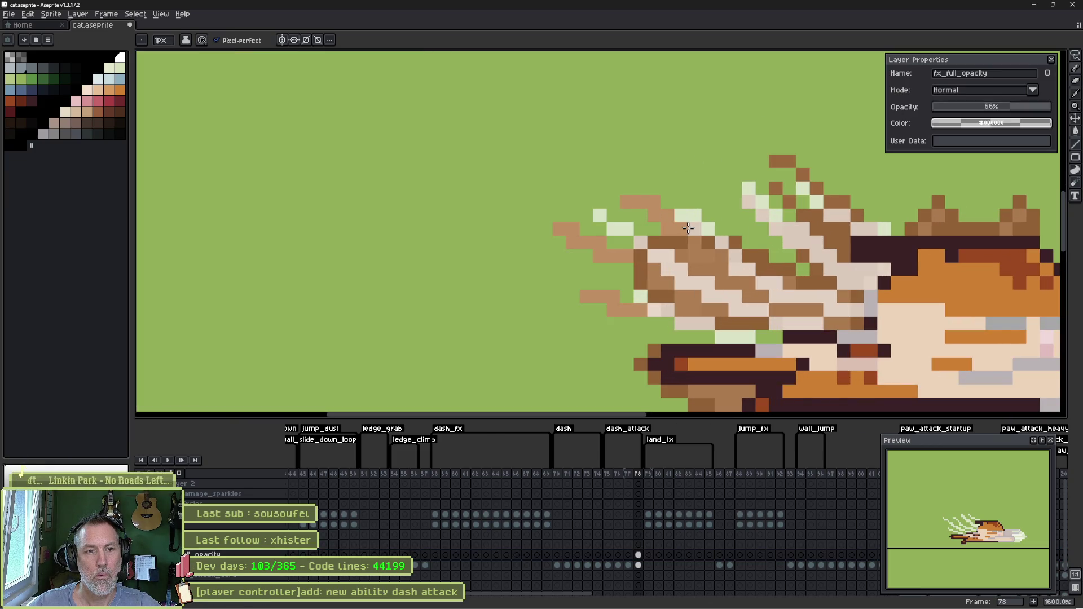
{"action": "key", "text": "e"}
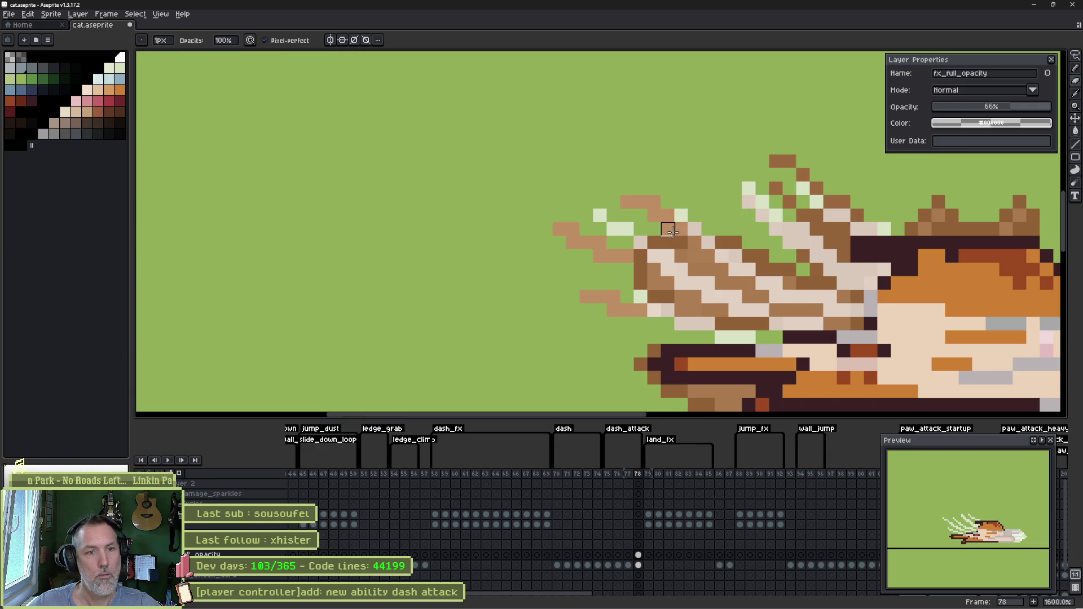
{"action": "key", "text": "b"}
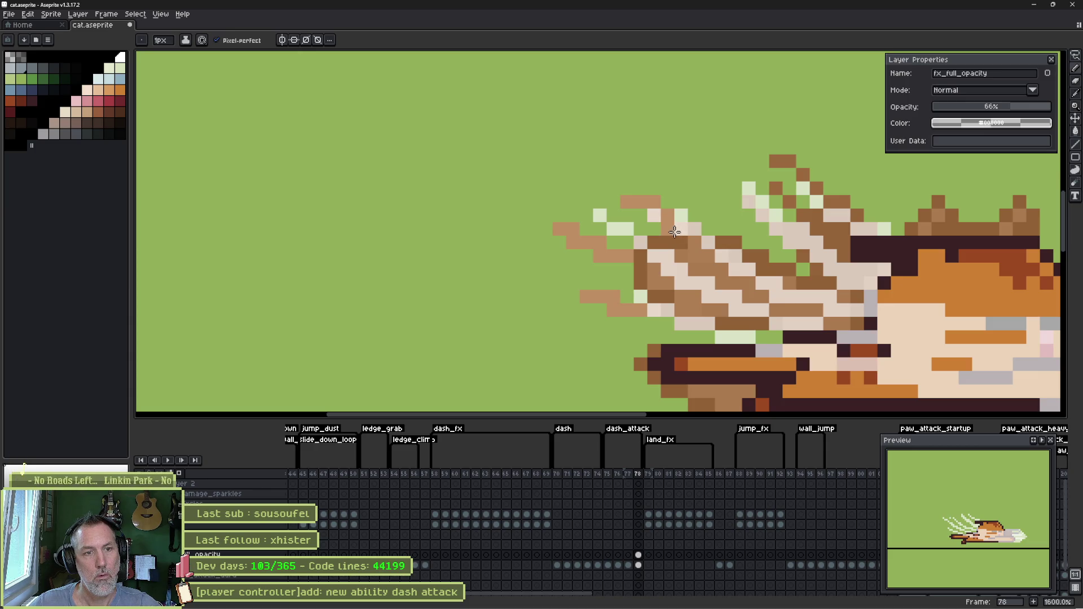
{"action": "key", "text": "e"}
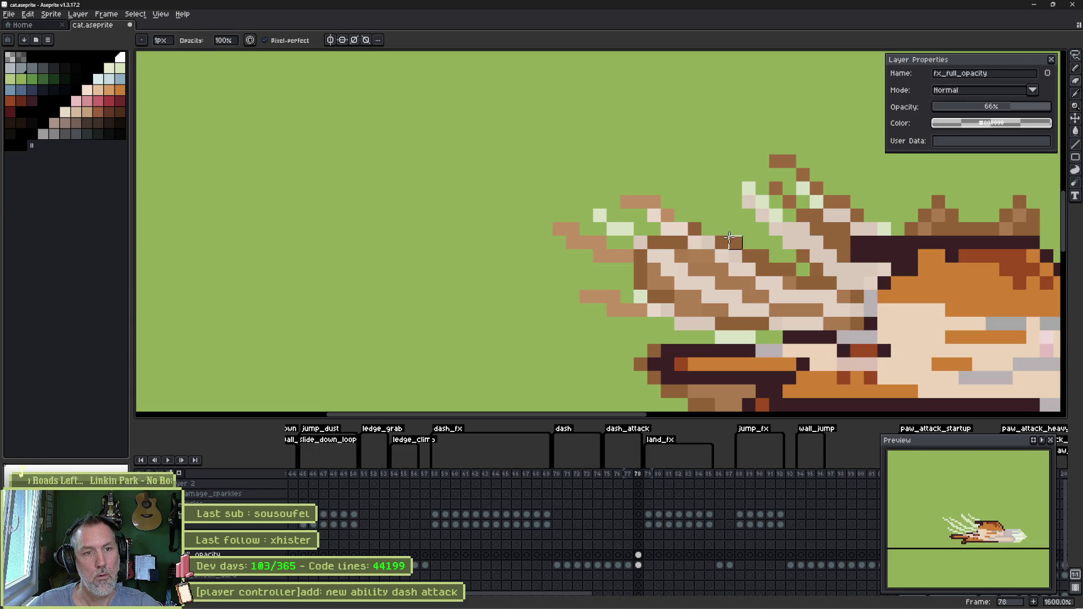
{"action": "key", "text": "b"}
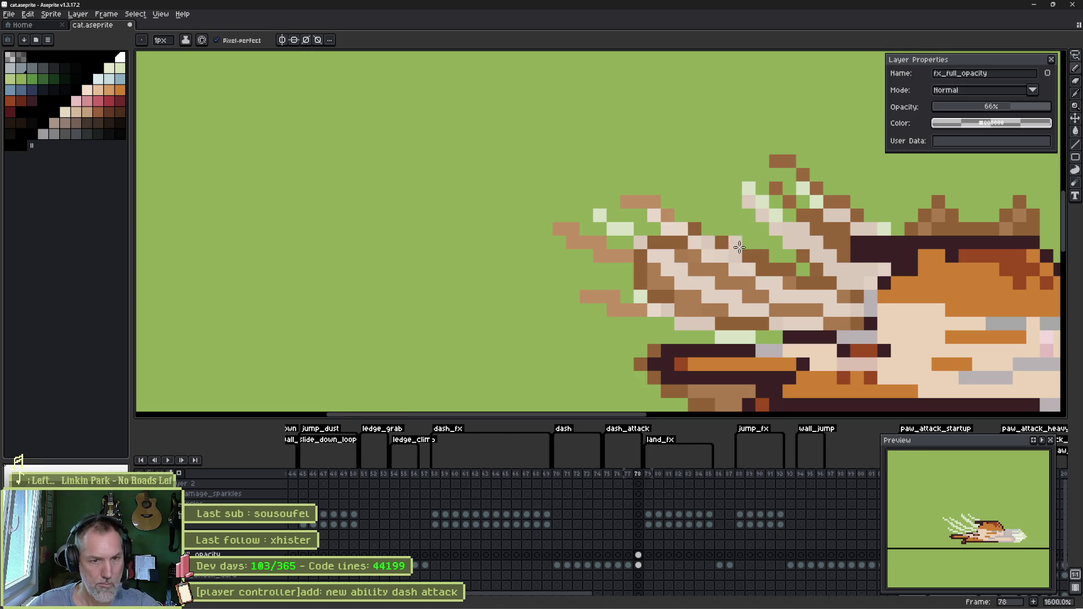
{"action": "left_click_drag", "start_coordinate": [753, 255], "coordinate": [677, 239]}
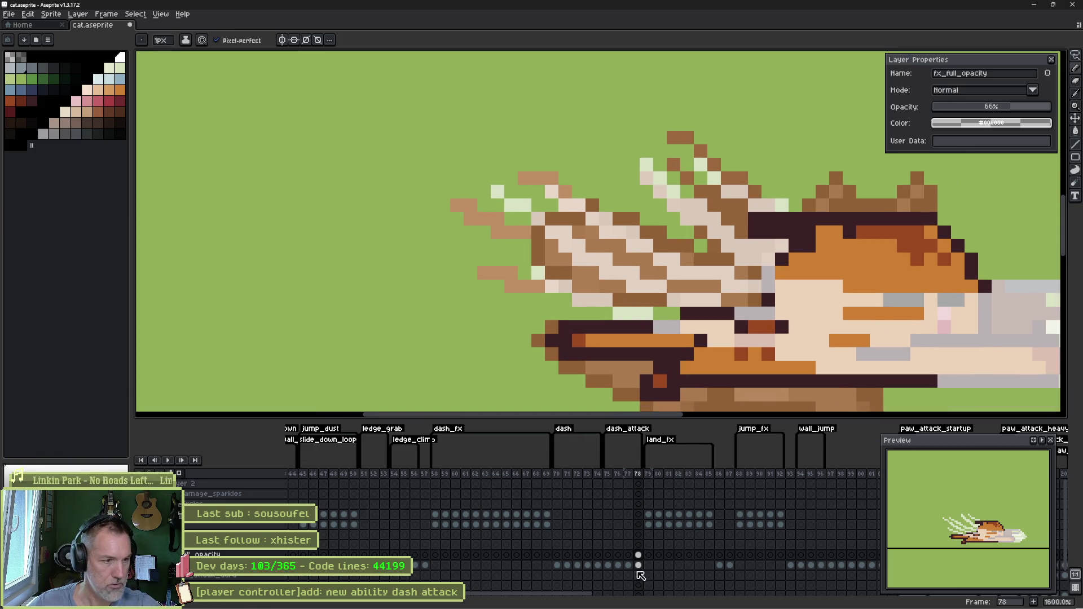
{"action": "left_click", "coordinate": [639, 566]}
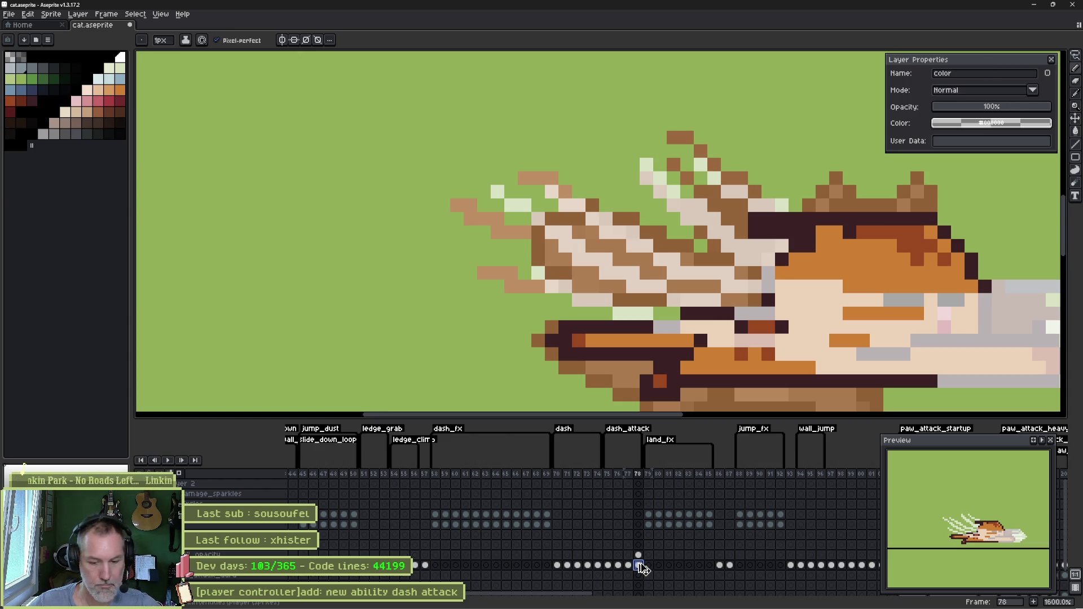
- Insert frame 79 and repaint its cream streaks in tan, adding pale detail pixels
{"action": "key", "text": "alt+n"}
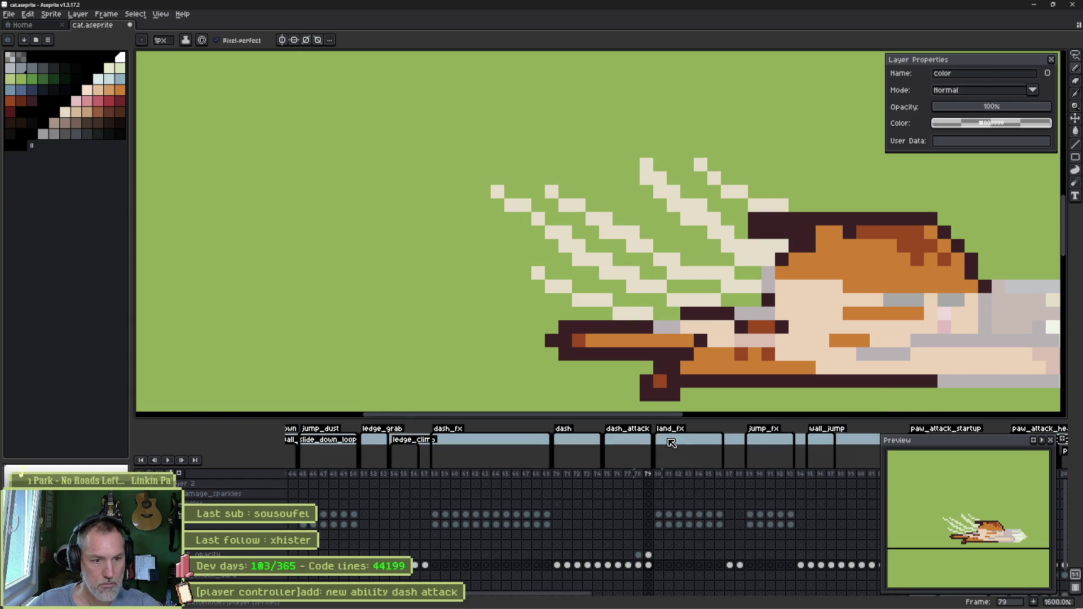
{"action": "left_click", "coordinate": [649, 555]}
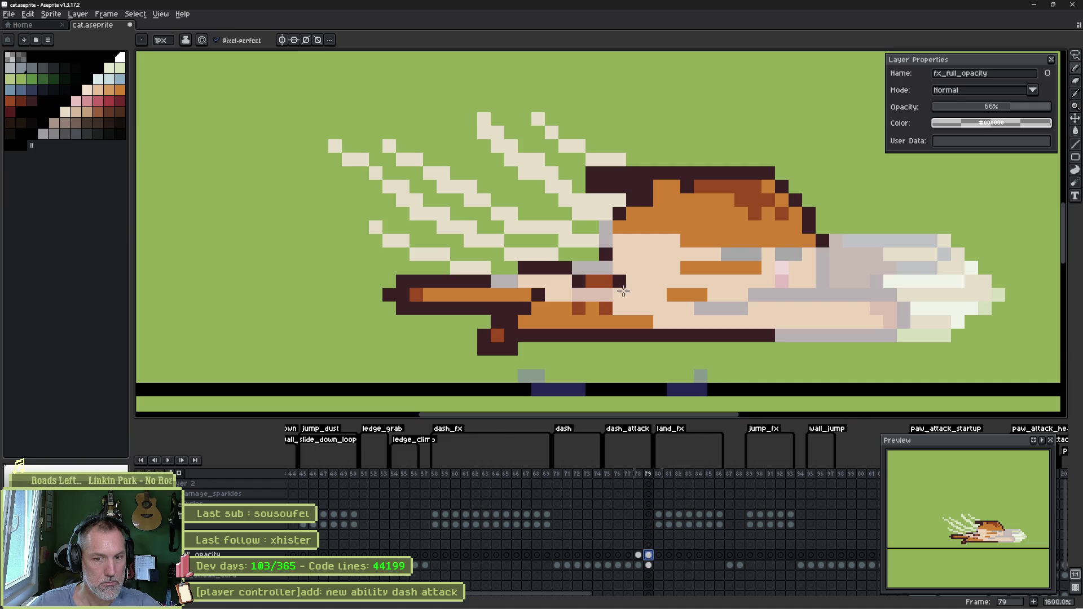
{"action": "key", "text": "b"}
{"action": "key", "text": "plus"}
{"action": "key", "text": "plus"}
{"action": "key", "text": "plus"}
{"action": "left_click_drag", "start_coordinate": [425, 138], "coordinate": [414, 259]}
{"action": "left_click_drag", "start_coordinate": [487, 151], "coordinate": [579, 211]}
{"action": "key", "text": "minus"}
{"action": "key", "text": "minus"}
{"action": "left_click_drag", "start_coordinate": [488, 209], "coordinate": [598, 269]}
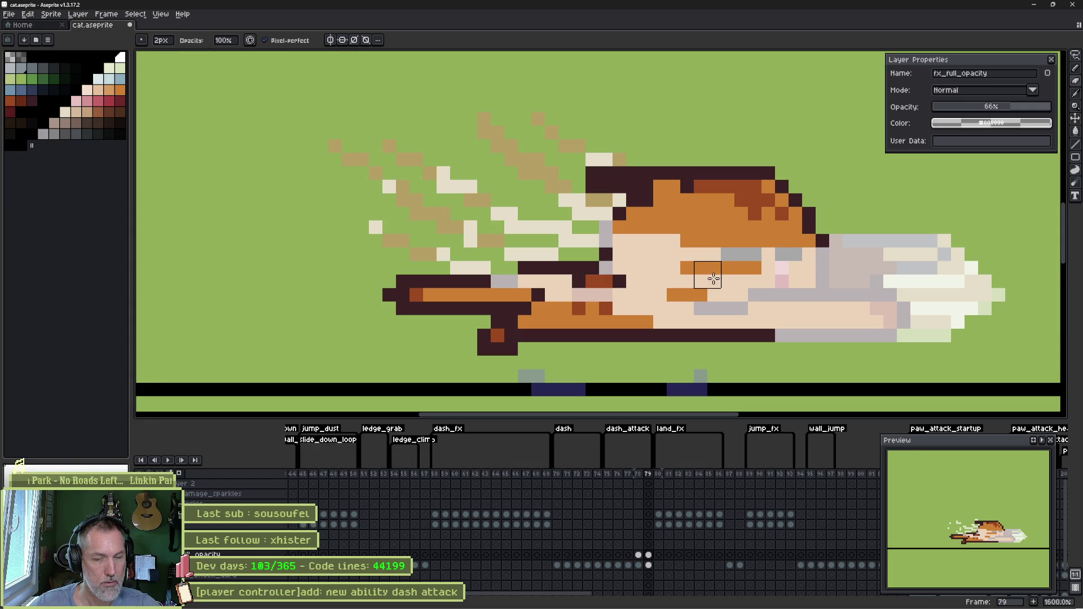
{"action": "key", "text": "e"}
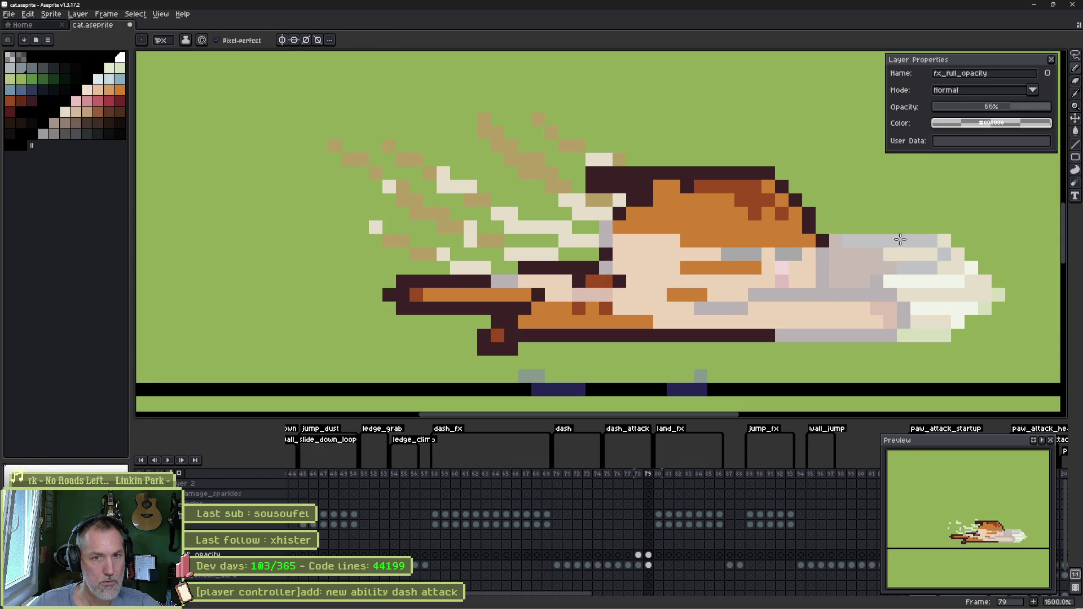
{"action": "left_click_drag", "start_coordinate": [902, 236], "coordinate": [879, 233]}
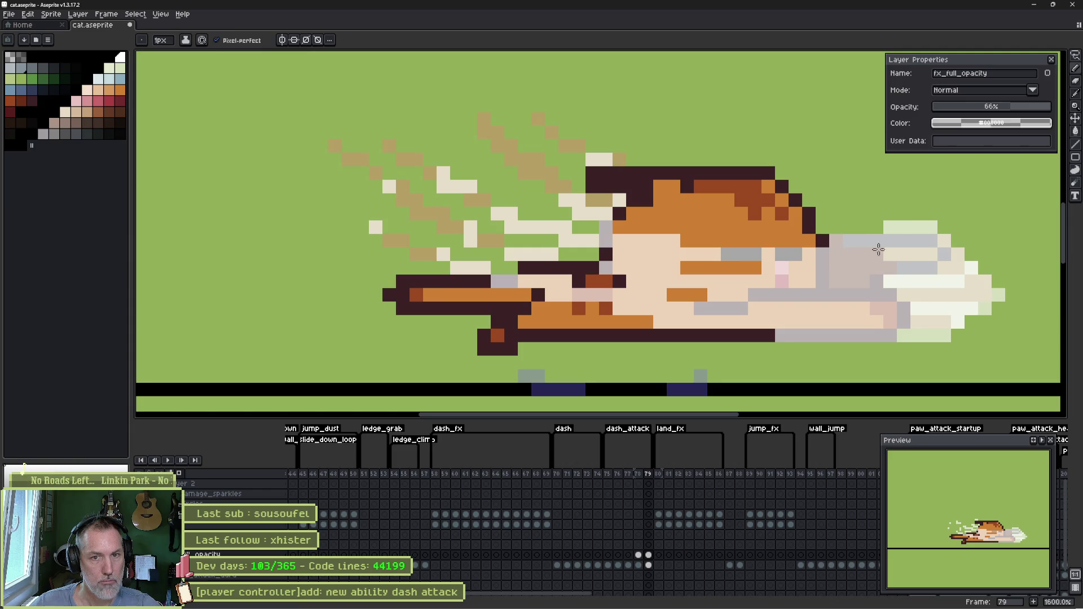
{"action": "left_click_drag", "start_coordinate": [925, 336], "coordinate": [958, 334]}
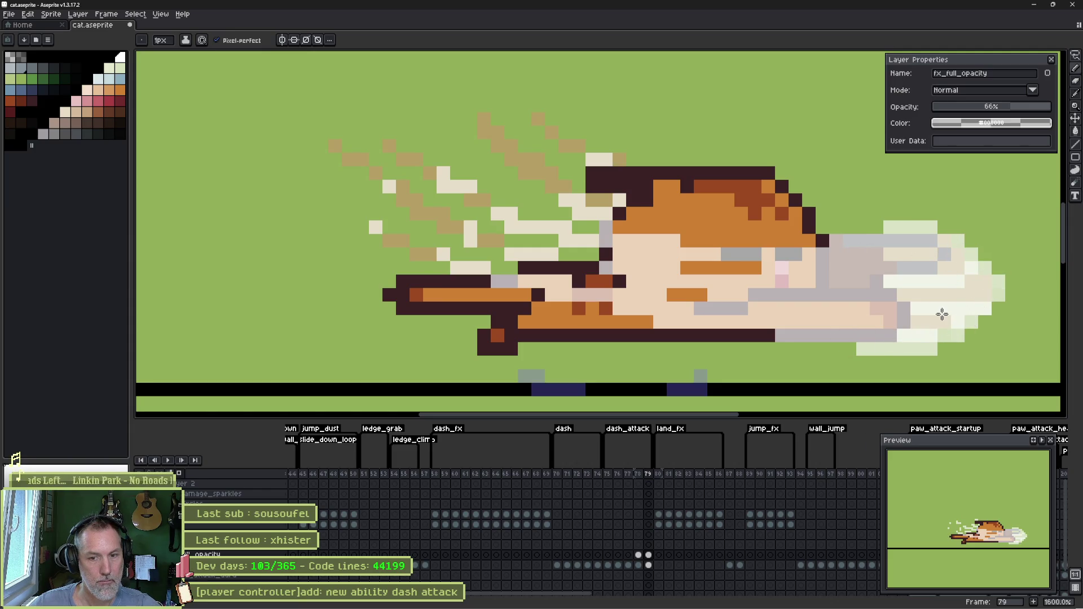
- On frame 80, repaint the streak edge and sparkles left of the cat in tan
{"action": "key", "text": "Right"}
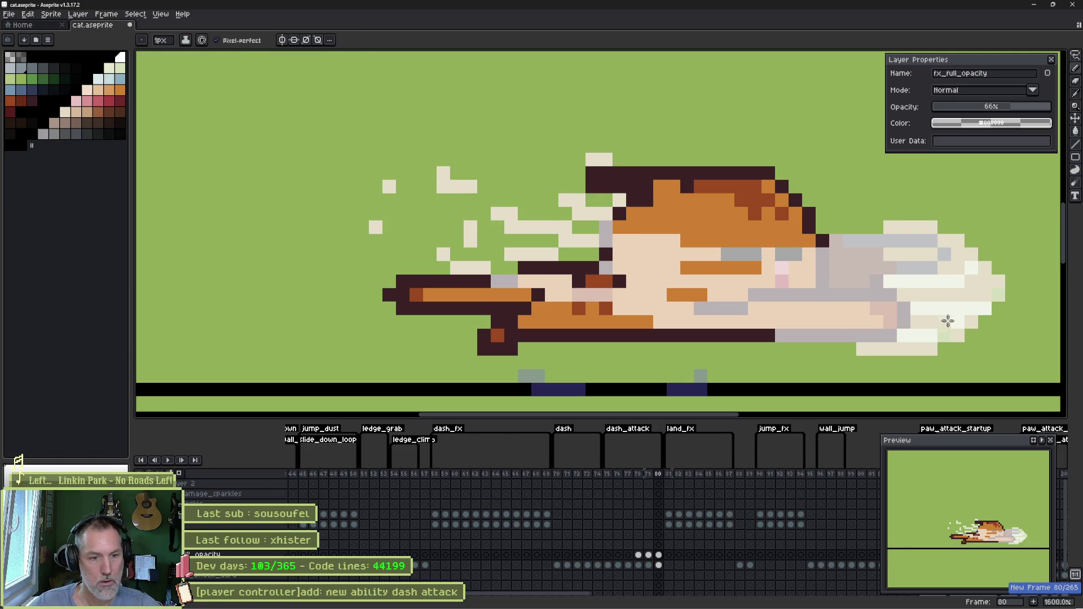
{"action": "key", "text": "b"}
{"action": "left_click_drag", "start_coordinate": [914, 226], "coordinate": [958, 339]}
{"action": "left_click", "coordinate": [863, 349]}
{"action": "left_click_drag", "start_coordinate": [450, 180], "coordinate": [886, 289]}
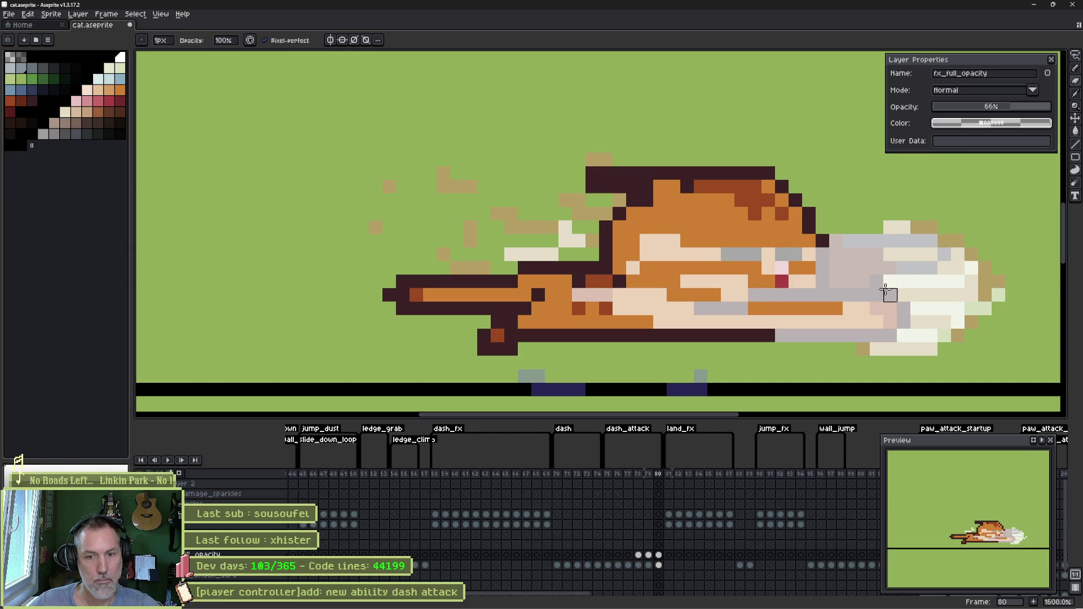
- Play the animation and check the dash_fx and dash_attack tag frame ranges
{"action": "key", "text": "Return"}
{"action": "key", "text": "Return"}
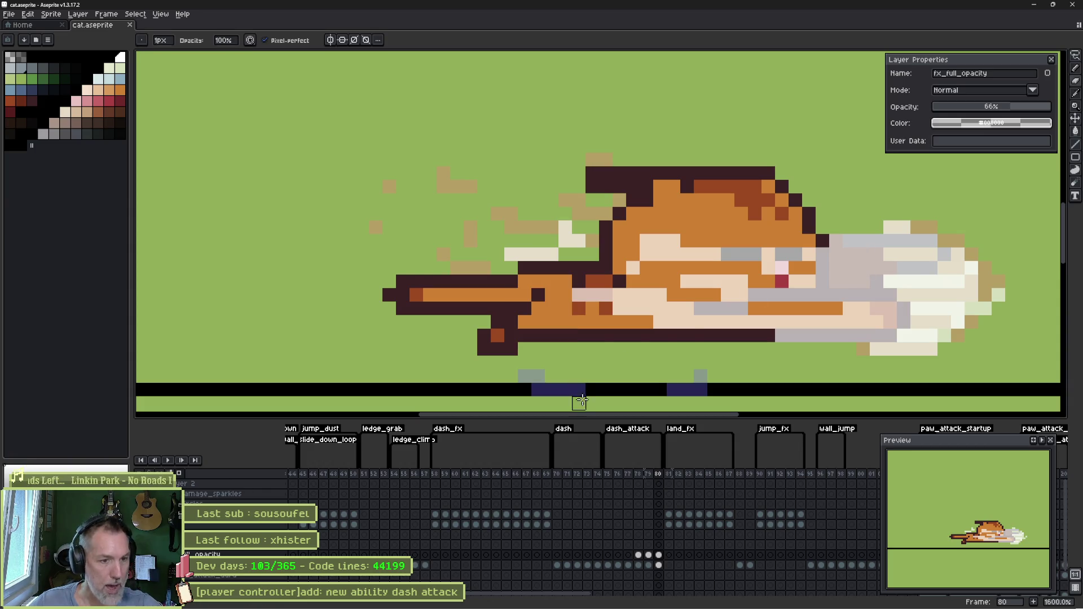
{"action": "double_click", "coordinate": [445, 429]}
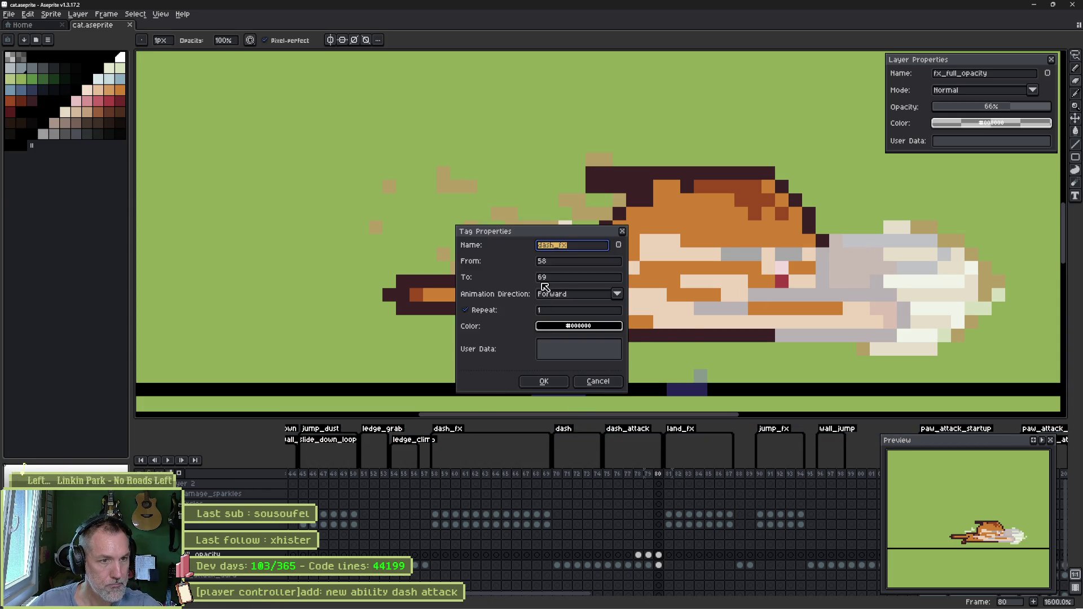
{"action": "left_click", "coordinate": [598, 381]}
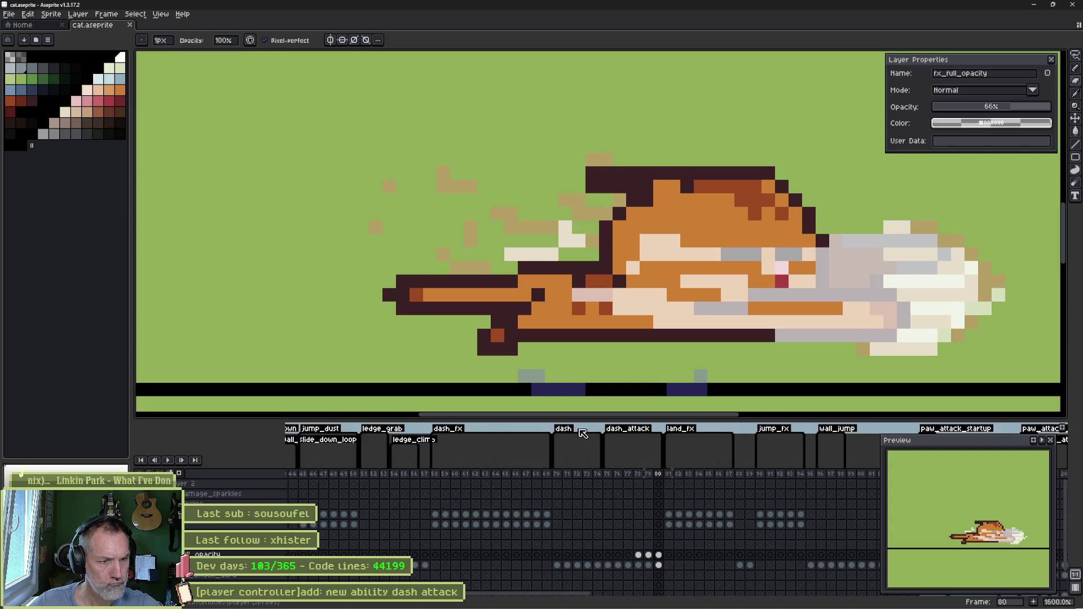
{"action": "double_click", "coordinate": [623, 430]}
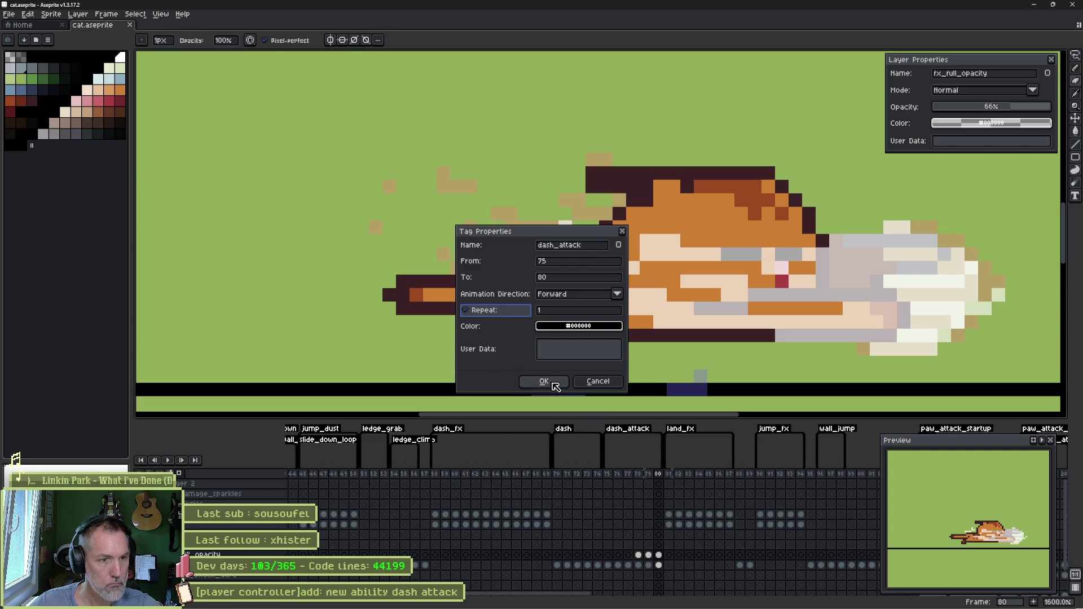
{"action": "left_click", "coordinate": [553, 382]}
{"action": "left_click", "coordinate": [617, 600]}
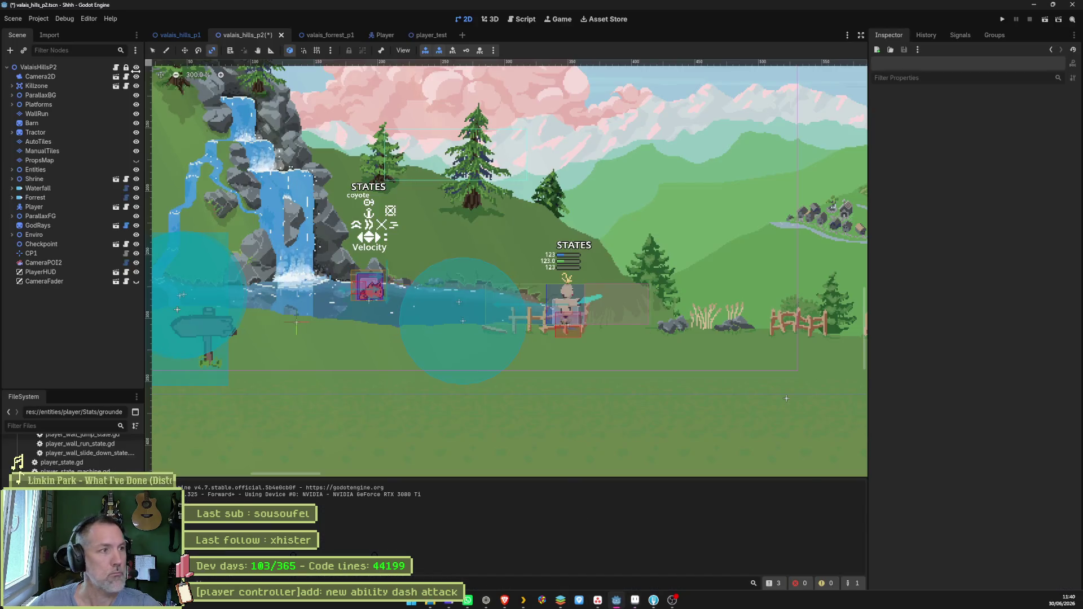
- Reimport the updated cat.aseprite sprite on the CatSprite node
{"action": "left_click", "coordinate": [43, 142]}
{"action": "scroll", "scroll_direction": "down", "scroll_amount": 3}
{"action": "left_click", "coordinate": [925, 595]}
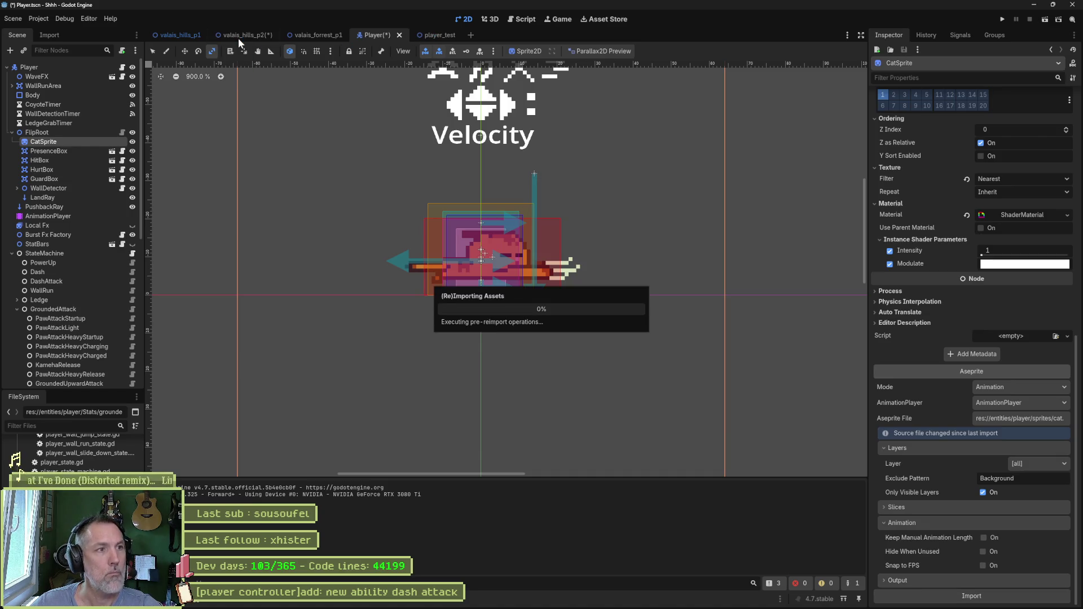
- Run the valais_hills_p2 scene and test the cat's dash attack in both directions
{"action": "left_click", "coordinate": [238, 38]}
{"action": "key", "text": "F6"}
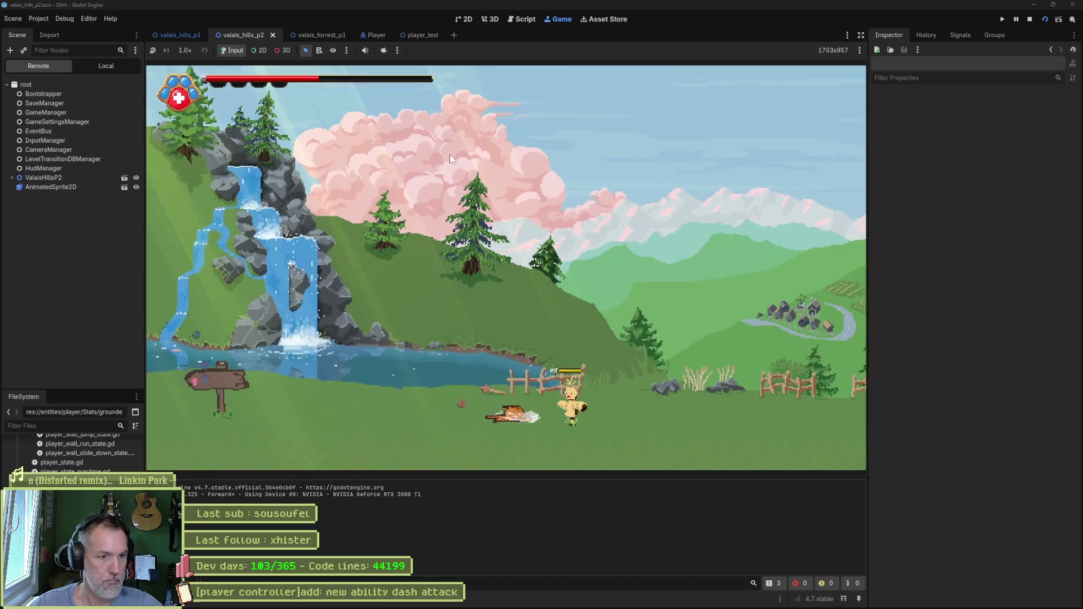
{"action": "key", "text": "Left"}
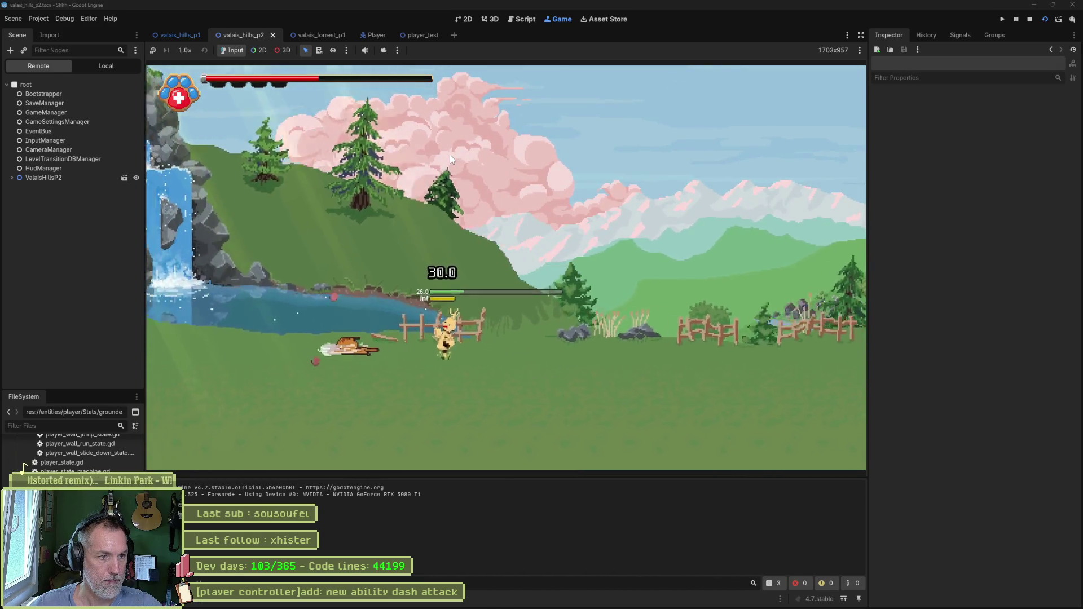
{"action": "key", "text": "Right"}
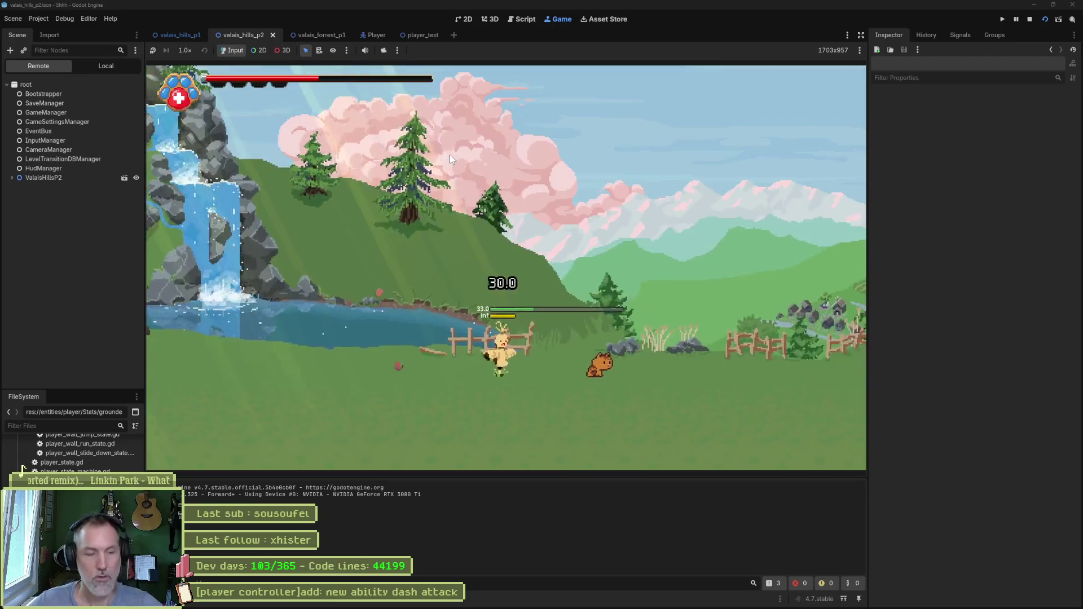
{"action": "key", "text": "F8"}
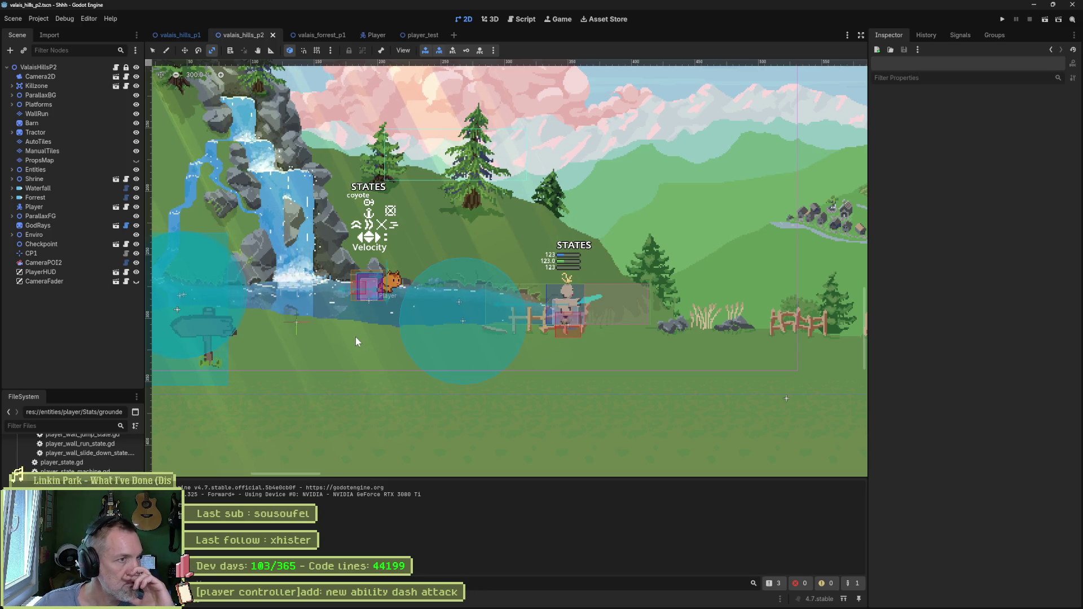
{"action": "left_click", "coordinate": [635, 606]}
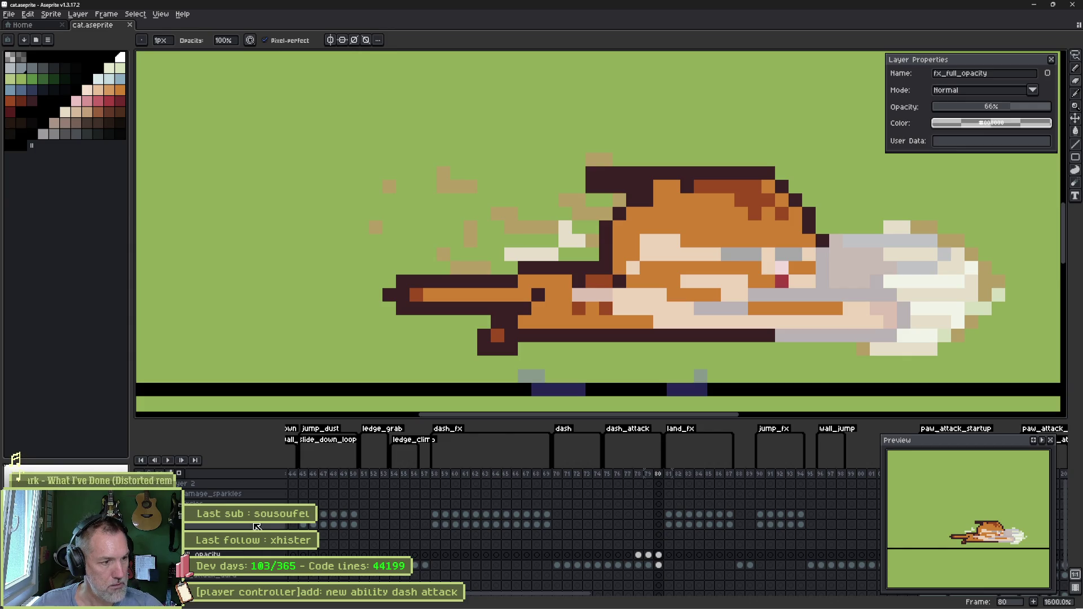
- Recentre the sprite and add a new layer named attack_dust
{"action": "scroll", "scroll_direction": "down", "scroll_amount": 3}
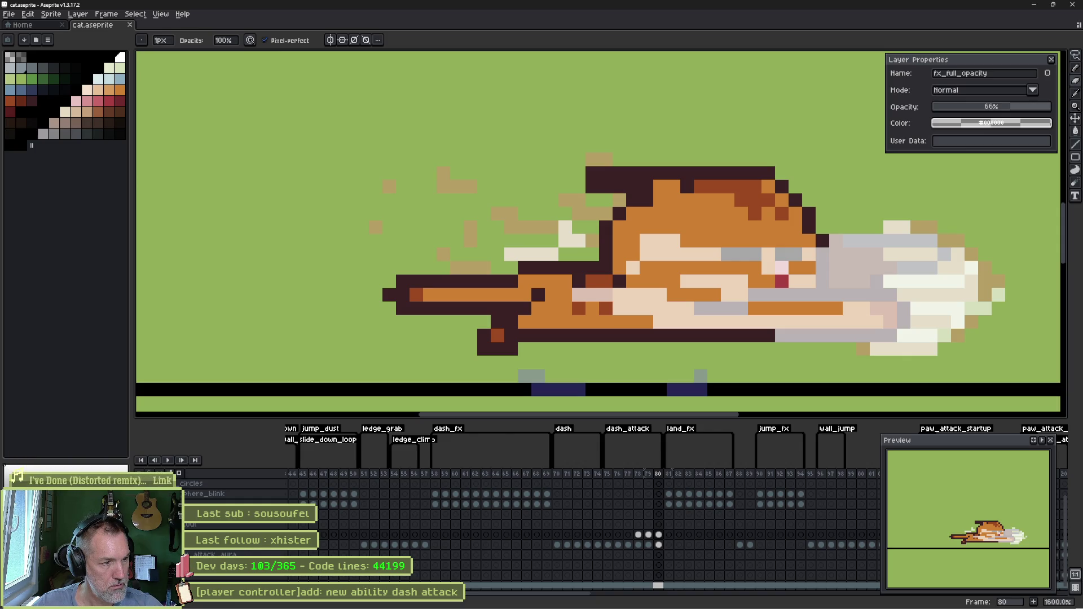
{"action": "double_click", "coordinate": [254, 535]}
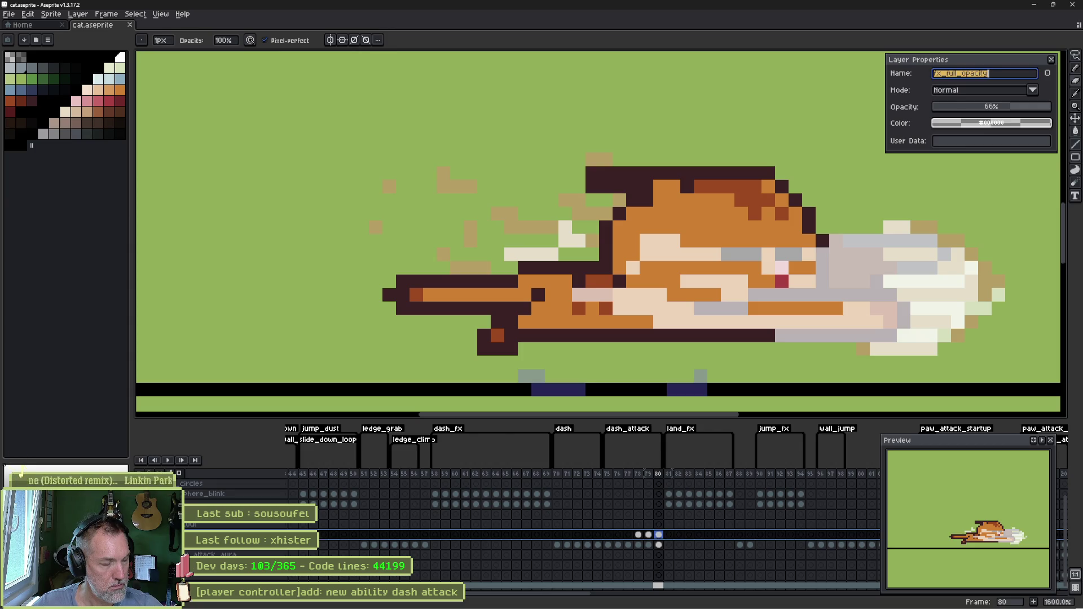
{"action": "key", "text": "Escape"}
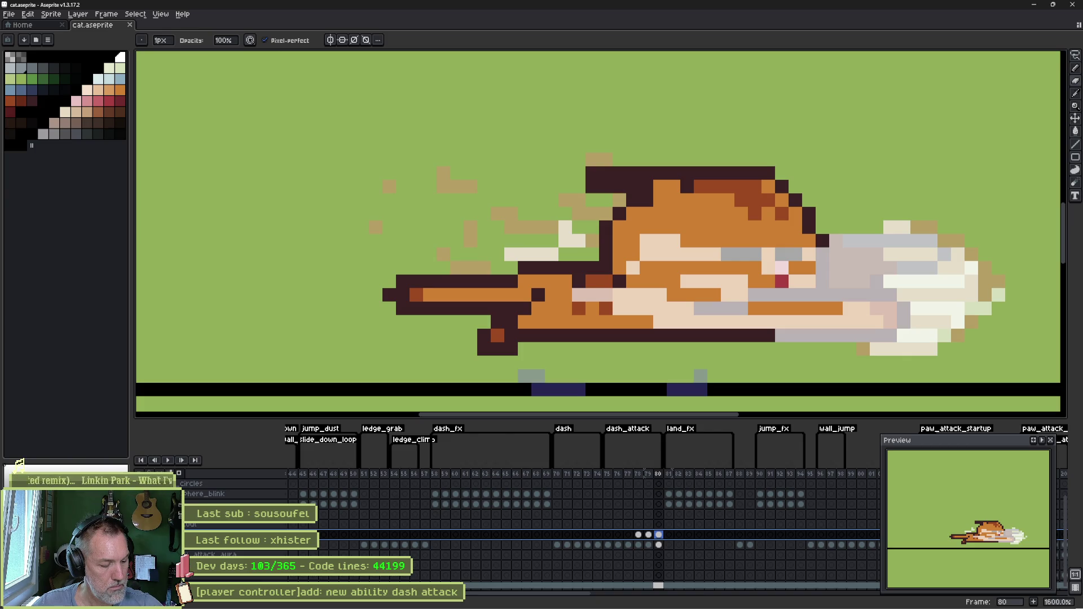
{"action": "scroll", "scroll_direction": "down", "scroll_amount": 3}
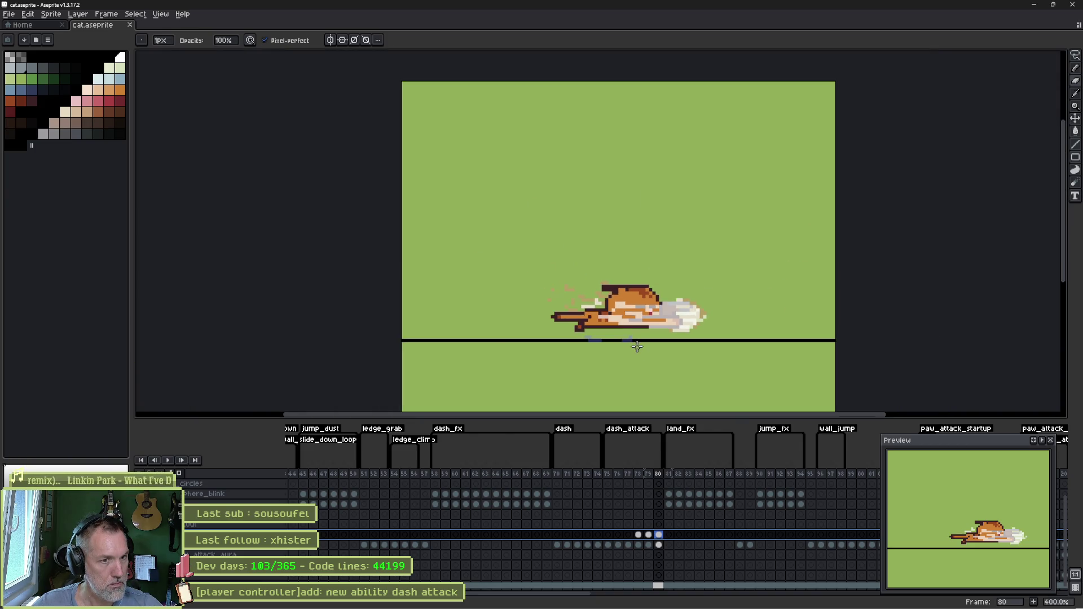
{"action": "left_click_drag", "start_coordinate": [571, 190], "coordinate": [582, 321]}
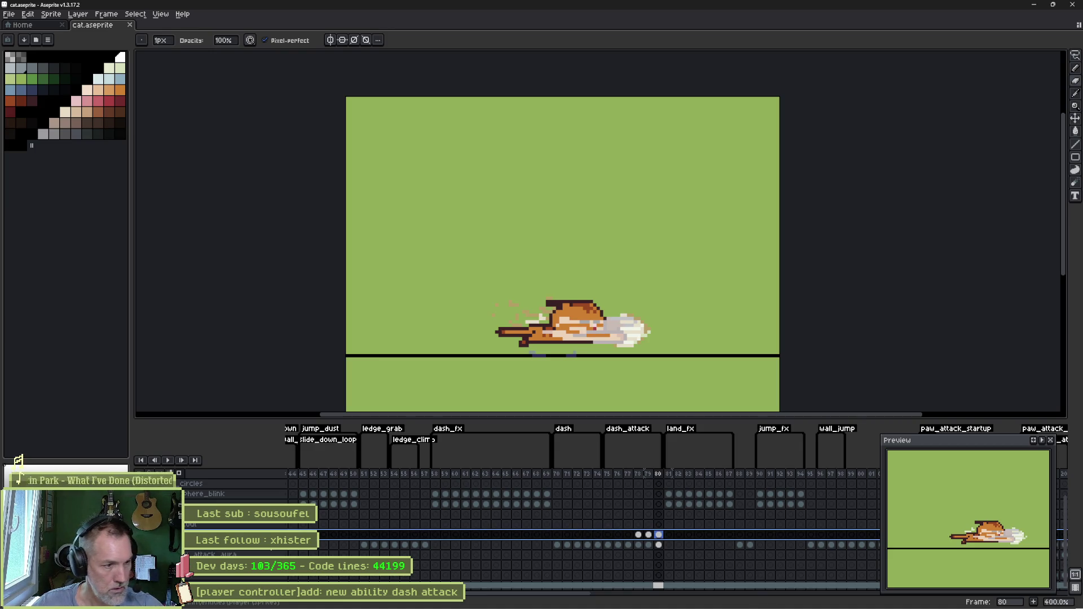
{"action": "key", "text": "shift+n"}
{"action": "key", "text": "shift+p"}
{"action": "type", "text": "dash_attack_d"}
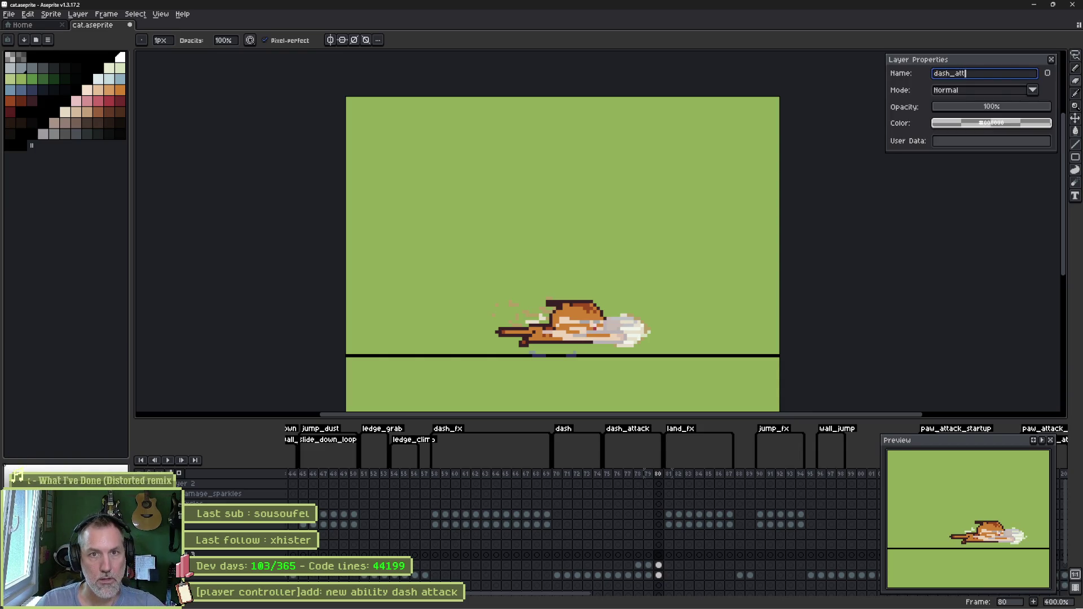
{"action": "type", "text": "ust"}
{"action": "key", "text": "Return"}
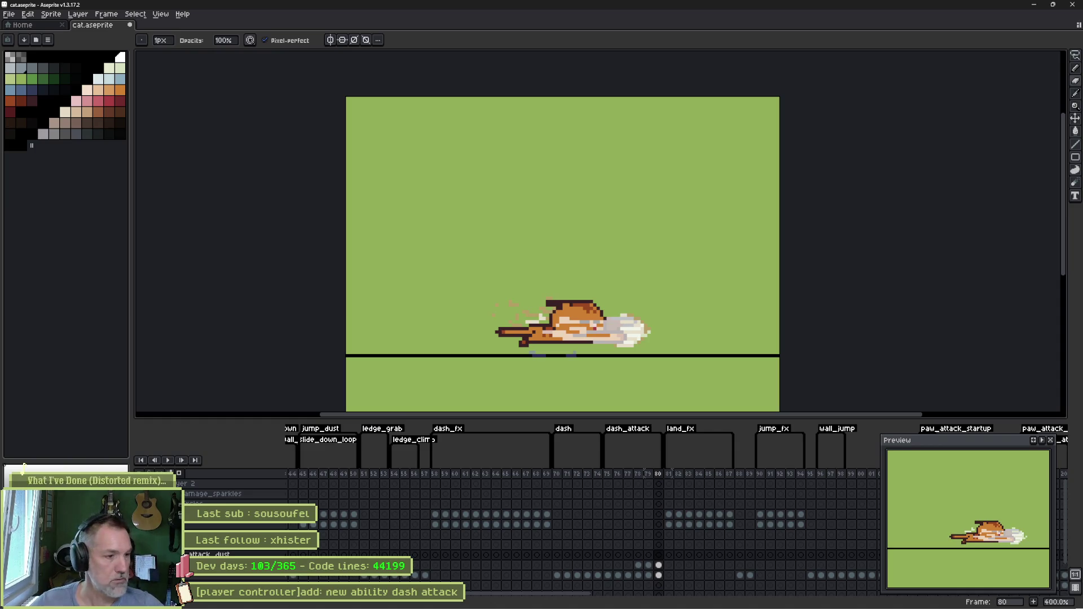
- Pick pink and scribble rough slash strokes across the cat on frame 78
{"action": "key", "text": "e"}
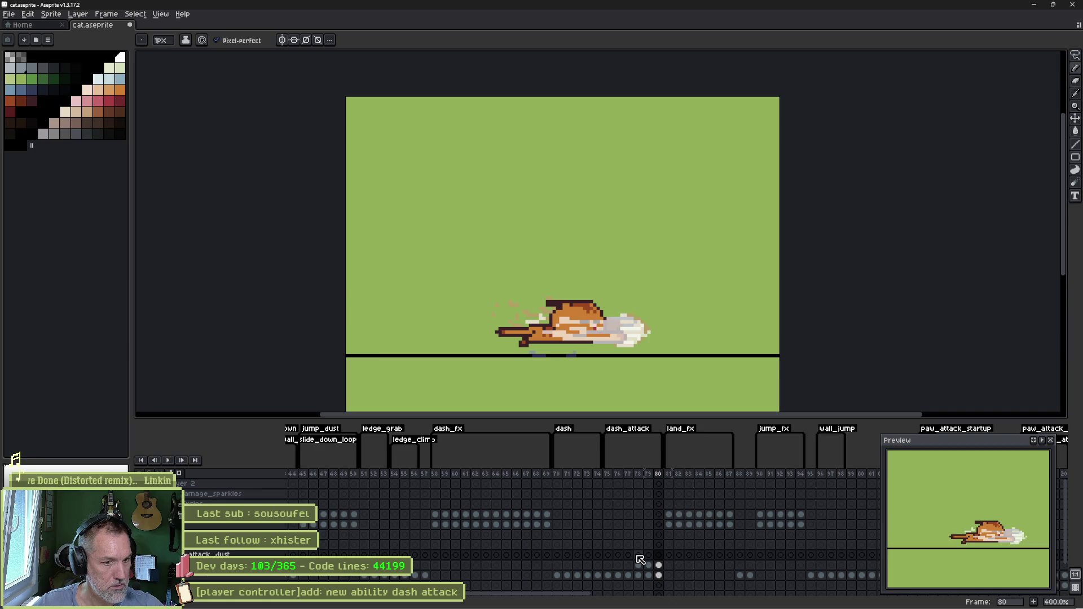
{"action": "left_click", "coordinate": [638, 556]}
{"action": "left_click_drag", "start_coordinate": [637, 556], "coordinate": [630, 556]}
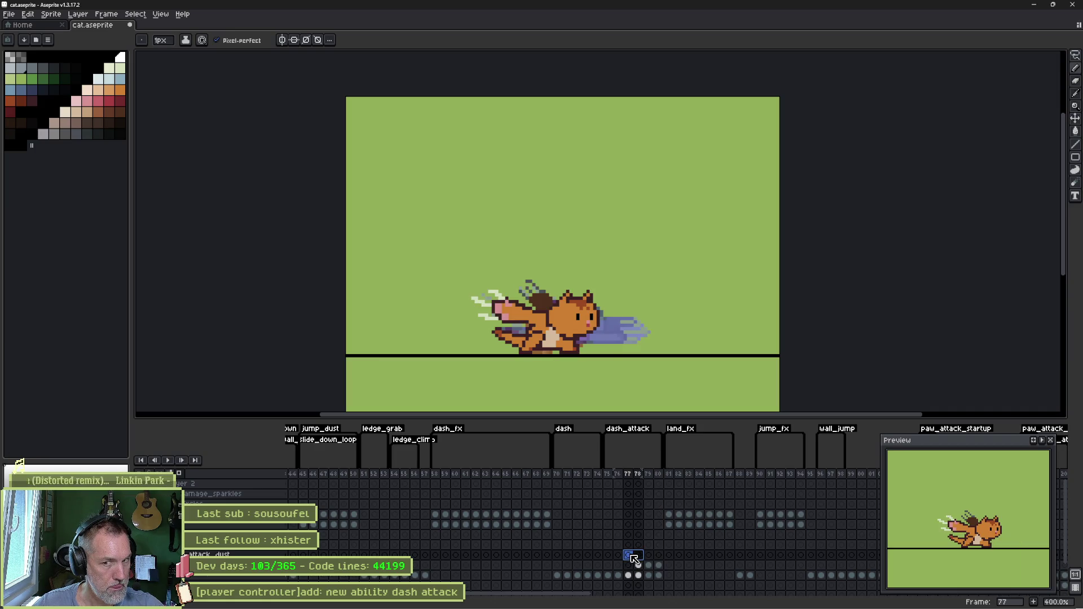
{"action": "left_click", "coordinate": [638, 556]}
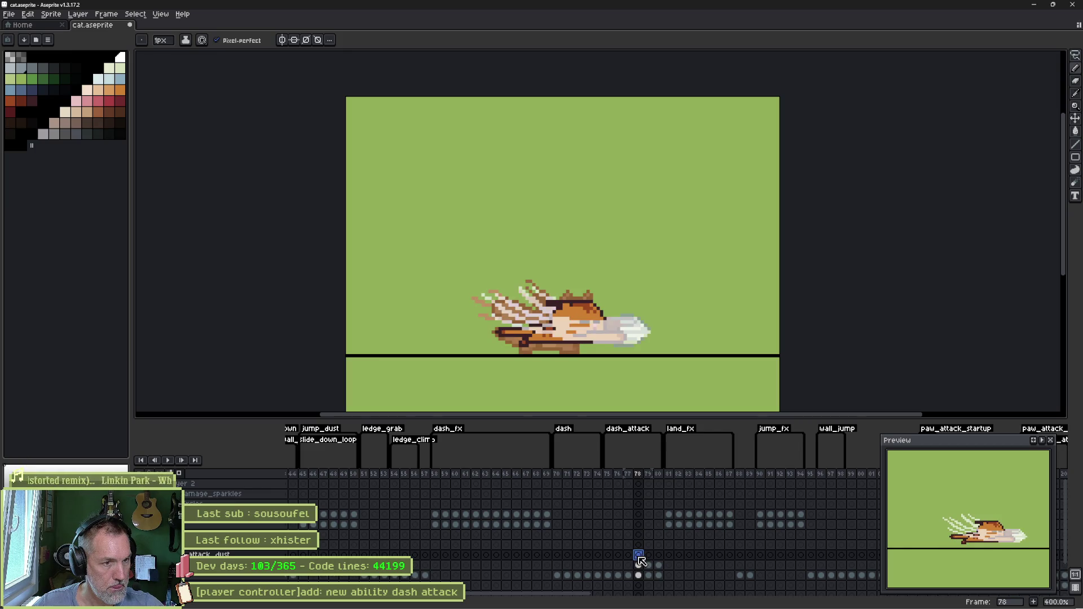
{"action": "left_click", "coordinate": [98, 100]}
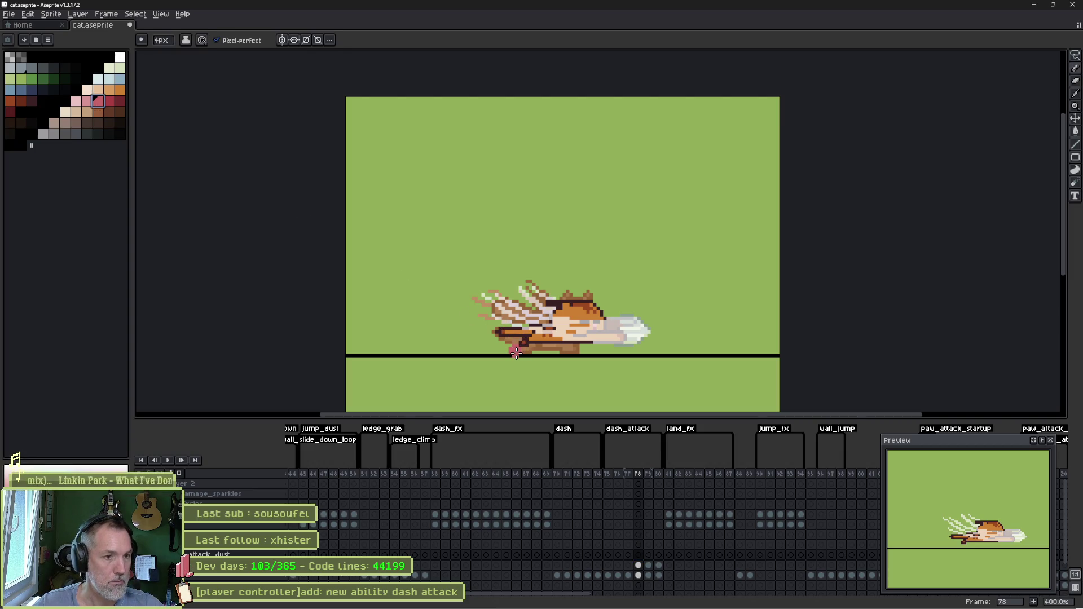
{"action": "left_click", "coordinate": [516, 351]}
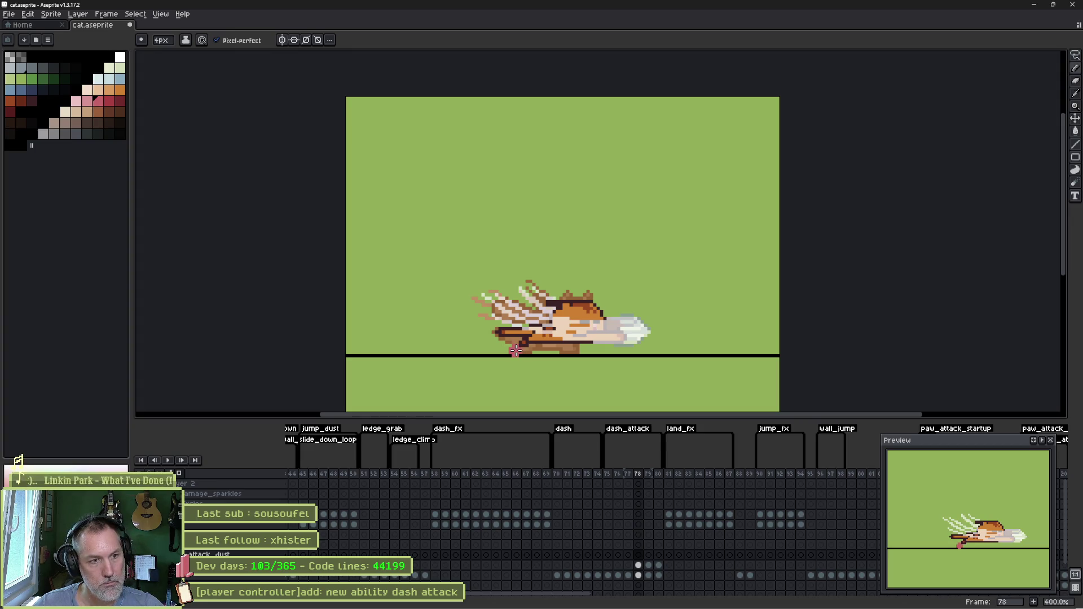
{"action": "left_click_drag", "start_coordinate": [506, 348], "coordinate": [580, 349]}
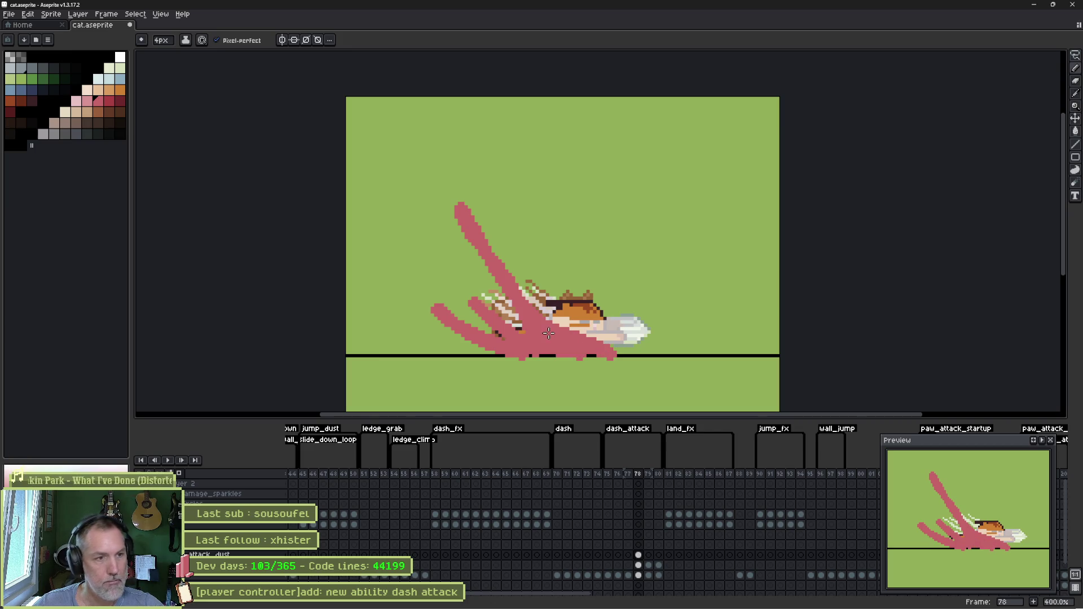
- Trim the long pink stroke's tip and thicken the slash and lower-left claw down to the ground
{"action": "key", "text": "e"}
{"action": "left_click_drag", "start_coordinate": [483, 203], "coordinate": [442, 179]}
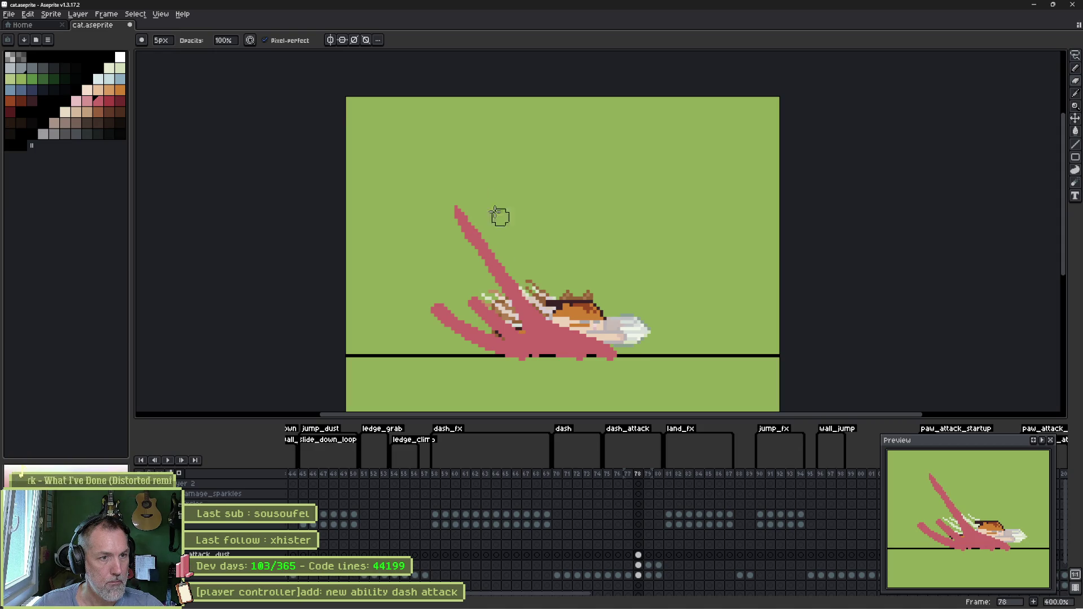
{"action": "key", "text": "b"}
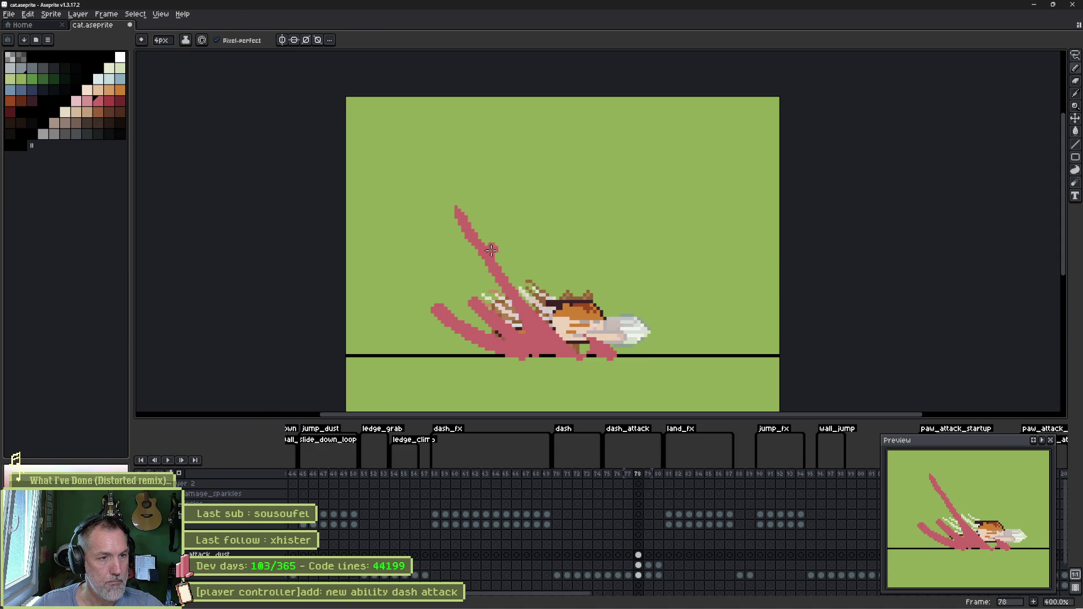
{"action": "left_click_drag", "start_coordinate": [454, 214], "coordinate": [503, 300]}
{"action": "left_click_drag", "start_coordinate": [542, 351], "coordinate": [417, 293]}
{"action": "left_click_drag", "start_coordinate": [517, 330], "coordinate": [453, 289]}
{"action": "key", "text": "minus"}
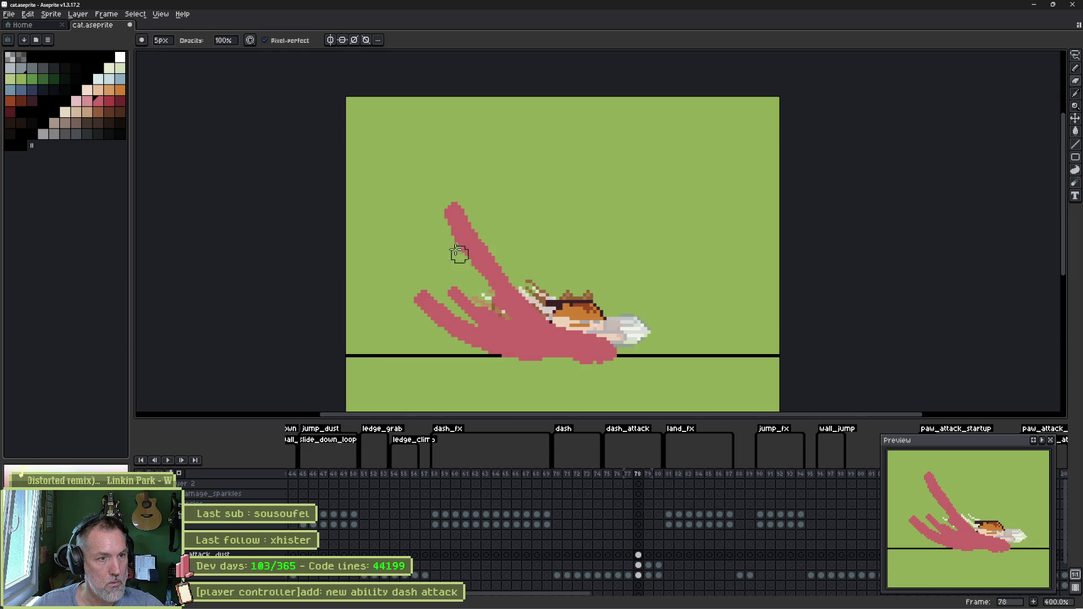
{"action": "key", "text": "ctrl+z"}
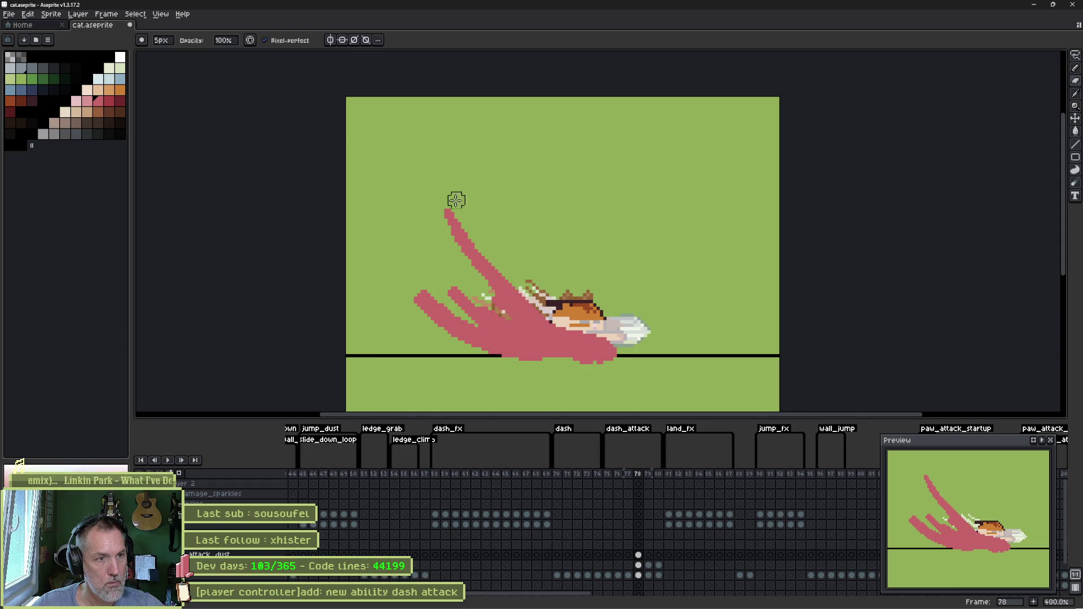
- Clear a diagonal strip over the cat's body and thin the left claw, undoing the last erase
{"action": "key", "text": "e"}
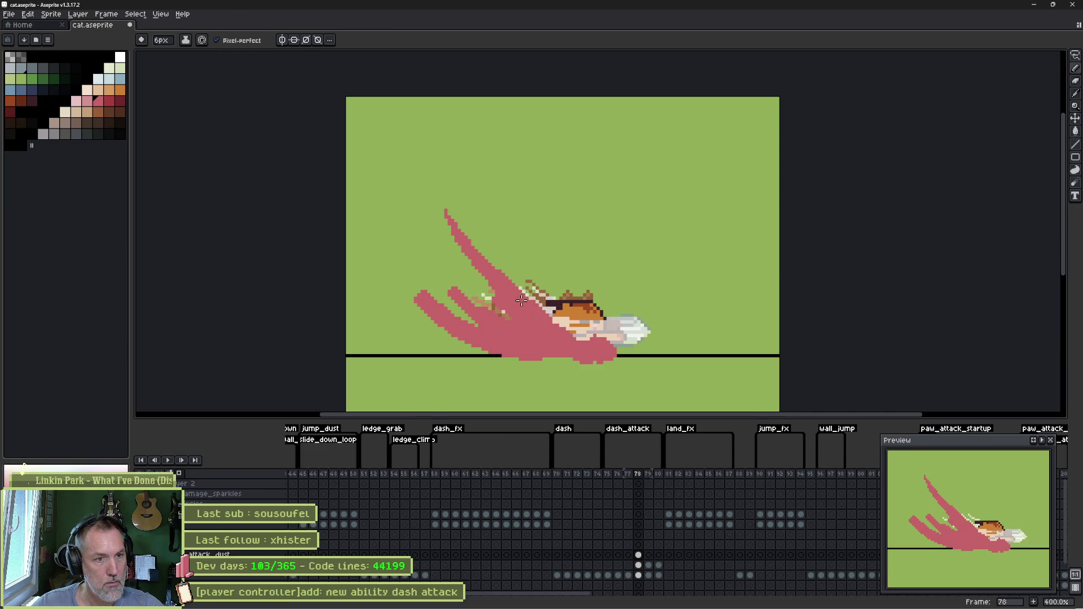
{"action": "left_click_drag", "start_coordinate": [542, 306], "coordinate": [592, 341]}
{"action": "key", "text": "b"}
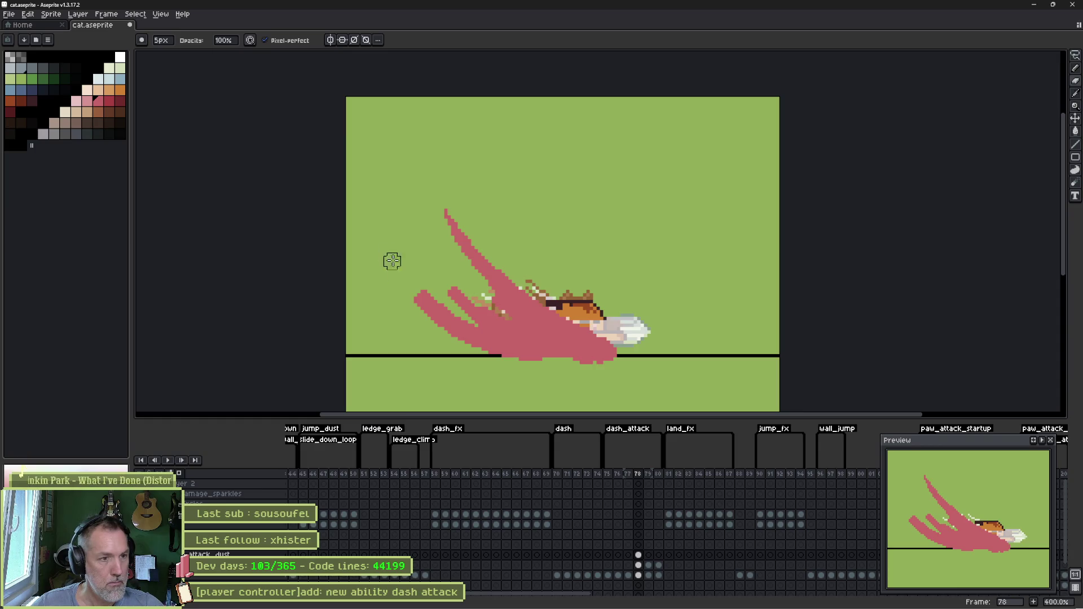
{"action": "left_click_drag", "start_coordinate": [419, 295], "coordinate": [448, 338]}
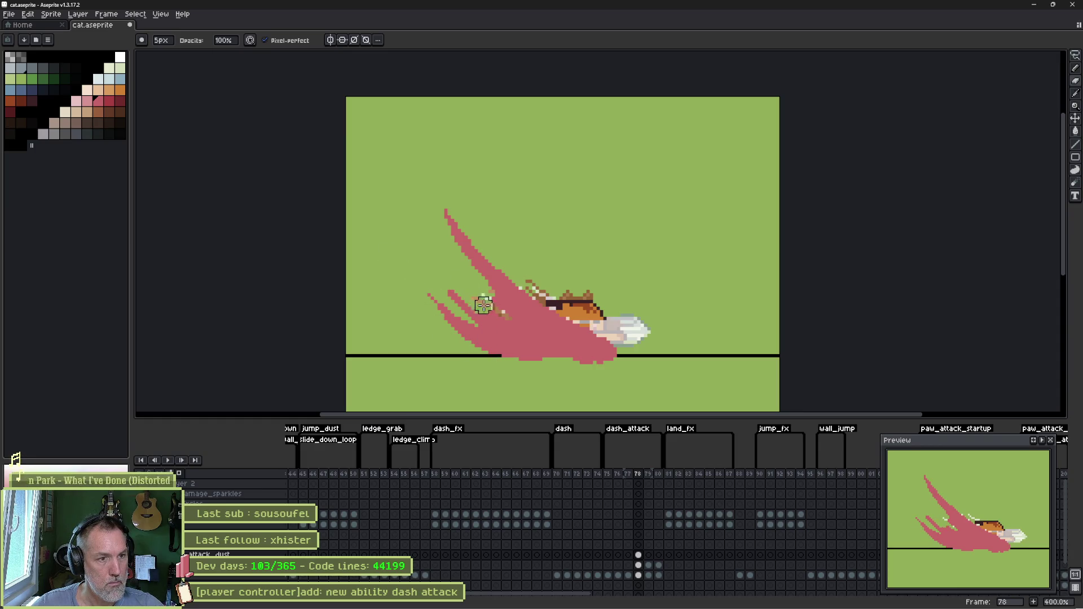
{"action": "key", "text": "ctrl+z"}
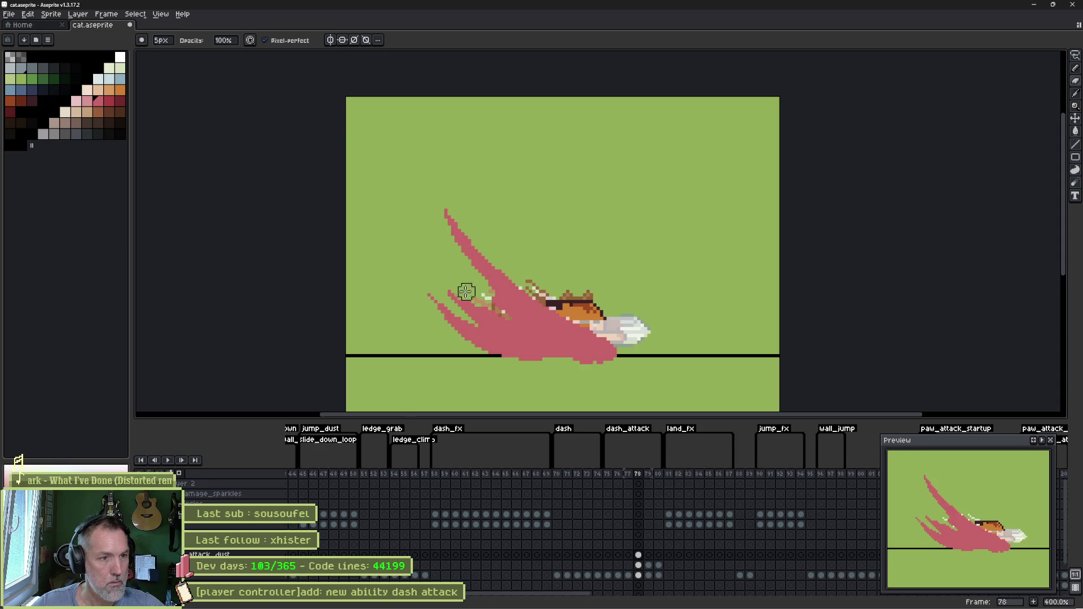
- Darken the trail highlights and draw a 1px pink streak under the trail, then go to frame 79
{"action": "key", "text": "b"}
{"action": "left_click_drag", "start_coordinate": [503, 308], "coordinate": [474, 289]}
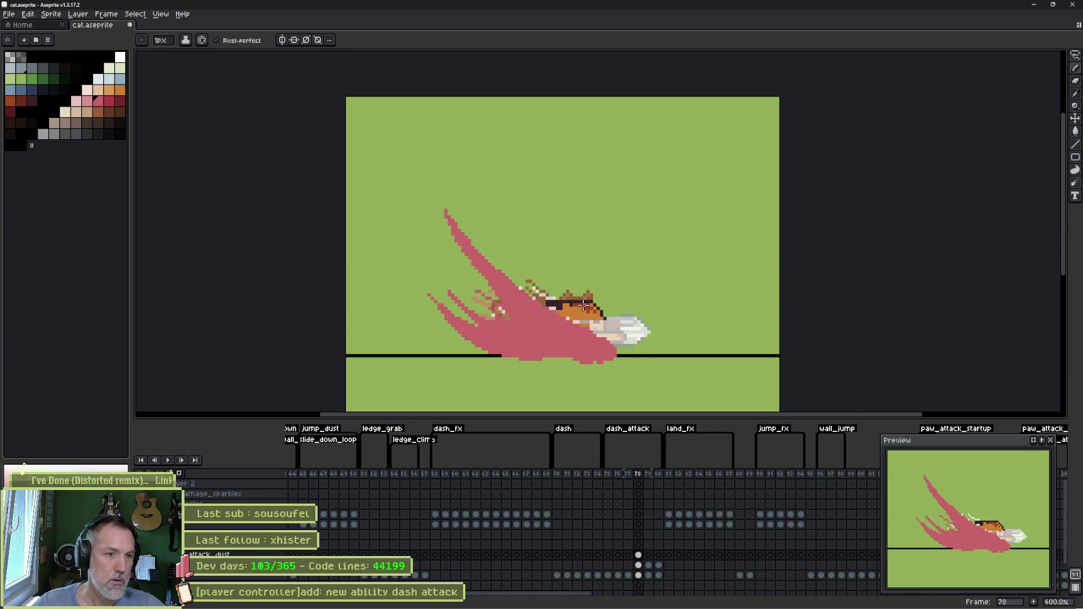
{"action": "scroll", "scroll_direction": "down", "scroll_amount": 3}
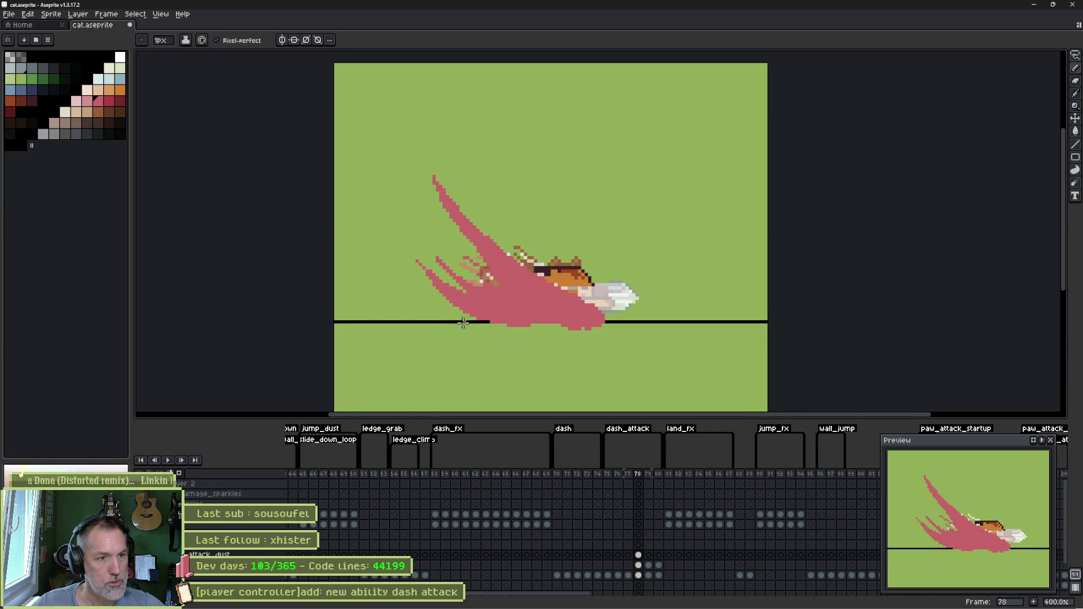
{"action": "left_click_drag", "start_coordinate": [462, 335], "coordinate": [616, 326]}
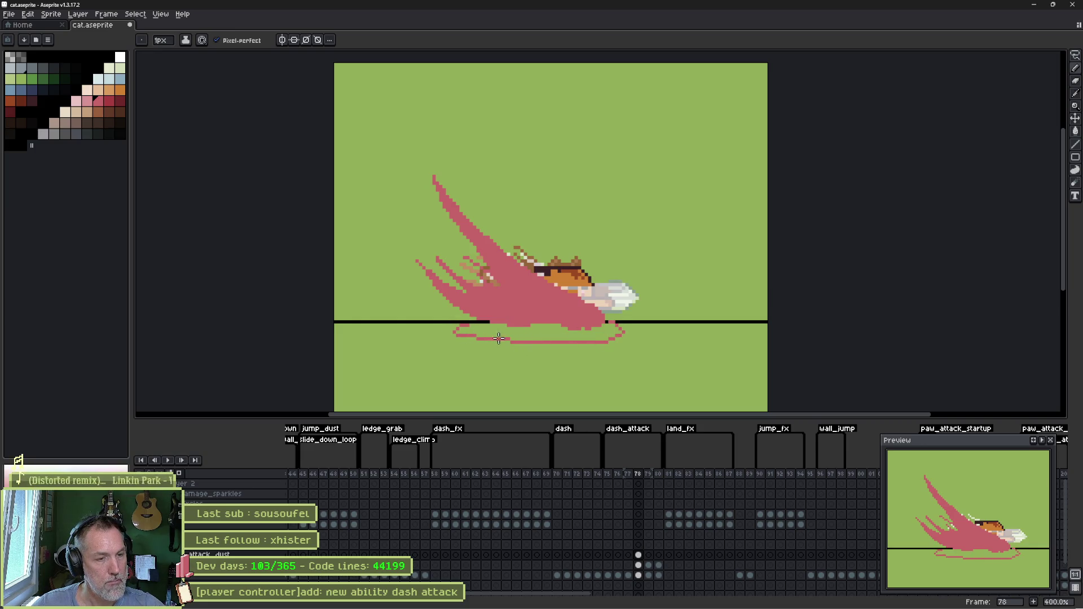
{"action": "left_click", "coordinate": [648, 556]}
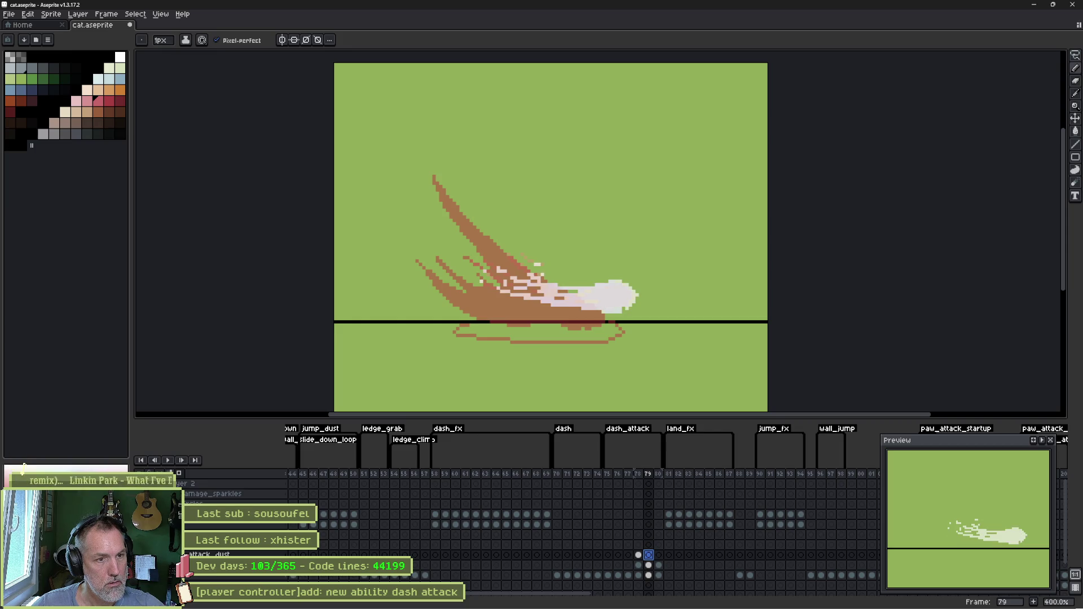
- With the cat hidden, paint long pink claw slashes and a filled pink loop over the trail
{"action": "key", "text": "Delete"}
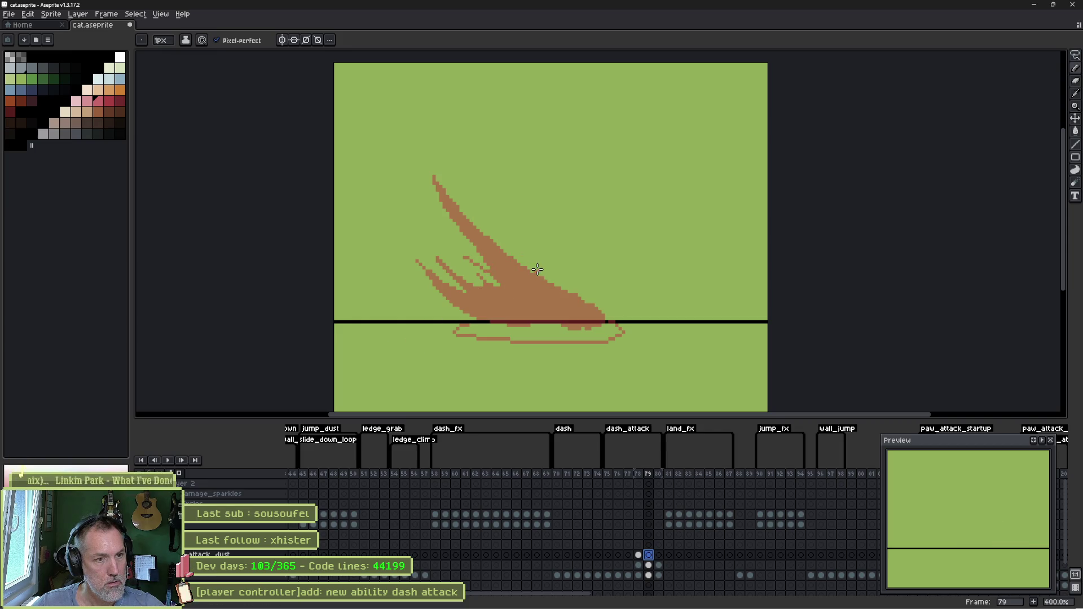
{"action": "left_click_drag", "start_coordinate": [588, 312], "coordinate": [487, 289]}
{"action": "left_click_drag", "start_coordinate": [375, 252], "coordinate": [571, 317]}
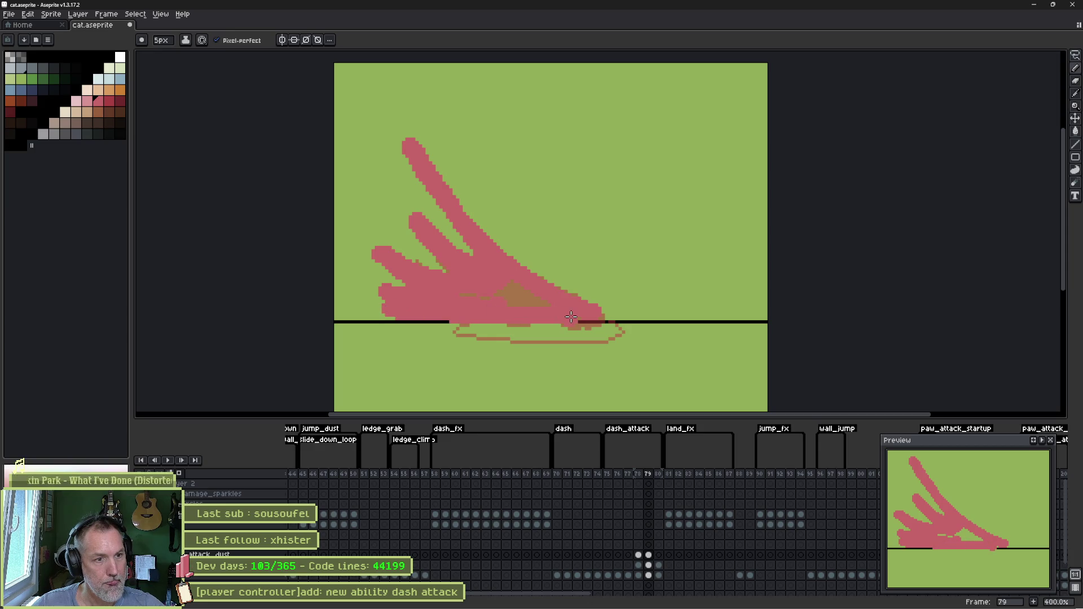
{"action": "left_click_drag", "start_coordinate": [508, 299], "coordinate": [546, 290]}
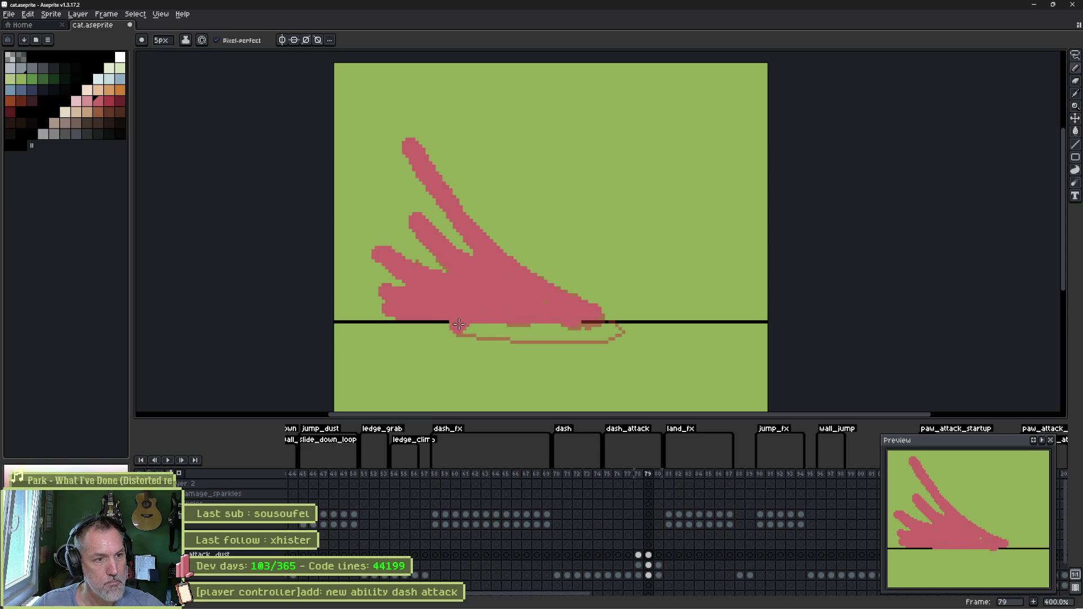
{"action": "left_click_drag", "start_coordinate": [451, 320], "coordinate": [595, 323]}
{"action": "left_click_drag", "start_coordinate": [501, 335], "coordinate": [512, 319]}
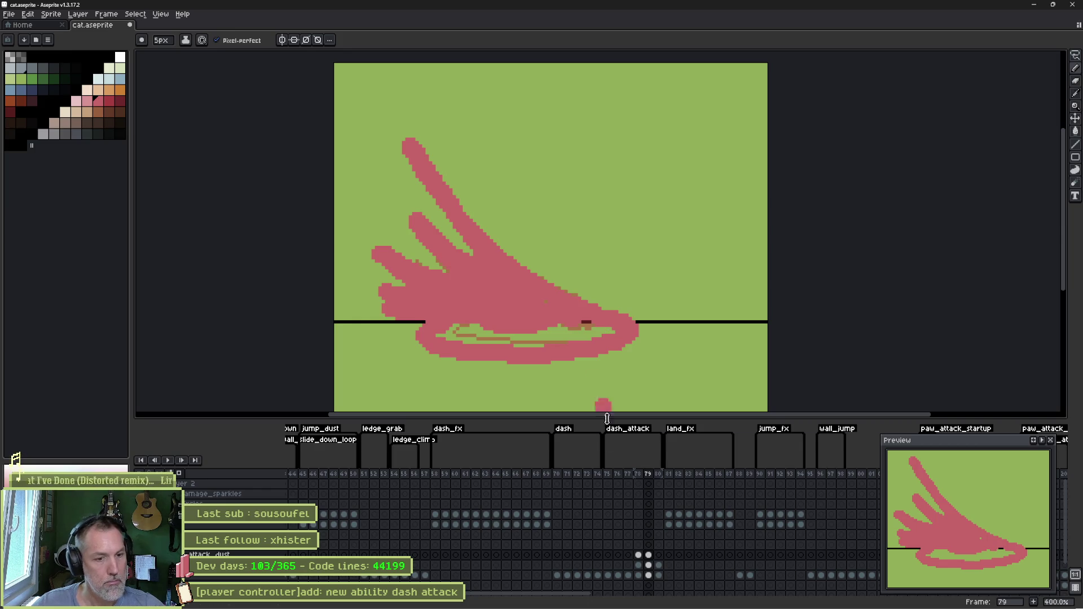
- On frame 80 of attack_dust, paint a ground dust blob, fanned pink finger streaks and a thick ground ring
{"action": "left_click", "coordinate": [658, 555]}
{"action": "left_click_drag", "start_coordinate": [617, 316], "coordinate": [527, 296]}
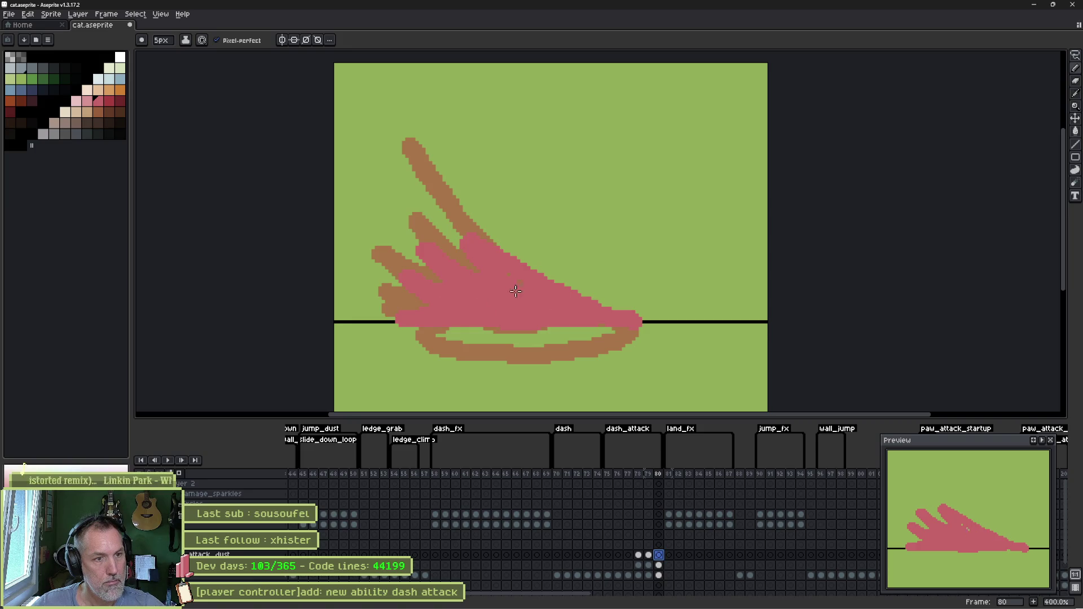
{"action": "left_click_drag", "start_coordinate": [403, 150], "coordinate": [388, 124]}
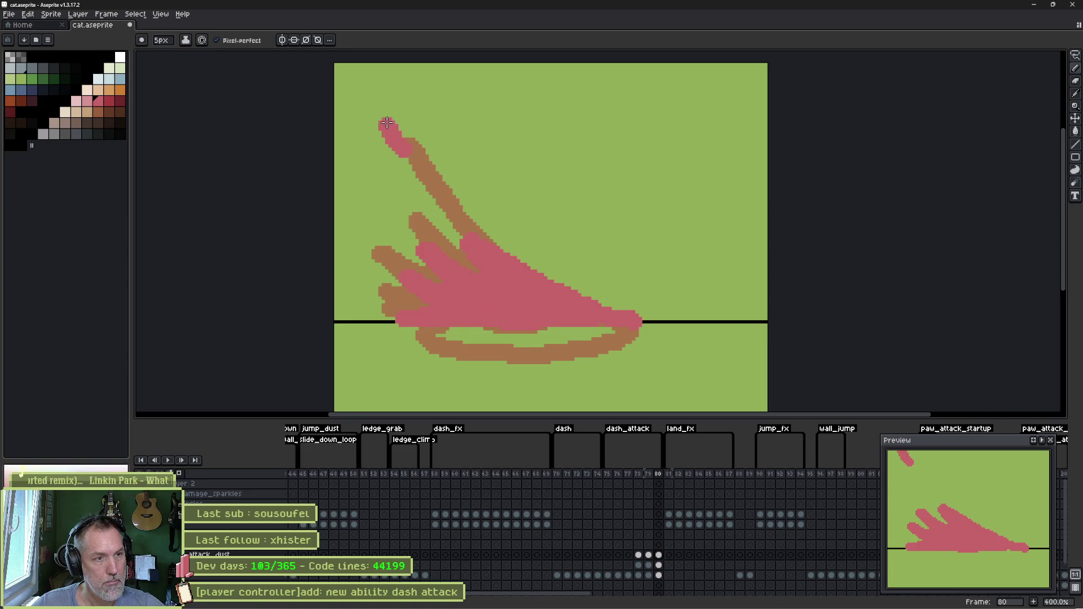
{"action": "left_click_drag", "start_coordinate": [389, 213], "coordinate": [345, 174]}
{"action": "left_click_drag", "start_coordinate": [389, 261], "coordinate": [360, 241]}
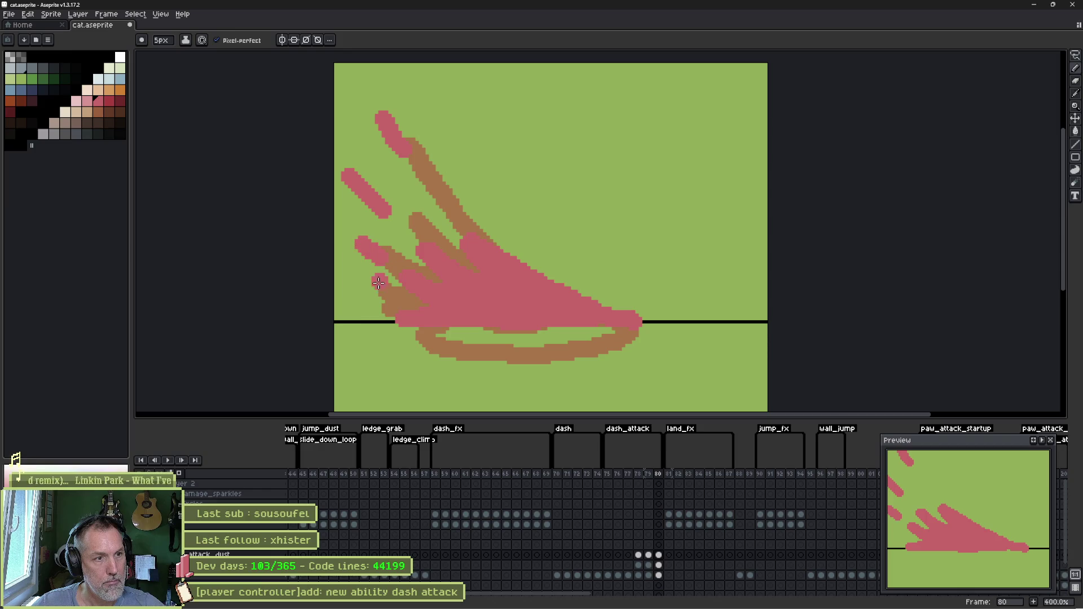
{"action": "left_click_drag", "start_coordinate": [404, 330], "coordinate": [638, 315]}
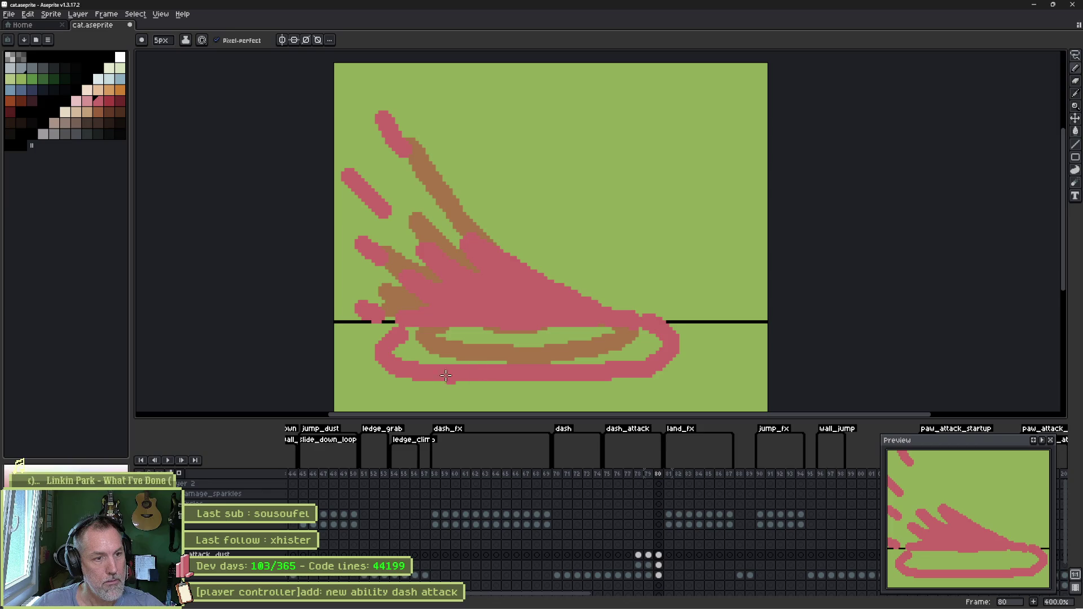
{"action": "left_click_drag", "start_coordinate": [420, 374], "coordinate": [639, 350]}
{"action": "left_click_drag", "start_coordinate": [475, 327], "coordinate": [590, 326]}
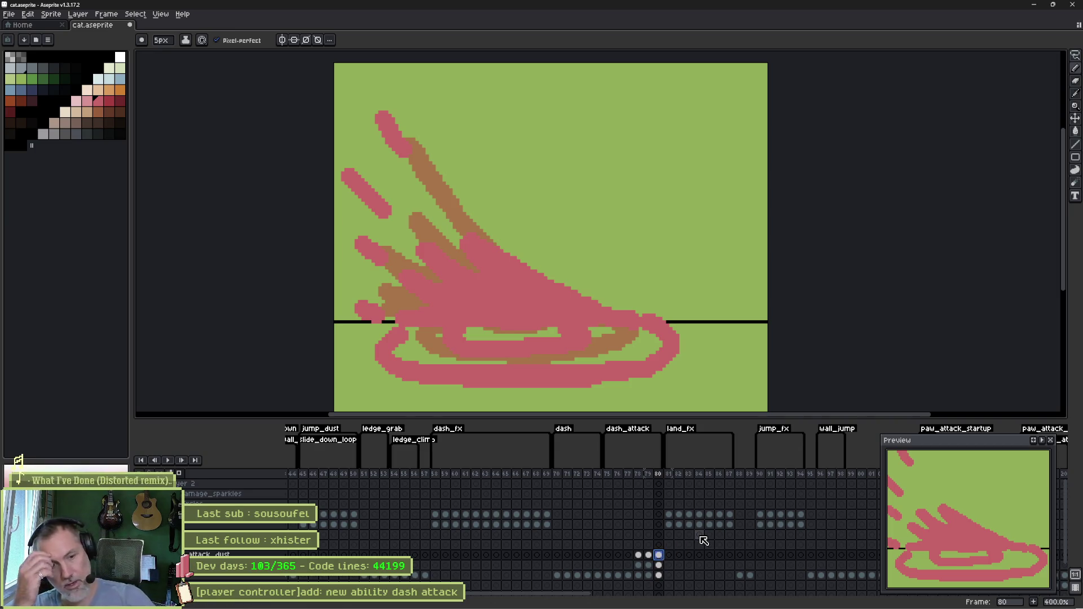
- Duplicate frame 80 with Alt+N, add three more copies, and select frames 81–84
{"action": "left_click", "coordinate": [656, 480]}
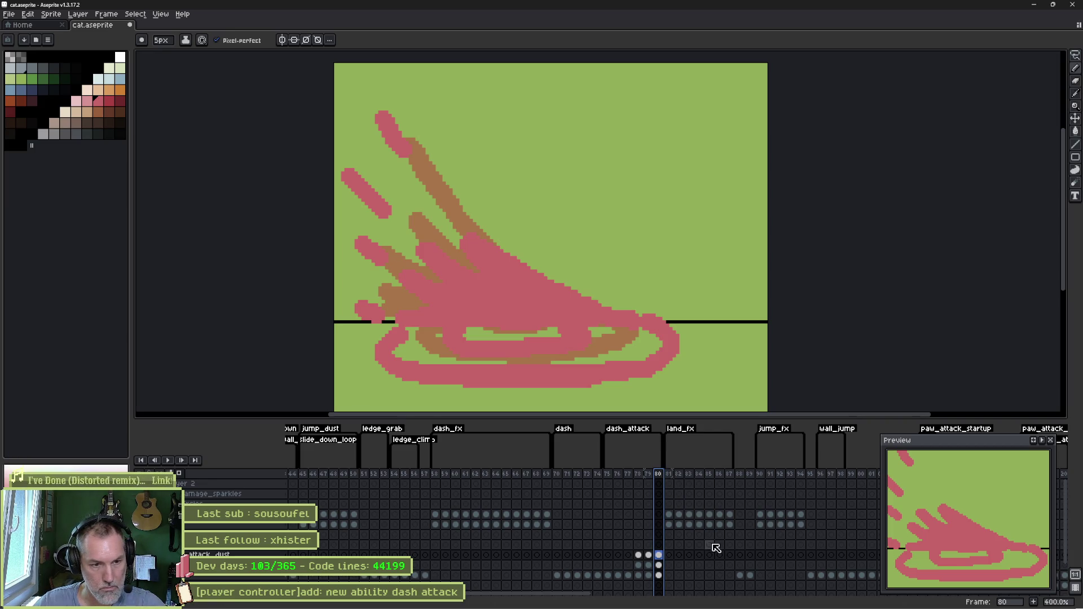
{"action": "key", "text": "alt+n"}
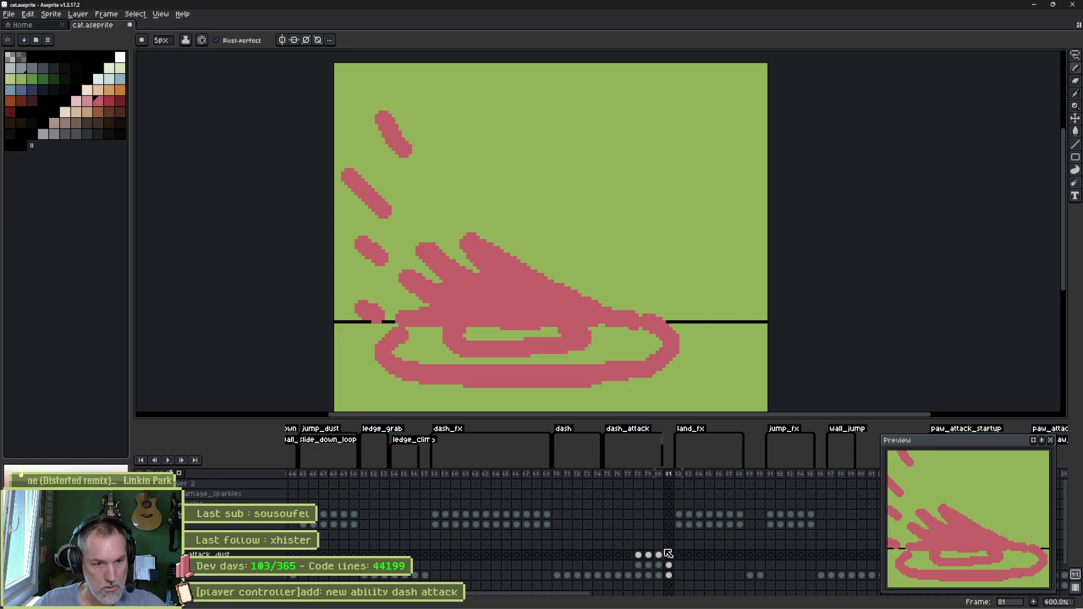
{"action": "left_click", "coordinate": [669, 475]}
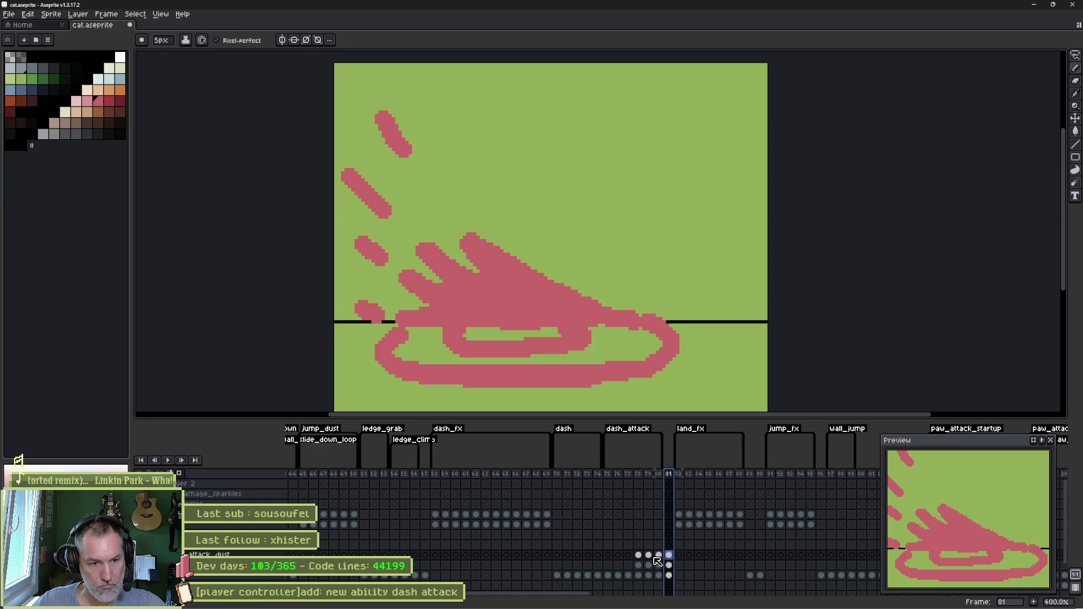
{"action": "left_click_drag", "start_coordinate": [638, 556], "coordinate": [672, 557]}
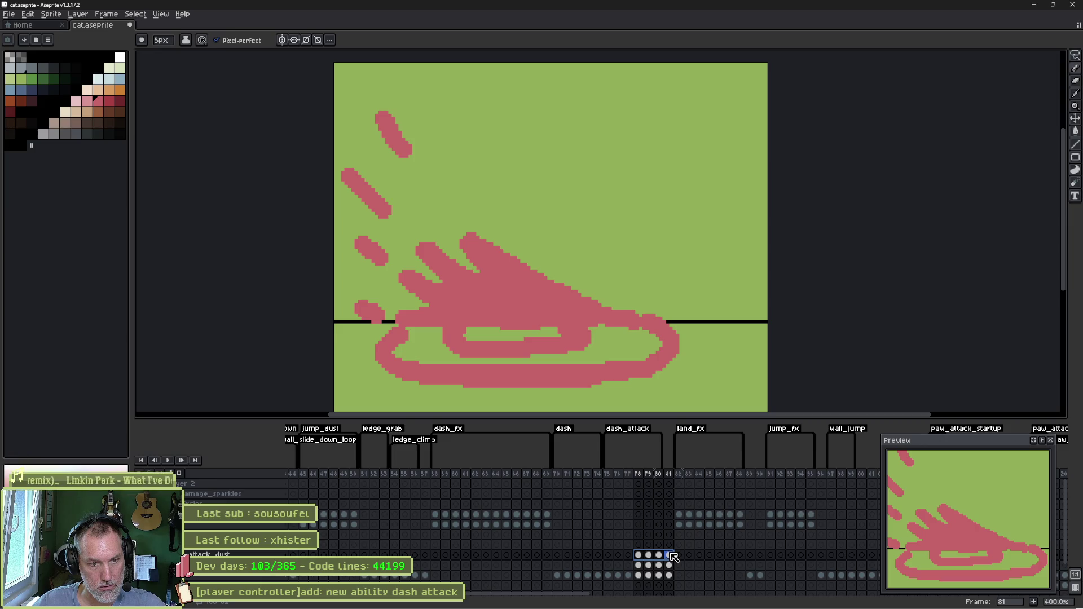
{"action": "key", "text": "alt+n"}
{"action": "key", "text": "alt+n"}
{"action": "key", "text": "alt+n"}
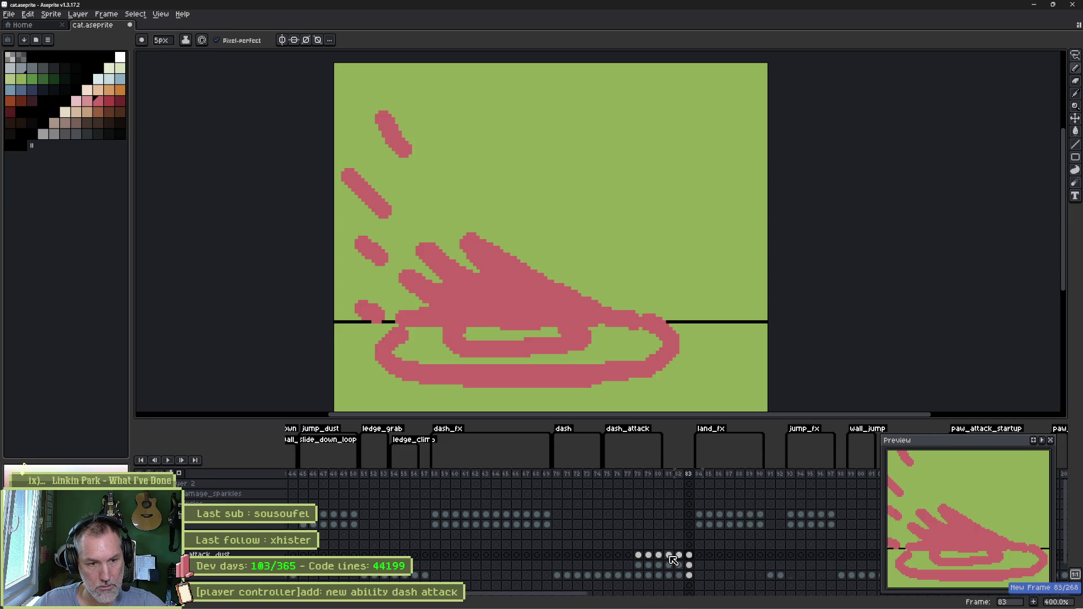
{"action": "left_click_drag", "start_coordinate": [668, 473], "coordinate": [698, 475]}
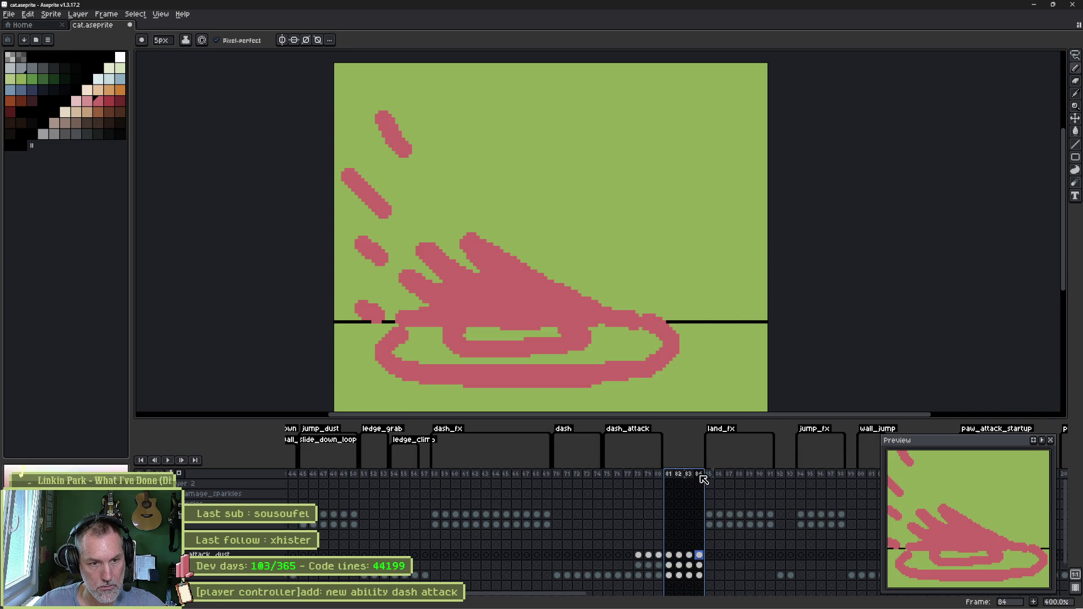
- Create a dash_attack_dust tag on frames 81–84, then select the earlier dust cels 78–80
{"action": "right_click", "coordinate": [700, 475]}
{"action": "type", "text": "dash_attack_dus"}
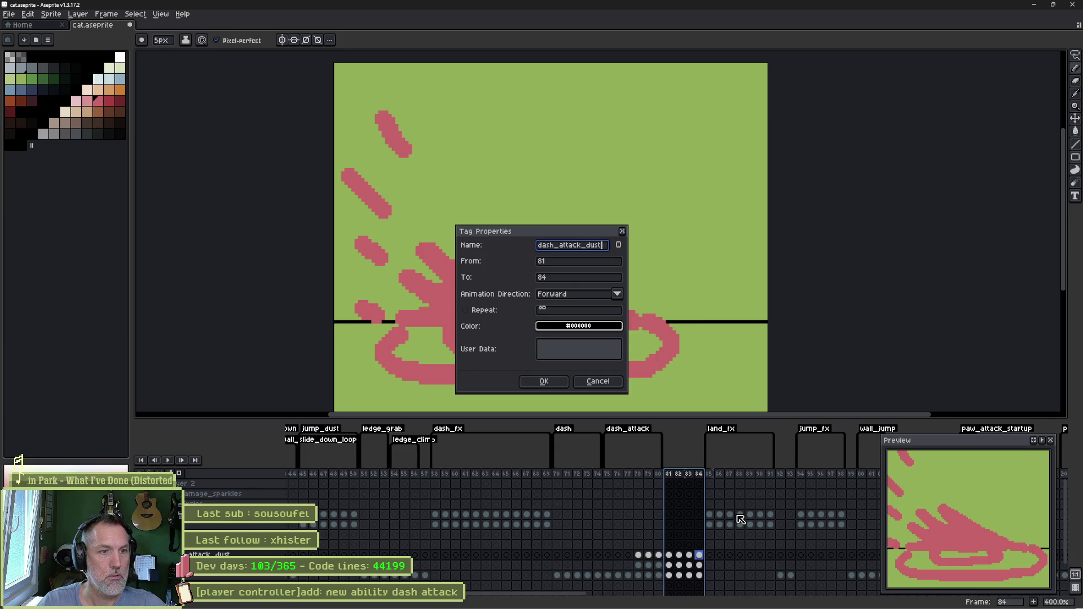
{"action": "type", "text": "t"}
{"action": "key", "text": "Return"}
{"action": "left_click_drag", "start_coordinate": [638, 555], "coordinate": [697, 560]}
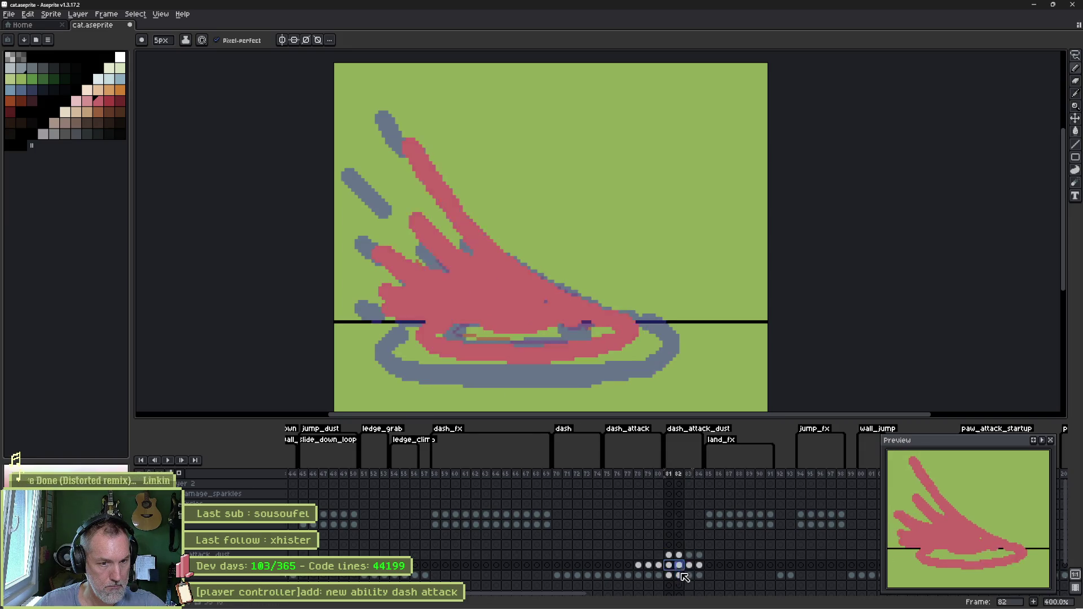
- Go to frame 84 on the attack_dust layer and clear its dust drawing
{"action": "left_click", "coordinate": [700, 575]}
{"action": "left_click_drag", "start_coordinate": [699, 576], "coordinate": [691, 557]}
{"action": "left_click", "coordinate": [670, 555]}
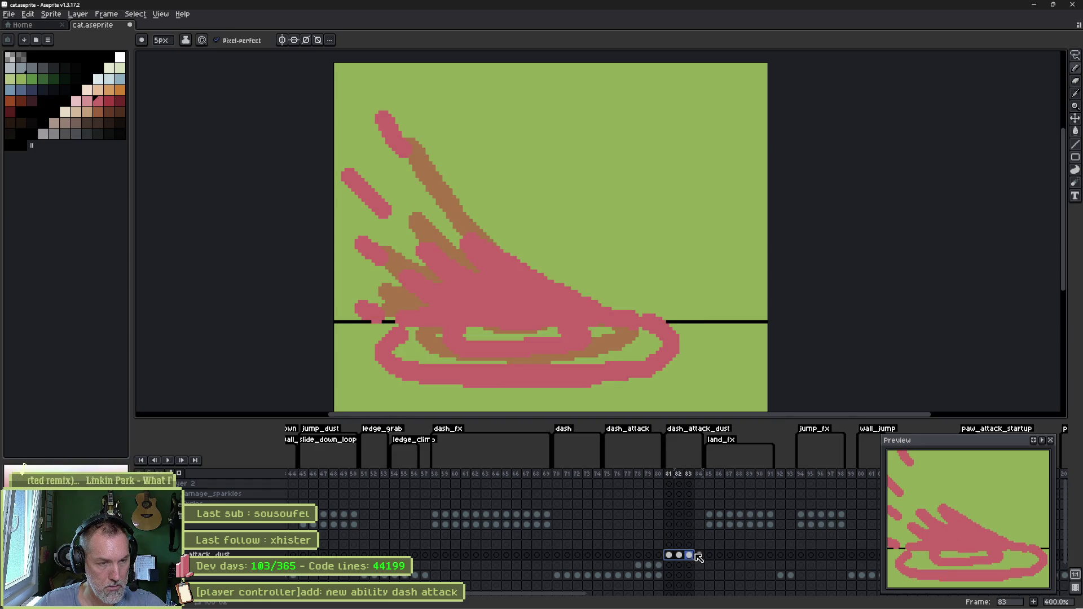
{"action": "left_click", "coordinate": [699, 556]}
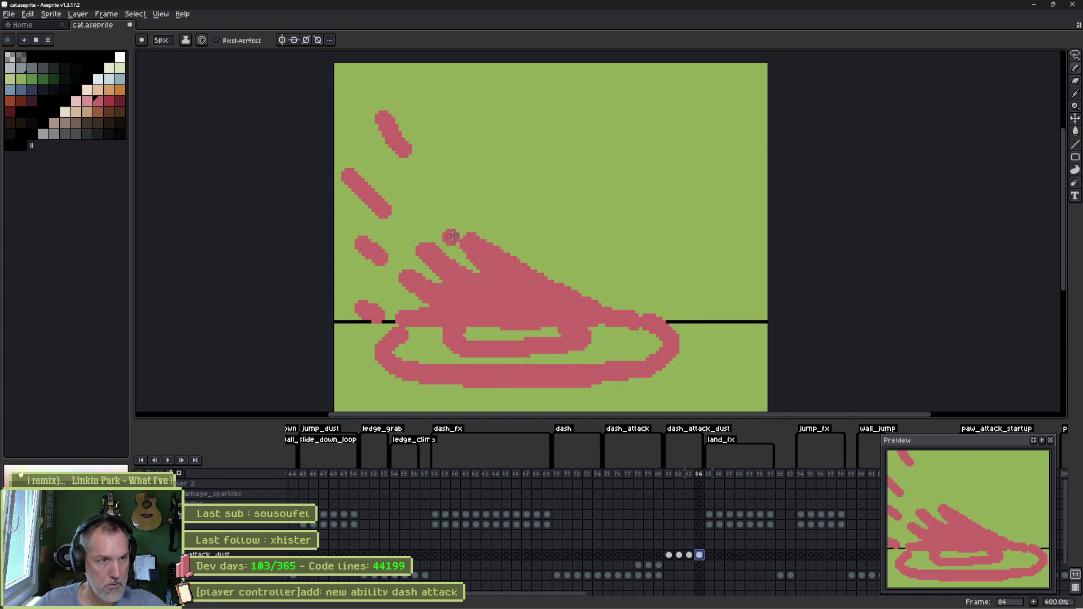
{"action": "key", "text": "Delete"}
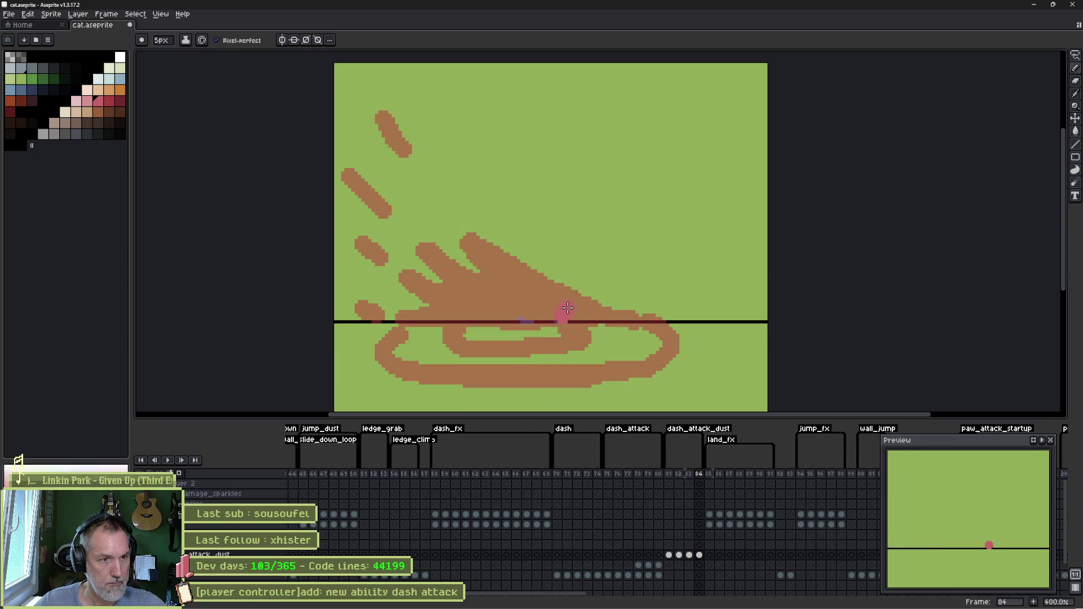
- Draw a pink S-curl rising from the ground, fill the ground line, and add a thin line beneath the ring
{"action": "left_click_drag", "start_coordinate": [508, 278], "coordinate": [543, 255]}
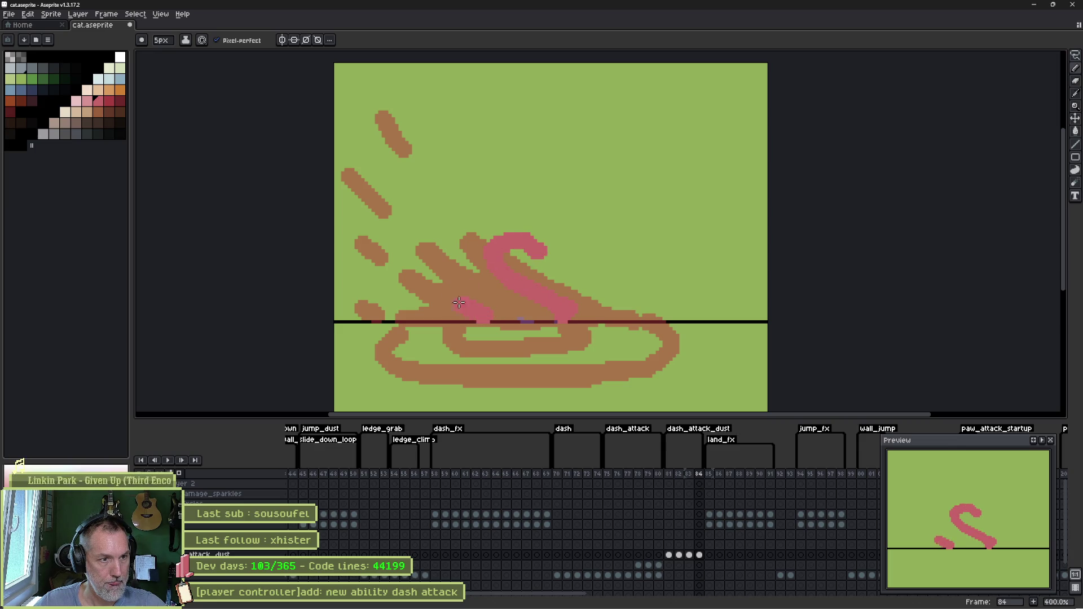
{"action": "key", "text": "e"}
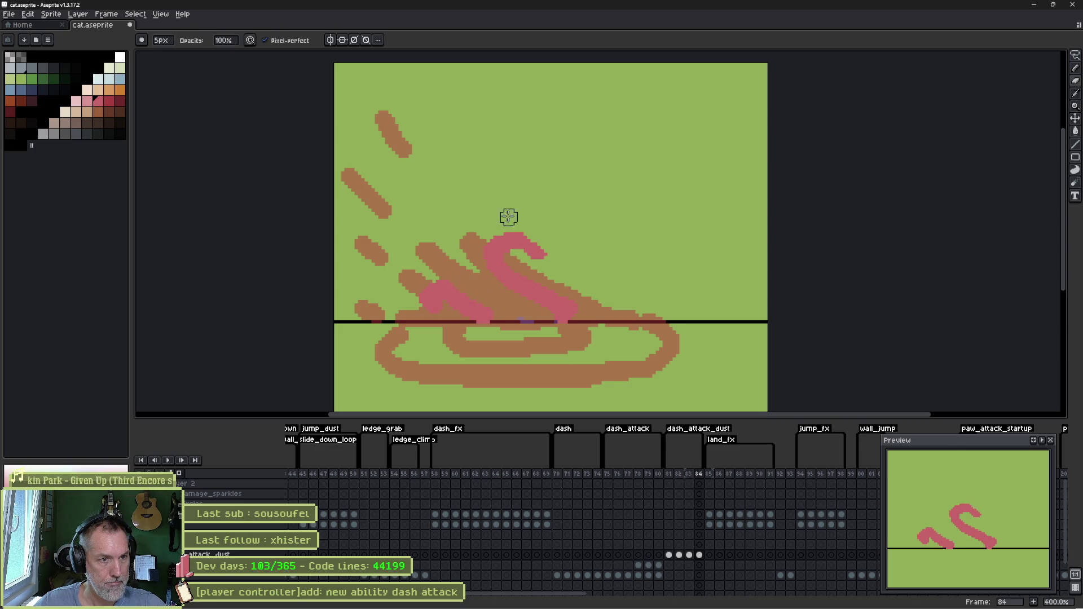
{"action": "key", "text": "e"}
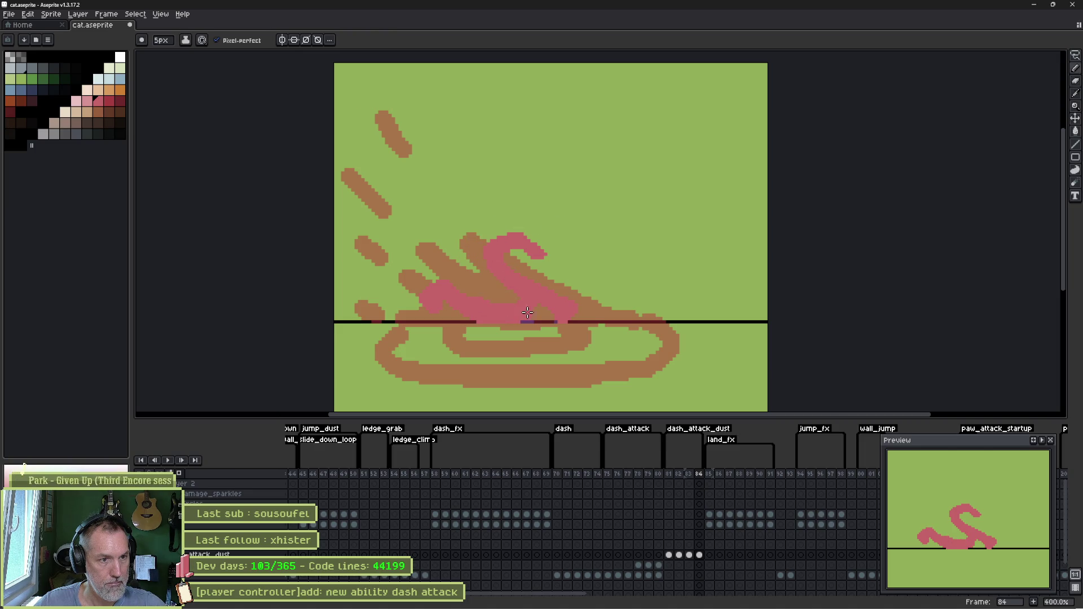
{"action": "left_click_drag", "start_coordinate": [461, 327], "coordinate": [541, 325]}
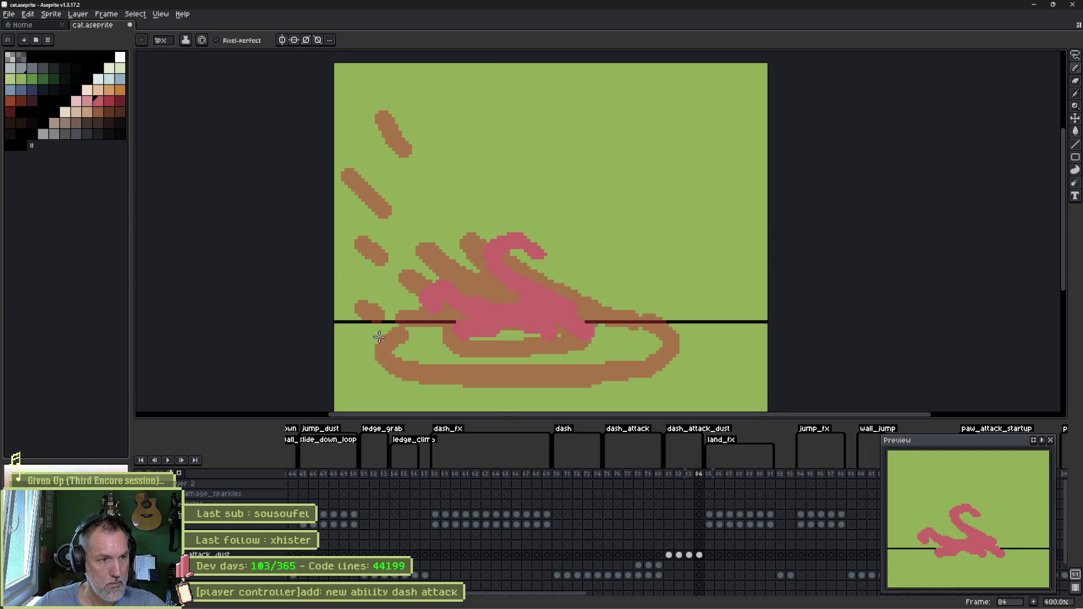
{"action": "left_click_drag", "start_coordinate": [377, 337], "coordinate": [667, 382]}
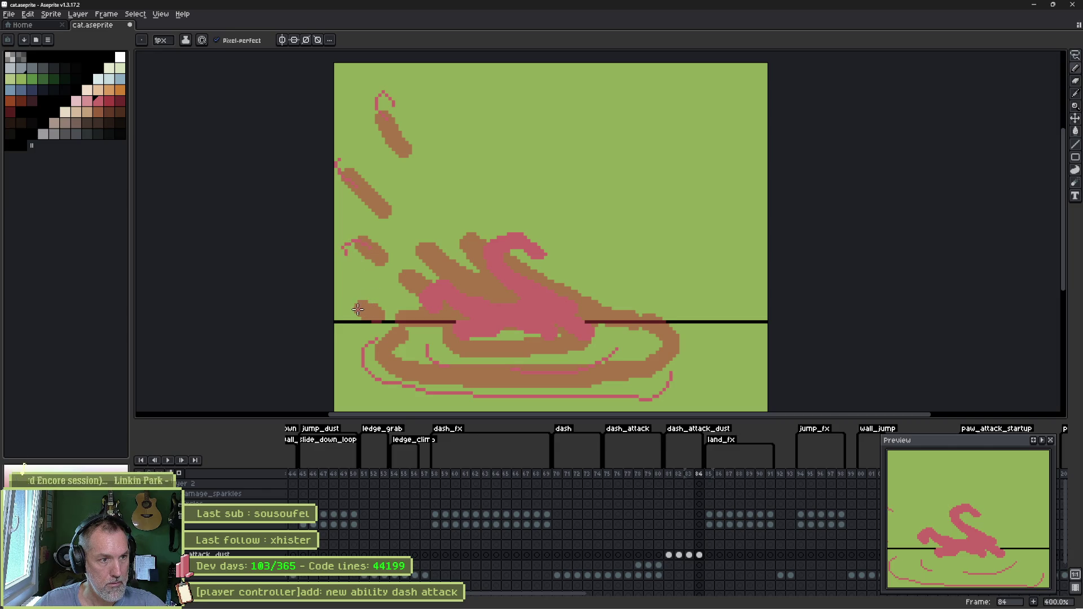
- Erase stray pink pixels around the curl's base on frame 84
{"action": "key", "text": "e"}
{"action": "scroll", "scroll_direction": "up", "scroll_amount": 3}
{"action": "left_click_drag", "start_coordinate": [423, 321], "coordinate": [561, 309]}
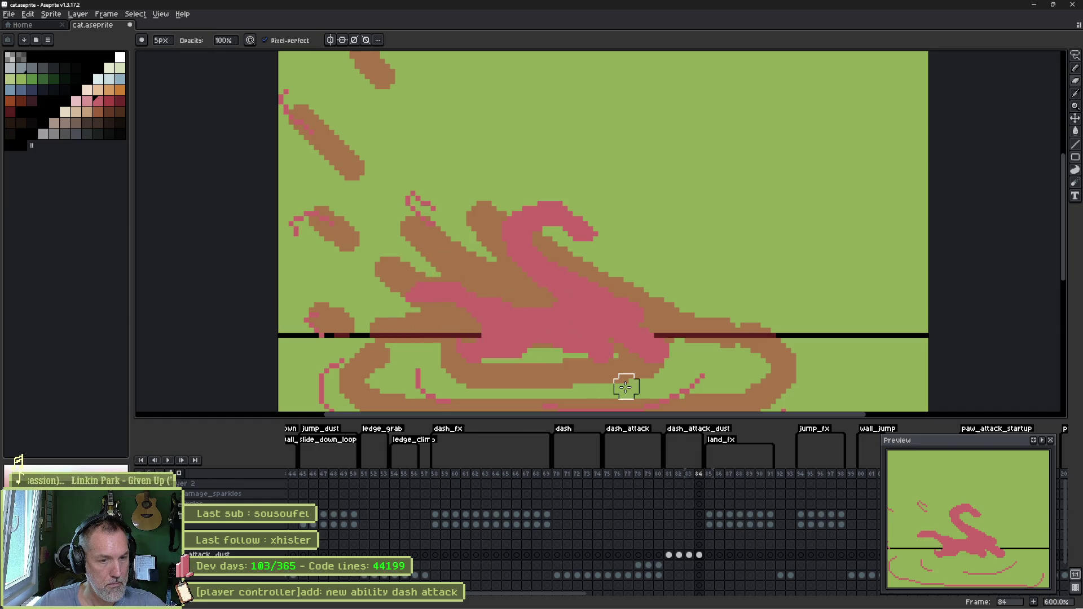
- On frame 83, thin the pink slash strokes and fingers and trim the lower pink band
{"action": "key", "text": "comma"}
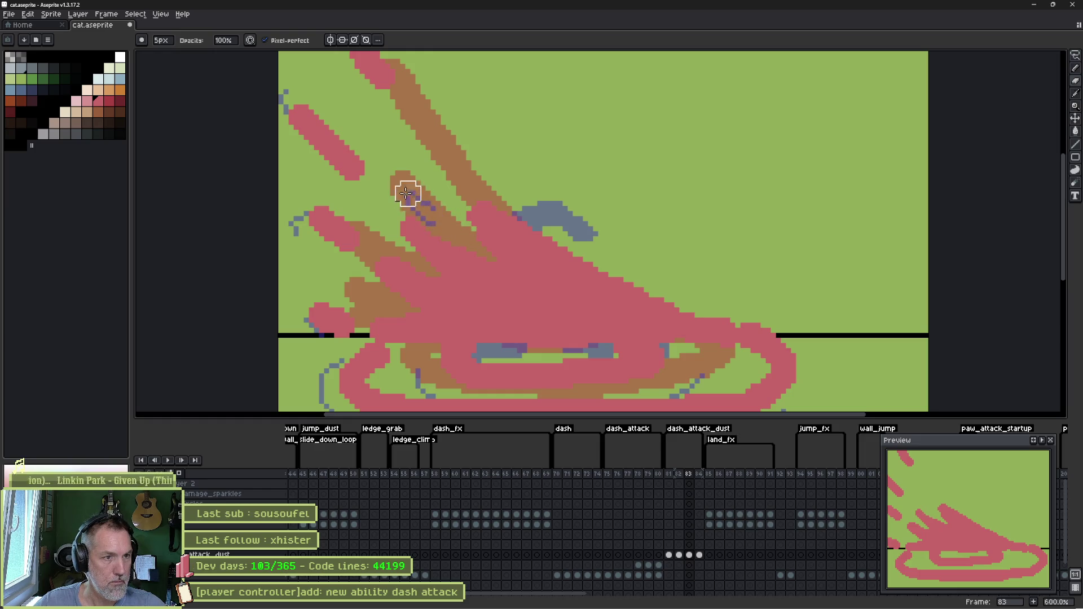
{"action": "left_click_drag", "start_coordinate": [514, 230], "coordinate": [587, 253]}
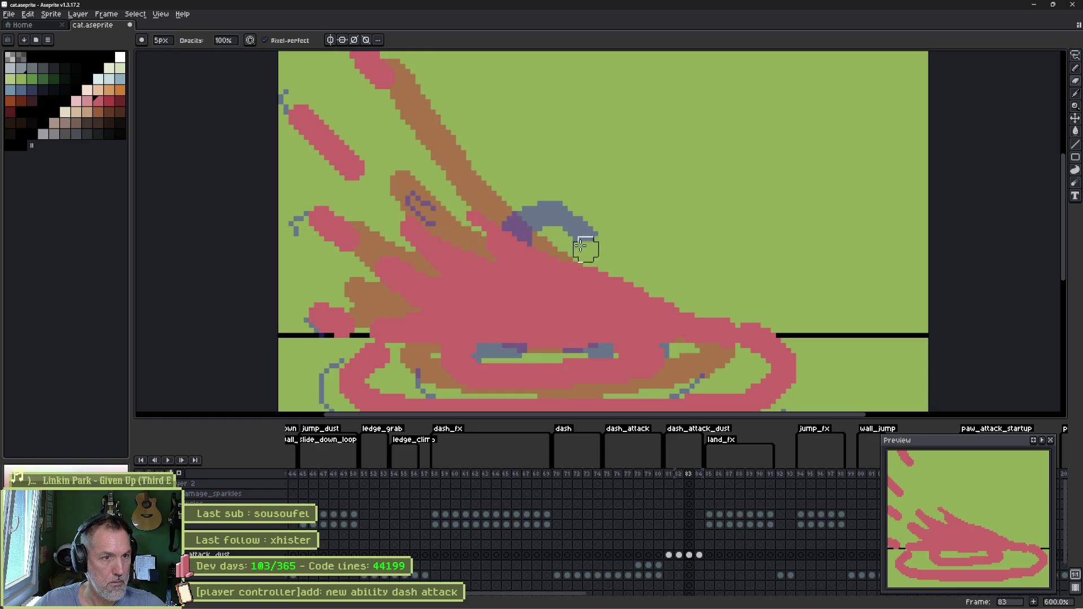
{"action": "left_click_drag", "start_coordinate": [401, 244], "coordinate": [402, 258]}
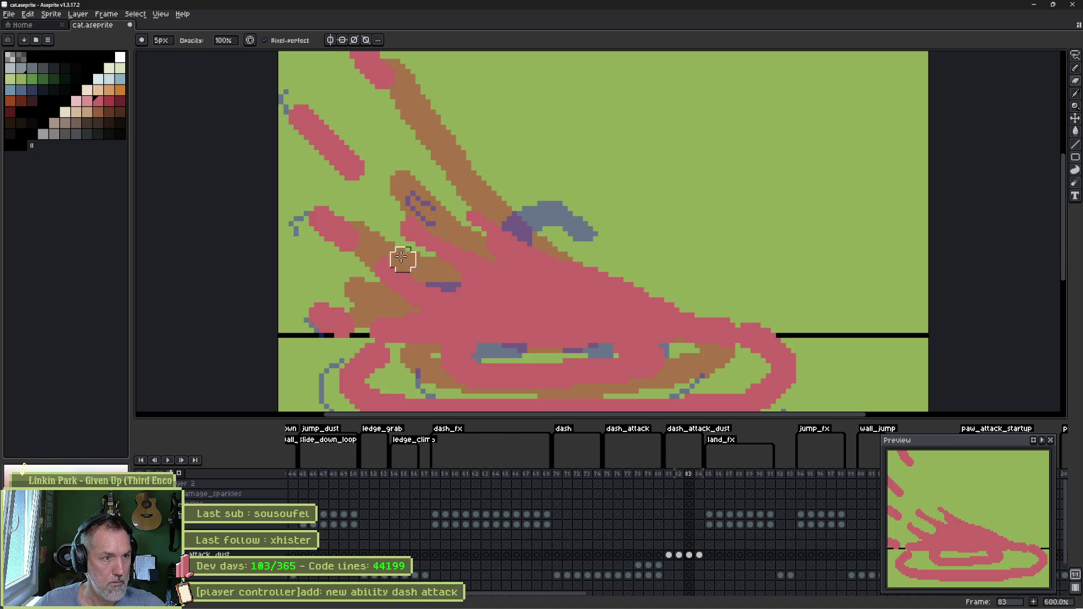
{"action": "left_click_drag", "start_coordinate": [343, 180], "coordinate": [414, 229]}
{"action": "left_click_drag", "start_coordinate": [368, 145], "coordinate": [437, 108]}
{"action": "scroll", "scroll_direction": "down", "scroll_amount": 3}
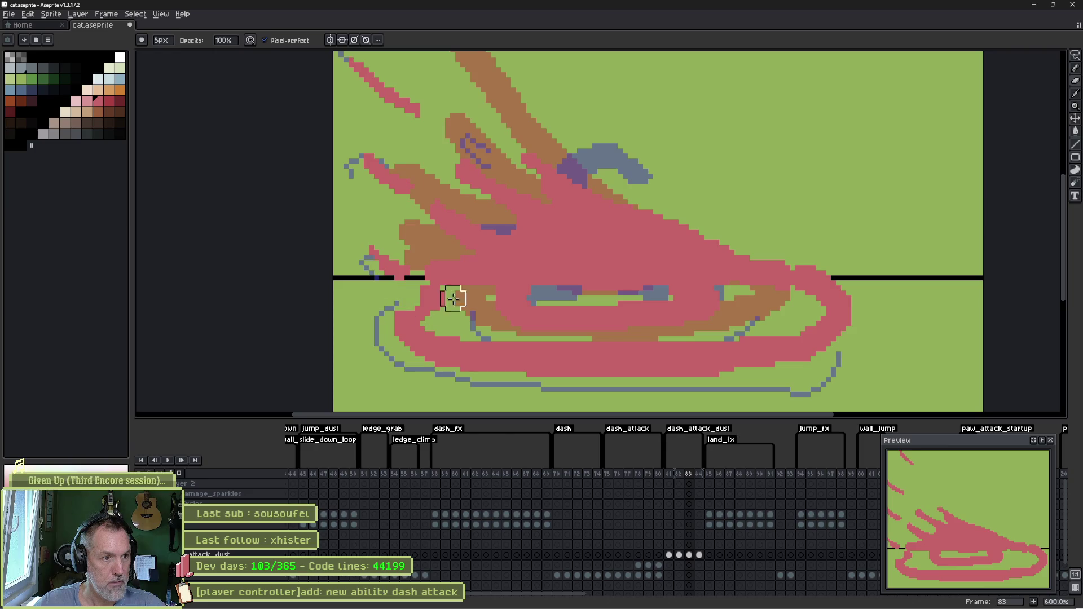
{"action": "scroll", "scroll_direction": "down", "scroll_amount": 3}
{"action": "left_click_drag", "start_coordinate": [429, 231], "coordinate": [769, 259]}
{"action": "left_click_drag", "start_coordinate": [784, 200], "coordinate": [514, 232]}
{"action": "key", "text": "minus"}
{"action": "key", "text": "minus"}
{"action": "key", "text": "minus"}
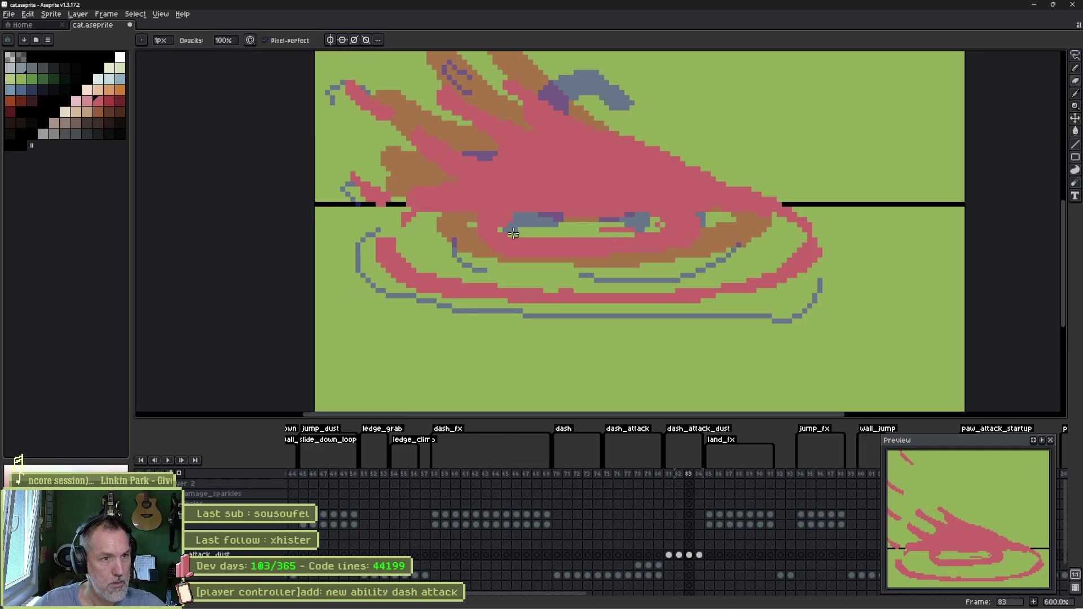
{"action": "left_click_drag", "start_coordinate": [612, 249], "coordinate": [712, 207]}
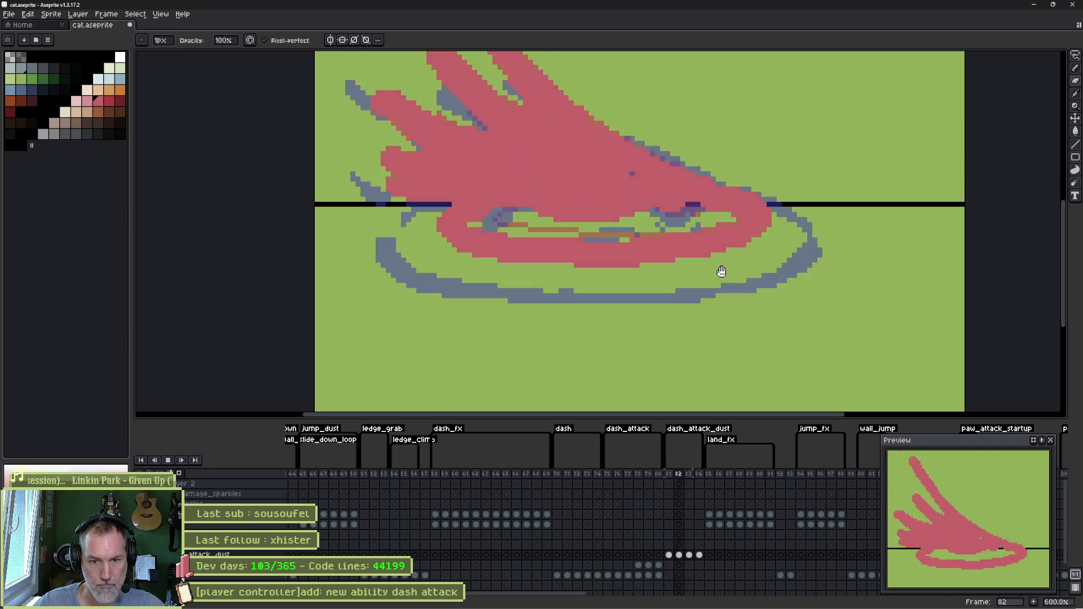
- Back on frame 84, paint out the upper pink curl's tip with a 3px pencil
{"action": "key", "text": "Return"}
{"action": "key", "text": "e"}
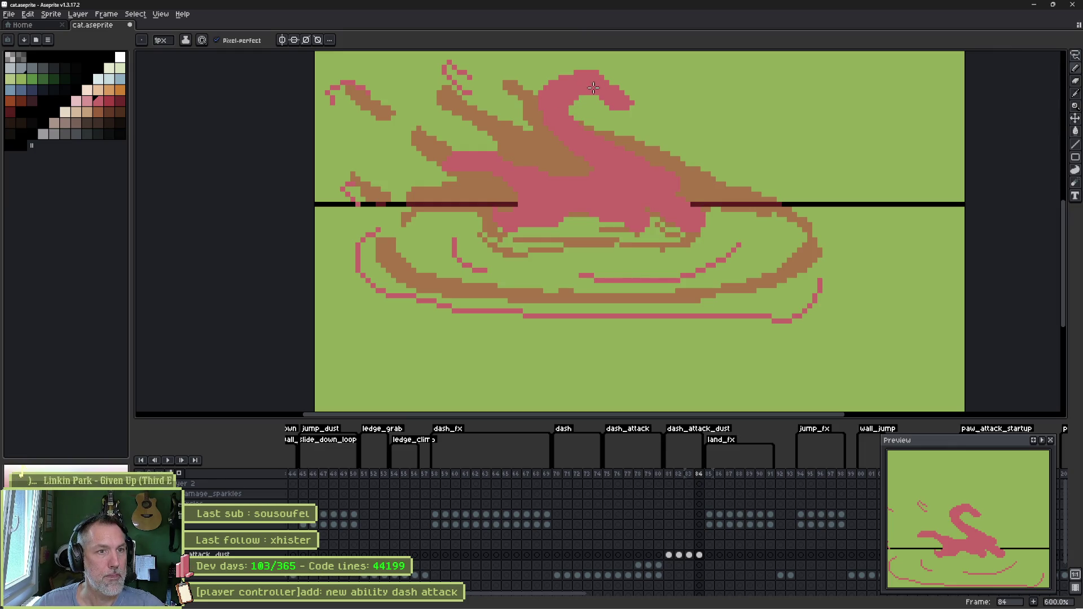
{"action": "key", "text": "b"}
{"action": "scroll", "scroll_direction": "up", "scroll_amount": 3}
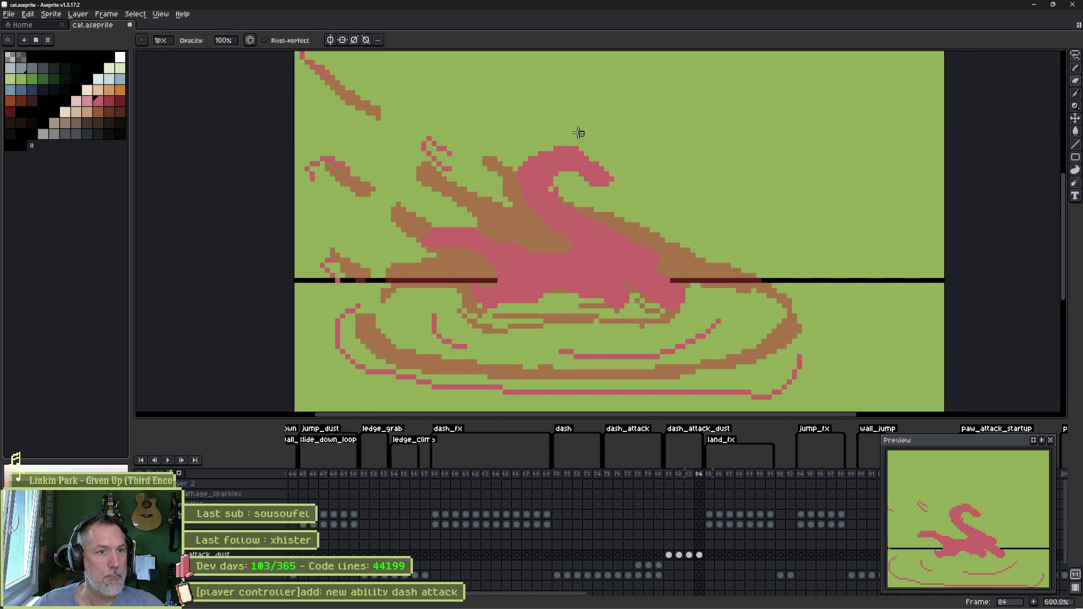
{"action": "key", "text": "plus"}
{"action": "key", "text": "plus"}
{"action": "scroll", "scroll_direction": "up", "scroll_amount": 3}
{"action": "left_click_drag", "start_coordinate": [609, 212], "coordinate": [575, 145]}
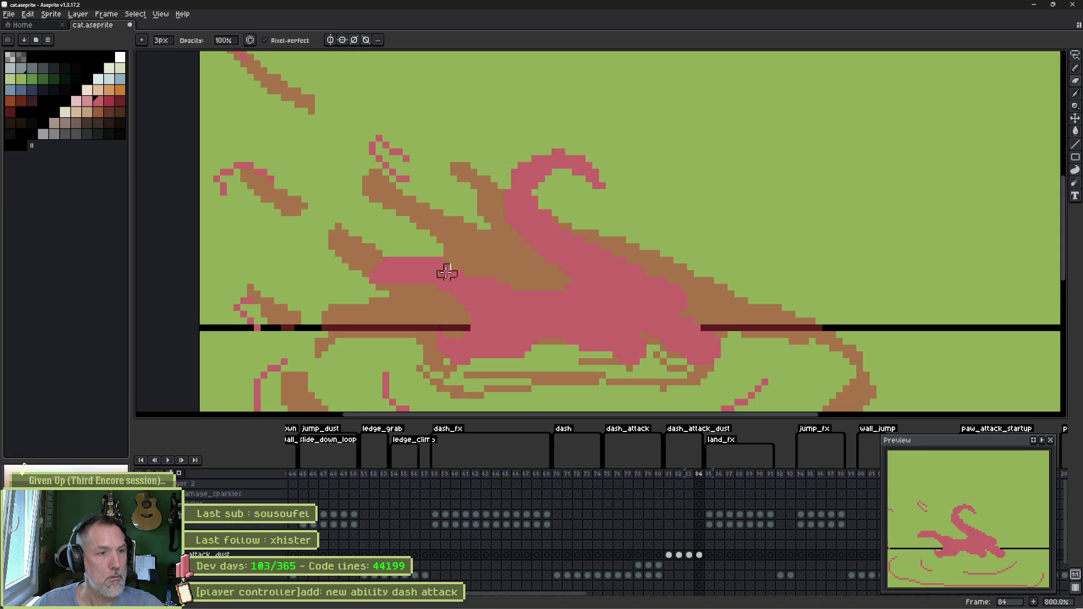
{"action": "scroll", "scroll_direction": "down", "scroll_amount": 3}
{"action": "scroll", "scroll_direction": "left", "scroll_amount": 3}
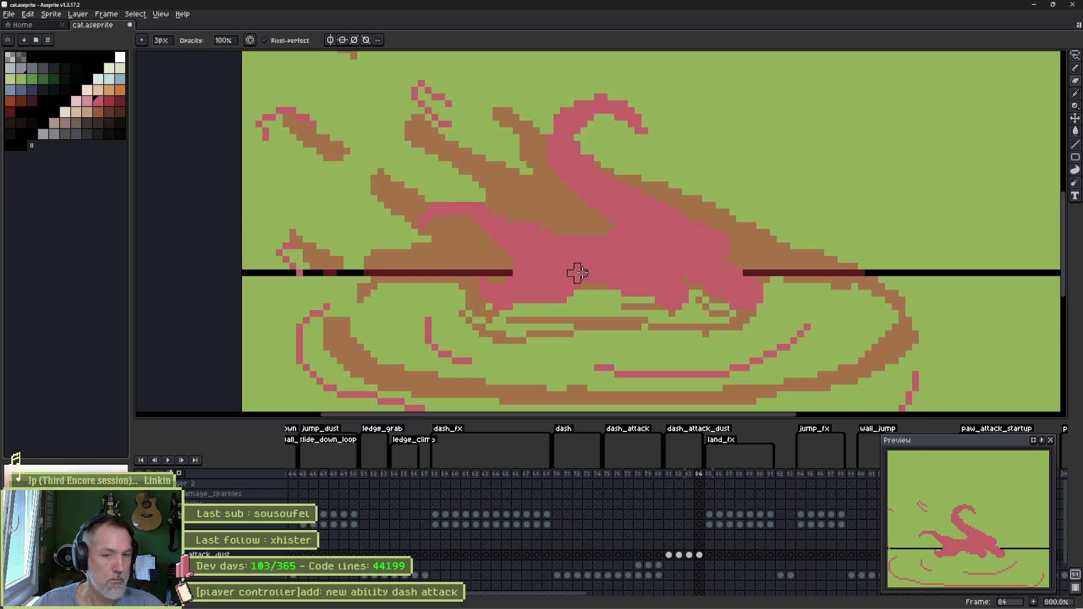
- Insert an empty frame 85 after frame 84 and set a 1px brush
{"action": "left_click", "coordinate": [699, 556]}
{"action": "key", "text": "alt+n"}
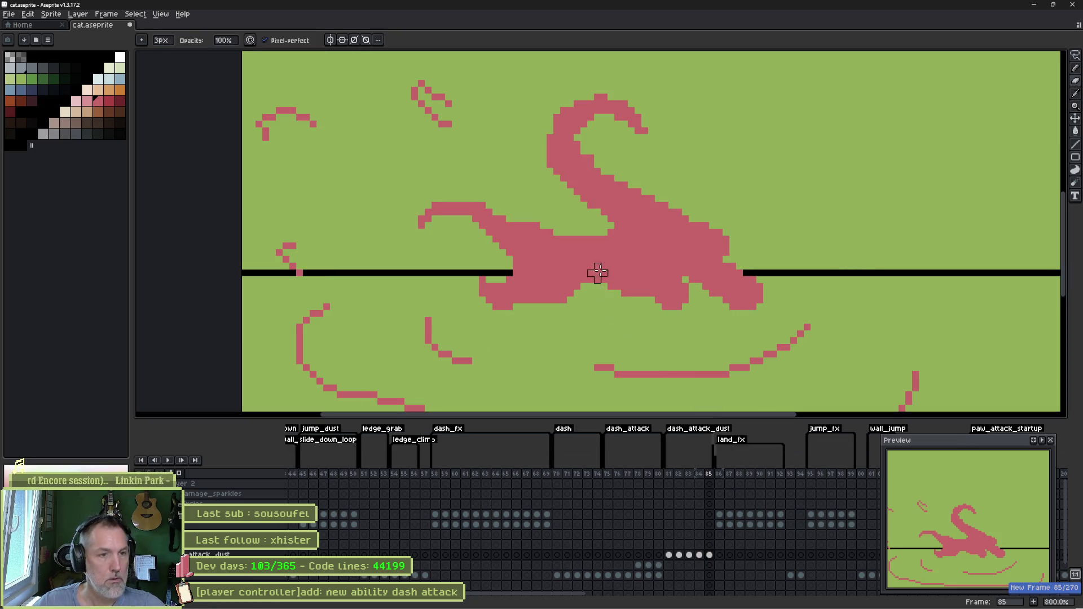
{"action": "left_click", "coordinate": [711, 556]}
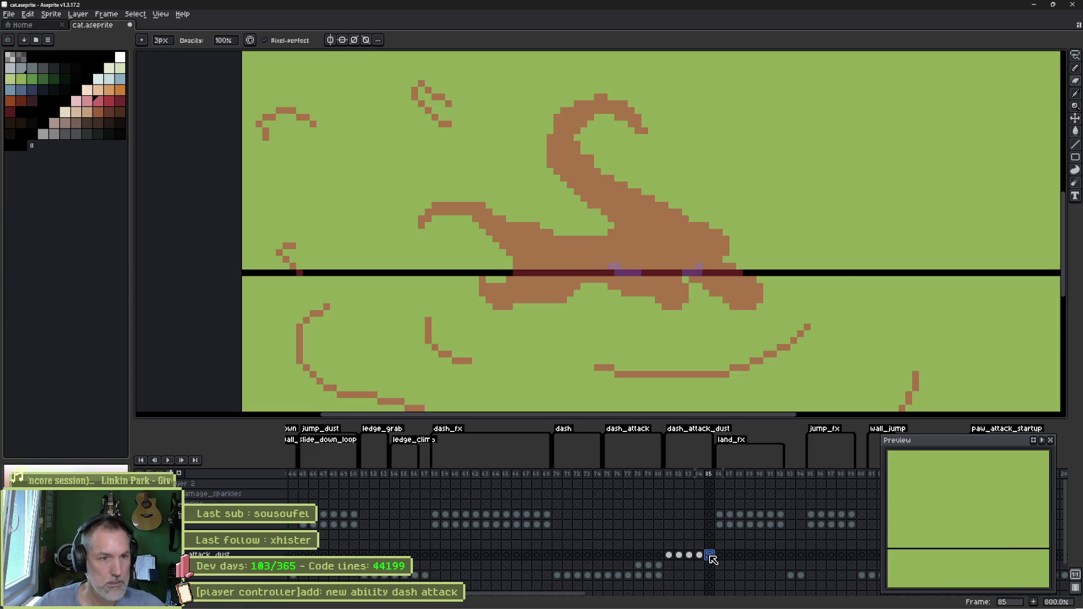
{"action": "key", "text": "e"}
{"action": "key", "text": "minus"}
{"action": "key", "text": "minus"}
{"action": "key", "text": "minus"}
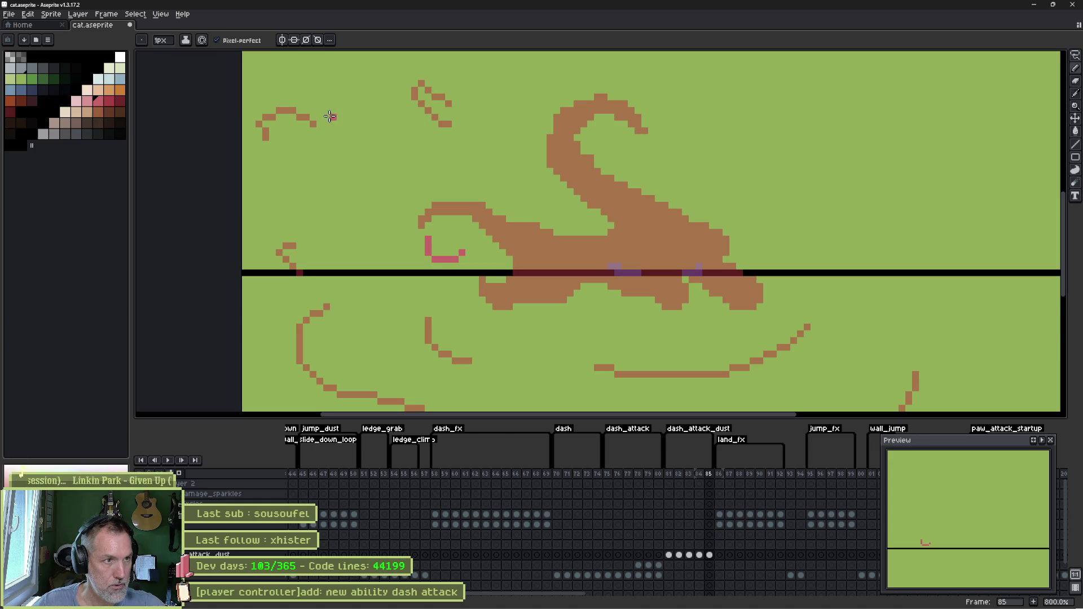
- Draw sparse pink strokes: a short rising dash, a lower swoosh streak, and a curve around the tail loop
{"action": "scroll", "scroll_direction": "down", "scroll_amount": 3}
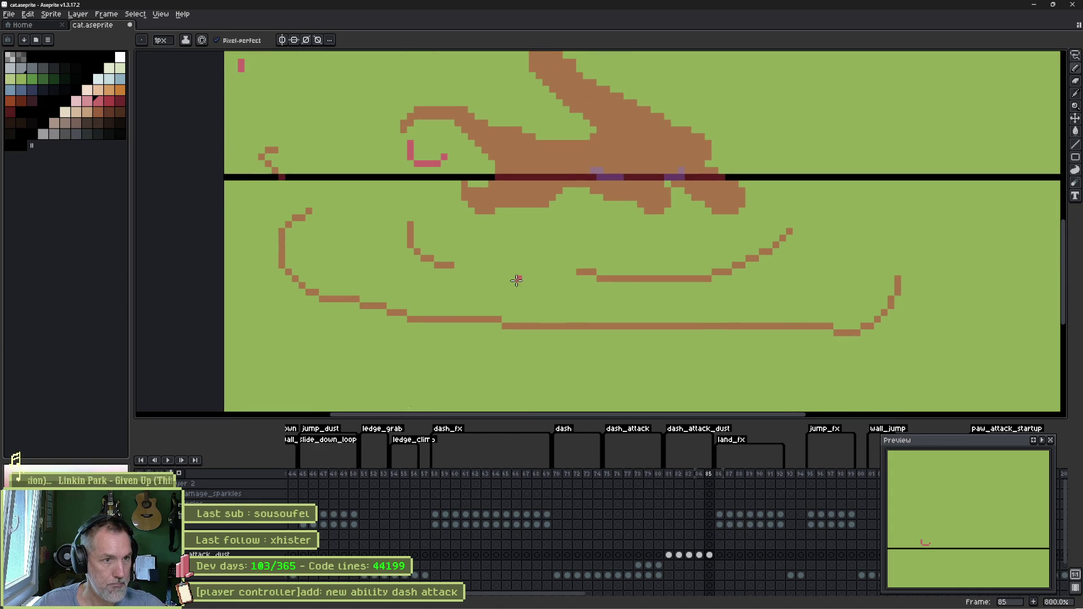
{"action": "left_click_drag", "start_coordinate": [729, 298], "coordinate": [777, 278]}
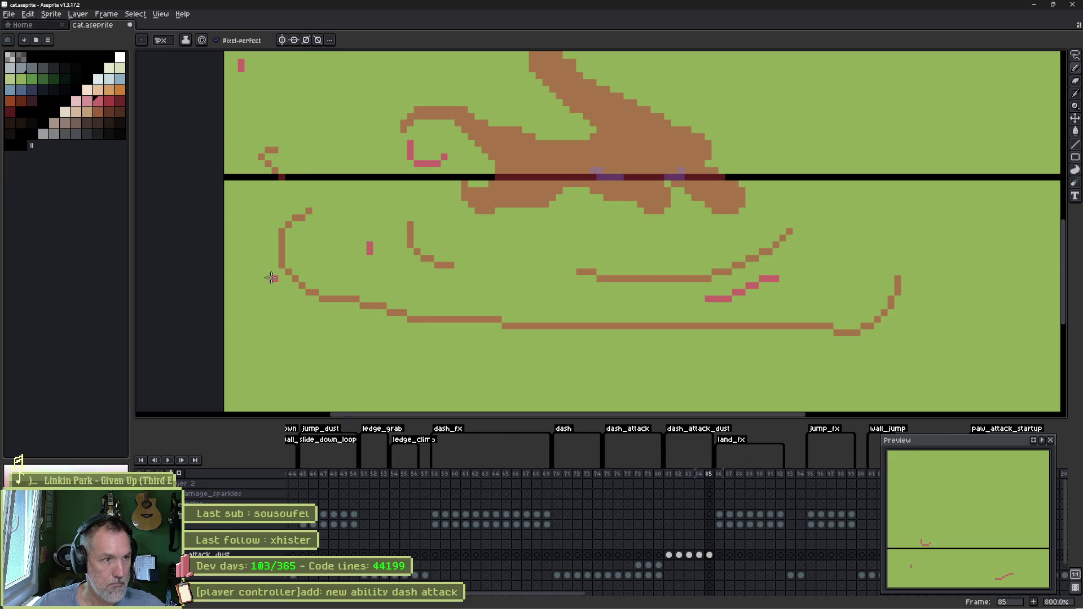
{"action": "left_click_drag", "start_coordinate": [444, 360], "coordinate": [533, 359]}
{"action": "scroll", "scroll_direction": "up", "scroll_amount": 3}
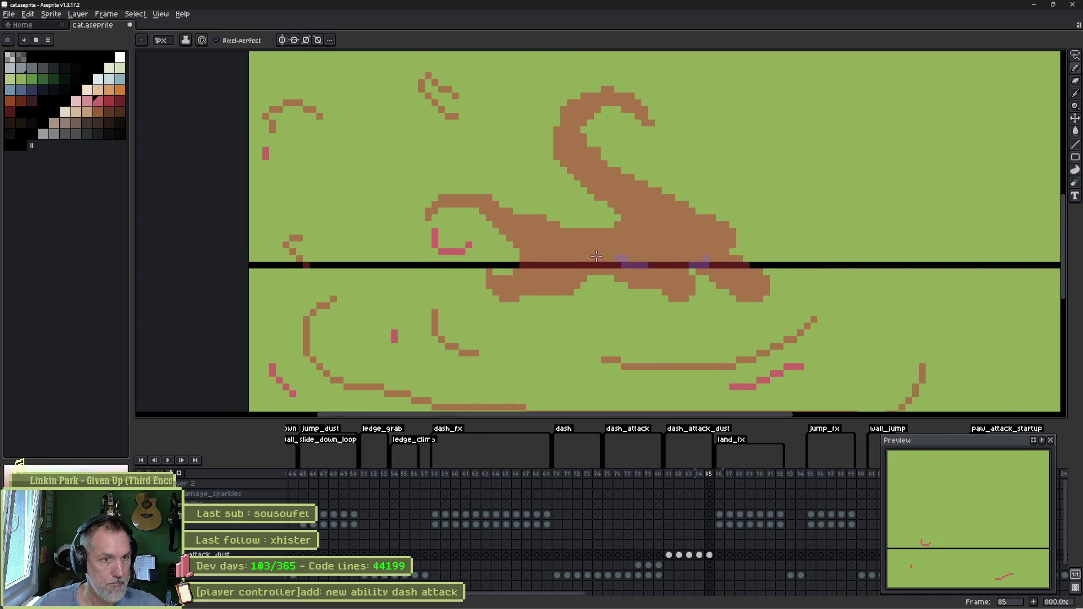
{"action": "left_click_drag", "start_coordinate": [646, 117], "coordinate": [627, 161]}
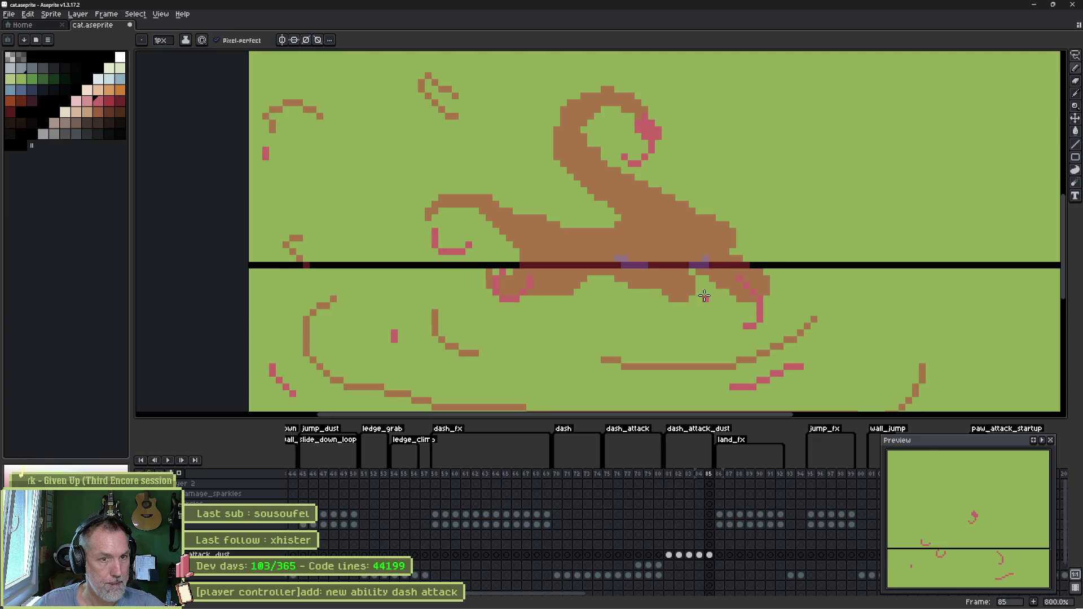
- Play back the dust animation, then trim the thin line and slash edge on frame 82 with a 3px eraser
{"action": "key", "text": "Return"}
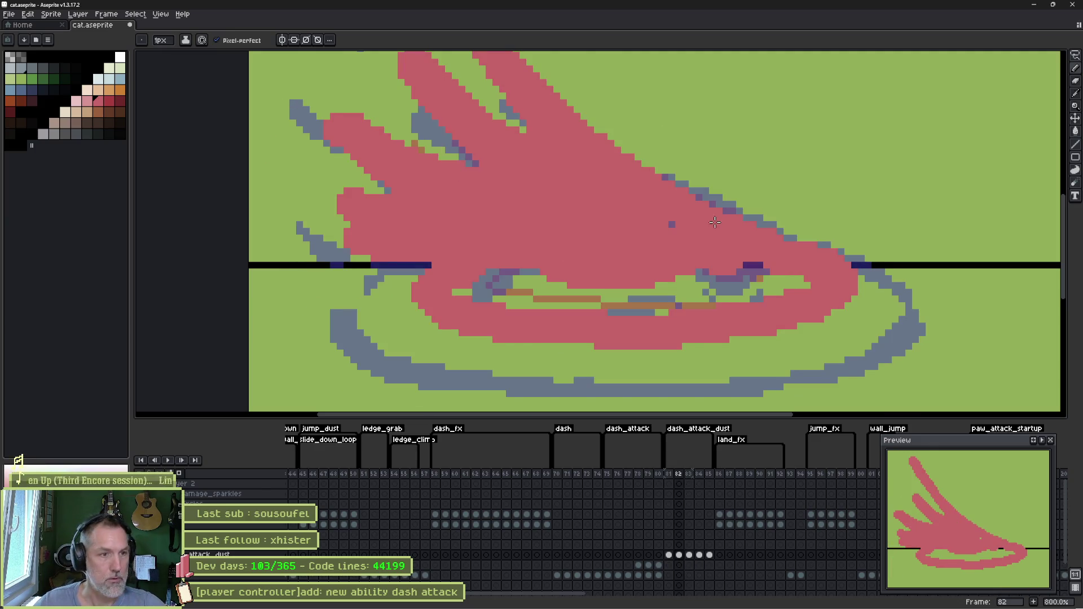
{"action": "scroll", "scroll_direction": "down", "scroll_amount": 3}
{"action": "key", "text": "e"}
{"action": "scroll", "scroll_direction": "up", "scroll_amount": 3}
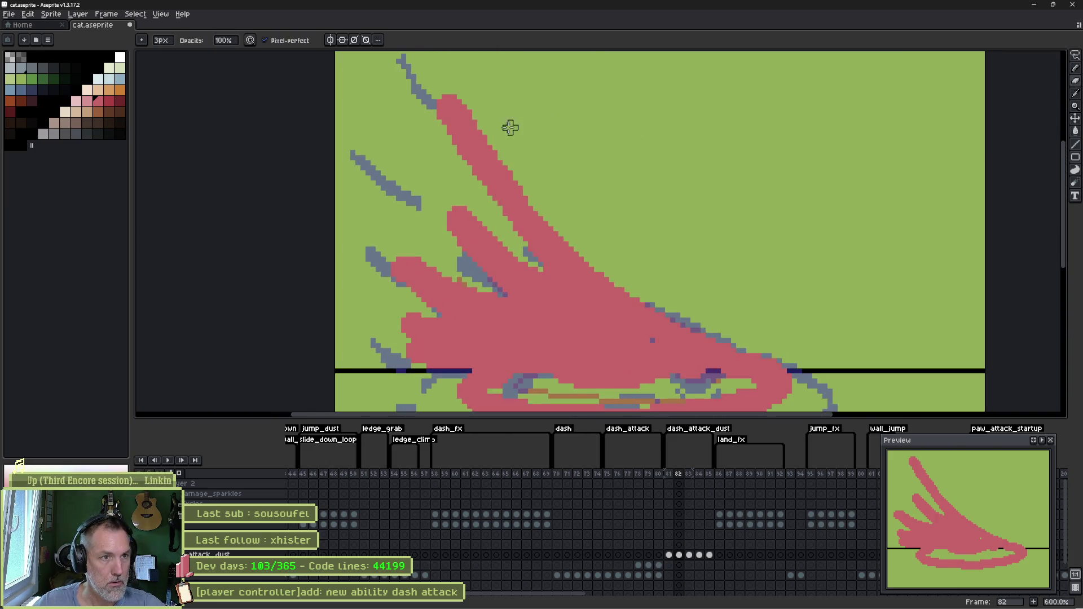
{"action": "left_click_drag", "start_coordinate": [438, 79], "coordinate": [512, 176]}
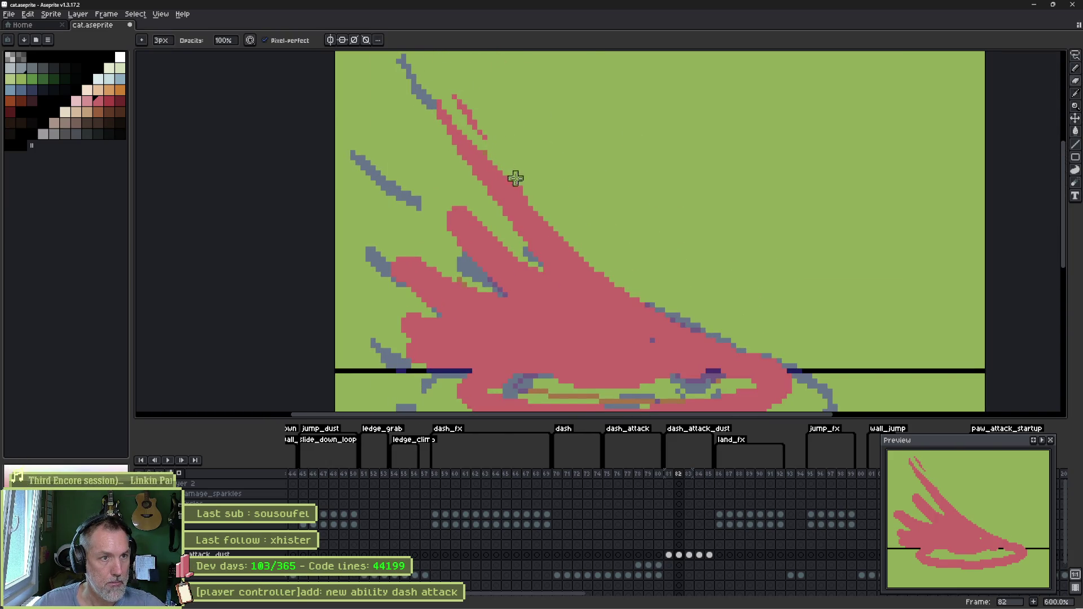
{"action": "left_click_drag", "start_coordinate": [455, 86], "coordinate": [581, 244]}
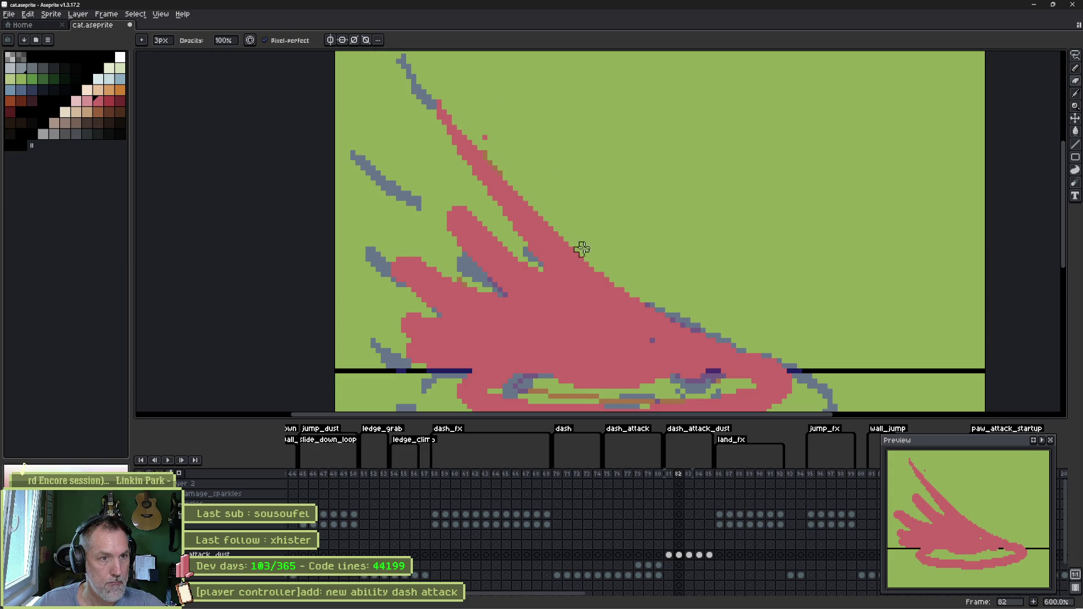
{"action": "left_click_drag", "start_coordinate": [490, 97], "coordinate": [724, 346]}
- Refine the slash's diagonal streaks and fingers, carving a gap into the pink blob
{"action": "left_click_drag", "start_coordinate": [479, 229], "coordinate": [531, 269]}
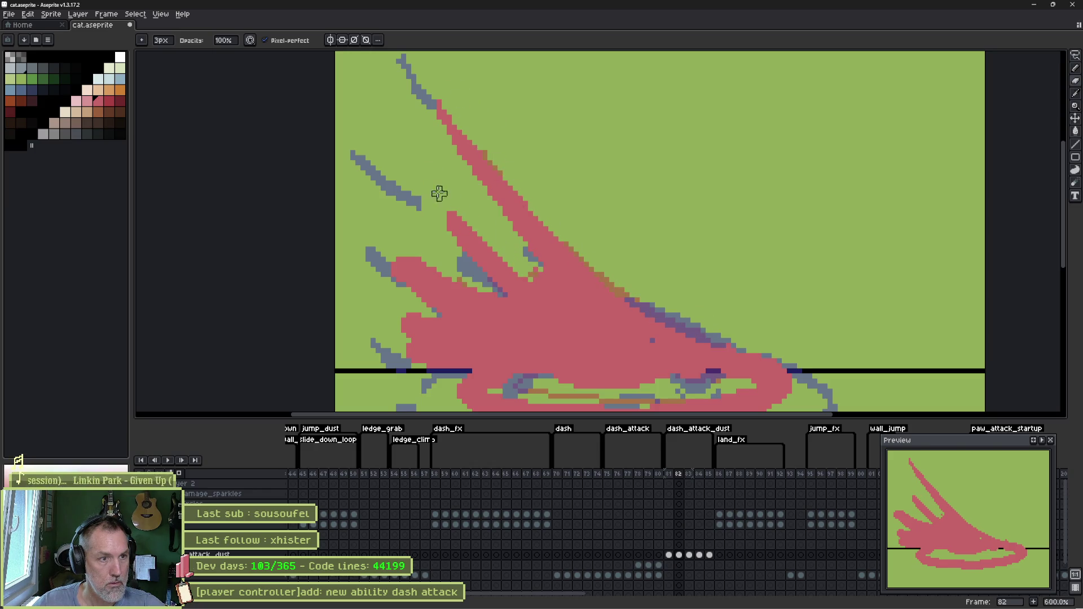
{"action": "left_click_drag", "start_coordinate": [467, 234], "coordinate": [510, 262]}
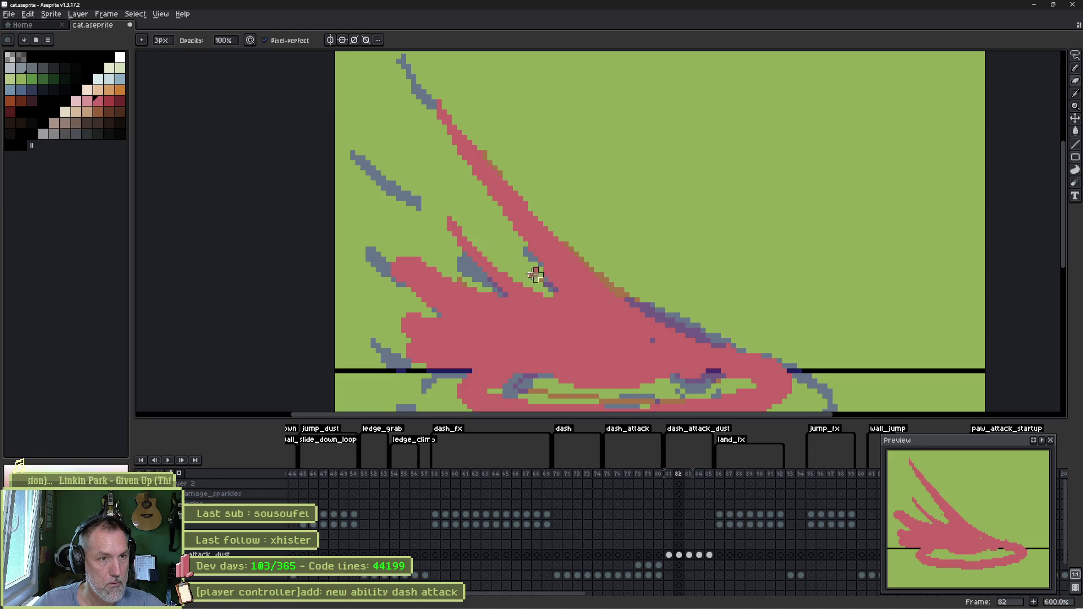
{"action": "left_click_drag", "start_coordinate": [397, 253], "coordinate": [444, 290]}
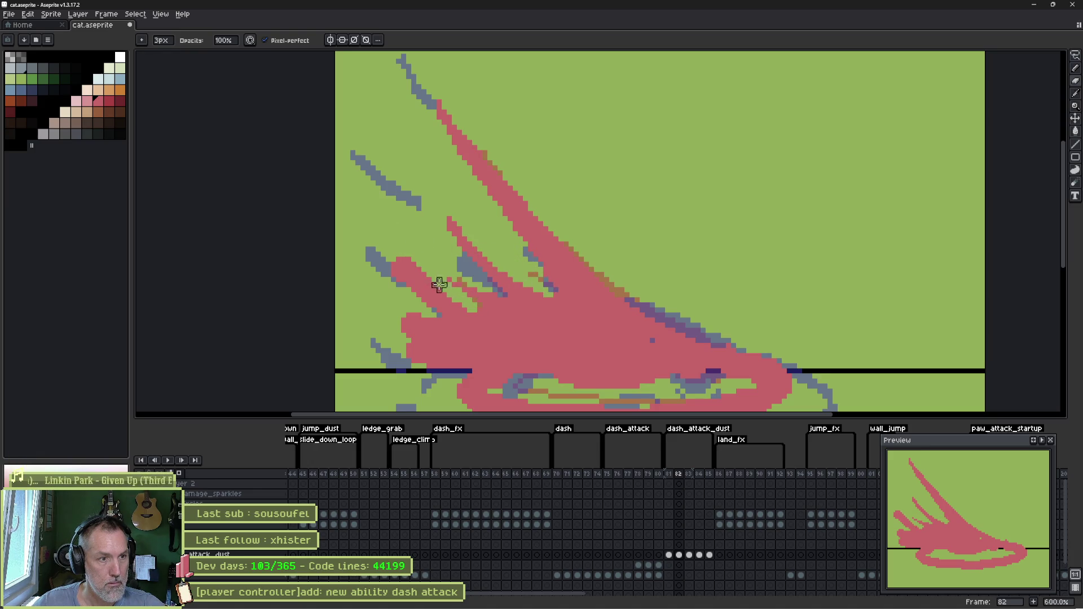
{"action": "left_click_drag", "start_coordinate": [387, 247], "coordinate": [393, 310]}
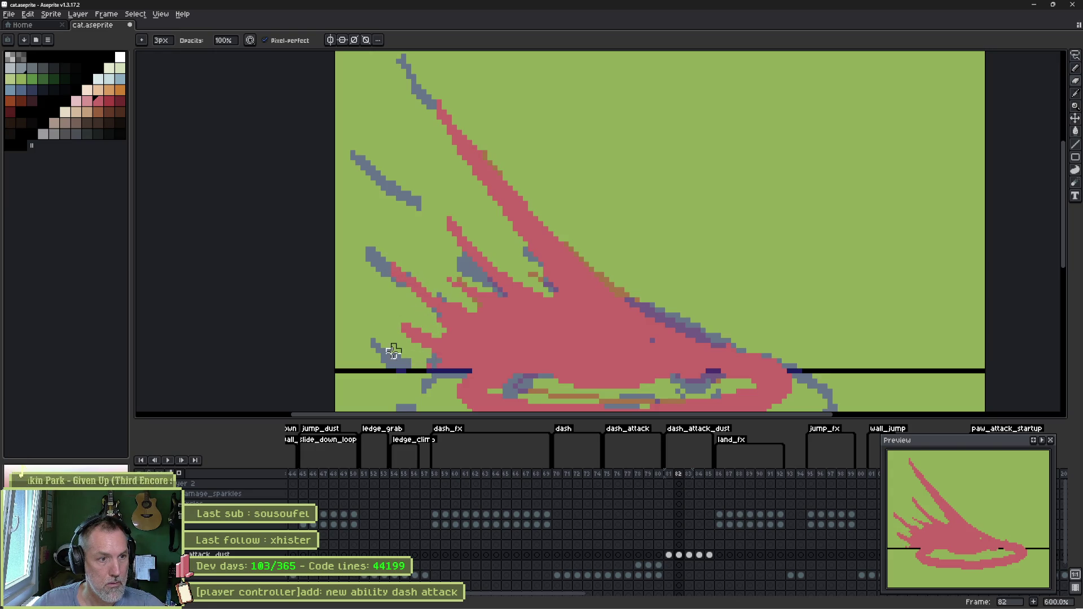
{"action": "scroll", "scroll_direction": "down", "scroll_amount": 3}
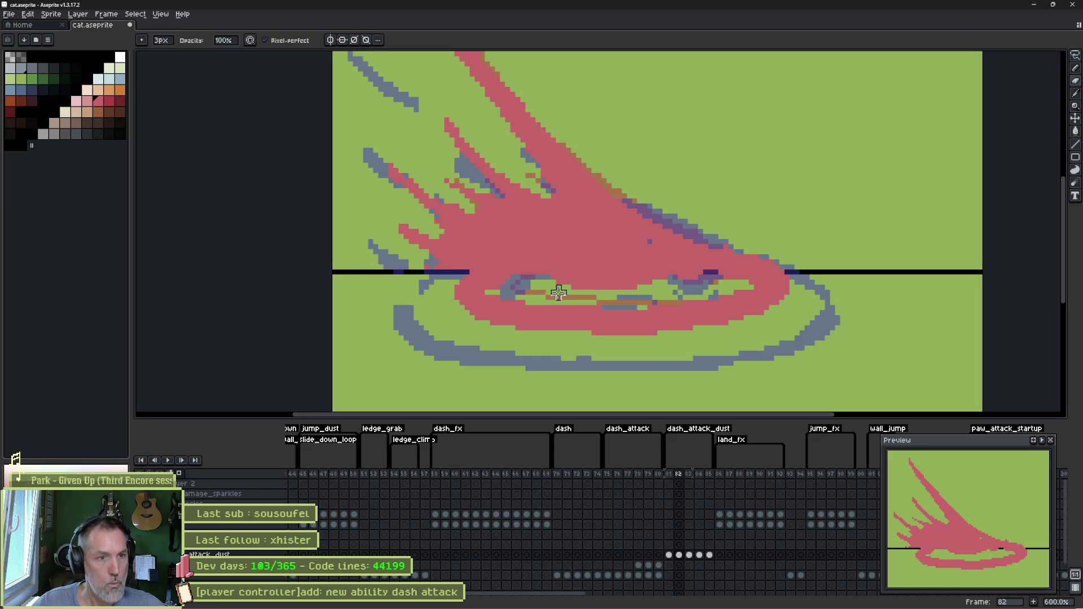
{"action": "scroll", "scroll_direction": "up", "scroll_amount": 3}
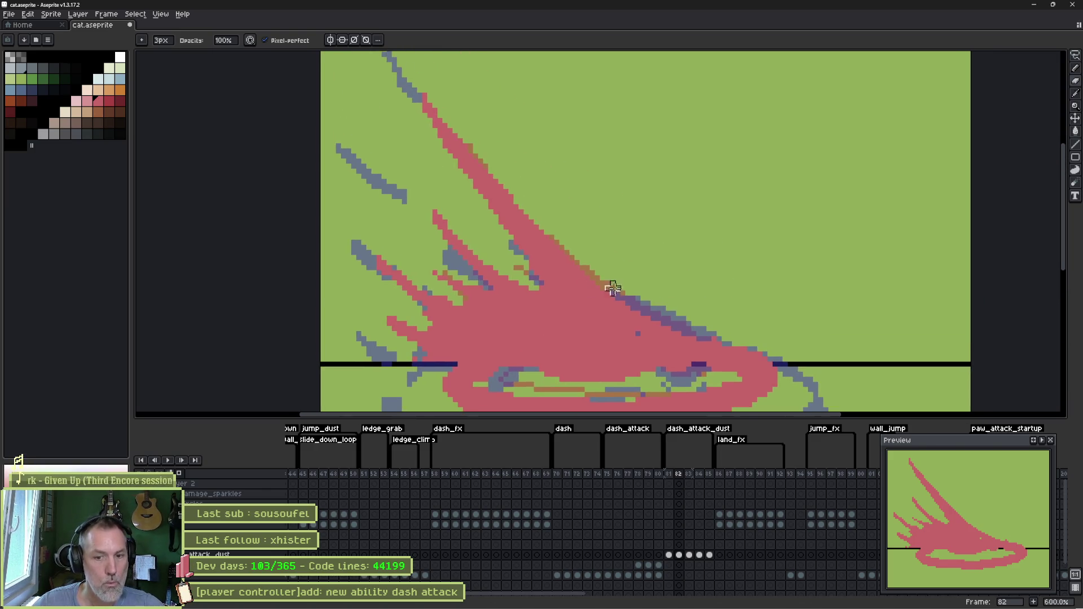
- Review frame 83, then minimize Aseprite to return to Godot
{"action": "key", "text": "Right"}
{"action": "key", "text": "Right"}
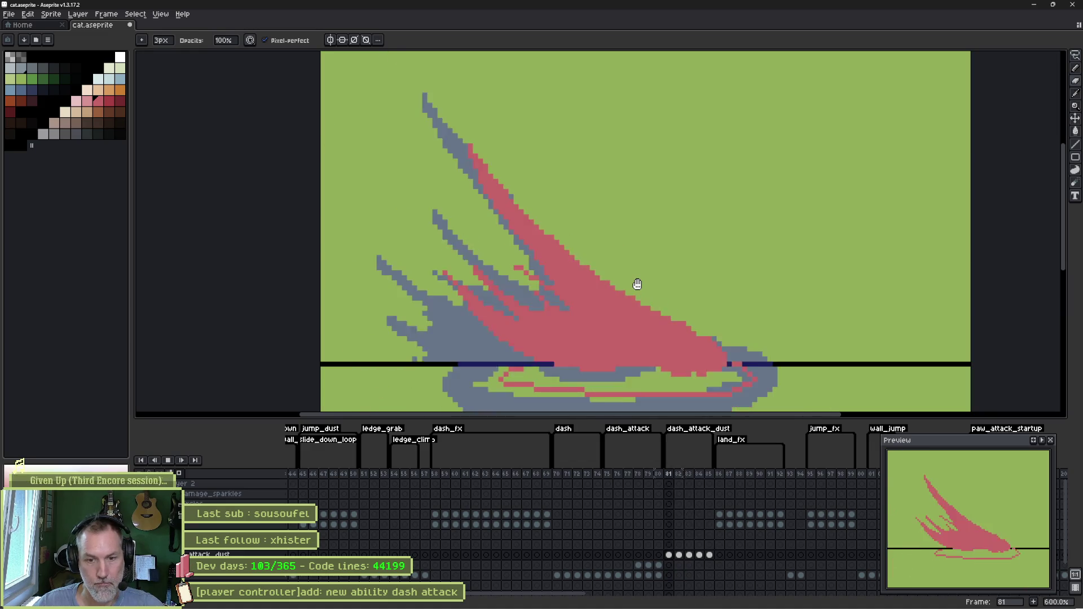
{"action": "key", "text": "Left"}
{"action": "scroll", "scroll_direction": "down", "scroll_amount": 3}
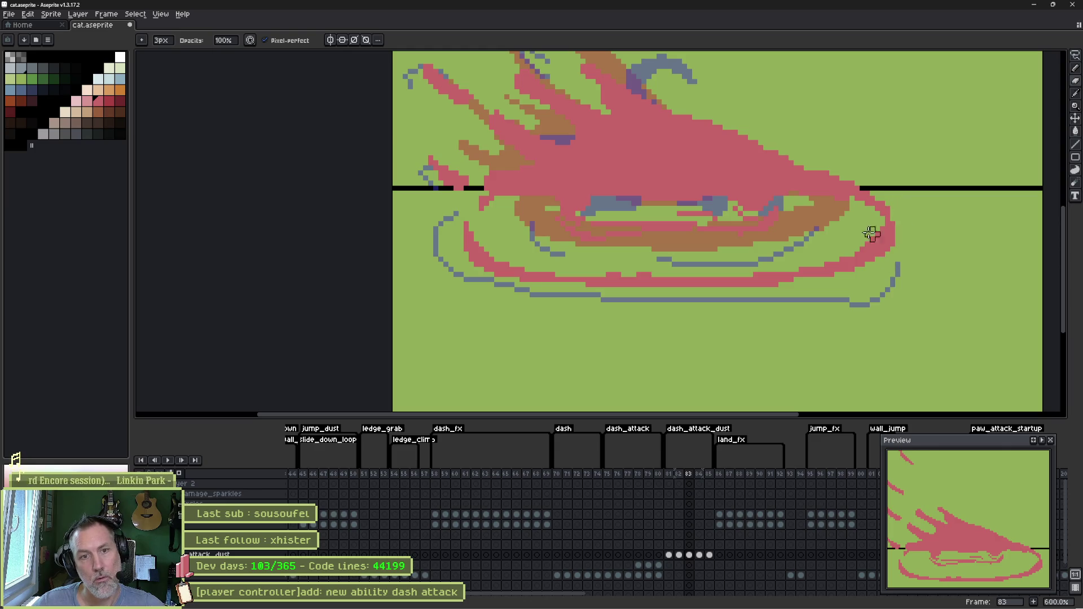
{"action": "scroll", "scroll_direction": "down", "scroll_amount": 3}
{"action": "scroll", "scroll_direction": "up", "scroll_amount": 3}
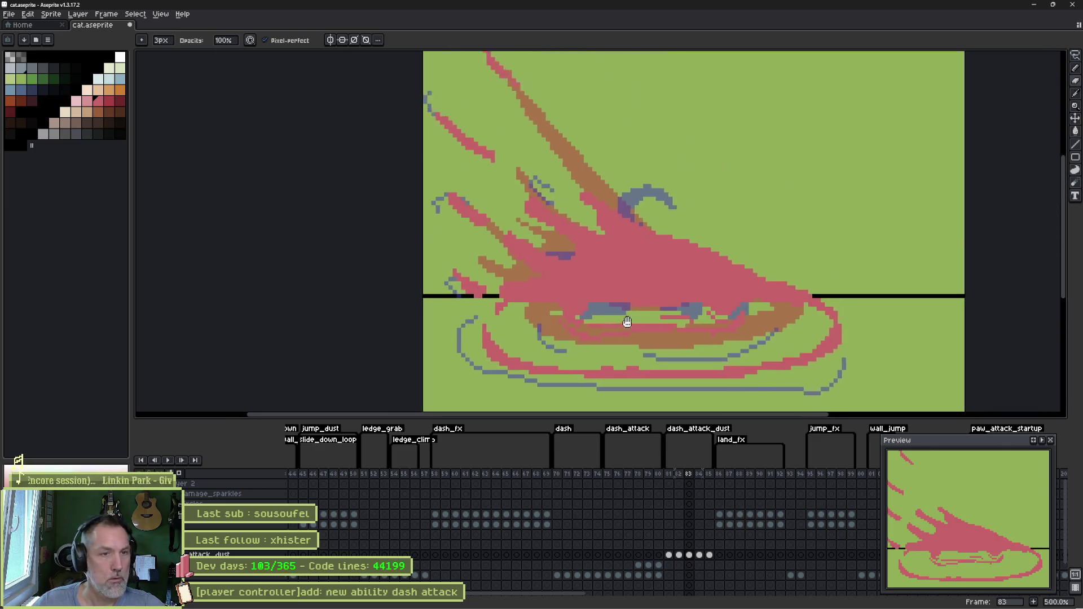
{"action": "left_click", "coordinate": [1035, 5]}
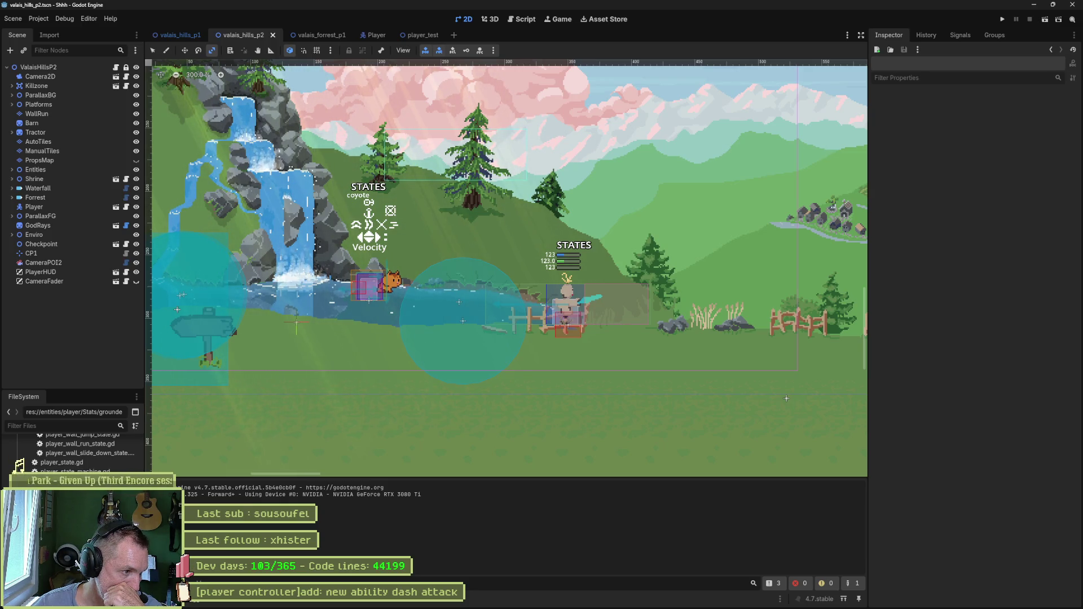
- In the Player scene, select the Dash state node and open its Burst Fx scene
{"action": "scroll", "scroll_direction": "up", "scroll_amount": 3}
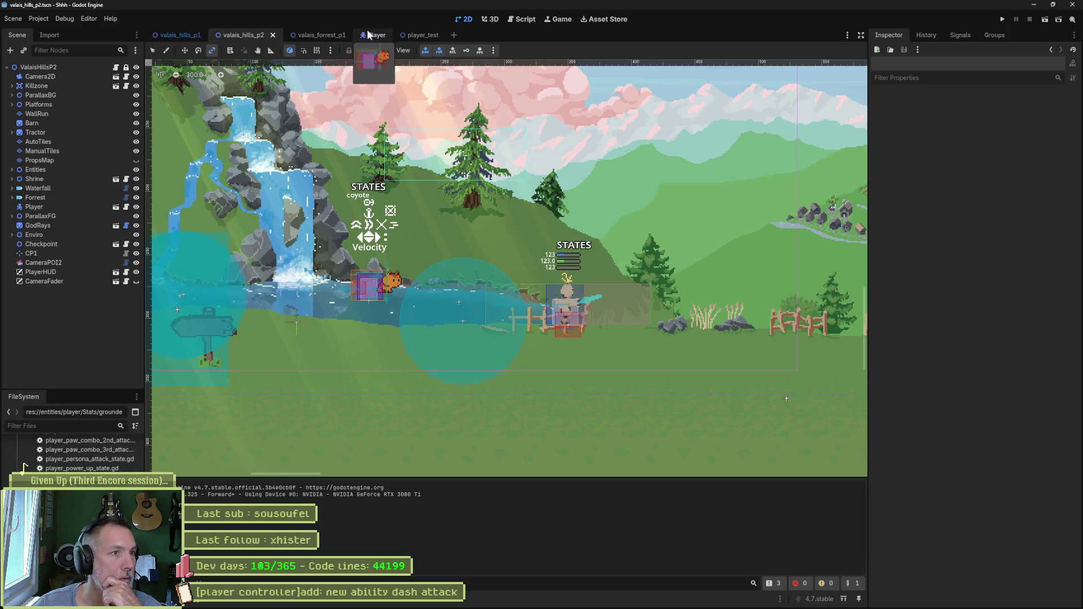
{"action": "left_click", "coordinate": [368, 34]}
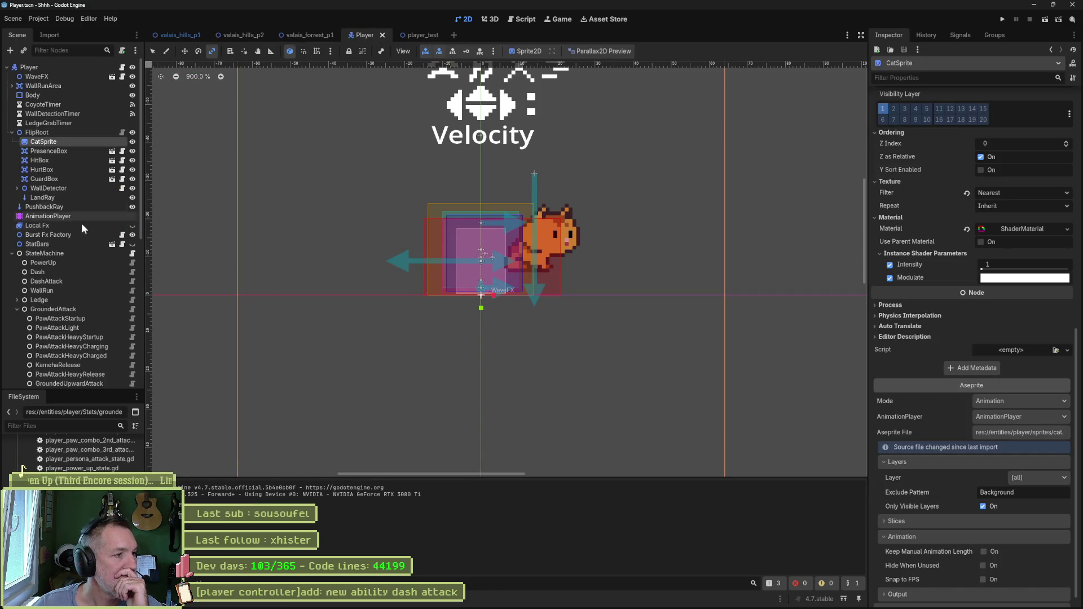
{"action": "left_click", "coordinate": [64, 272]}
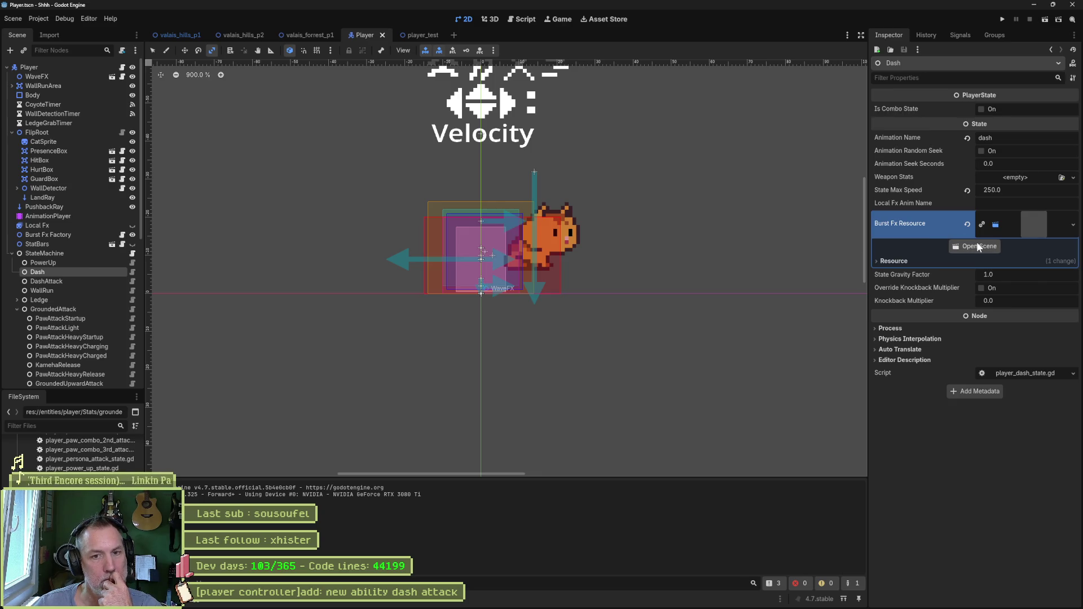
{"action": "left_click", "coordinate": [994, 225]}
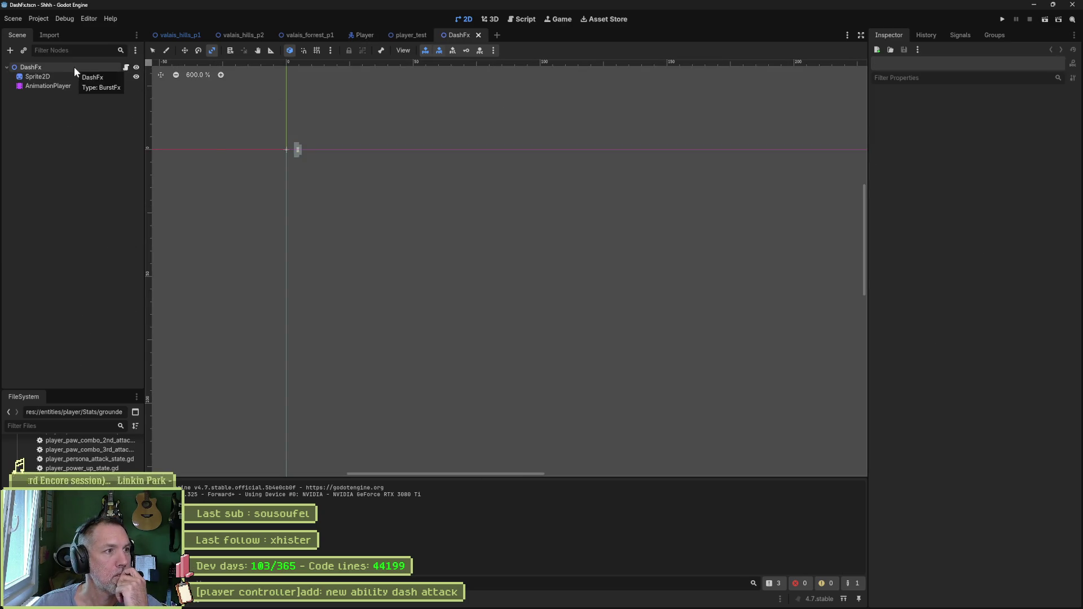
- Duplicate DashFx.tscn in the FileSystem as DashAttackFx.tscn
{"action": "right_click", "coordinate": [73, 67]}
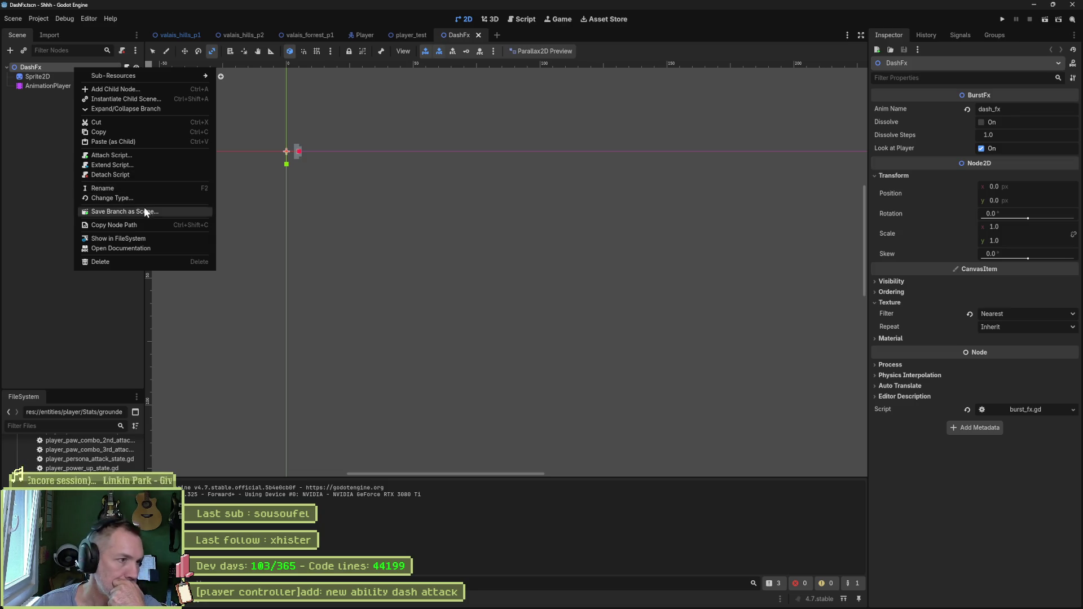
{"action": "left_click", "coordinate": [142, 238]}
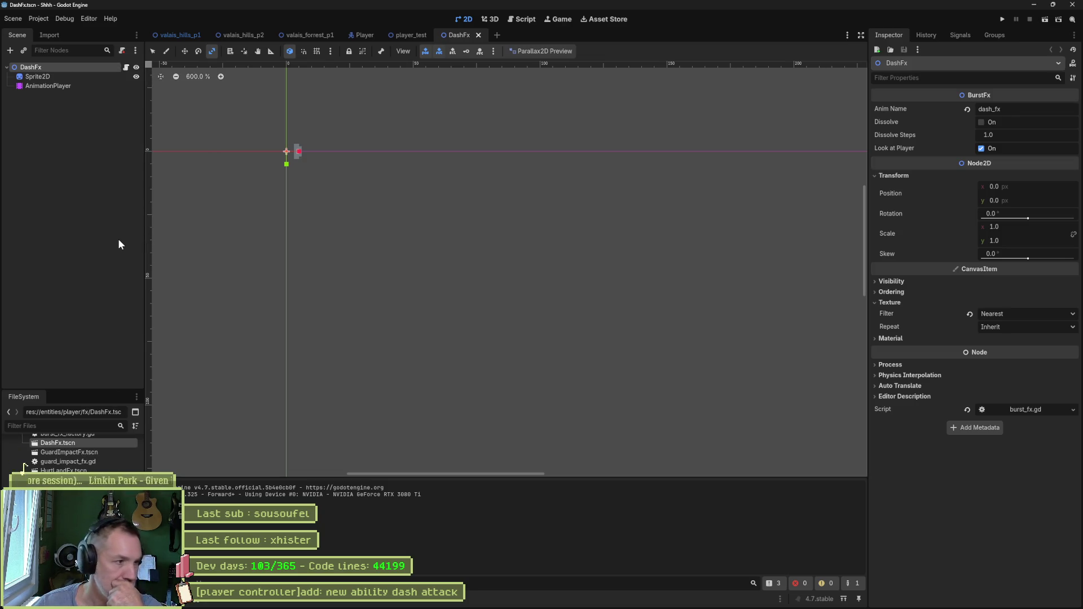
{"action": "scroll", "scroll_direction": "up", "scroll_amount": 3}
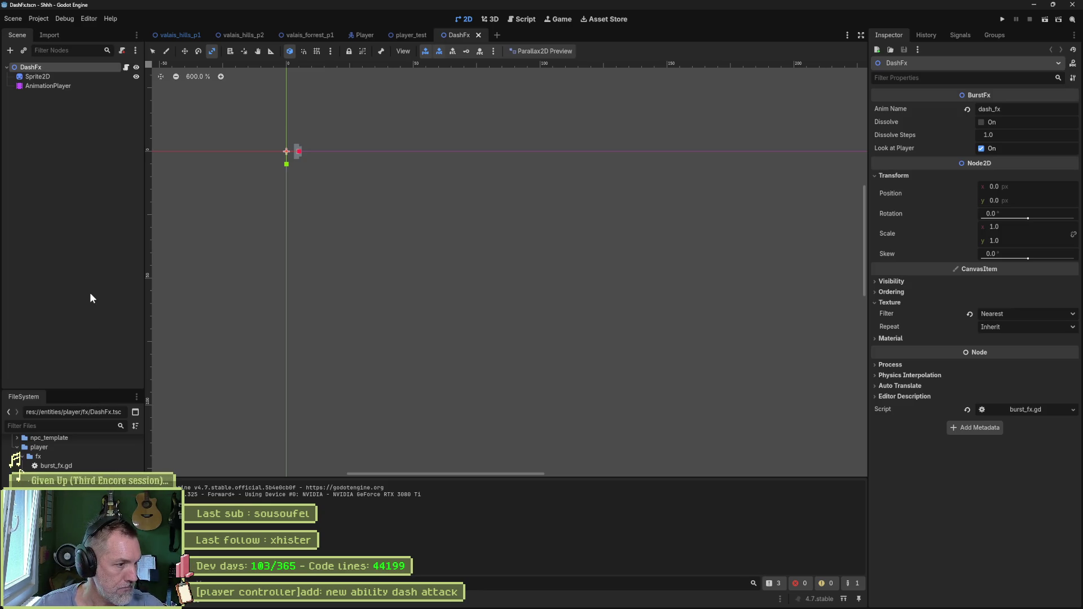
{"action": "key", "text": "ctrl+d"}
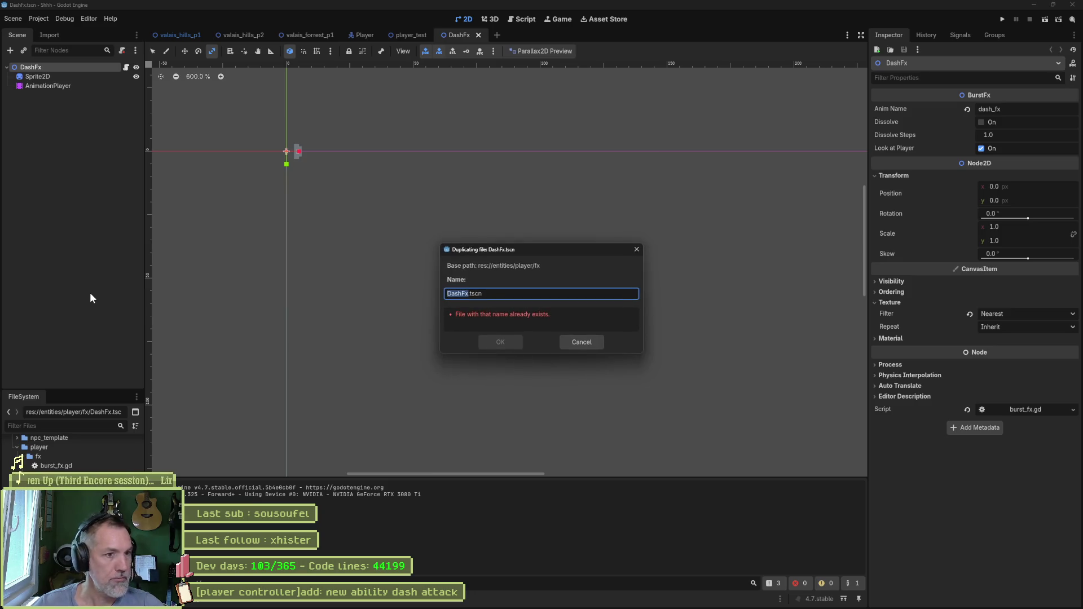
{"action": "type", "text": "DashAttack"}
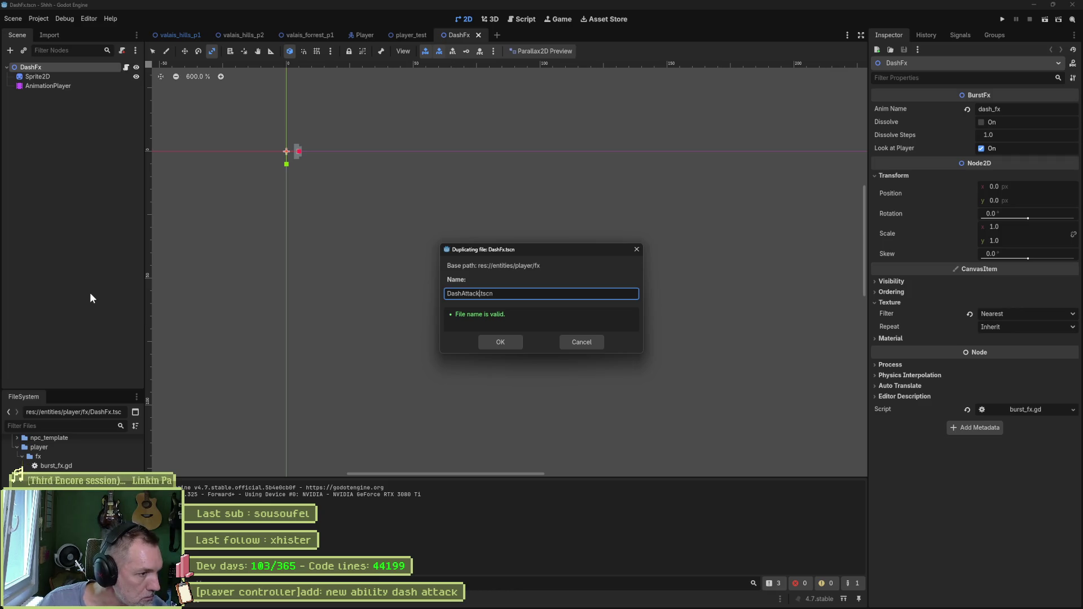
{"action": "type", "text": "Fx"}
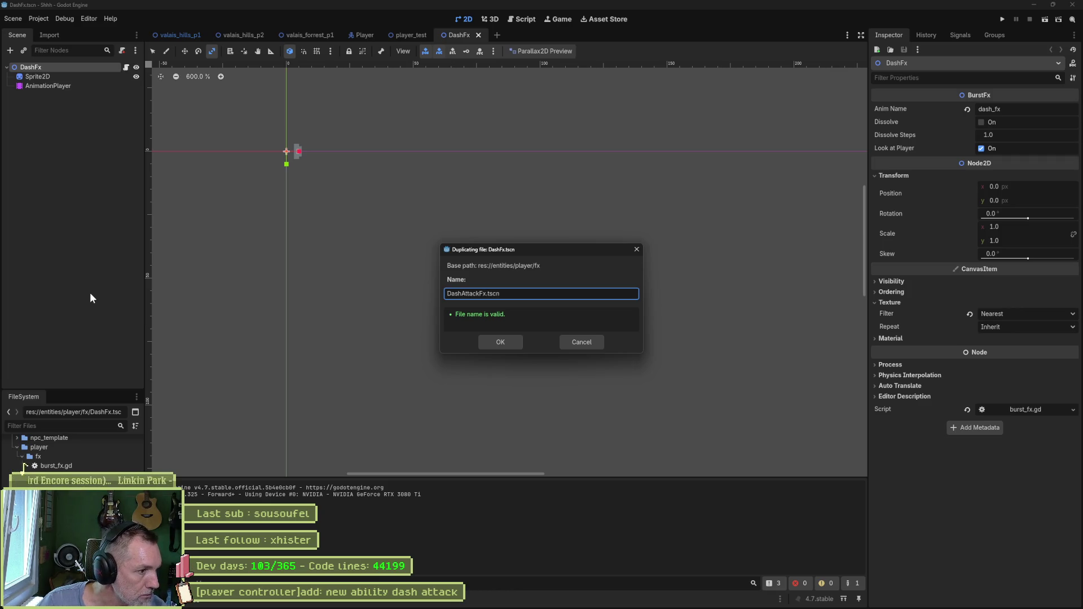
{"action": "key", "text": "Return"}
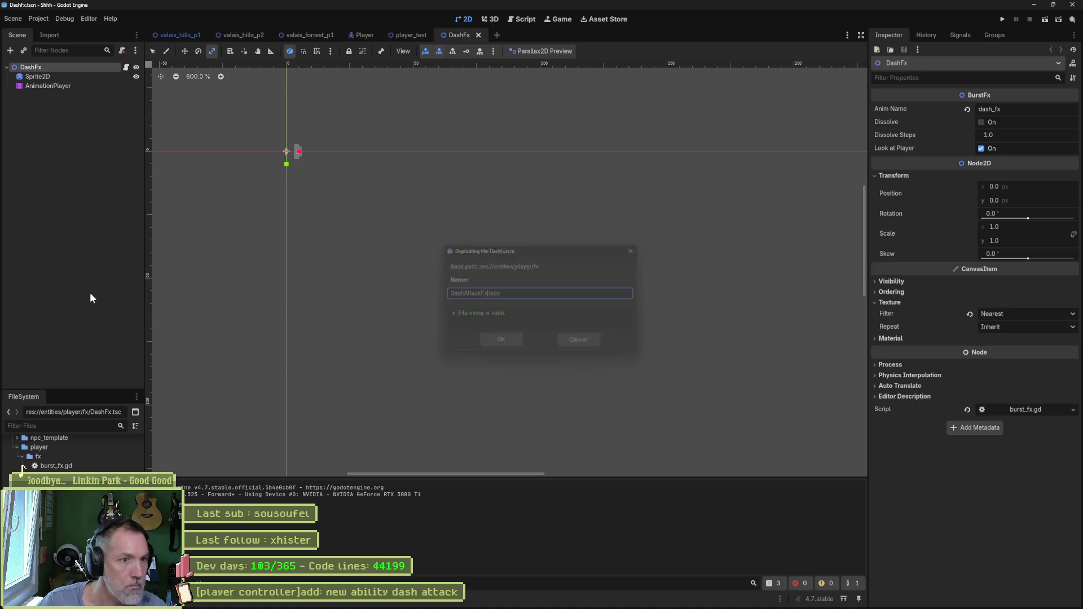
- Rename the open scene's root node from DashFx to DashAttackFx
{"action": "left_click", "coordinate": [51, 70]}
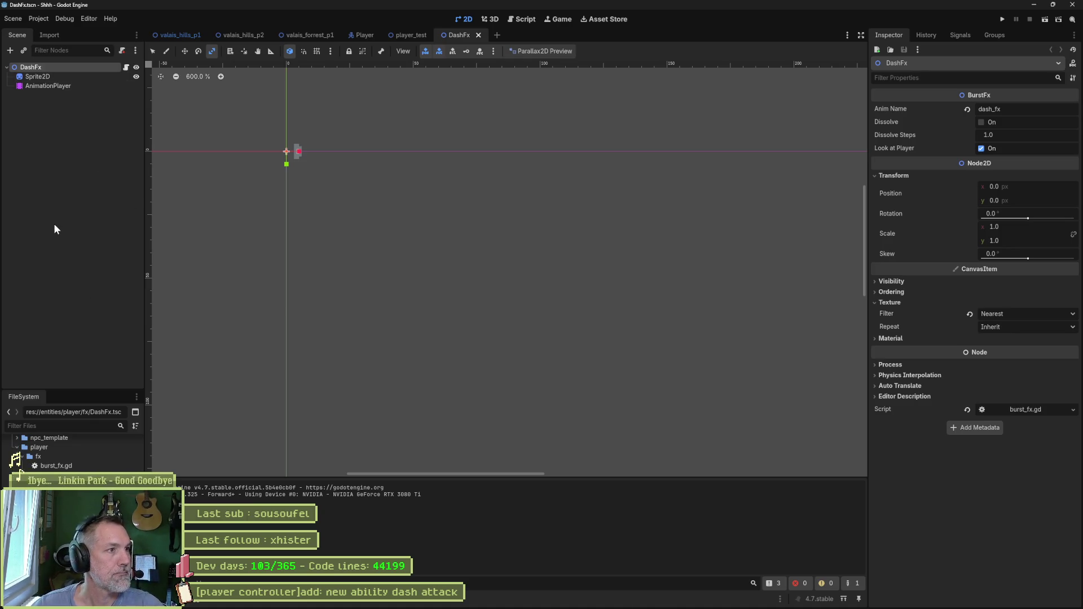
{"action": "key", "text": "Left"}
{"action": "key", "text": "Left"}
{"action": "type", "text": "Attack"}
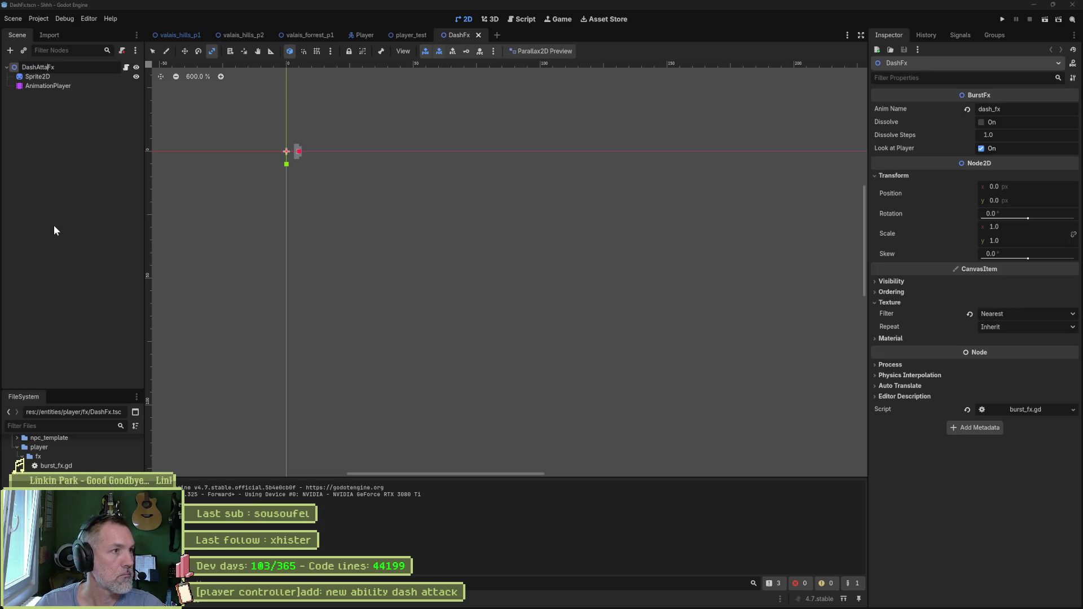
{"action": "key", "text": "Return"}
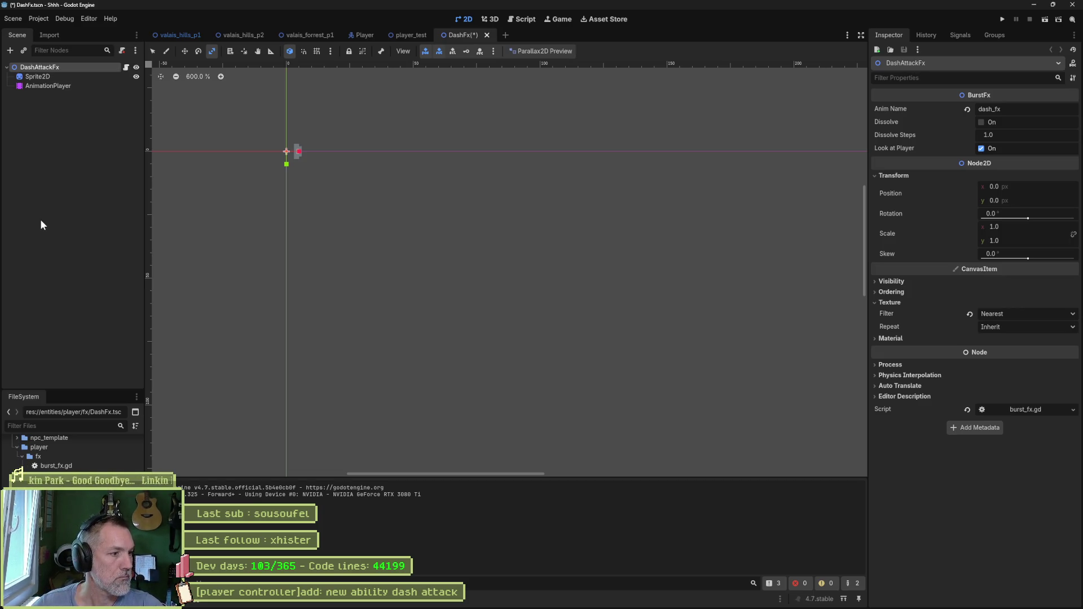
- Open the DashAttackFx.tscn copy and rename the original scene's root back to DashFx
{"action": "key", "text": "ctrl+shift+s"}
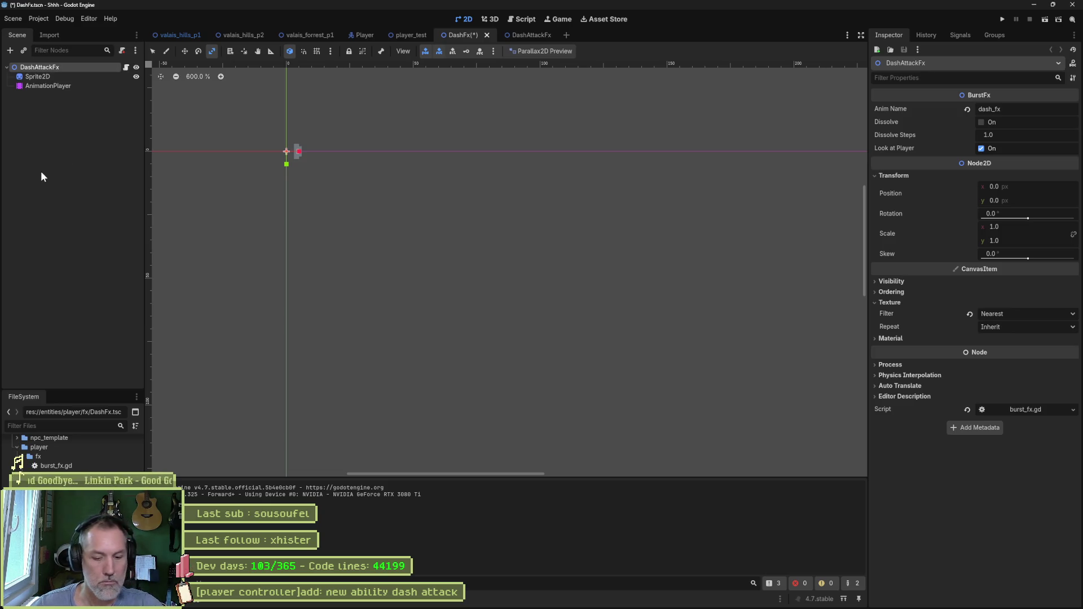
{"action": "key", "text": "F2"}
{"action": "key", "text": "Right"}
{"action": "key", "text": "Right"}
{"action": "key", "text": "Right"}
{"action": "key", "text": "Delete"}
{"action": "key", "text": "Delete"}
{"action": "key", "text": "Delete"}
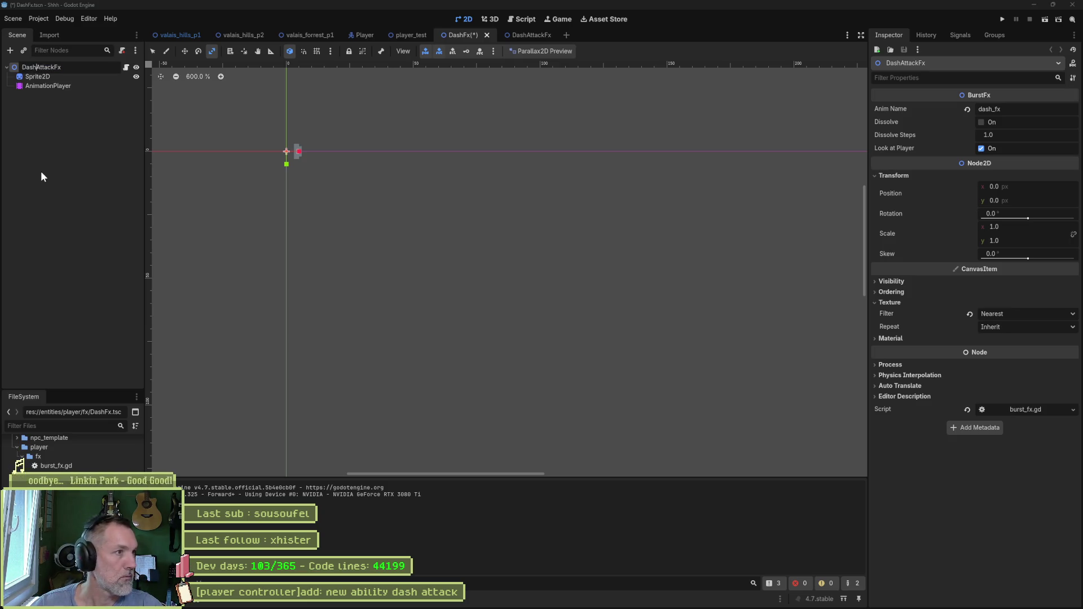
{"action": "key", "text": "Return"}
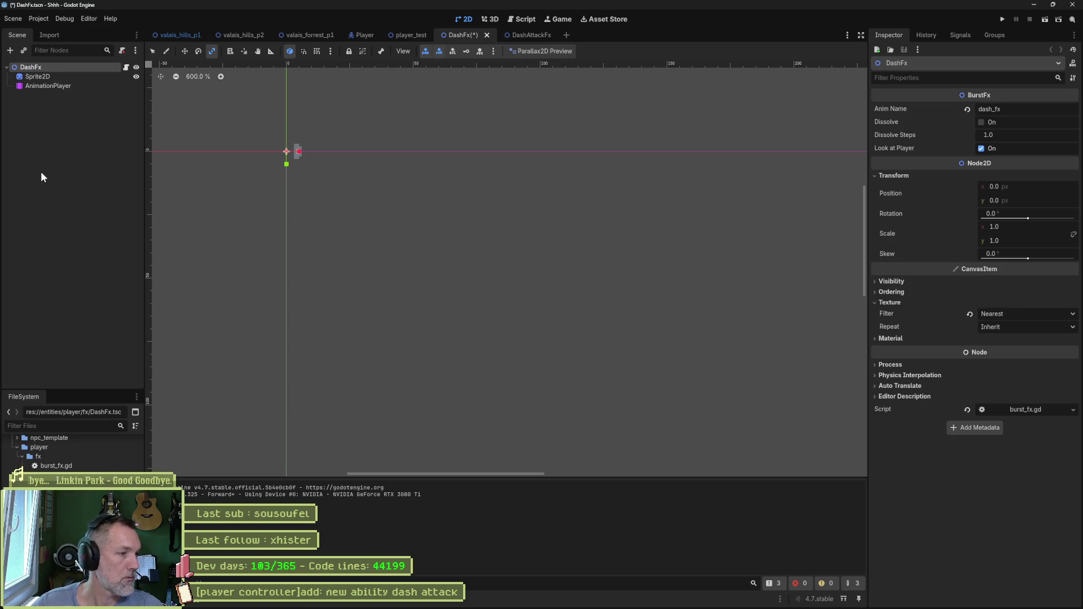
- In DashAttackFx, rename the root to DashAttackFx and set Anim Name to dash_attack_fx
{"action": "key", "text": "ctrl+Tab"}
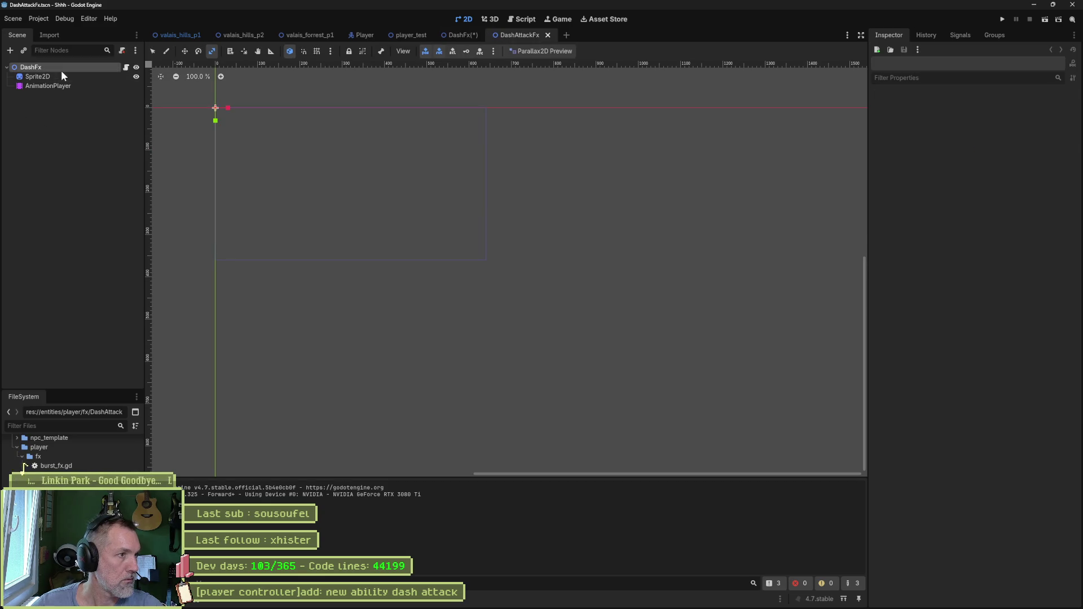
{"action": "left_click", "coordinate": [61, 68]}
{"action": "type", "text": "Atta"}
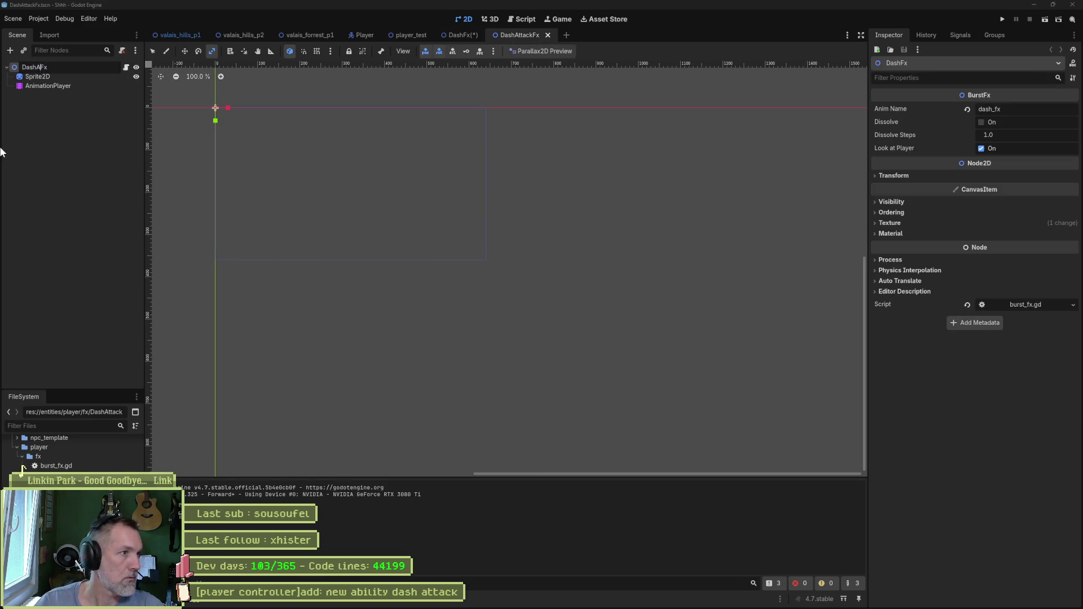
{"action": "type", "text": "ck"}
{"action": "key", "text": "Return"}
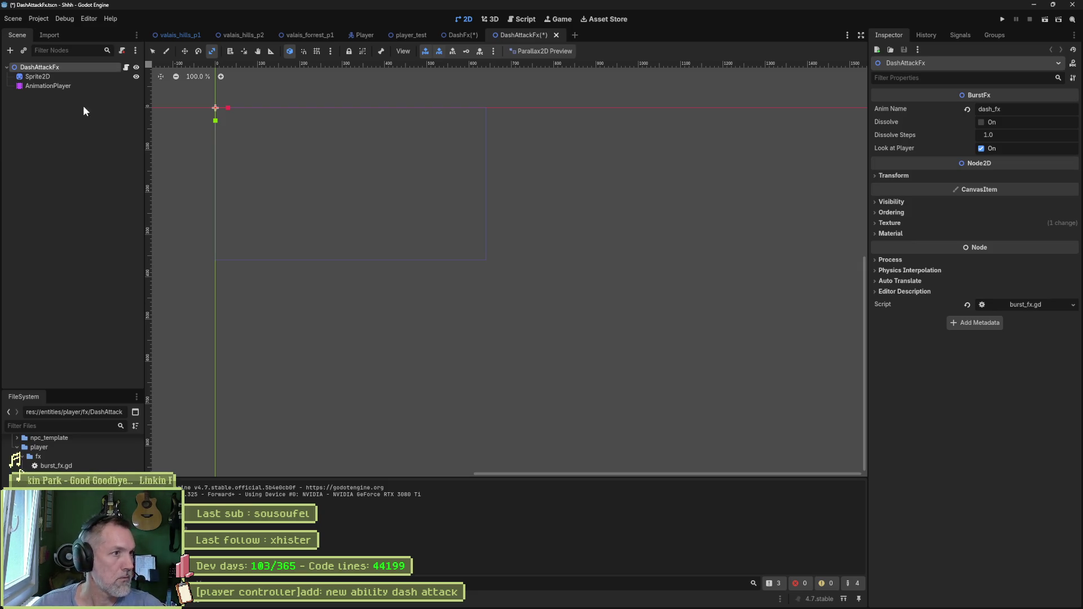
{"action": "left_click", "coordinate": [992, 109]}
{"action": "type", "text": "_atta"}
{"action": "type", "text": "ck_"}
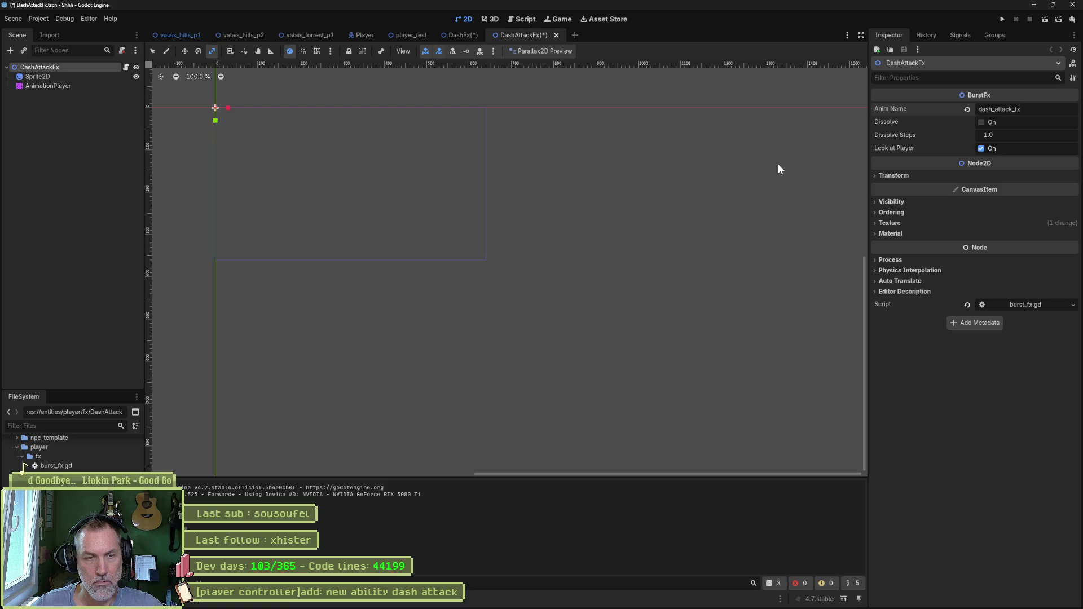
{"action": "left_click", "coordinate": [66, 131]}
{"action": "left_click", "coordinate": [66, 86]}
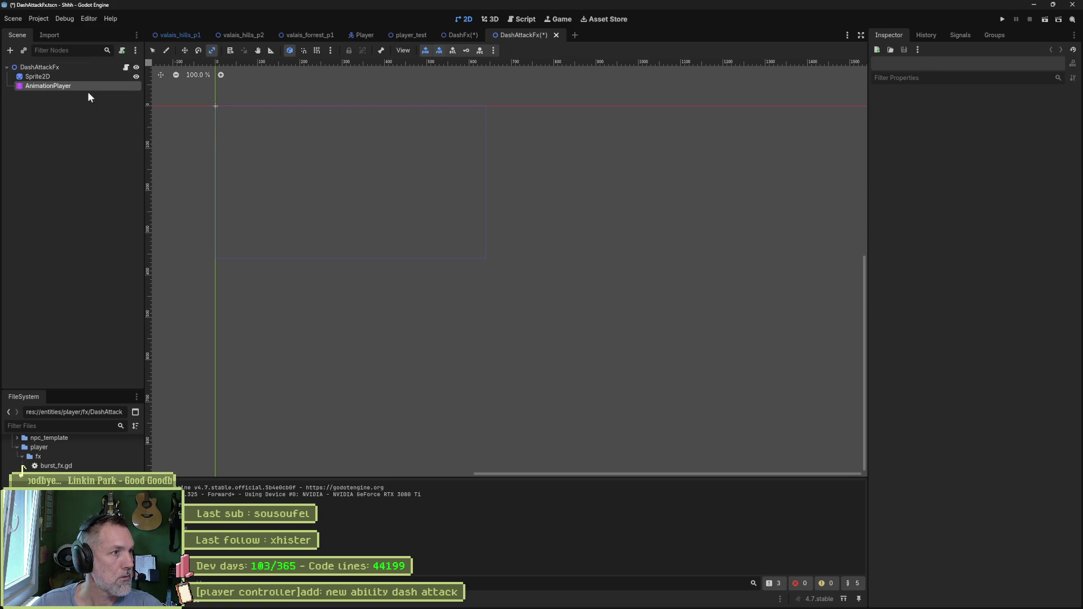
- Save the scene and import only the dash_attack_dust layer into Sprite2D, with no exclude pattern
{"action": "key", "text": "ctrl+s"}
{"action": "key", "text": "Up"}
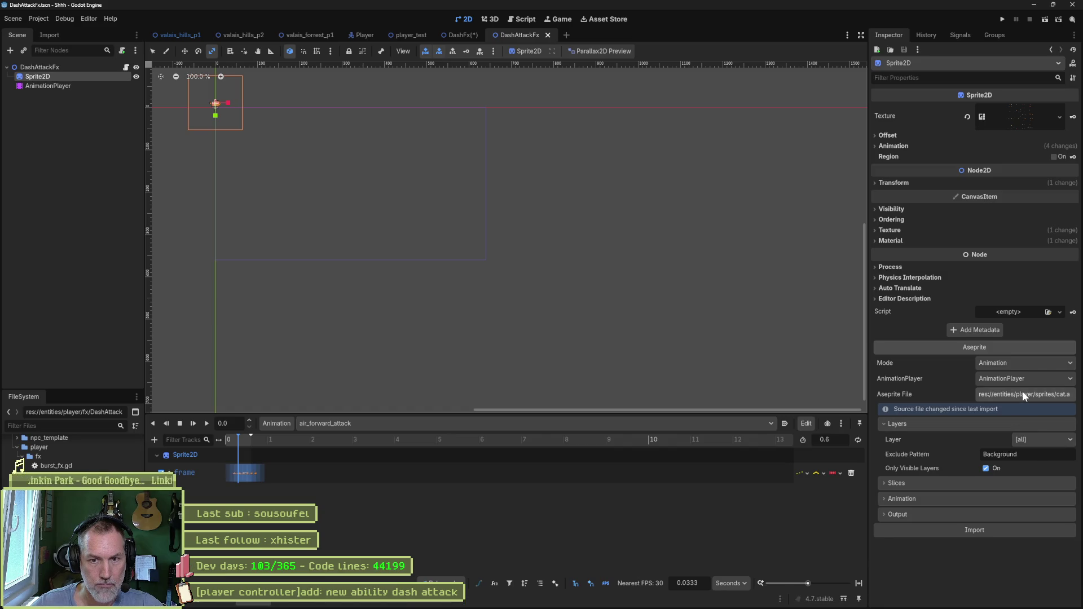
{"action": "left_click", "coordinate": [1050, 444]}
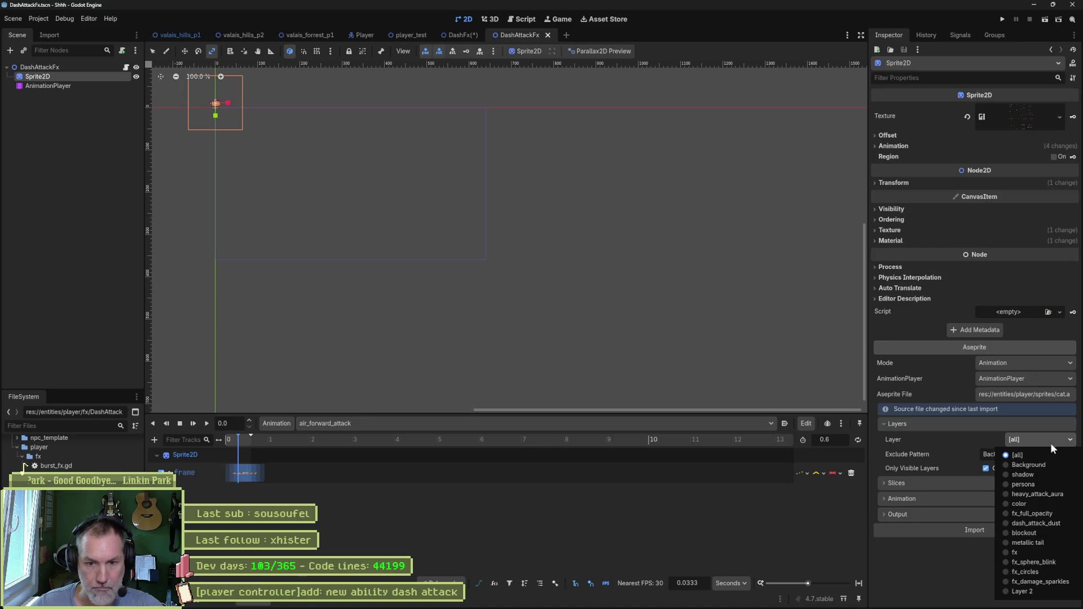
{"action": "left_click", "coordinate": [1051, 523]}
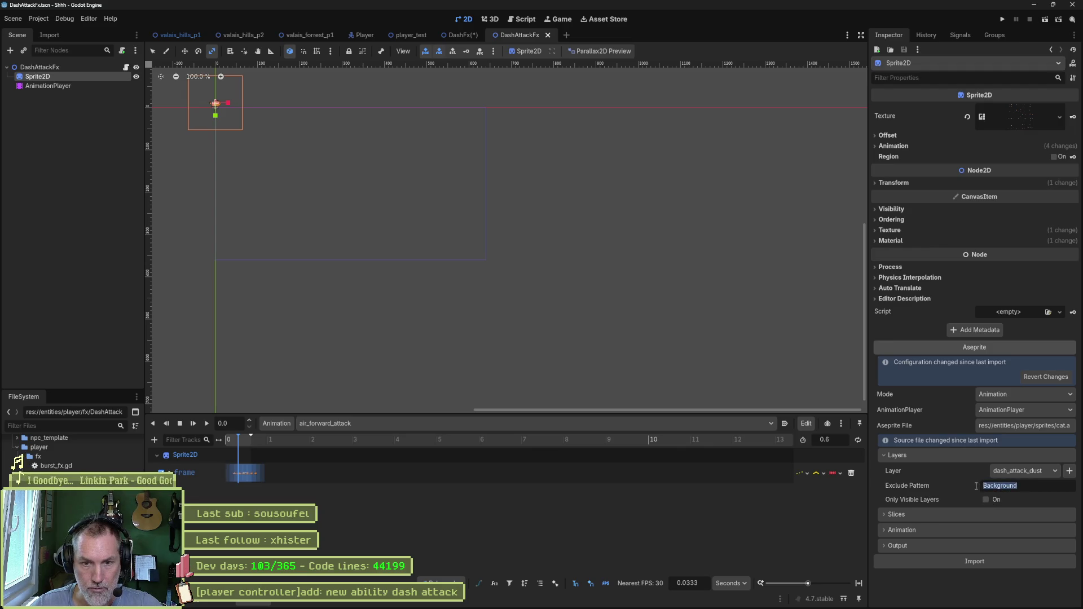
{"action": "key", "text": "BackSpace"}
{"action": "left_click", "coordinate": [952, 557]}
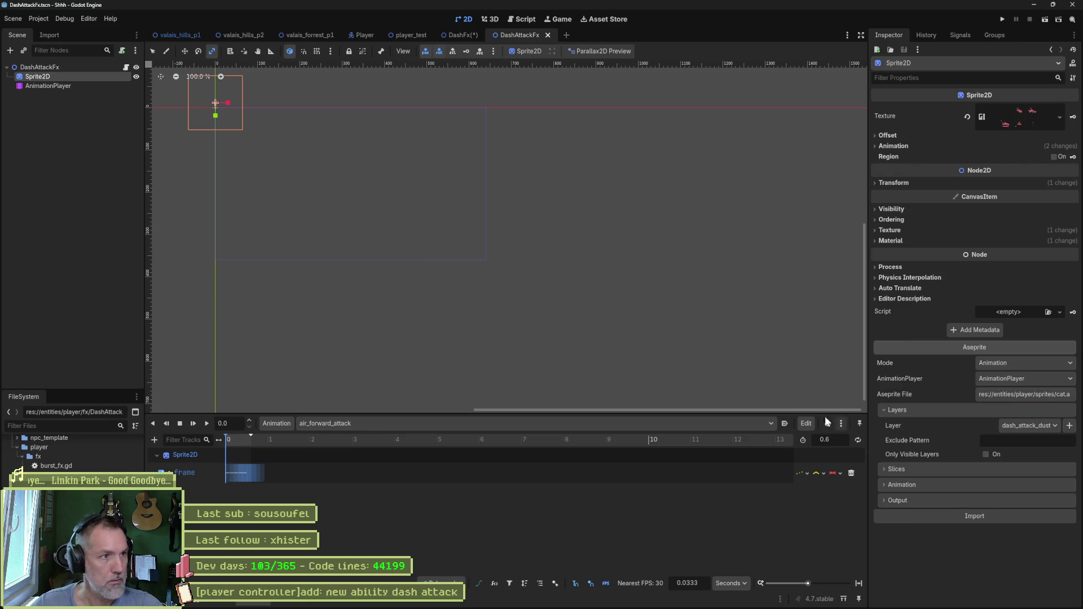
- Preview the imported 0.6 s dust animation, then bring up cat.aseprite in Aseprite
{"action": "left_click", "coordinate": [858, 583]}
{"action": "left_click_drag", "start_coordinate": [300, 194], "coordinate": [459, 266]}
{"action": "scroll", "scroll_direction": "up", "scroll_amount": 3}
{"action": "left_click_drag", "start_coordinate": [371, 196], "coordinate": [412, 232]}
{"action": "scroll", "scroll_direction": "down", "scroll_amount": 3}
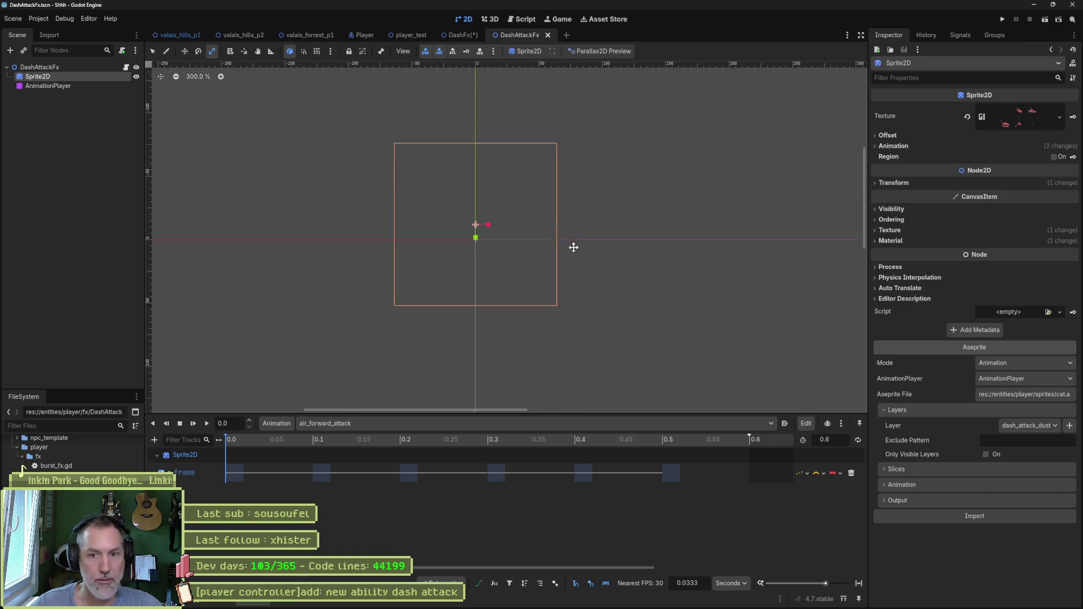
{"action": "left_click", "coordinate": [370, 441]}
{"action": "left_click", "coordinate": [179, 423]}
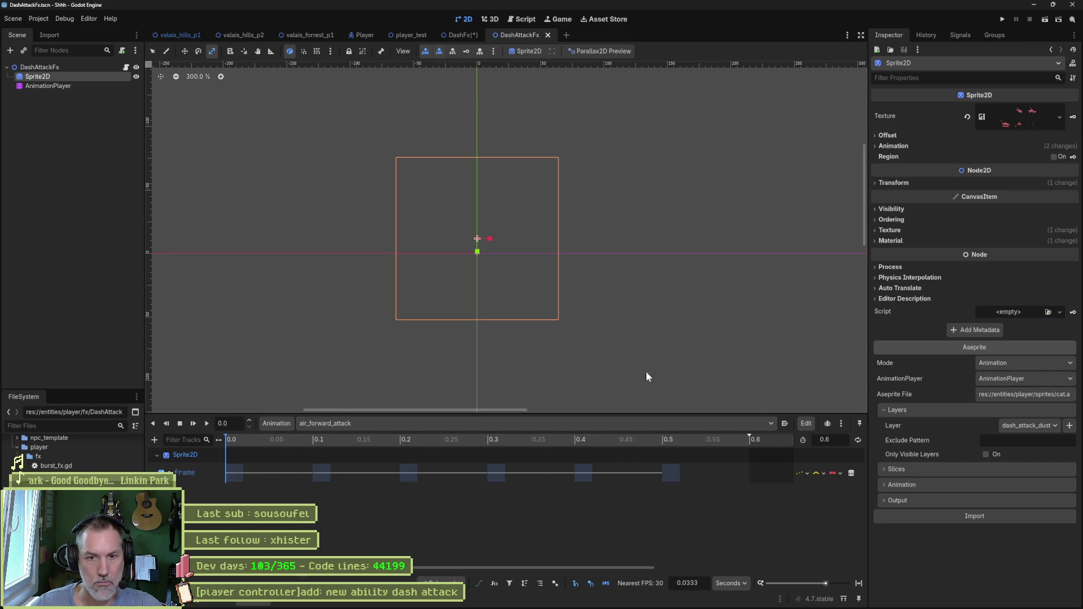
{"action": "left_click", "coordinate": [635, 601]}
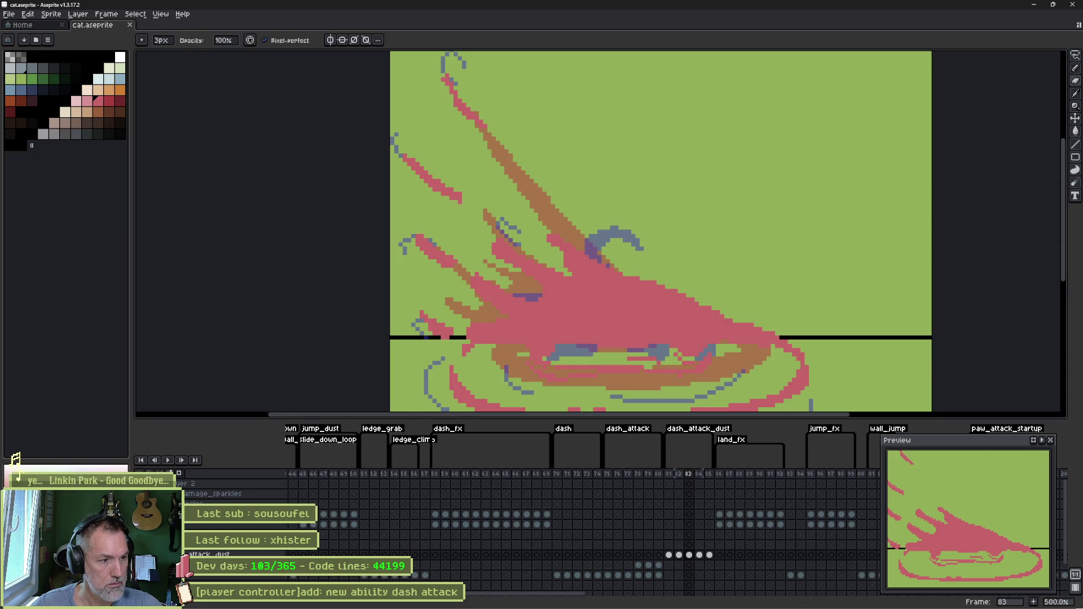
- Back in Godot, reload the changed scenes and reimport the sprite using visible layers only
{"action": "key", "text": "alt+Tab"}
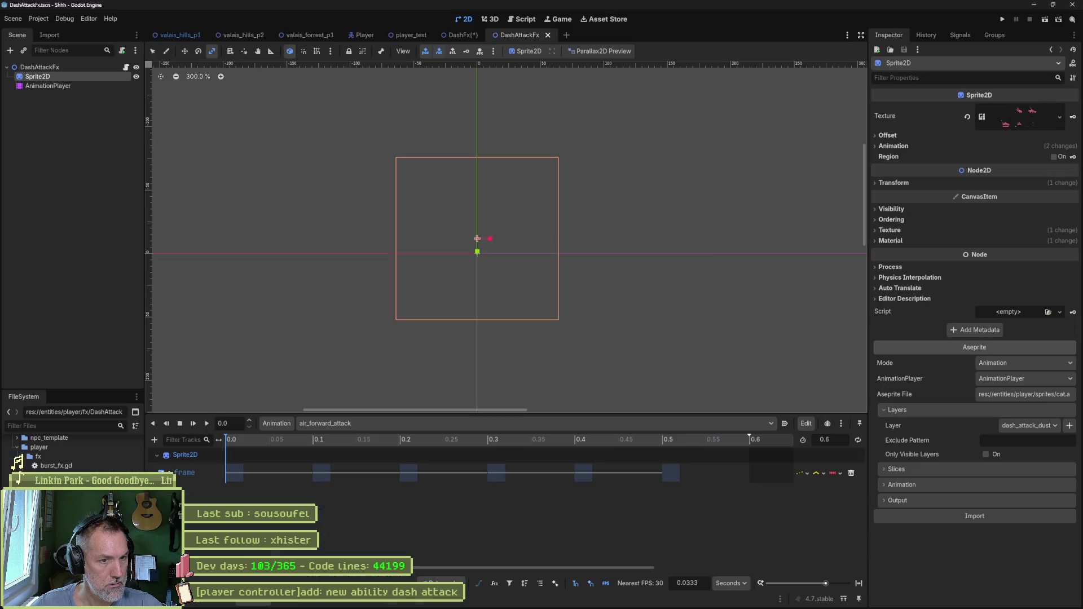
{"action": "left_click", "coordinate": [555, 386]}
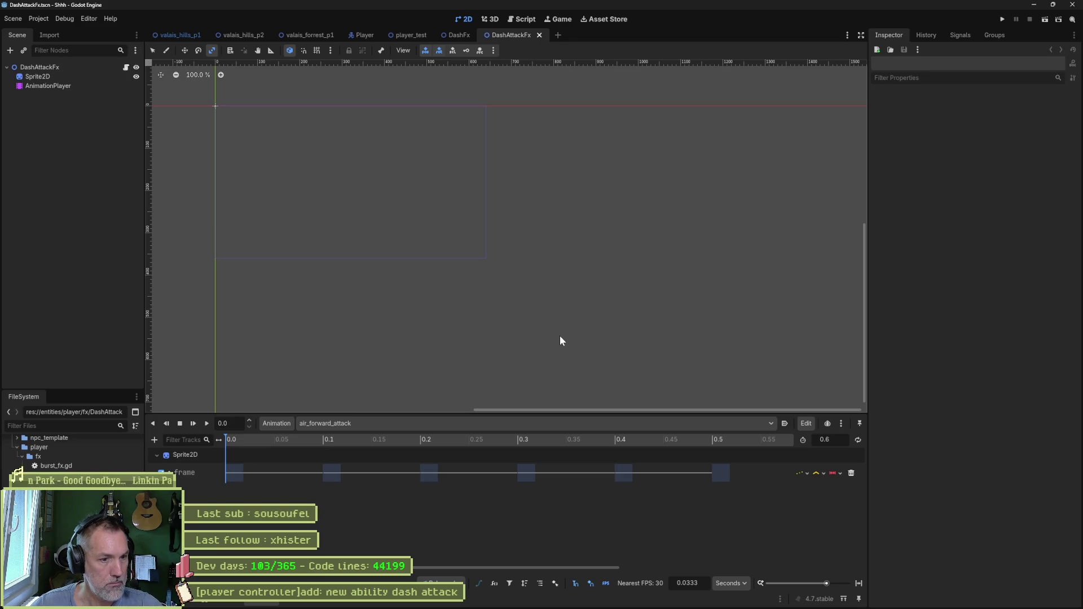
{"action": "left_click_drag", "start_coordinate": [226, 437], "coordinate": [323, 439]}
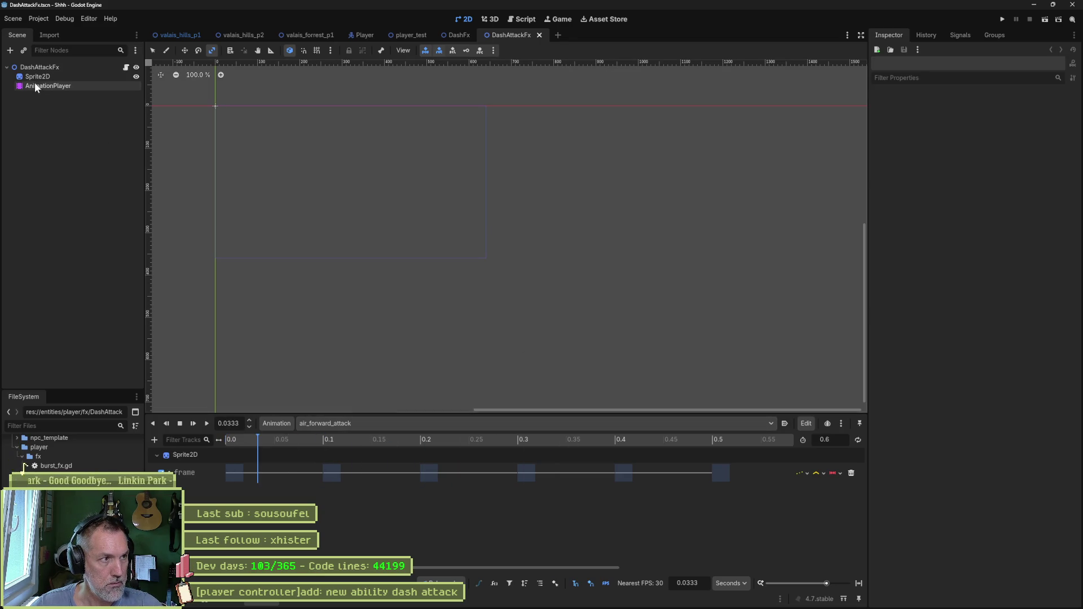
{"action": "left_click", "coordinate": [37, 77]}
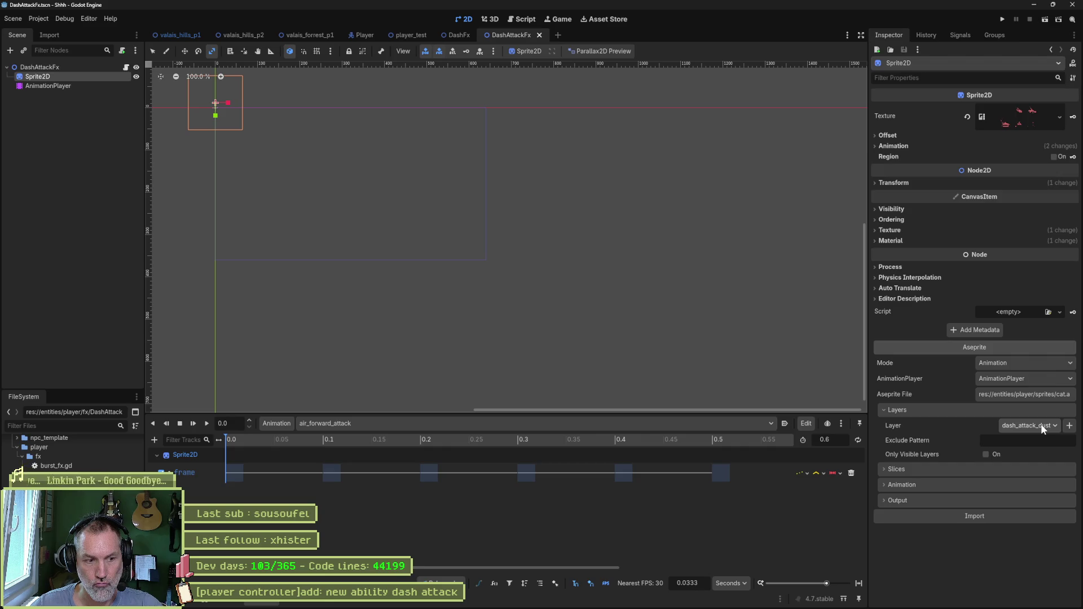
{"action": "left_click", "coordinate": [1026, 515]}
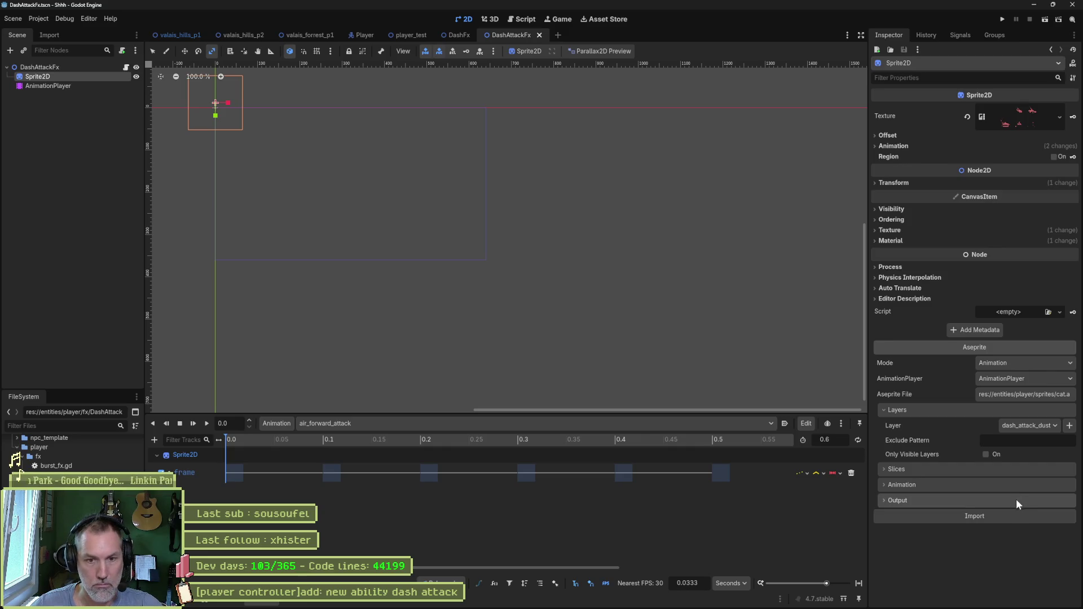
{"action": "left_click", "coordinate": [986, 454]}
{"action": "left_click", "coordinate": [986, 548]}
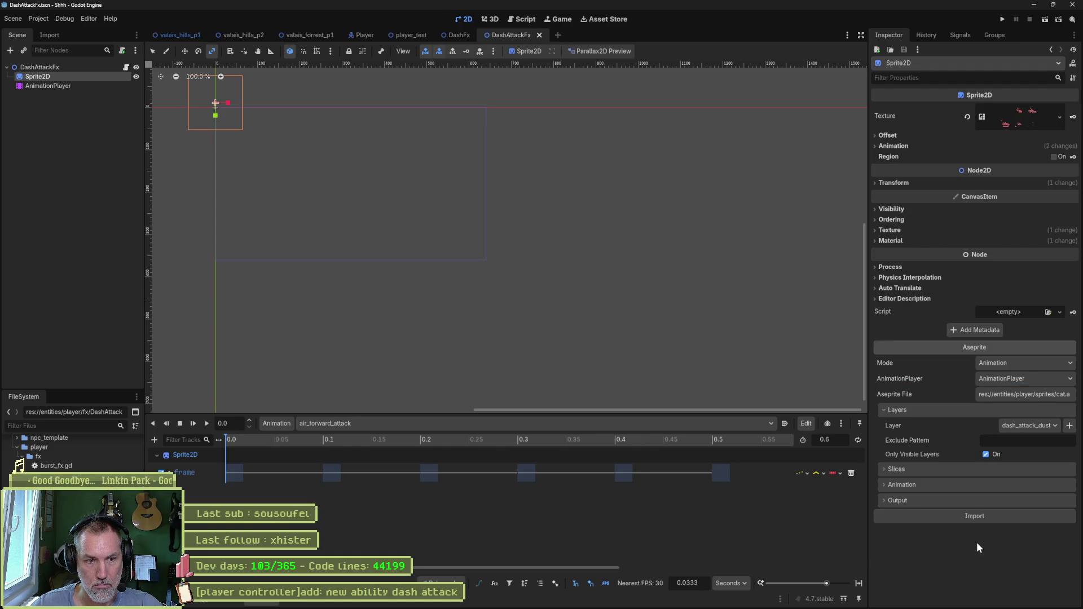
{"action": "left_click", "coordinate": [986, 485]}
{"action": "left_click", "coordinate": [939, 547]}
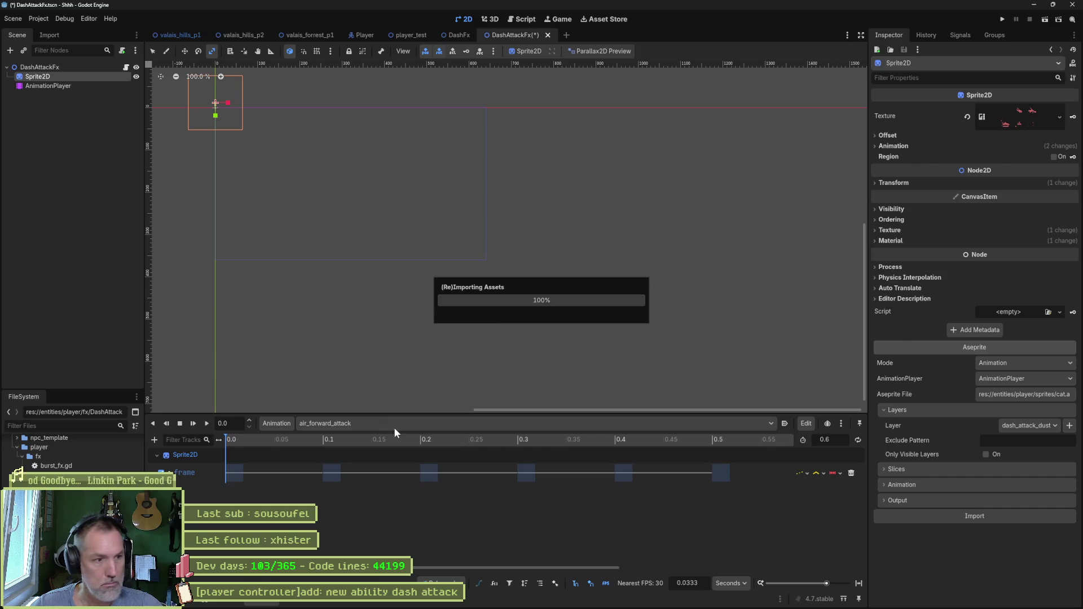
- Show the dash_attack_dust animation, zoom onto the pink sprite, and close the DashFx scene
{"action": "left_click", "coordinate": [381, 424]}
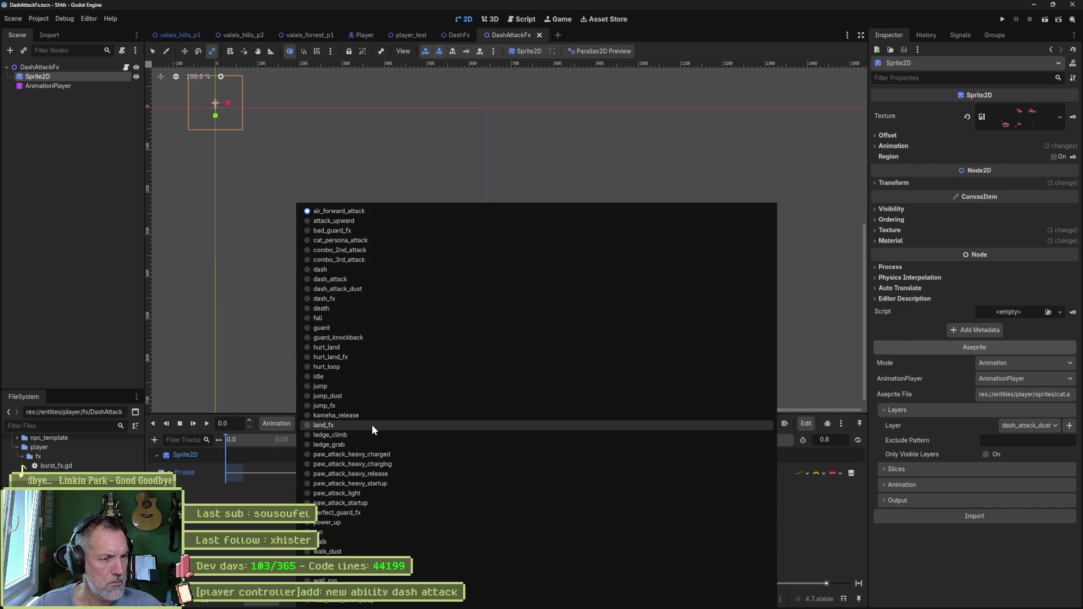
{"action": "left_click", "coordinate": [378, 291]}
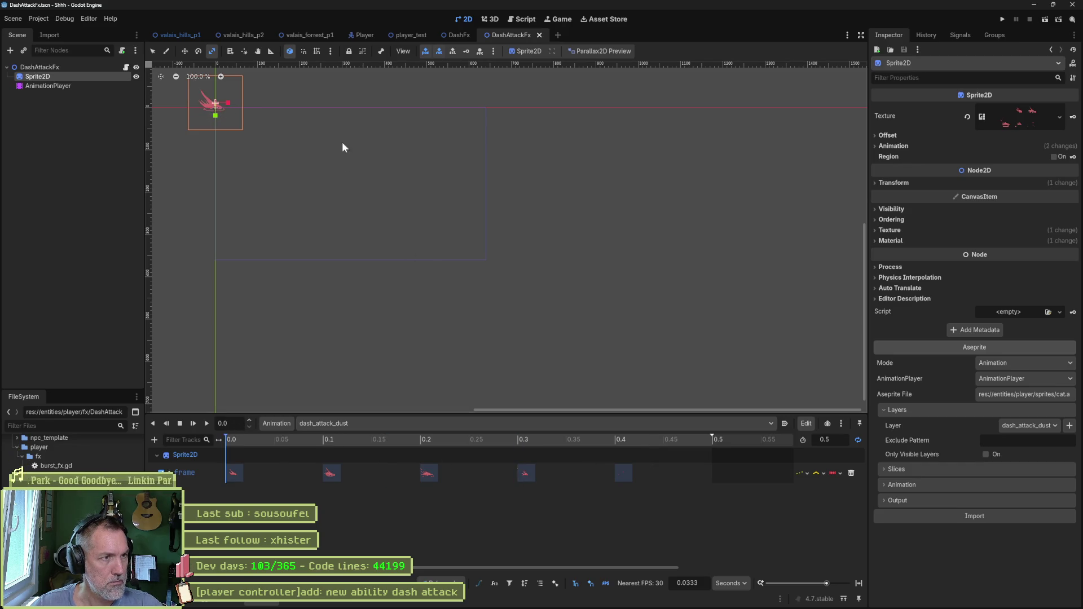
{"action": "left_click_drag", "start_coordinate": [319, 133], "coordinate": [474, 192]}
{"action": "scroll", "scroll_direction": "up", "scroll_amount": 3}
{"action": "left_click_drag", "start_coordinate": [415, 227], "coordinate": [710, 216]}
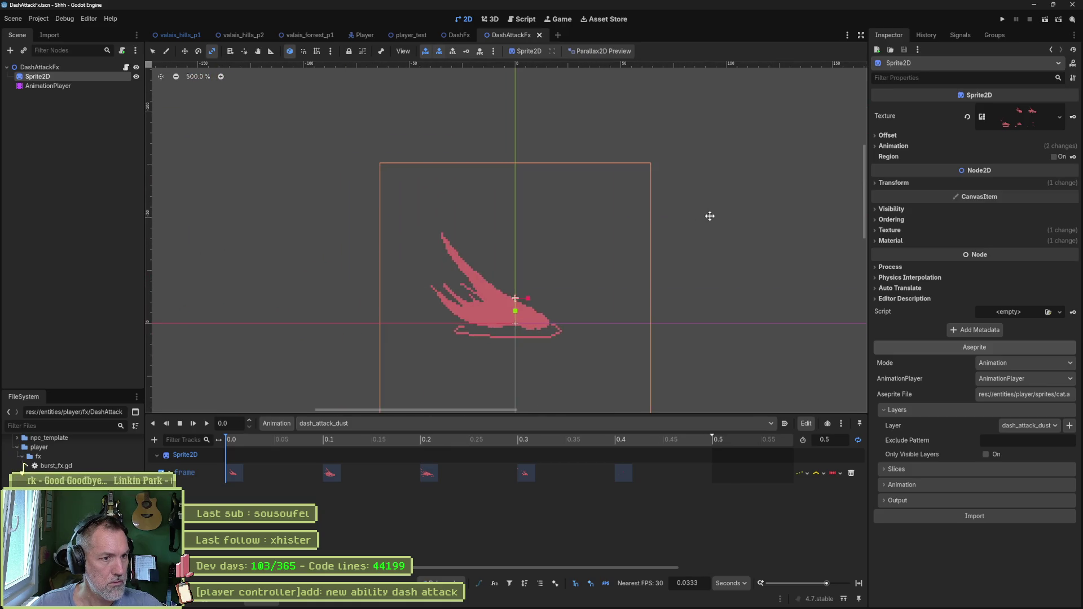
{"action": "middle_click", "coordinate": [452, 35]}
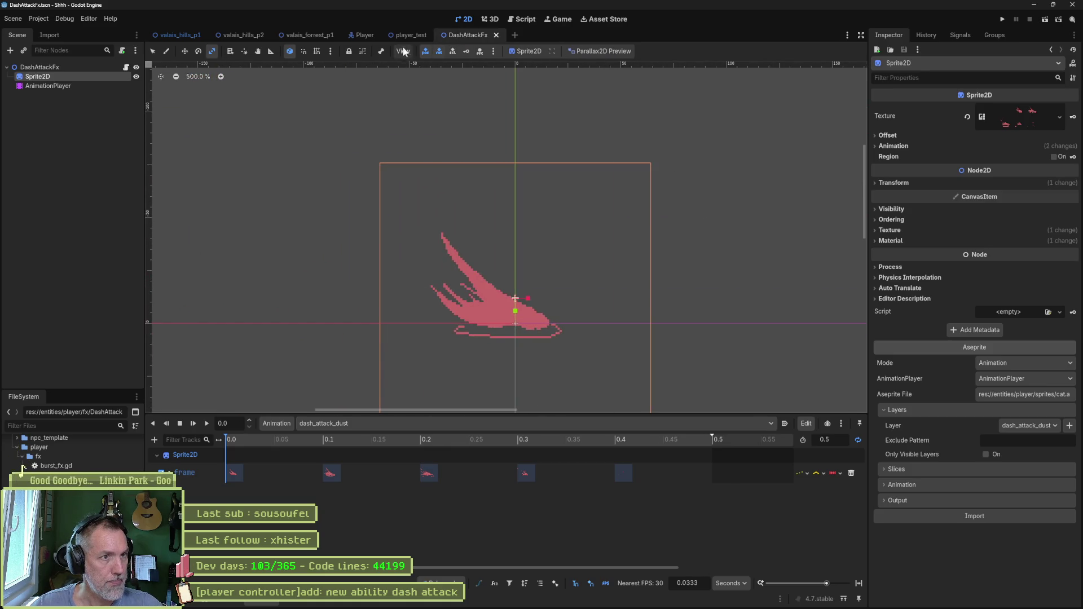
- Assign DashAttackFx.tscn as DashAttack's Burst Fx Resource and run the valais_hills_p2 level
{"action": "left_click", "coordinate": [360, 35]}
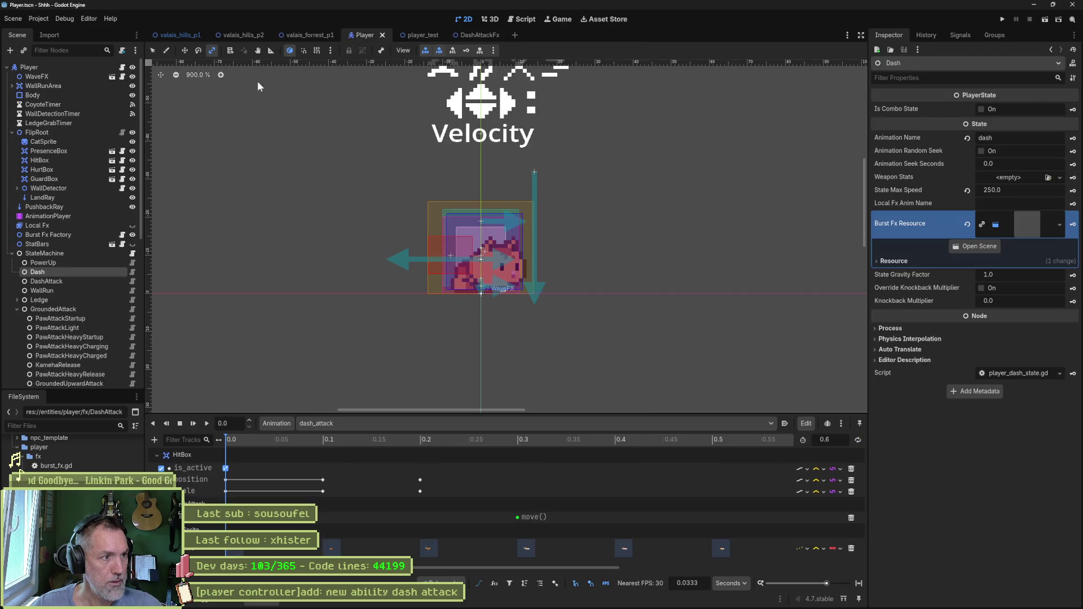
{"action": "left_click", "coordinate": [87, 282]}
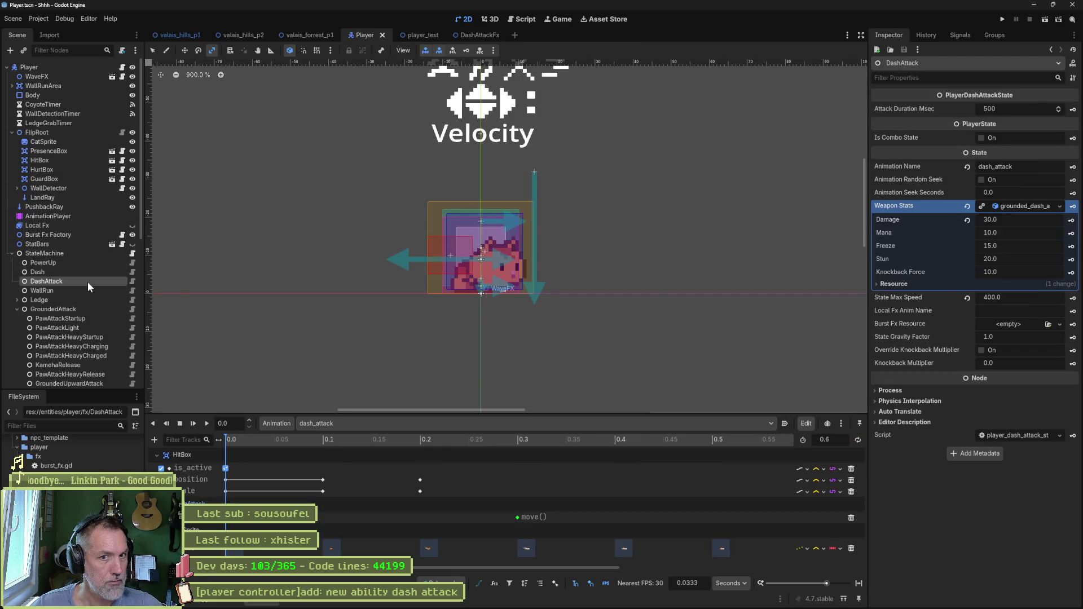
{"action": "left_click", "coordinate": [1022, 209]}
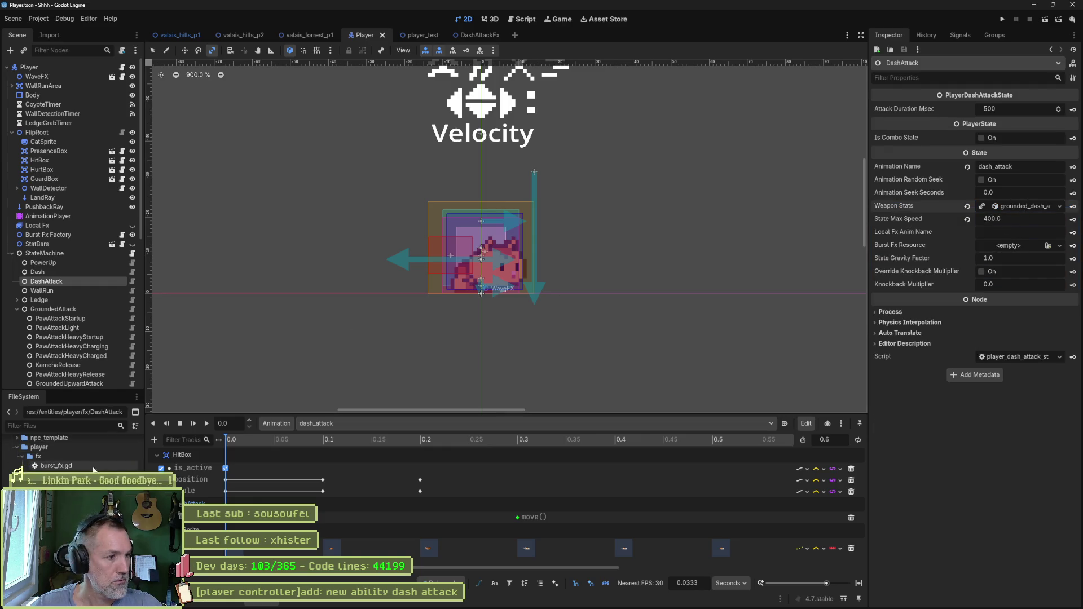
{"action": "left_click_drag", "start_coordinate": [479, 35], "coordinate": [1024, 248]}
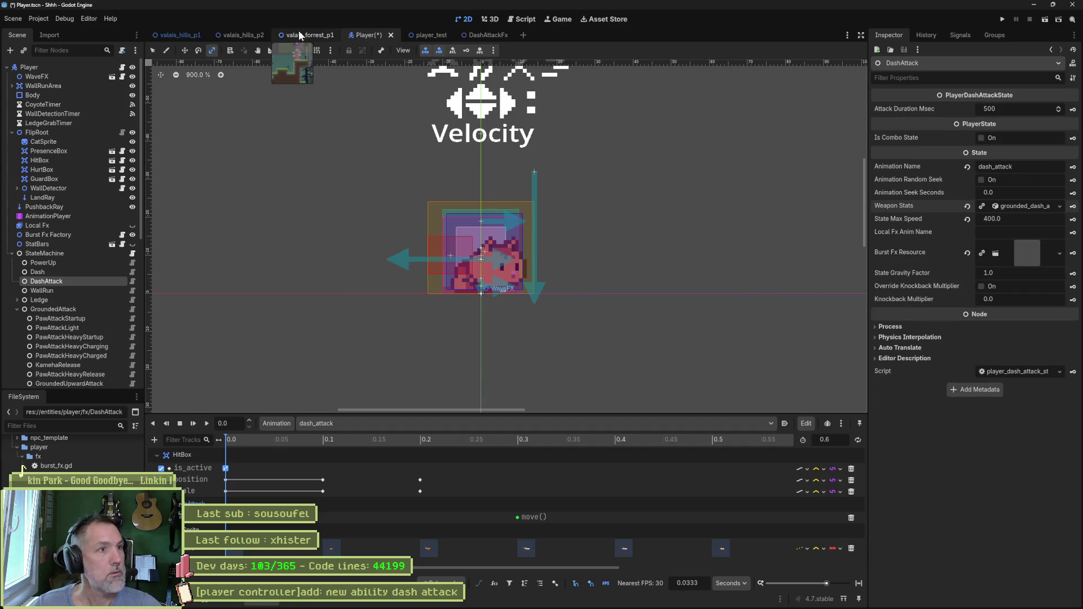
{"action": "left_click", "coordinate": [244, 36]}
{"action": "key", "text": "F6"}
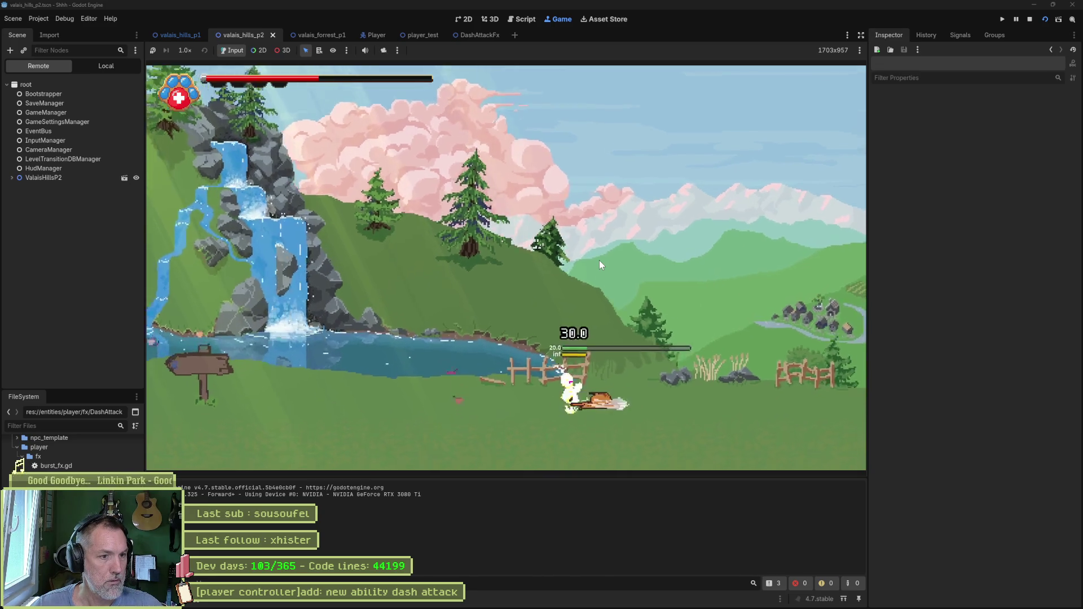
- Enable Autoplay on Load for dash_attack_dust in DashAttackFx, then run the player_test scene
{"action": "key", "text": "F8"}
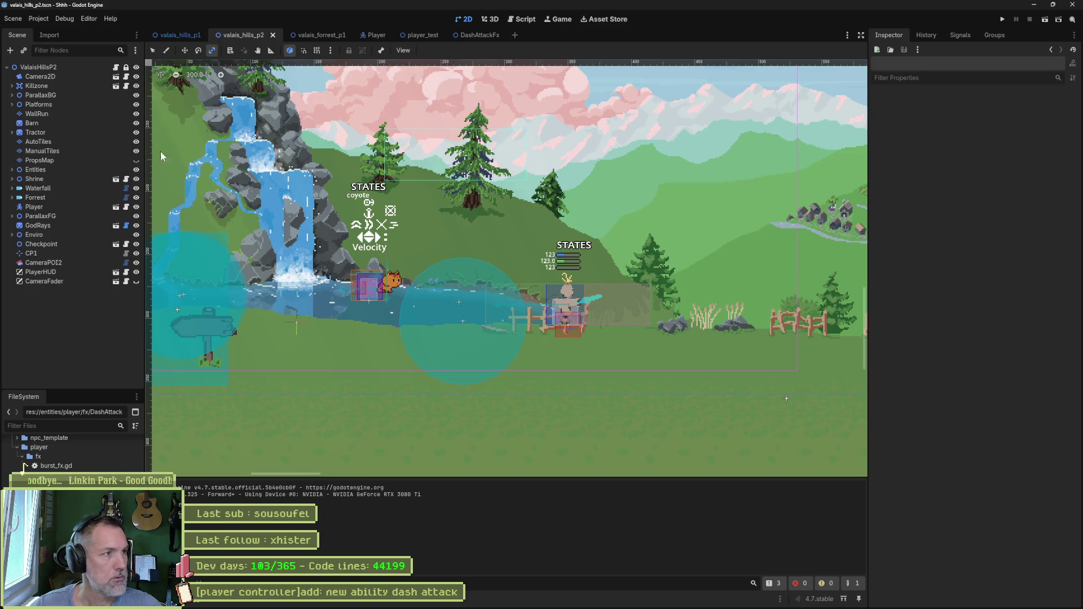
{"action": "left_click", "coordinate": [374, 35]}
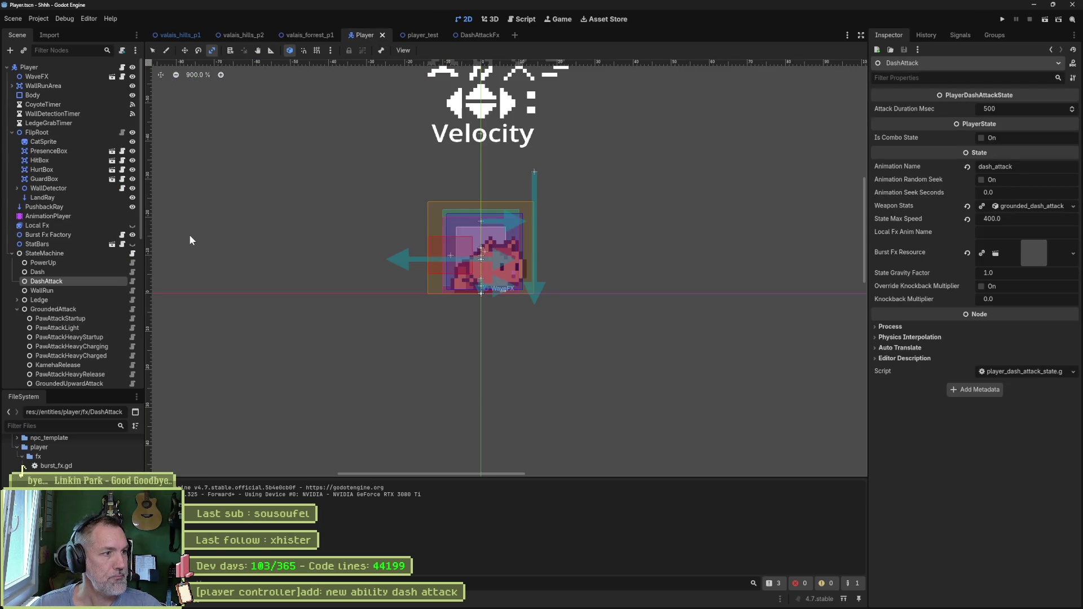
{"action": "left_click", "coordinate": [1022, 257]}
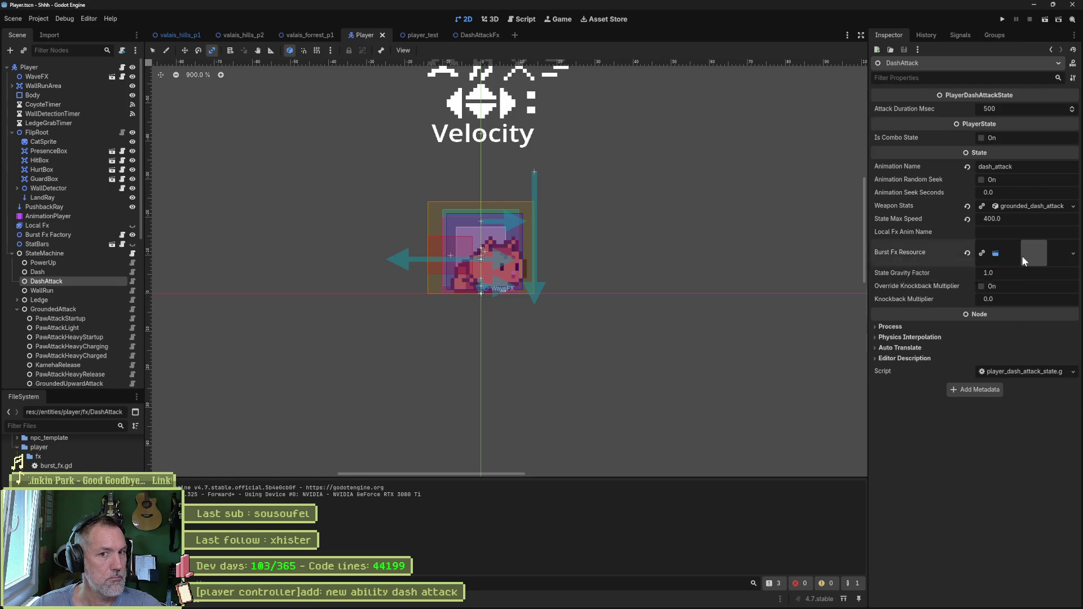
{"action": "left_click", "coordinate": [1008, 282]}
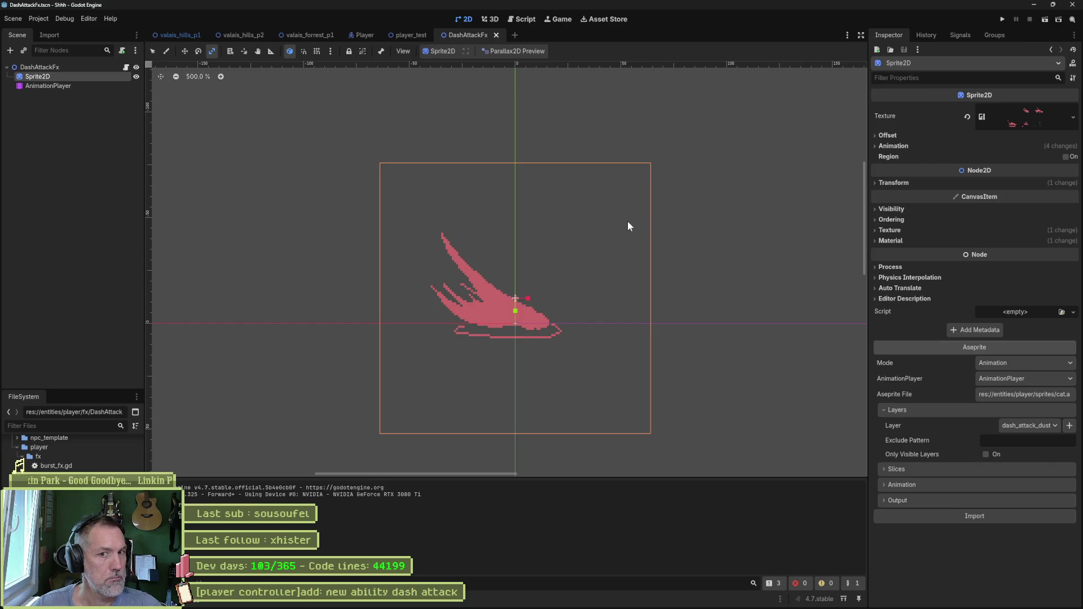
{"action": "left_click", "coordinate": [78, 86]}
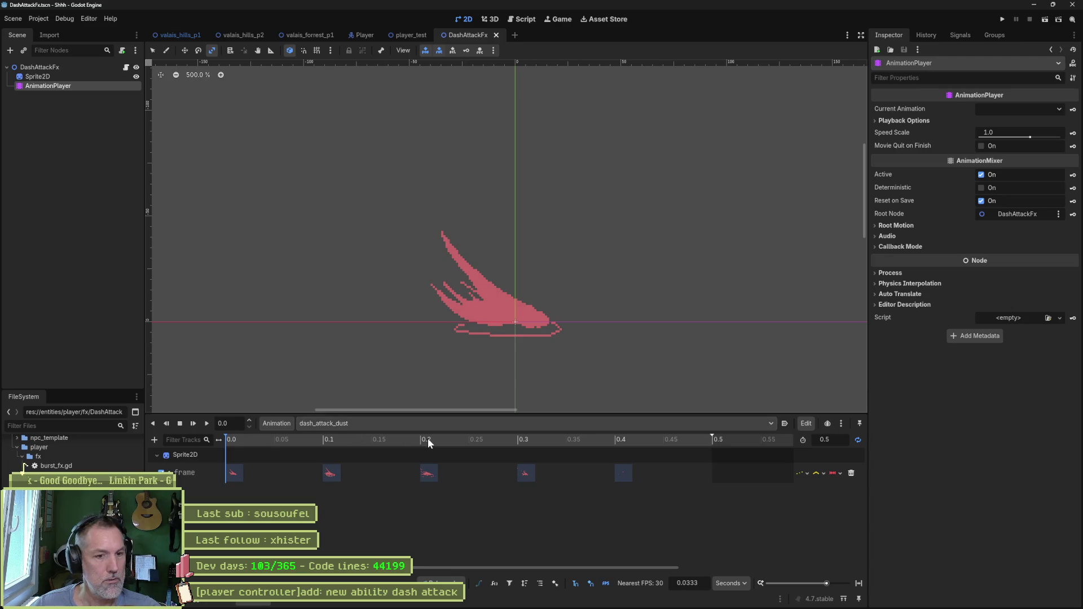
{"action": "left_click", "coordinate": [785, 423]}
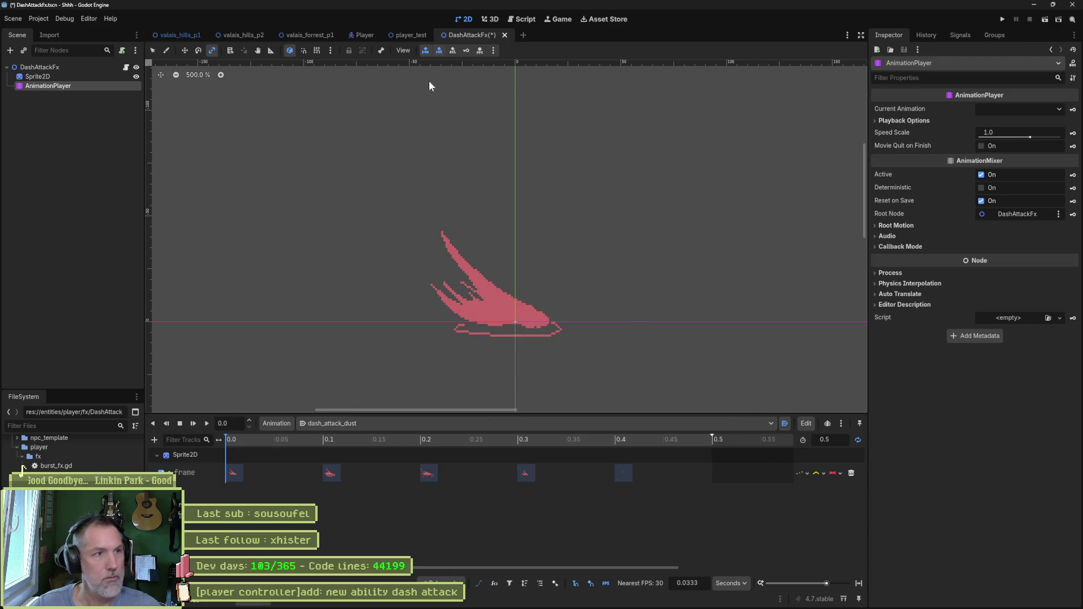
{"action": "left_click", "coordinate": [408, 35]}
{"action": "key", "text": "F6"}
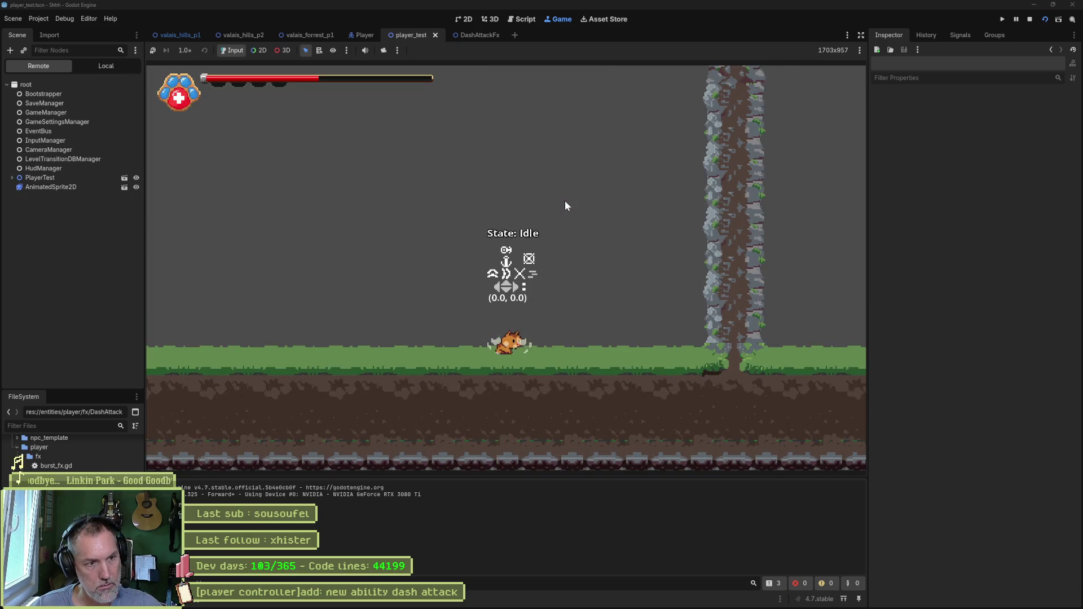
- Test the cat's dash, stop the game, and open state.gd with every function folded
{"action": "key", "text": "Right"}
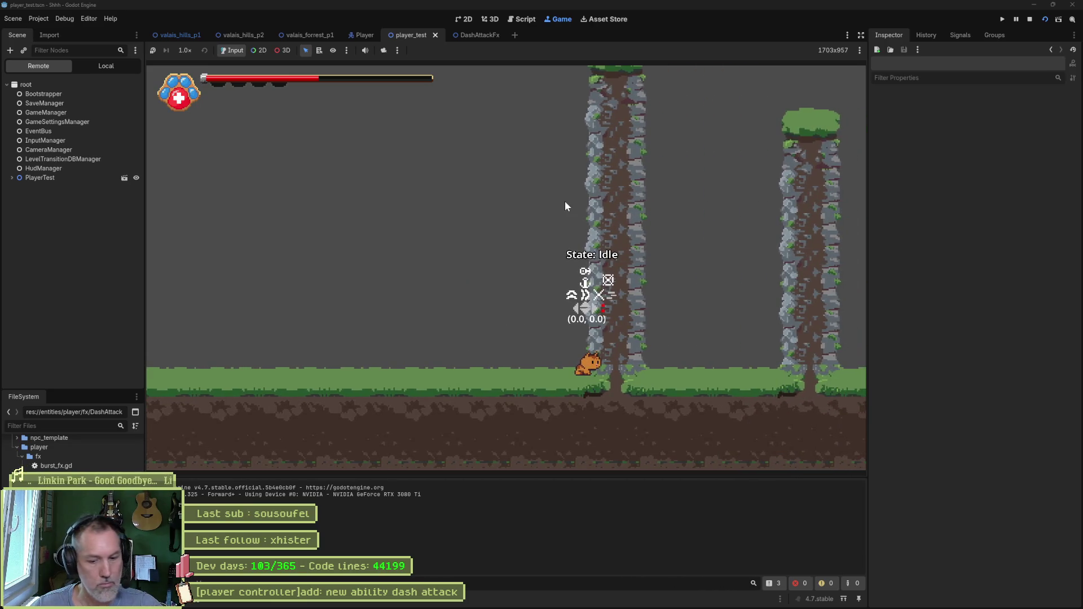
{"action": "key", "text": "F8"}
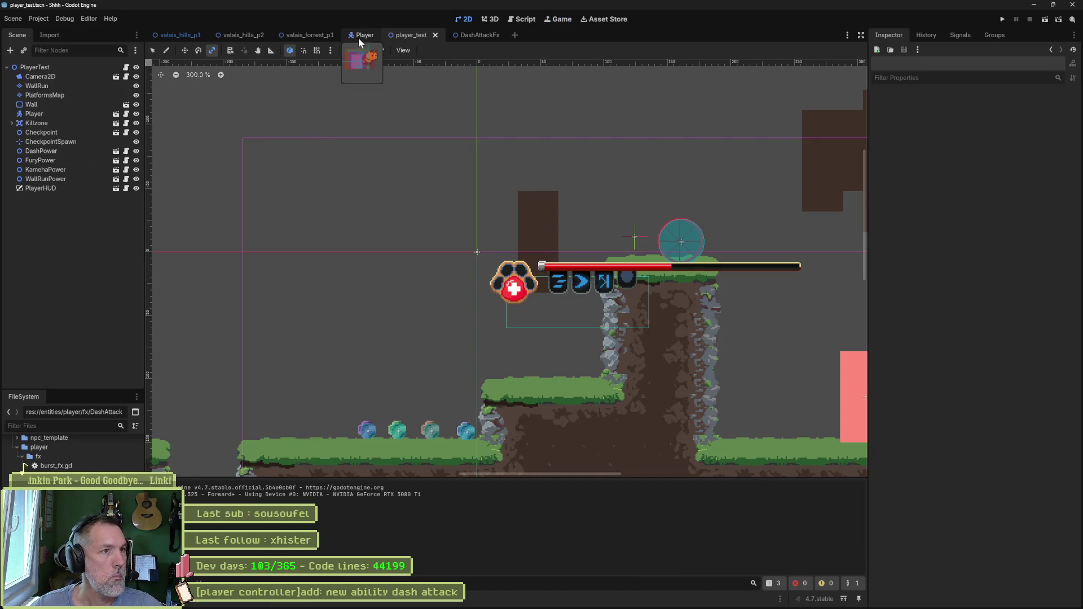
{"action": "key", "text": "alt+shift+o"}
{"action": "type", "text": "state.g"}
{"action": "key", "text": "Return"}
{"action": "left_click", "coordinate": [550, 137]}
{"action": "key", "text": "ctrl+alt+f"}
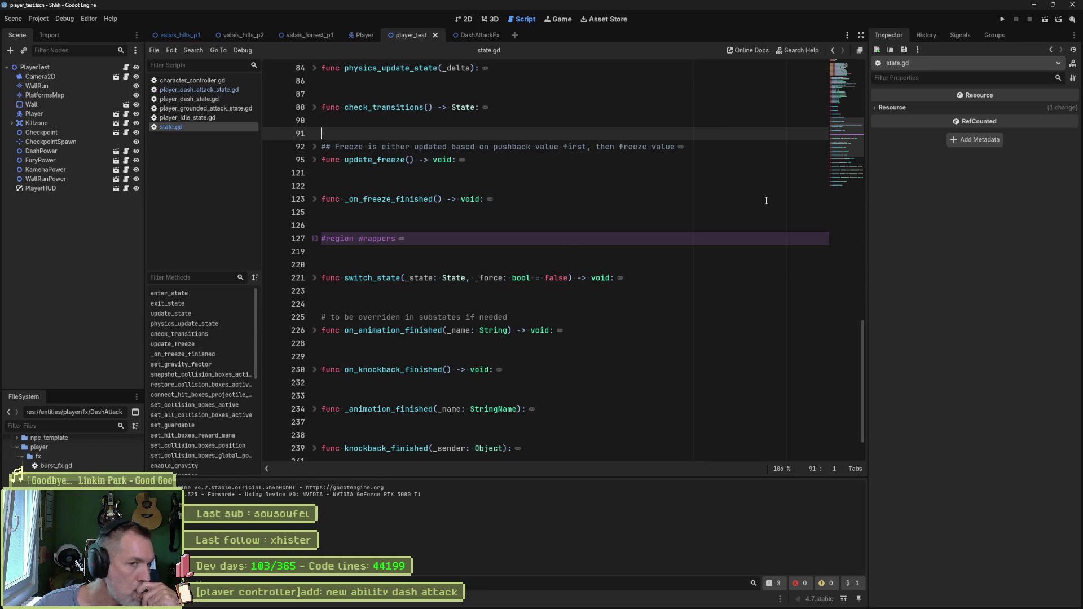
- Search all files for burst_fx_resource and open its match in player_dash_state.gd
{"action": "left_click_drag", "start_coordinate": [853, 142], "coordinate": [851, 80]}
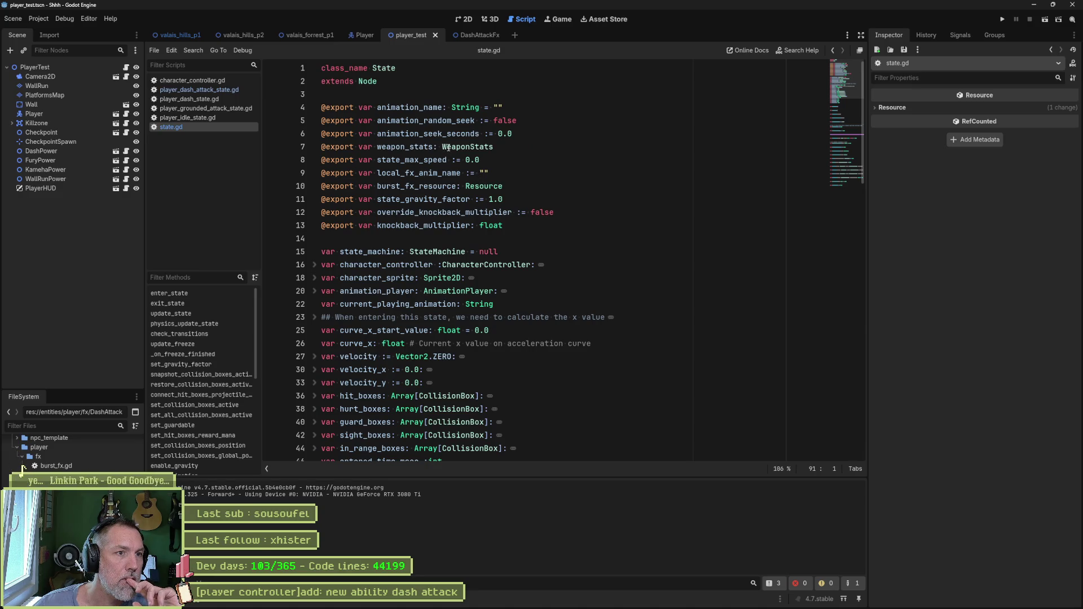
{"action": "double_click", "coordinate": [440, 187]}
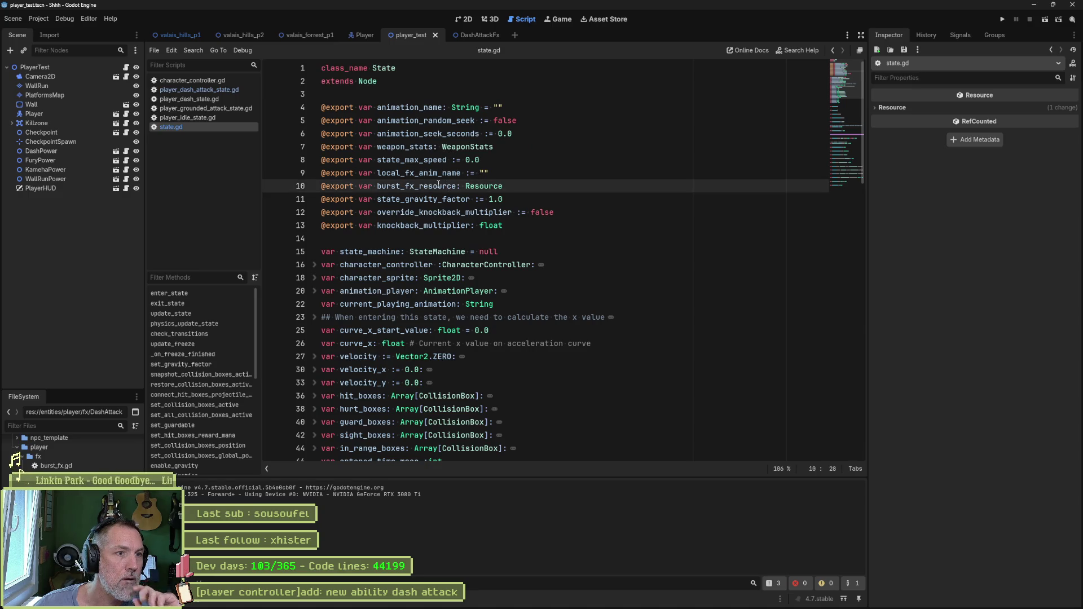
{"action": "key", "text": "ctrl+shift+f"}
{"action": "left_click", "coordinate": [542, 347]}
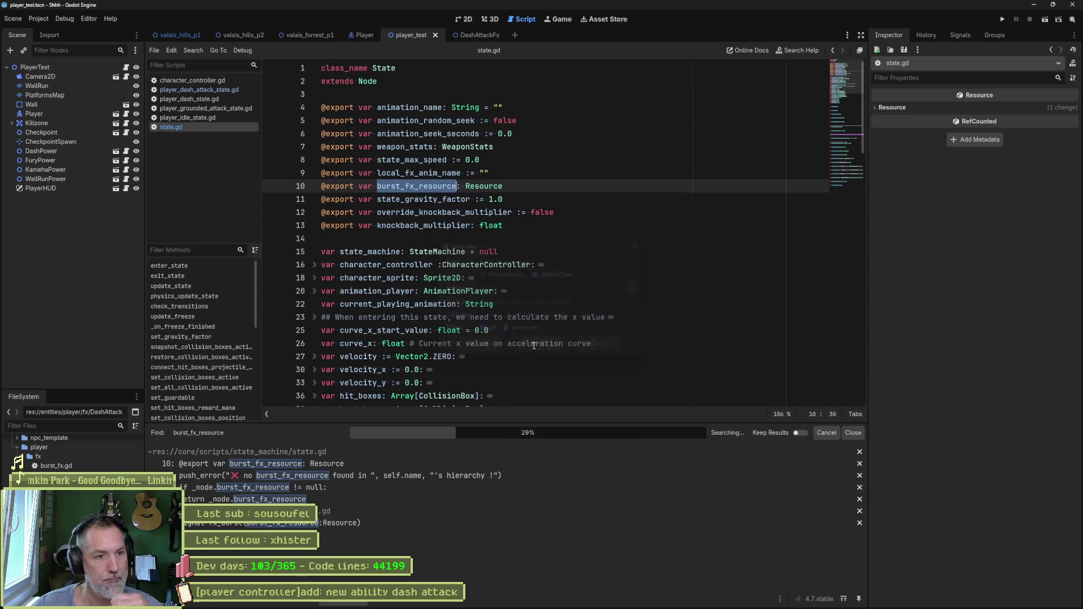
{"action": "left_click", "coordinate": [385, 504]}
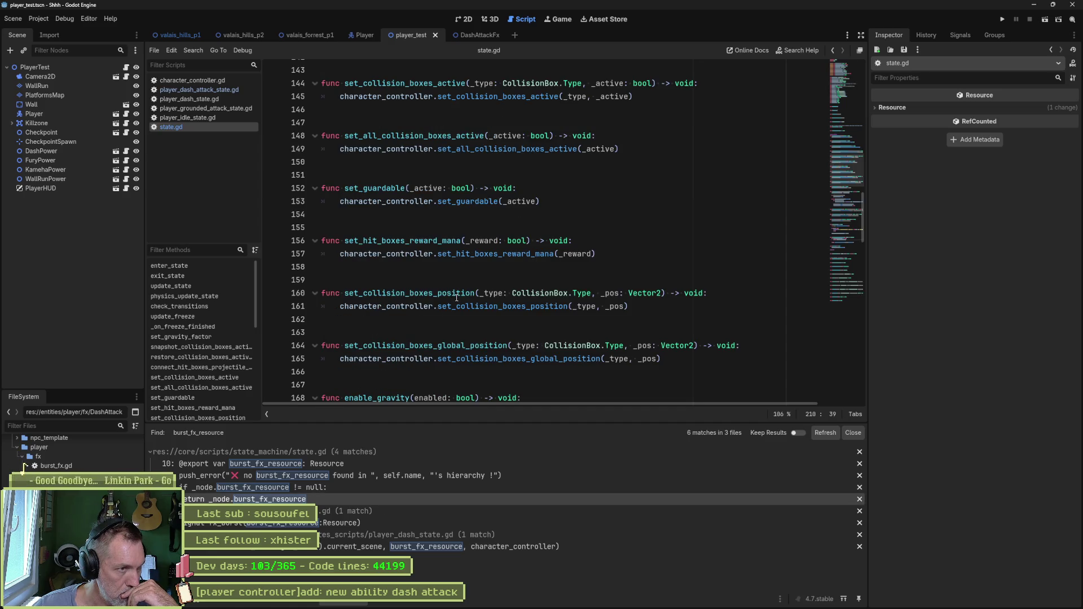
{"action": "scroll", "scroll_direction": "down", "scroll_amount": 3}
{"action": "scroll", "scroll_direction": "up", "scroll_amount": 3}
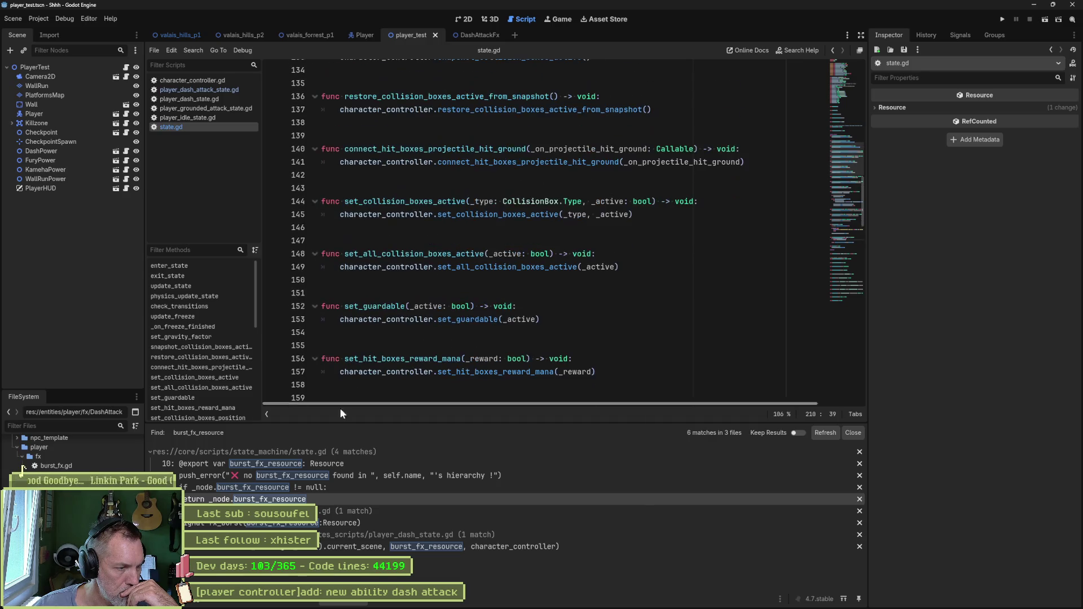
{"action": "scroll", "scroll_direction": "down", "scroll_amount": 3}
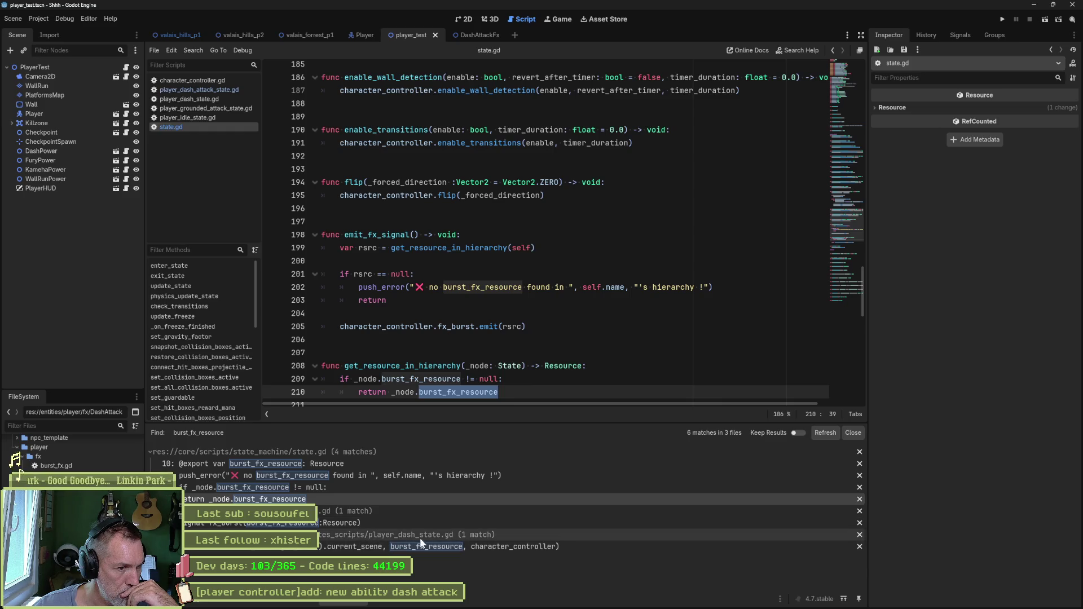
{"action": "left_click", "coordinate": [429, 547]}
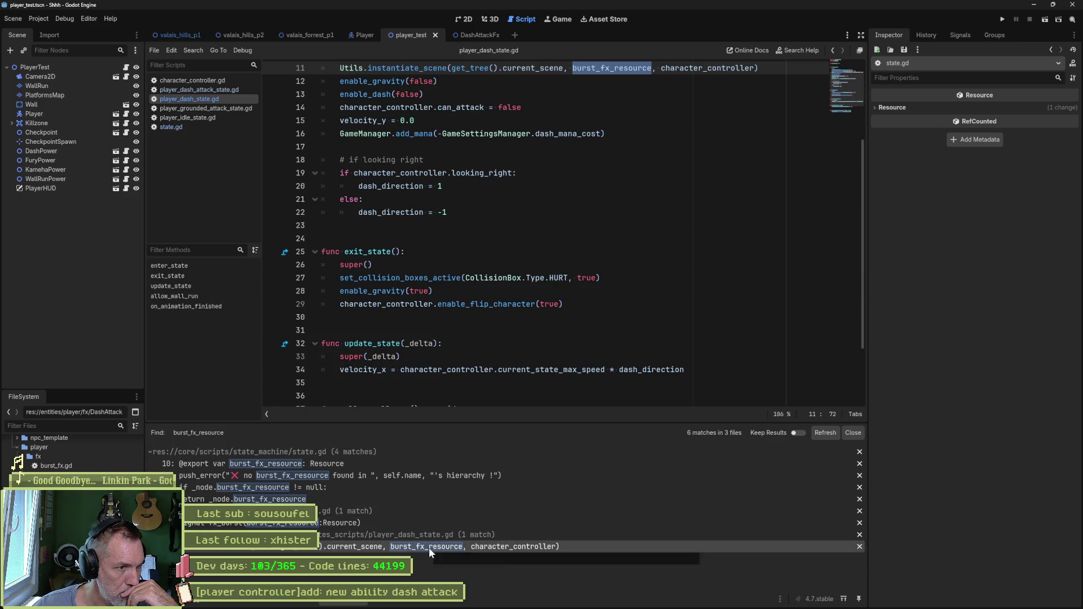
- Copy the Utils.instantiate_scene burst-FX line into move() of player_dash_attack_state.gd
{"action": "scroll", "scroll_direction": "up", "scroll_amount": 3}
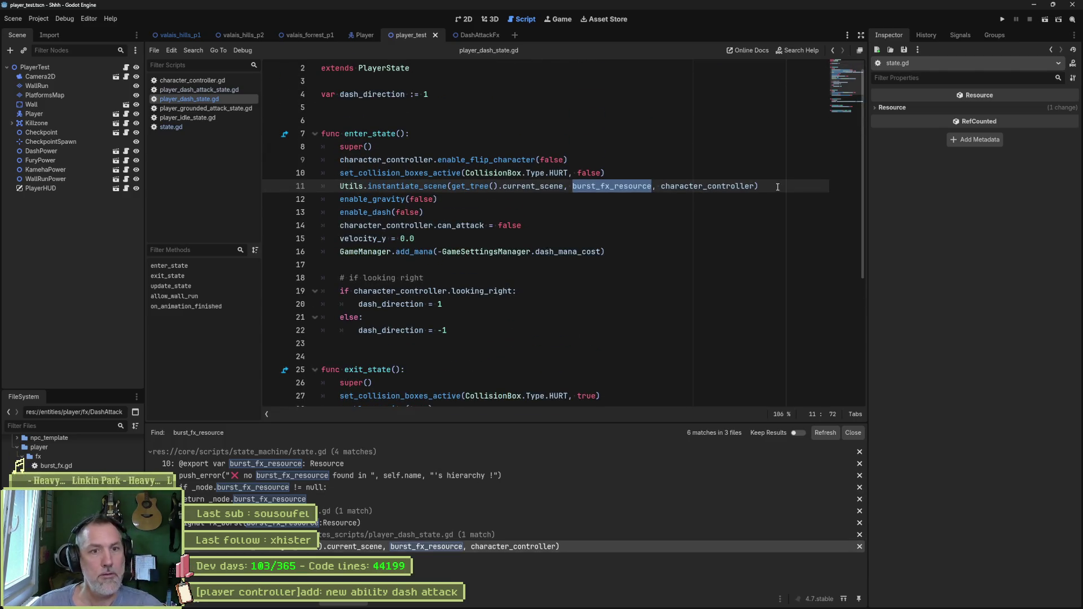
{"action": "key", "text": "End"}
{"action": "key", "text": "shift+Up"}
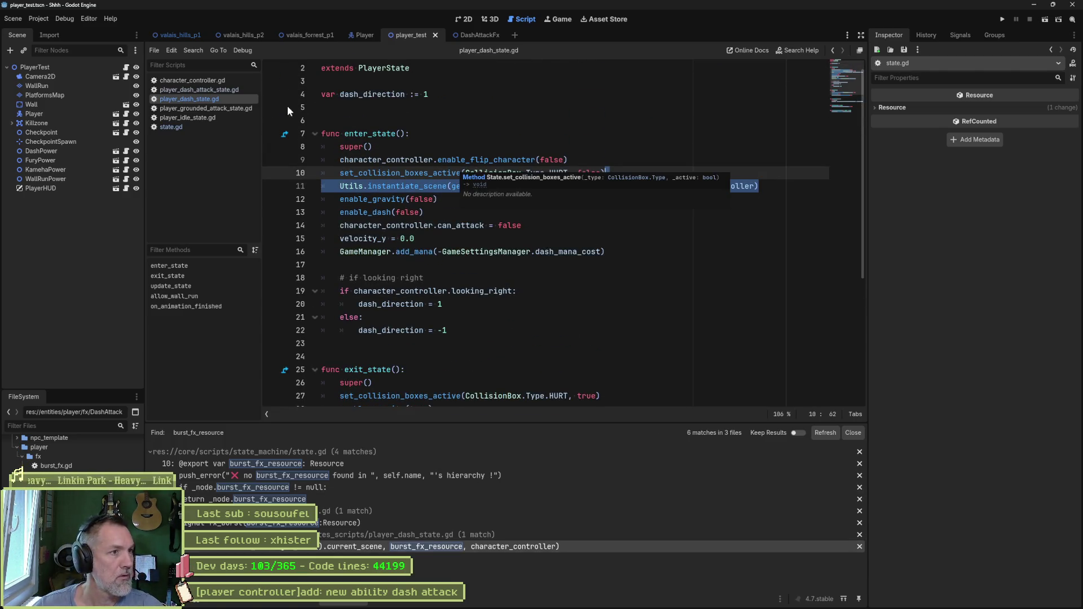
{"action": "left_click", "coordinate": [217, 89]}
{"action": "left_click", "coordinate": [593, 106]}
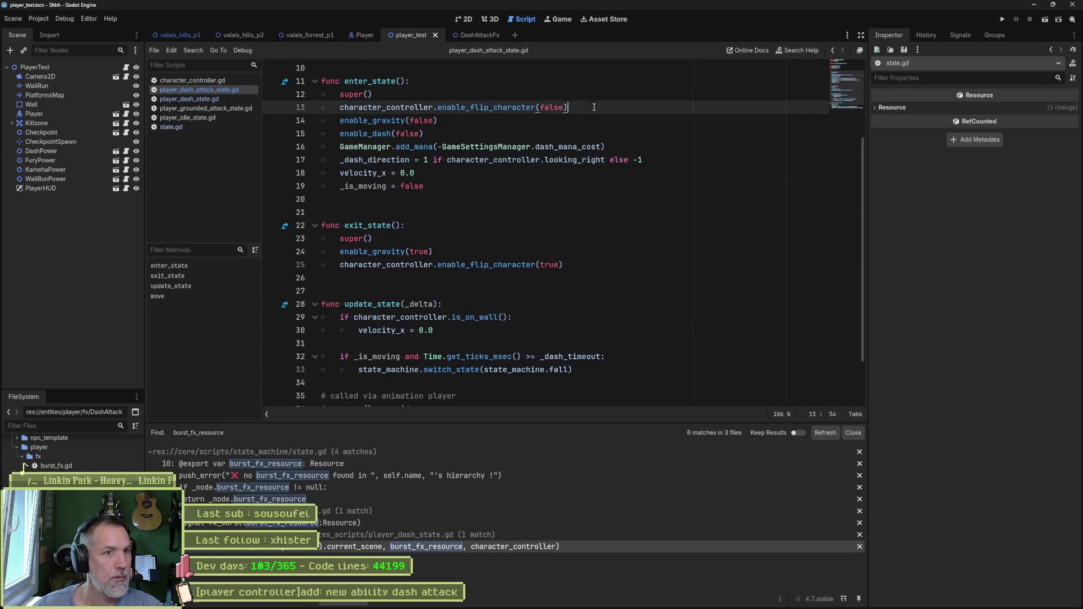
{"action": "key", "text": "ctrl+v"}
{"action": "double_click", "coordinate": [594, 120]}
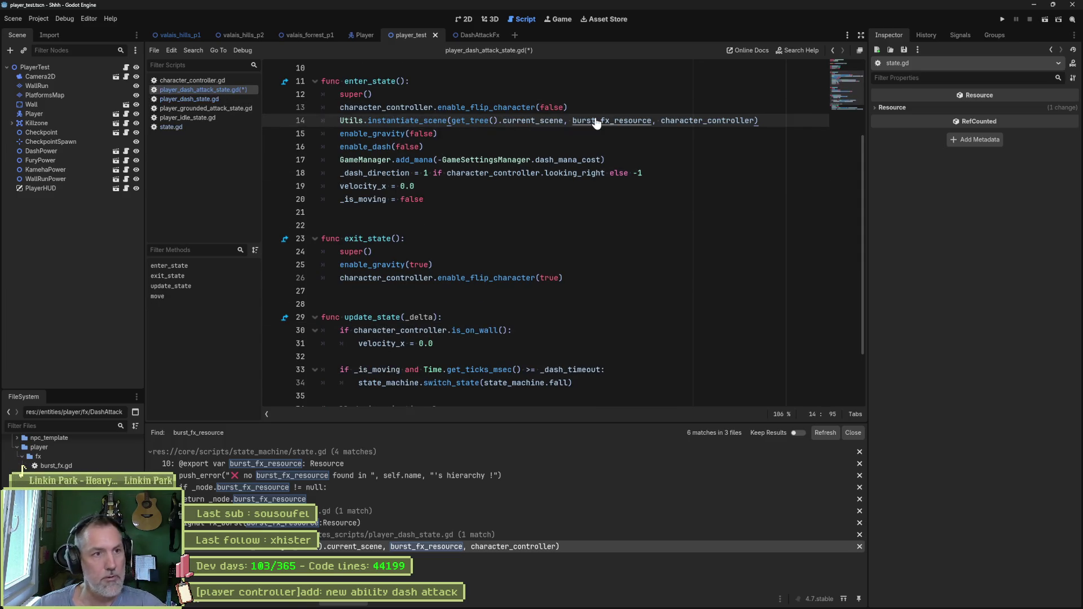
{"action": "key", "text": "ctrl+shift+k"}
{"action": "scroll", "scroll_direction": "down", "scroll_amount": 3}
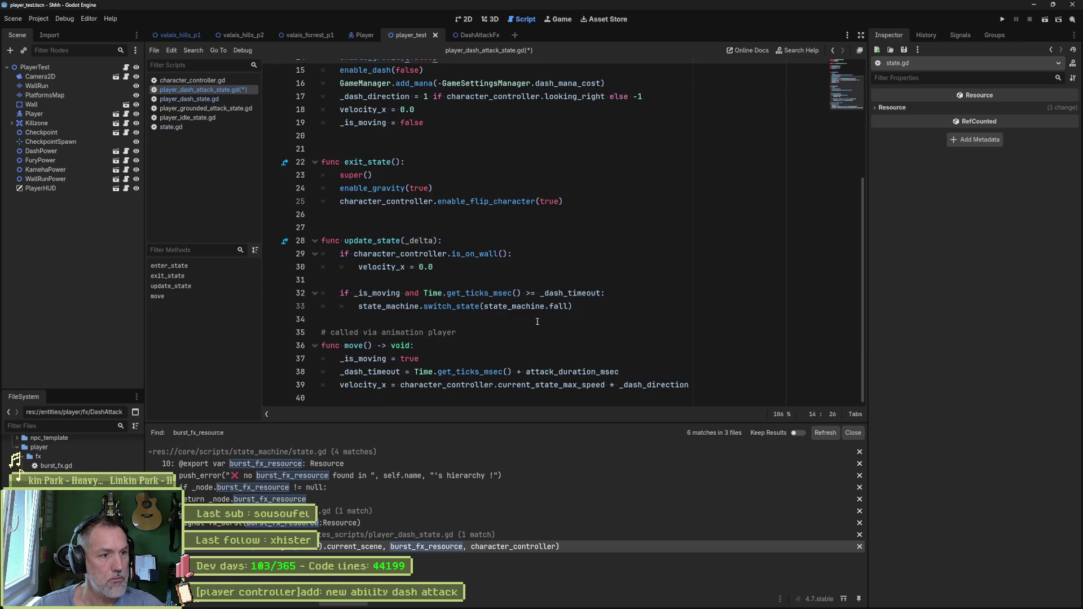
{"action": "left_click", "coordinate": [698, 385]}
{"action": "key", "text": "ctrl+v"}
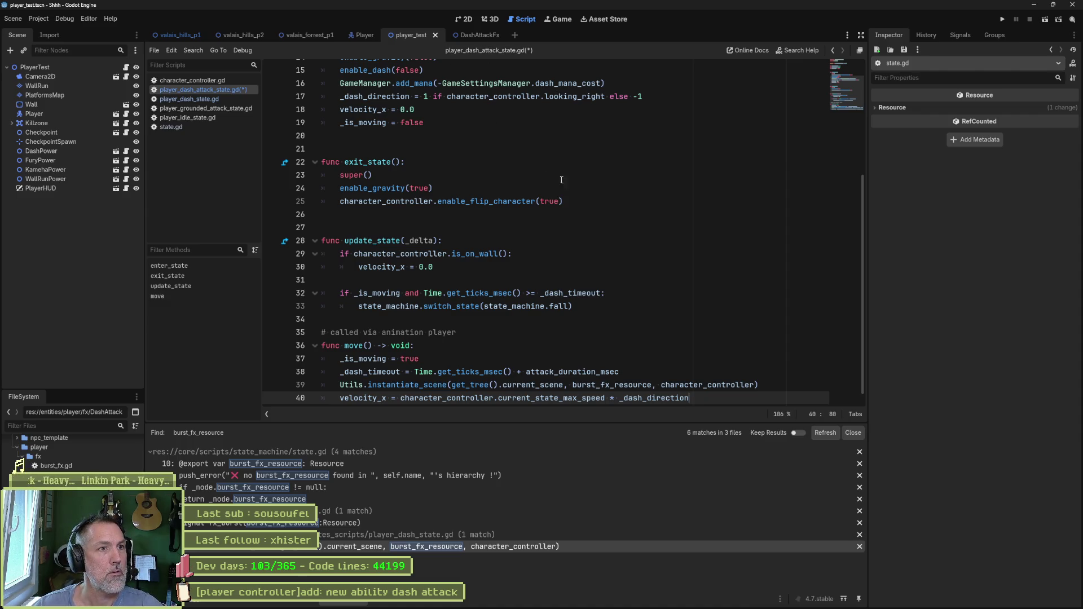
- Run player_test and perform a dash attack to check the pink slash
{"action": "key", "text": "F6"}
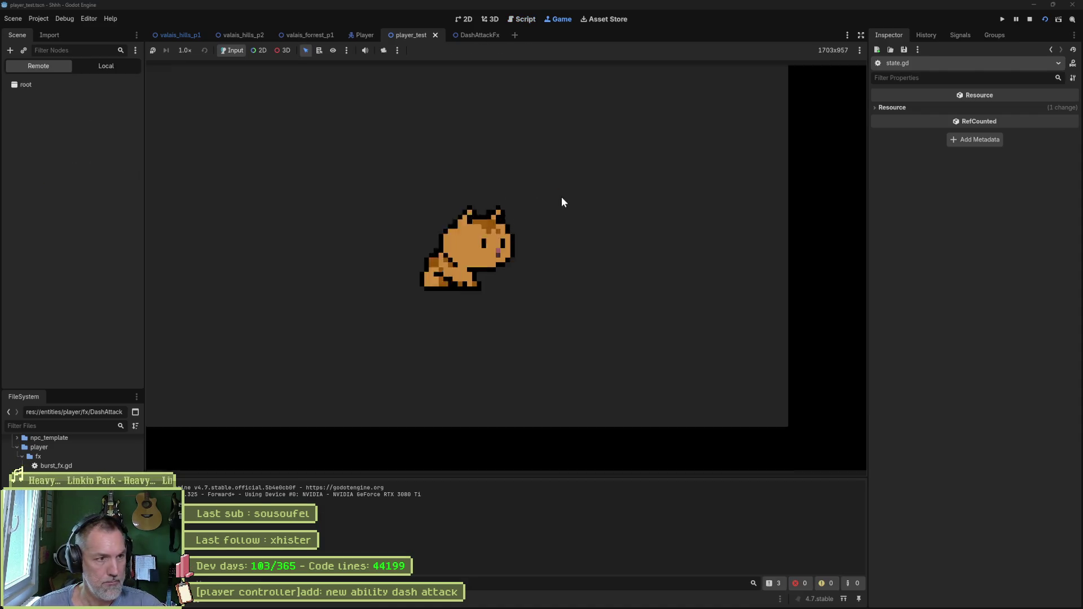
{"action": "key", "text": "shift"}
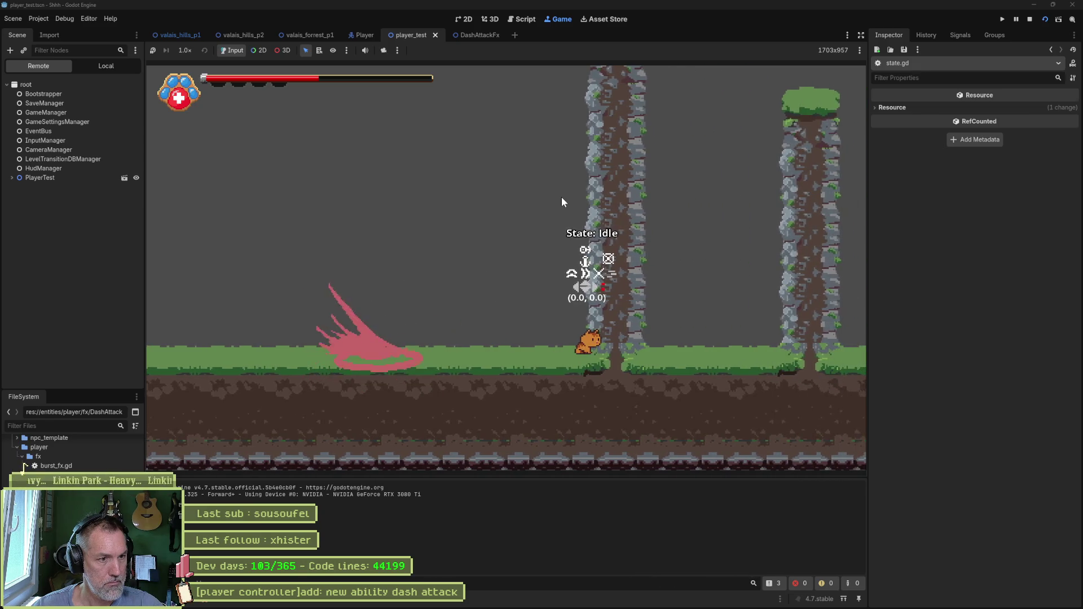
{"action": "key", "text": "F8"}
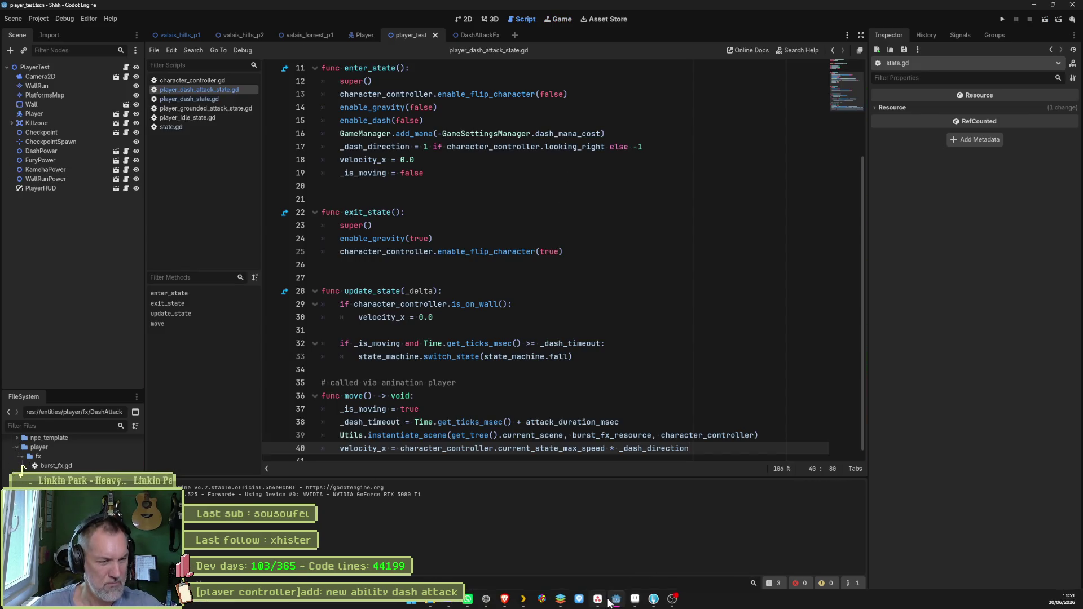
- Inspect the dash_attack_dust tag's properties in Aseprite, then return to Godot
{"action": "left_click", "coordinate": [634, 600]}
{"action": "double_click", "coordinate": [674, 430]}
{"action": "double_click", "coordinate": [674, 430]}
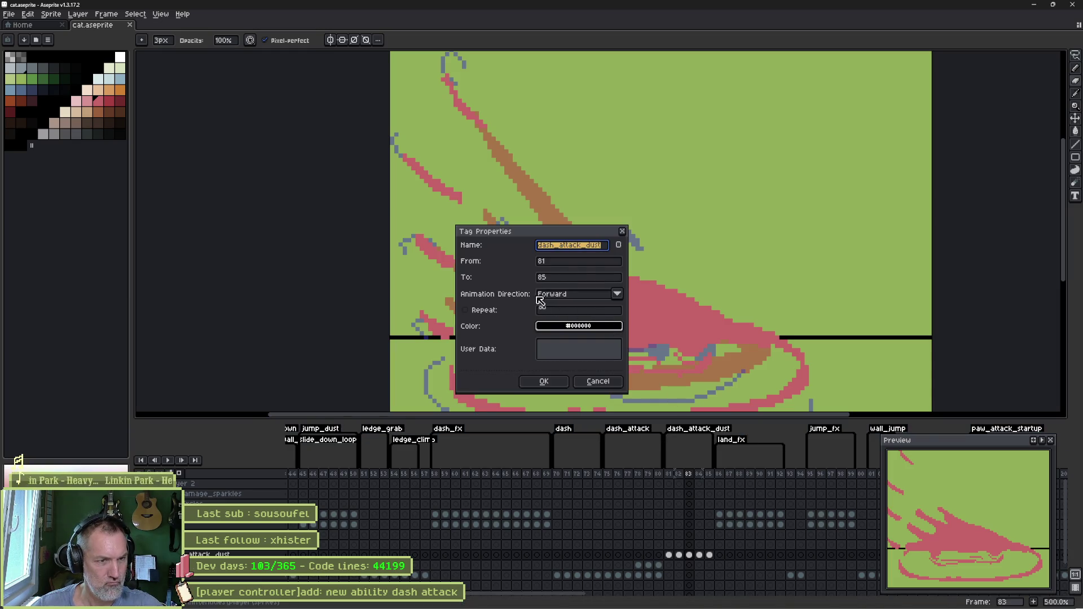
{"action": "left_click", "coordinate": [544, 381]}
{"action": "key", "text": "ctrl"}
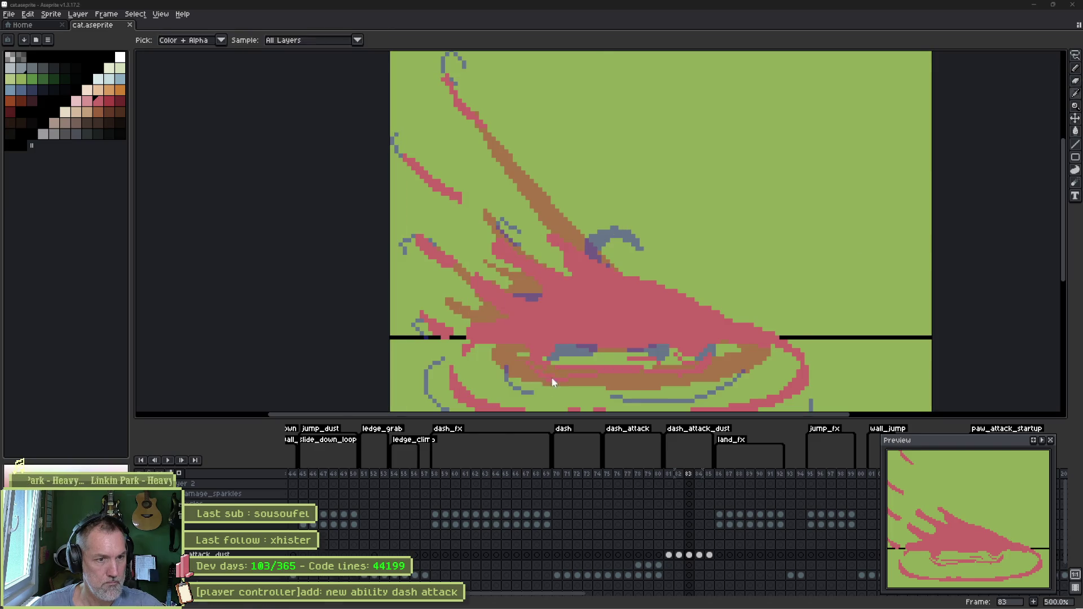
{"action": "key", "text": "alt+Tab"}
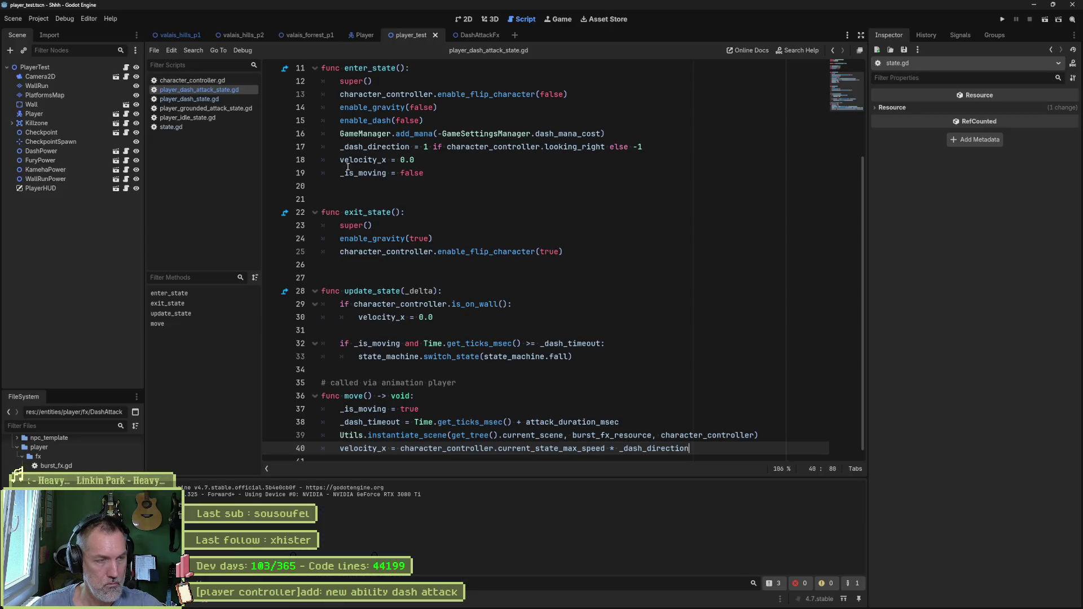
- Reimport the cat's Aseprite animations on the Player's CatSprite node
{"action": "left_click", "coordinate": [357, 35]}
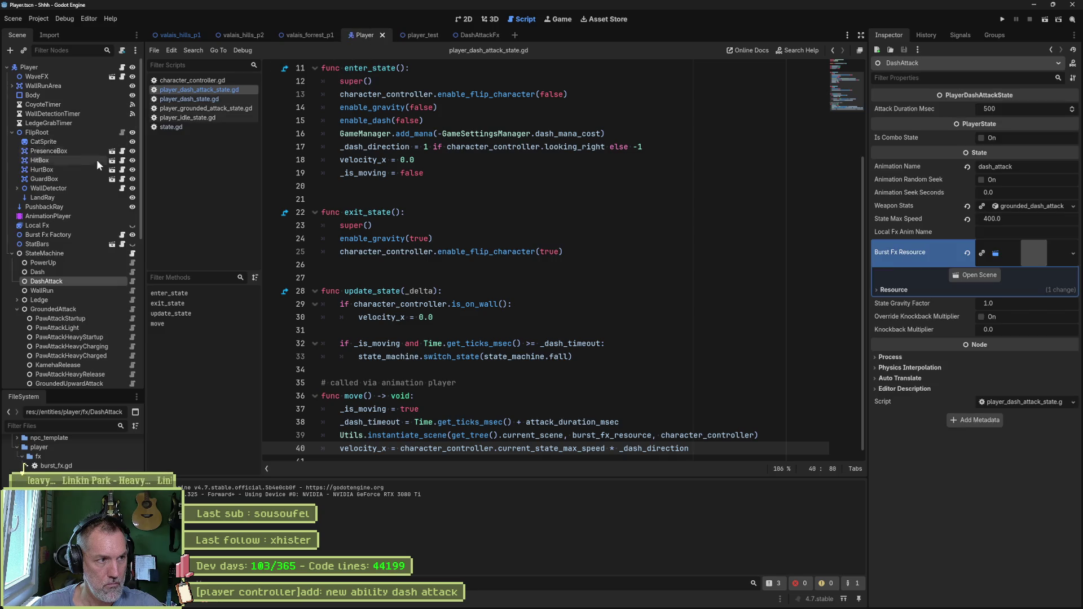
{"action": "left_click", "coordinate": [67, 141]}
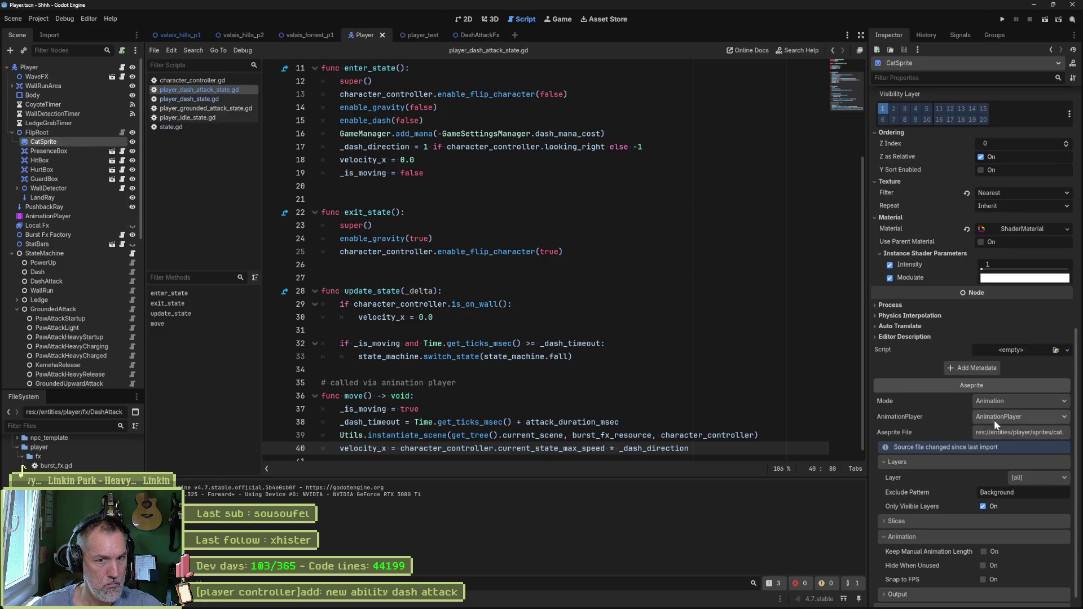
{"action": "scroll", "scroll_direction": "down", "scroll_amount": 3}
{"action": "left_click", "coordinate": [1032, 600]}
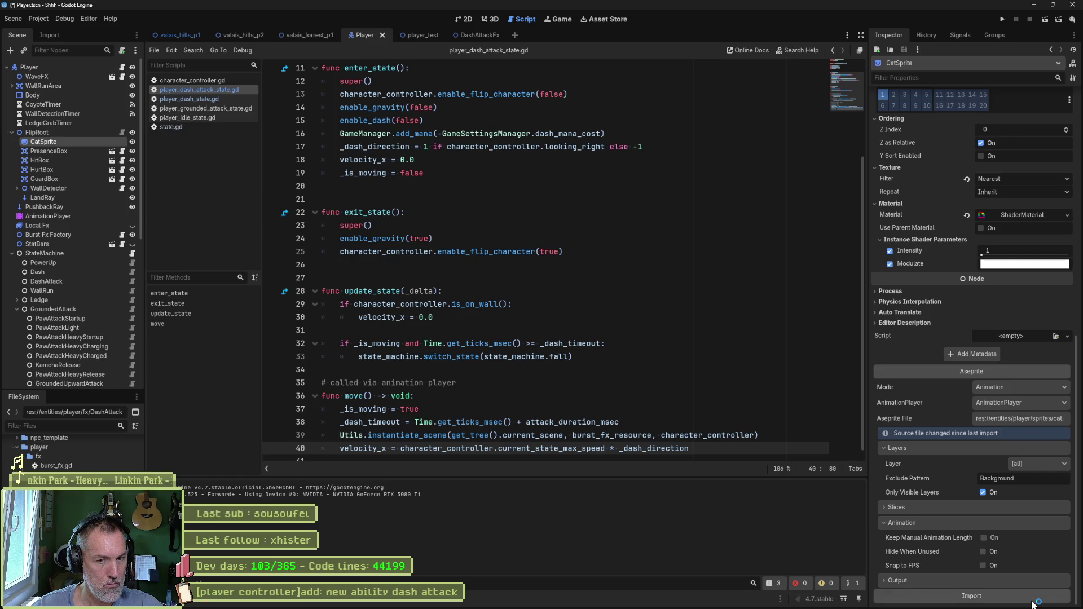
- Reimport the DashAttackFx Sprite2D frames and run the valais_hills_p2 level
{"action": "left_click", "coordinate": [486, 33]}
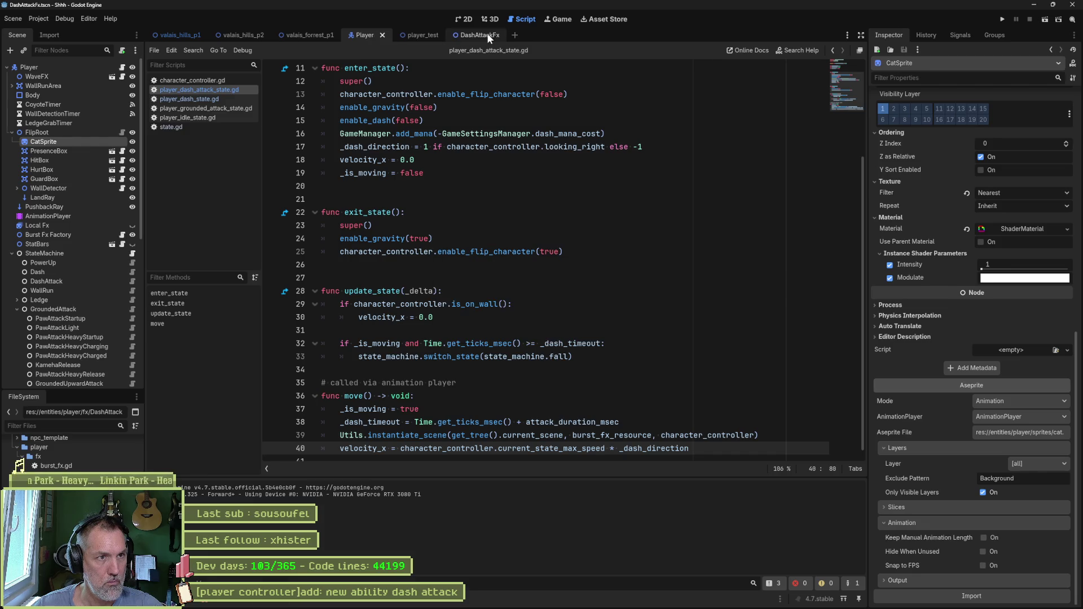
{"action": "left_click", "coordinate": [96, 77]}
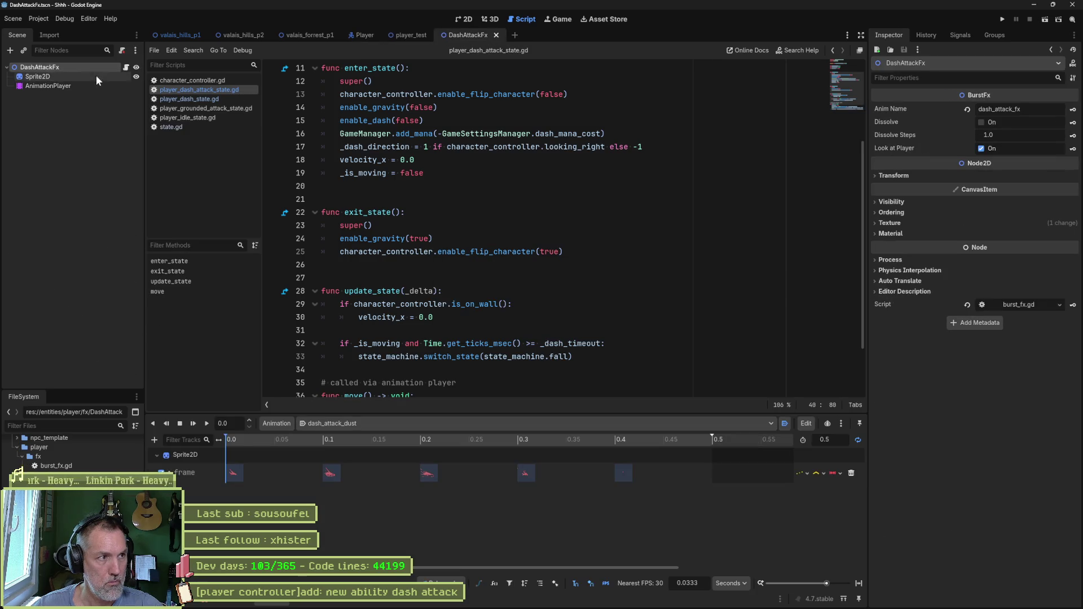
{"action": "left_click", "coordinate": [1004, 529]}
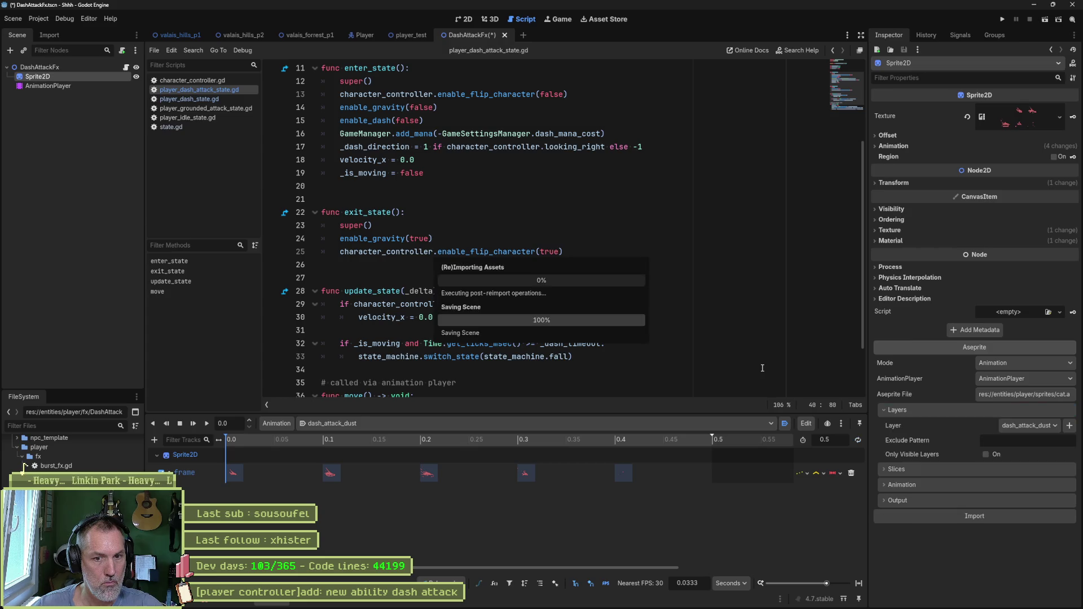
{"action": "left_click", "coordinate": [243, 35]}
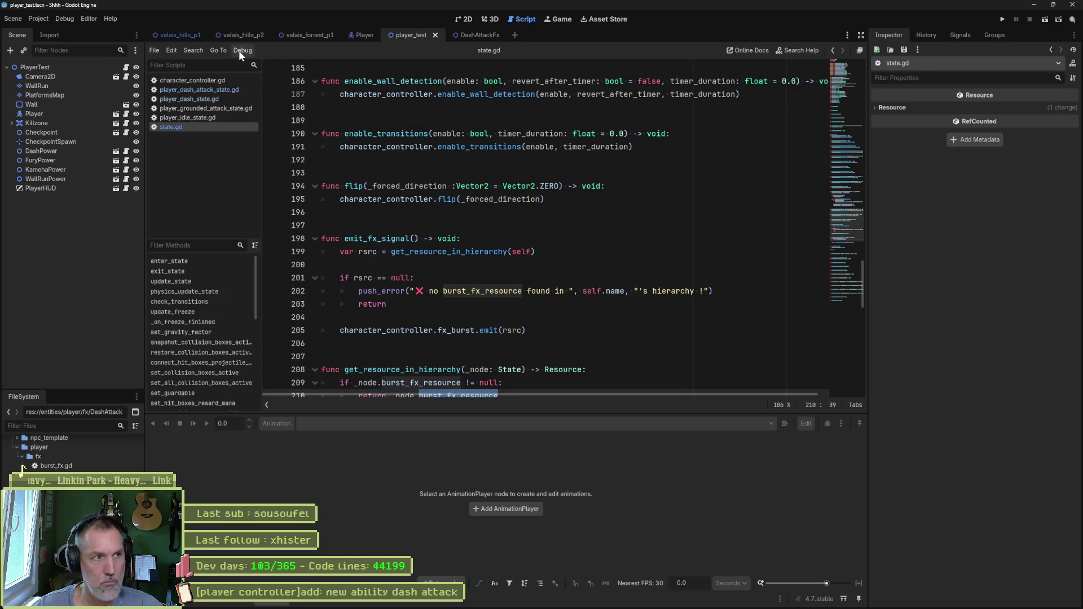
{"action": "key", "text": "F6"}
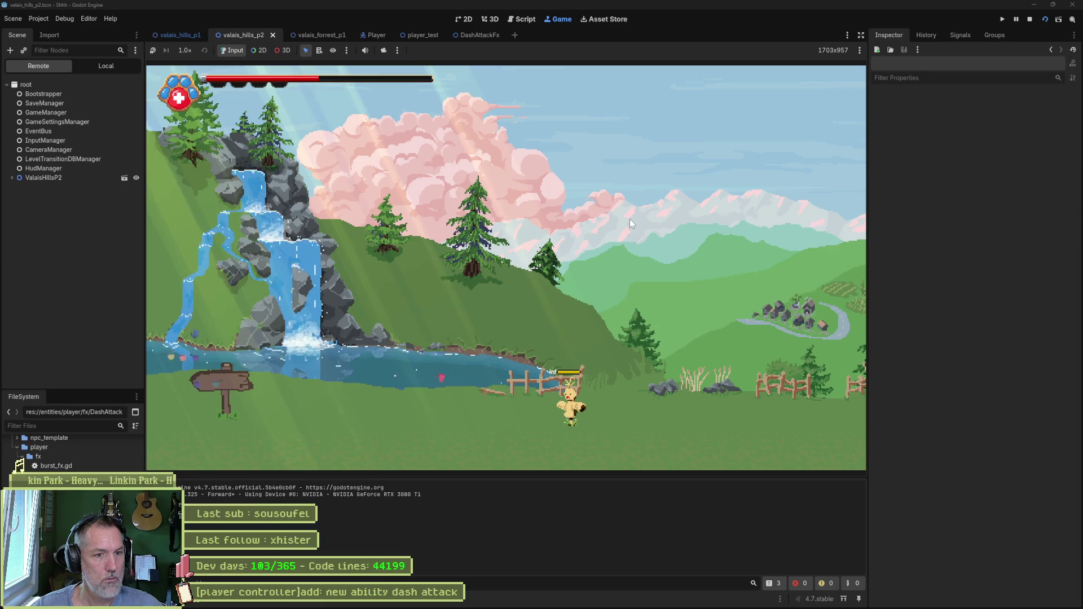
- Stop the game and show the idle animation on the Player's AnimationPlayer in 2D view
{"action": "key", "text": "F8"}
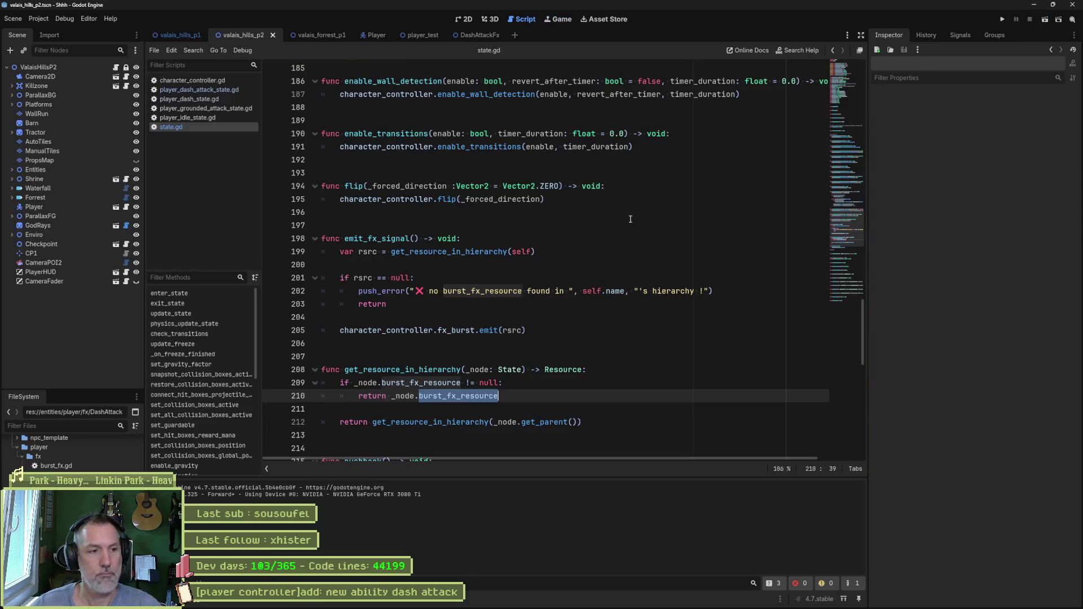
{"action": "left_click", "coordinate": [365, 35]}
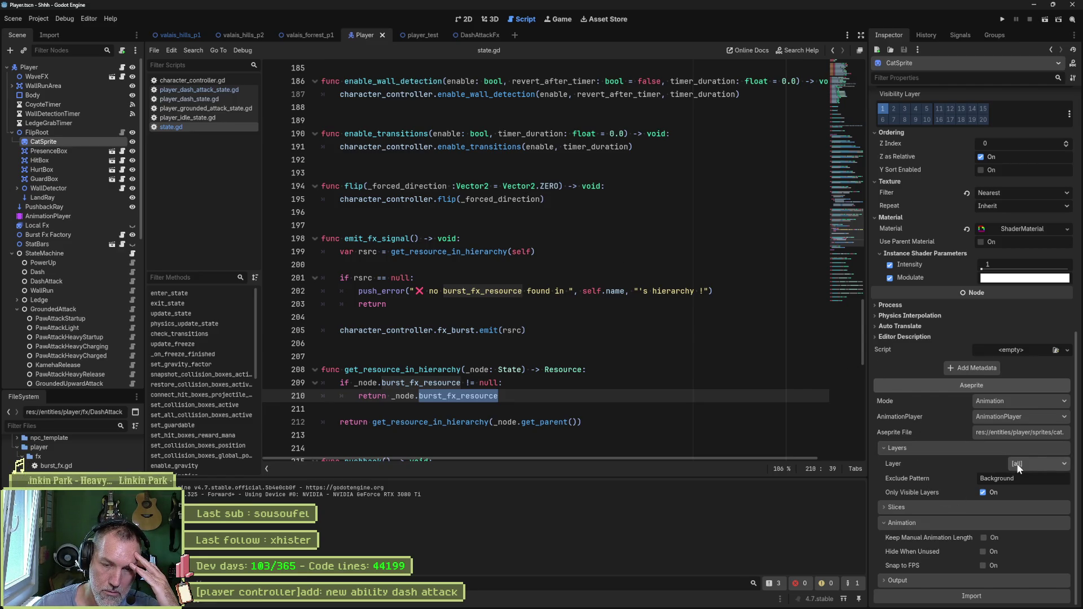
{"action": "left_click", "coordinate": [464, 19]}
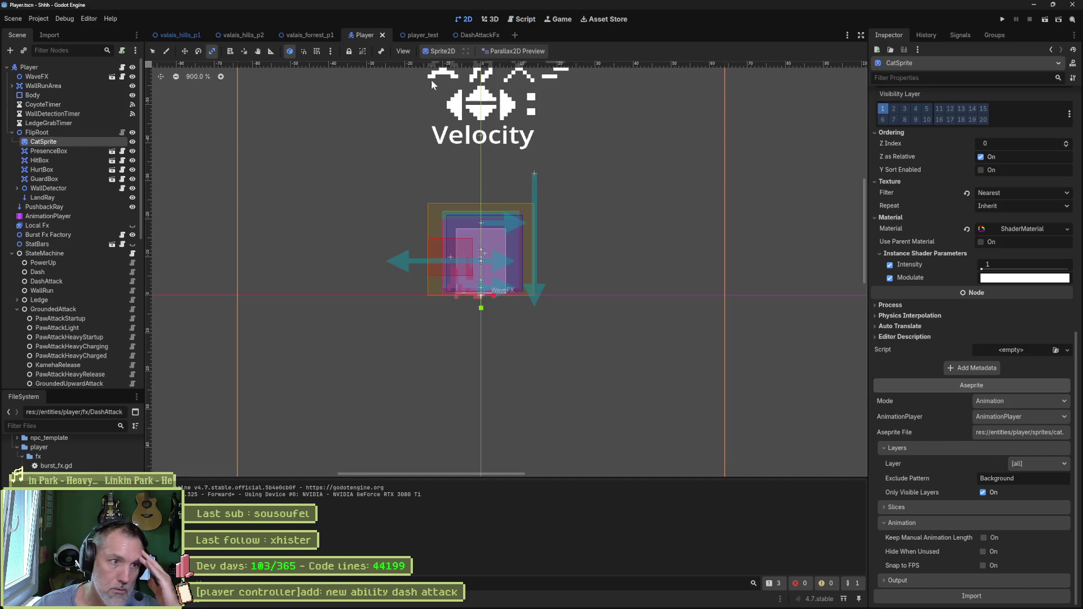
{"action": "left_click", "coordinate": [73, 224]}
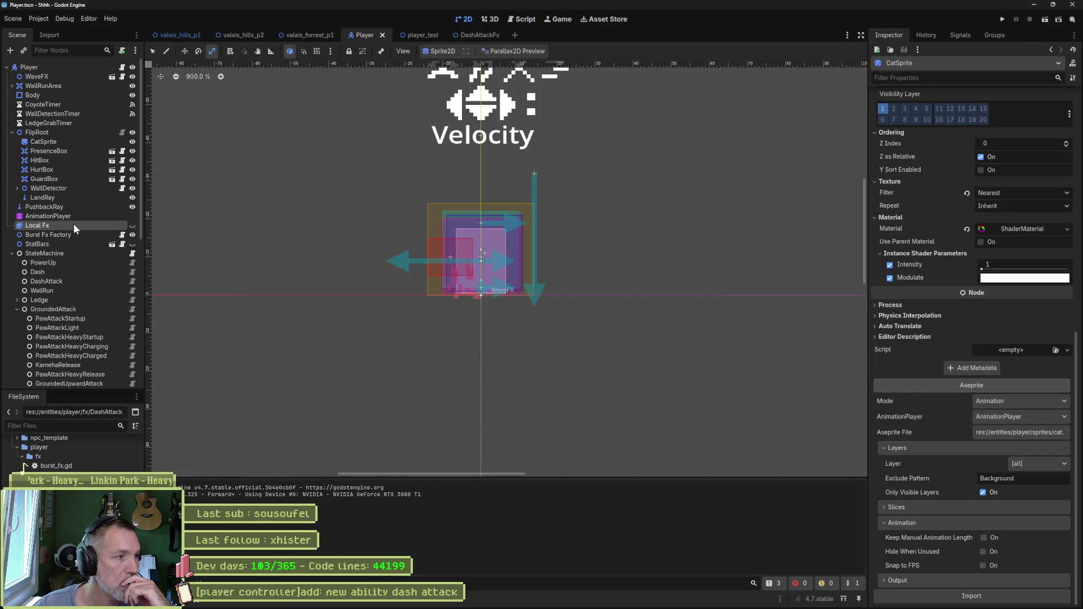
{"action": "left_click", "coordinate": [67, 217]}
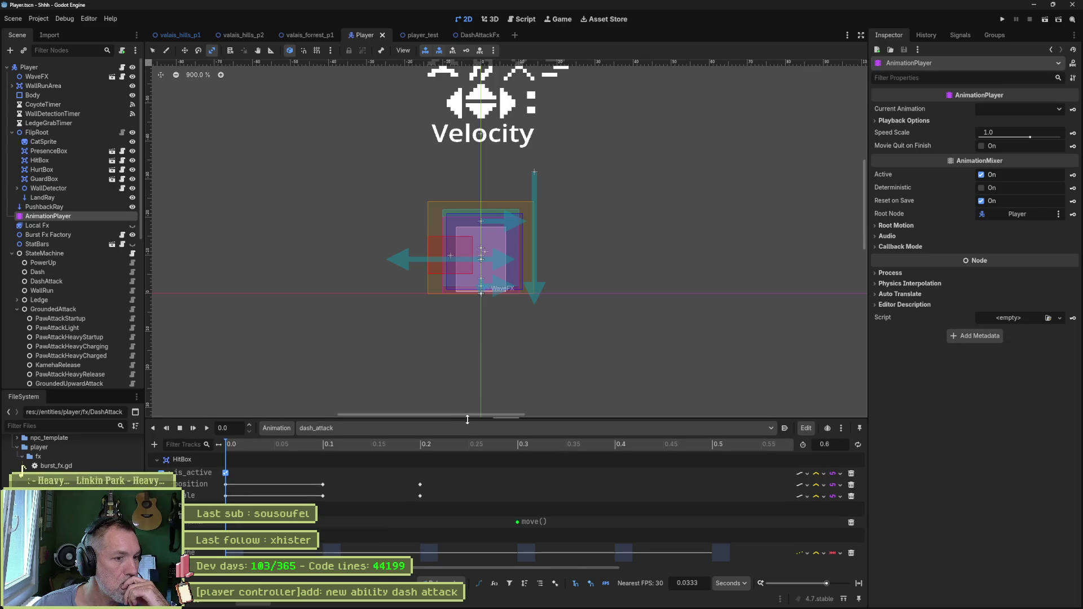
{"action": "left_click", "coordinate": [446, 428]}
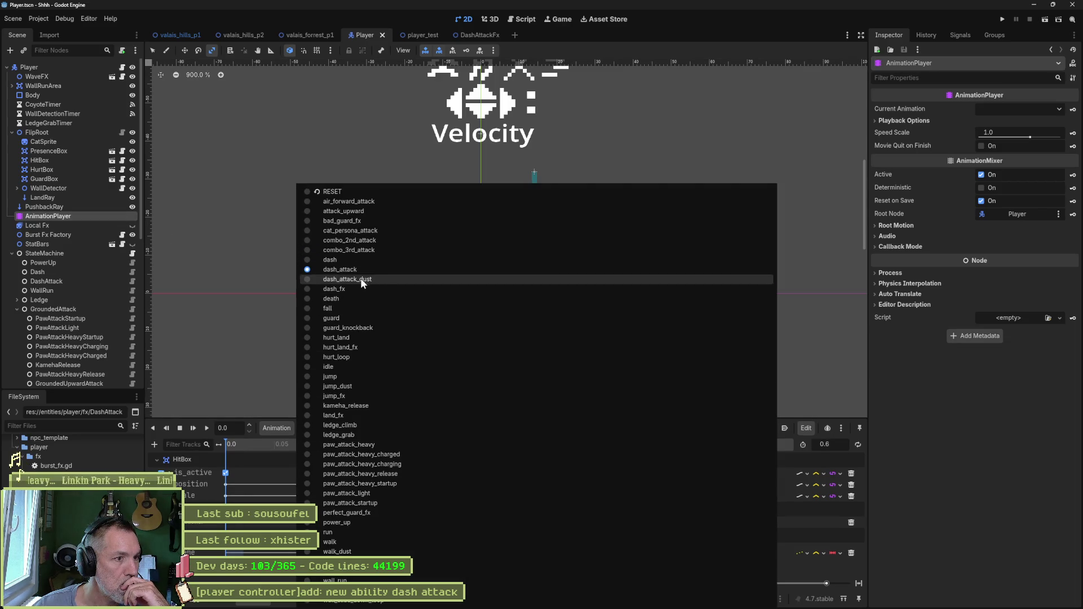
{"action": "left_click", "coordinate": [359, 366]}
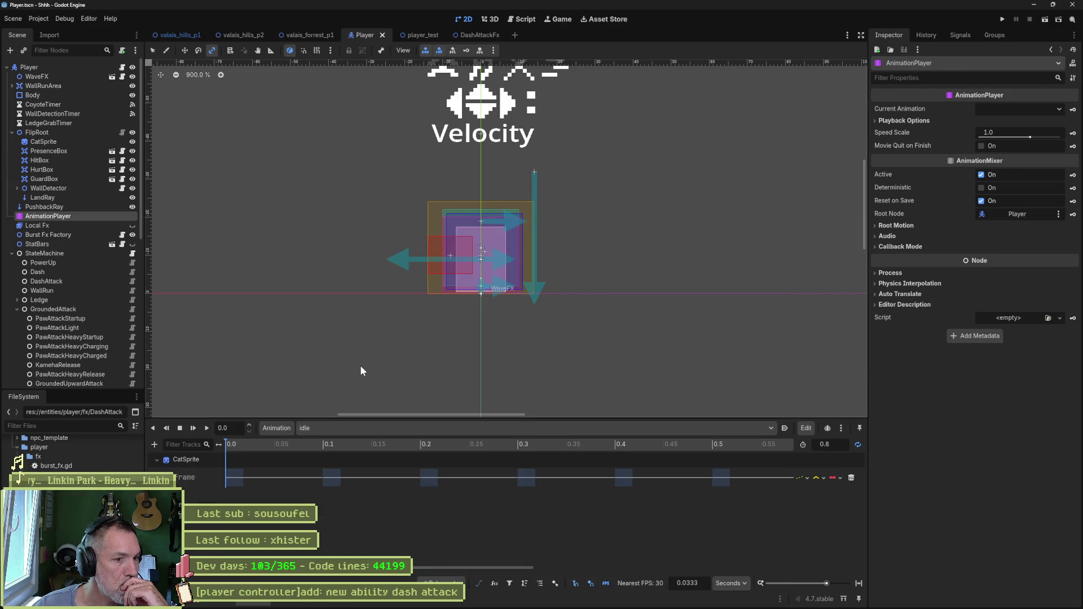